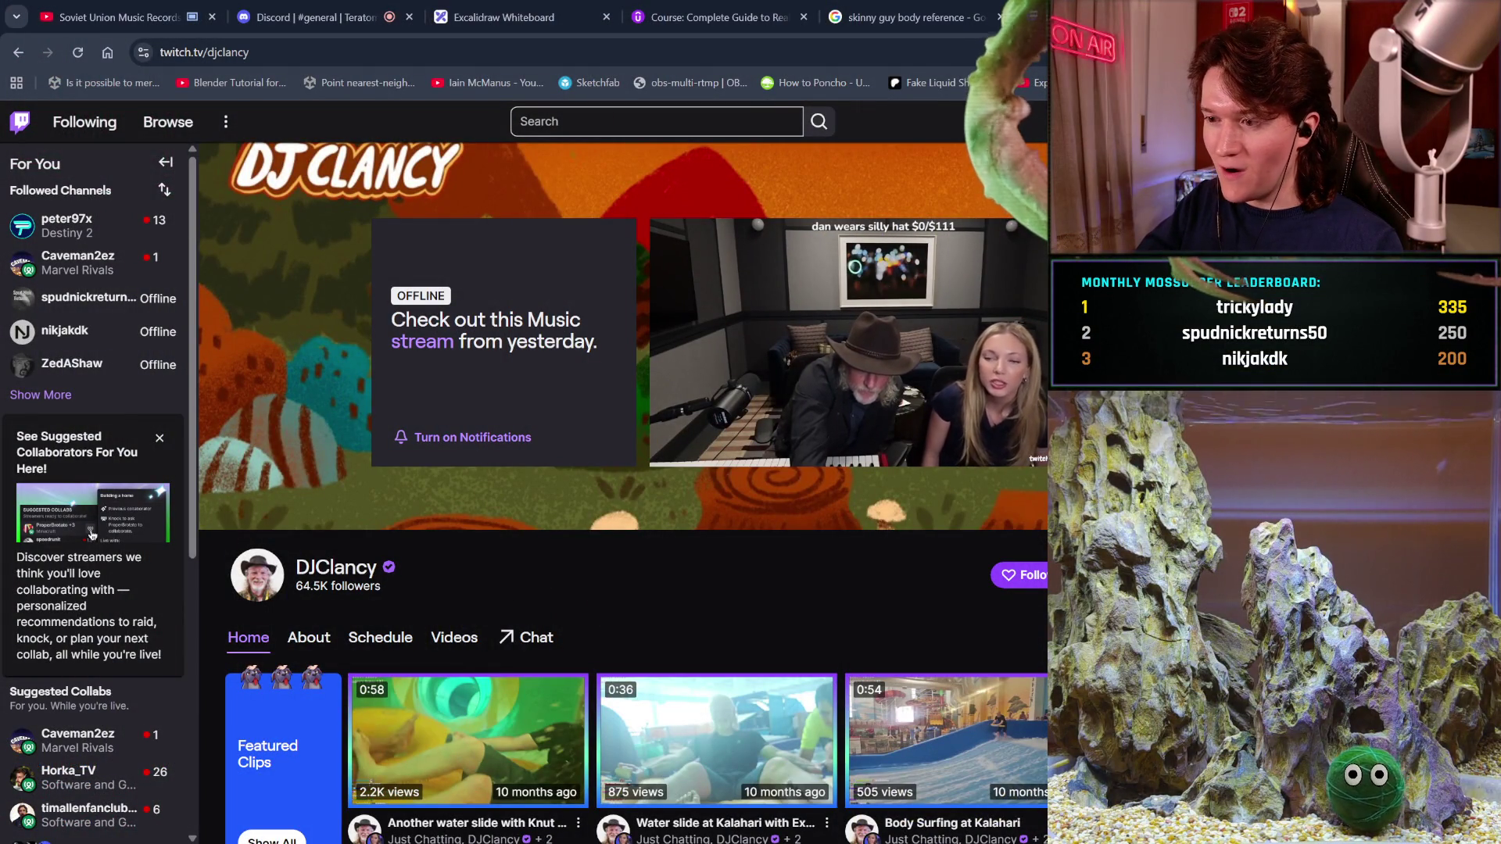
- Skip the previous-stream preview ahead to 1:30:36 and pause it there
mouse_move(960, 440)
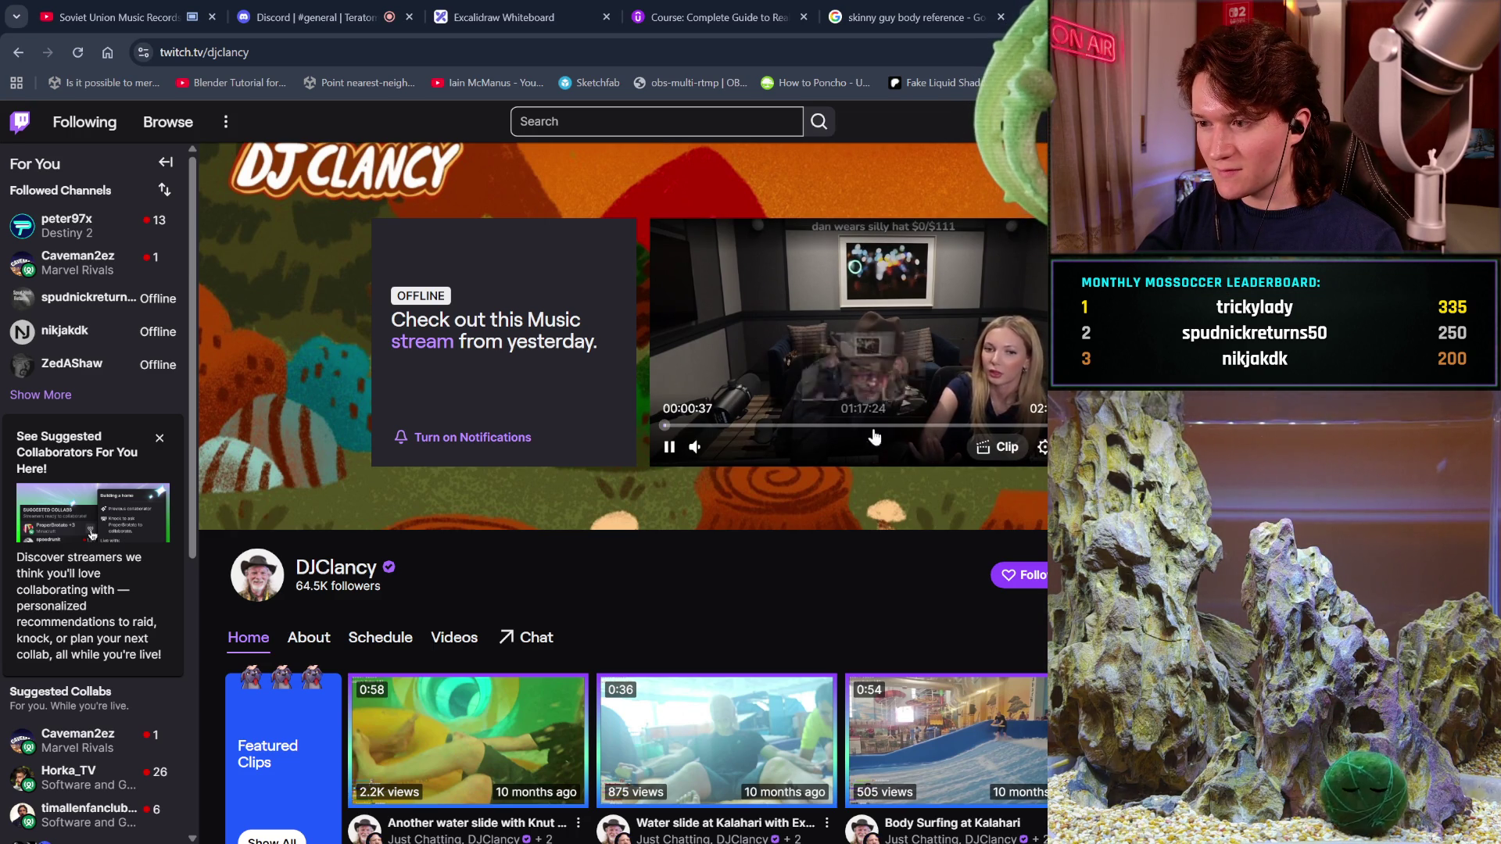
left_click(898, 430)
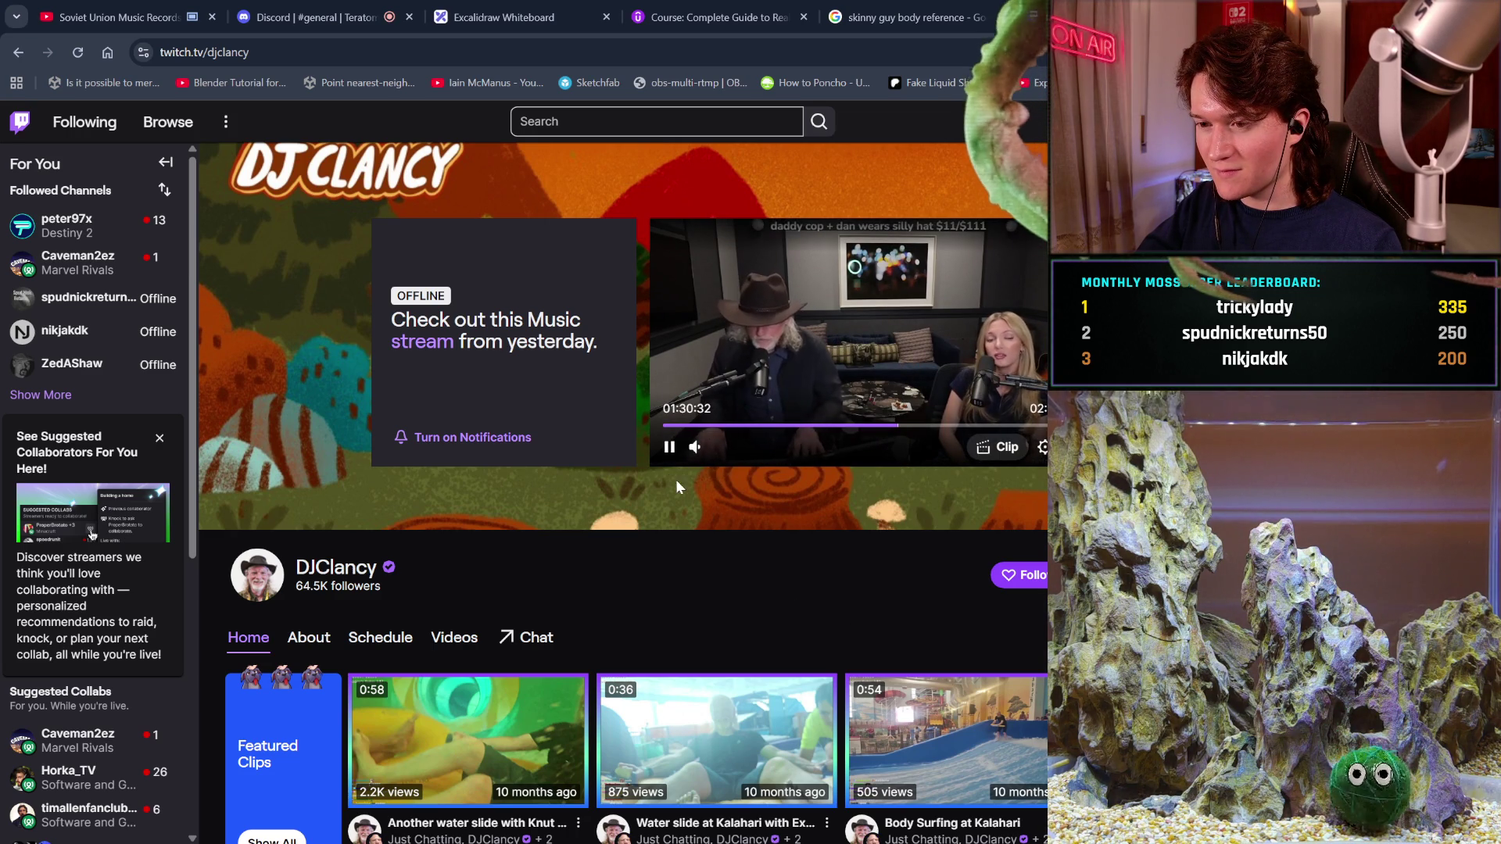
mouse_move(653, 454)
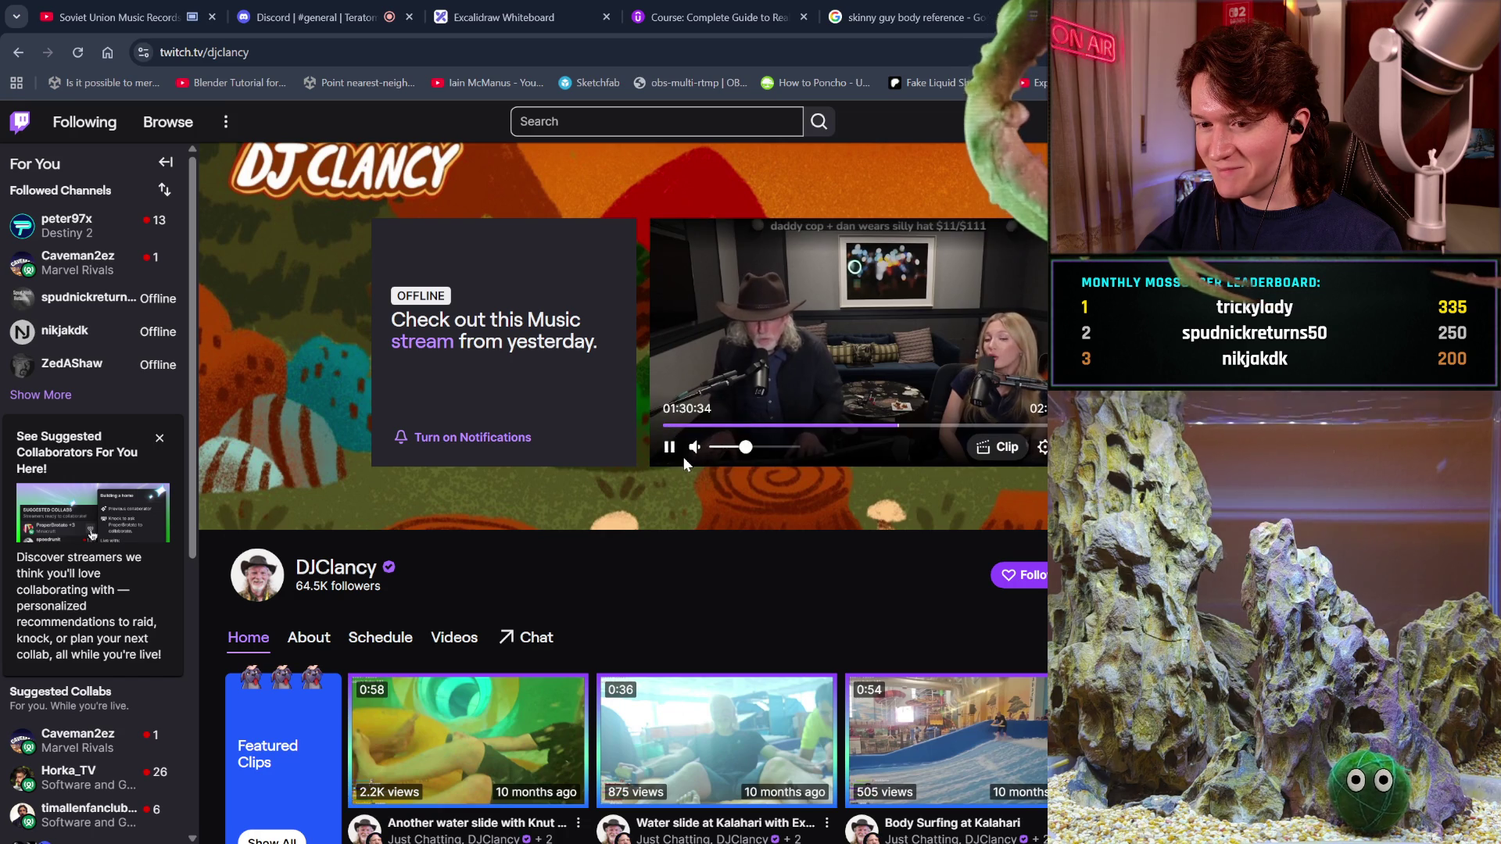
left_click(668, 454)
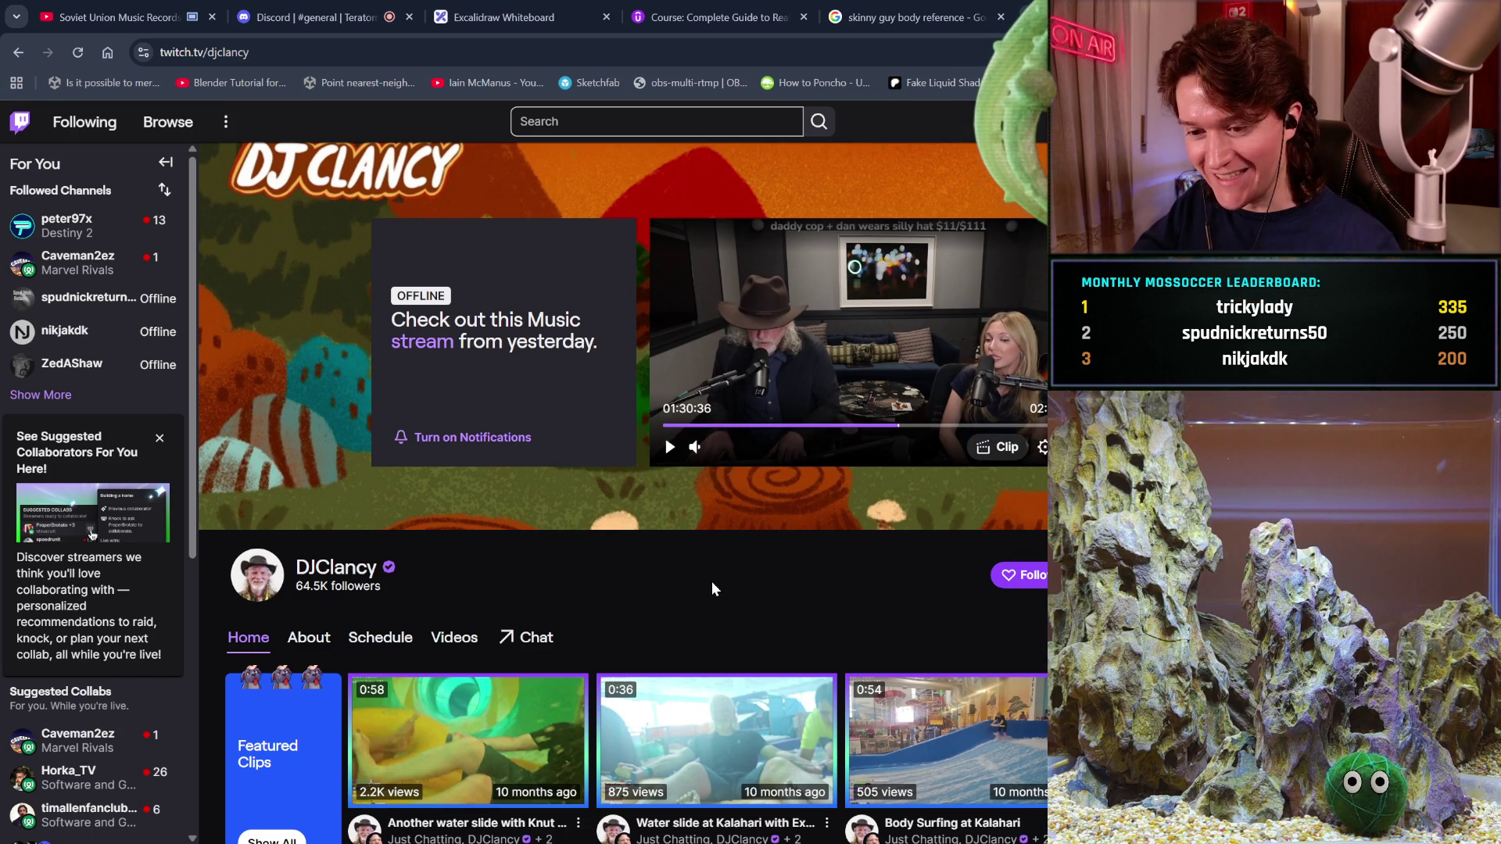
- Bring up the recent searches in the Twitch search box
scroll(711, 583, "down", 3)
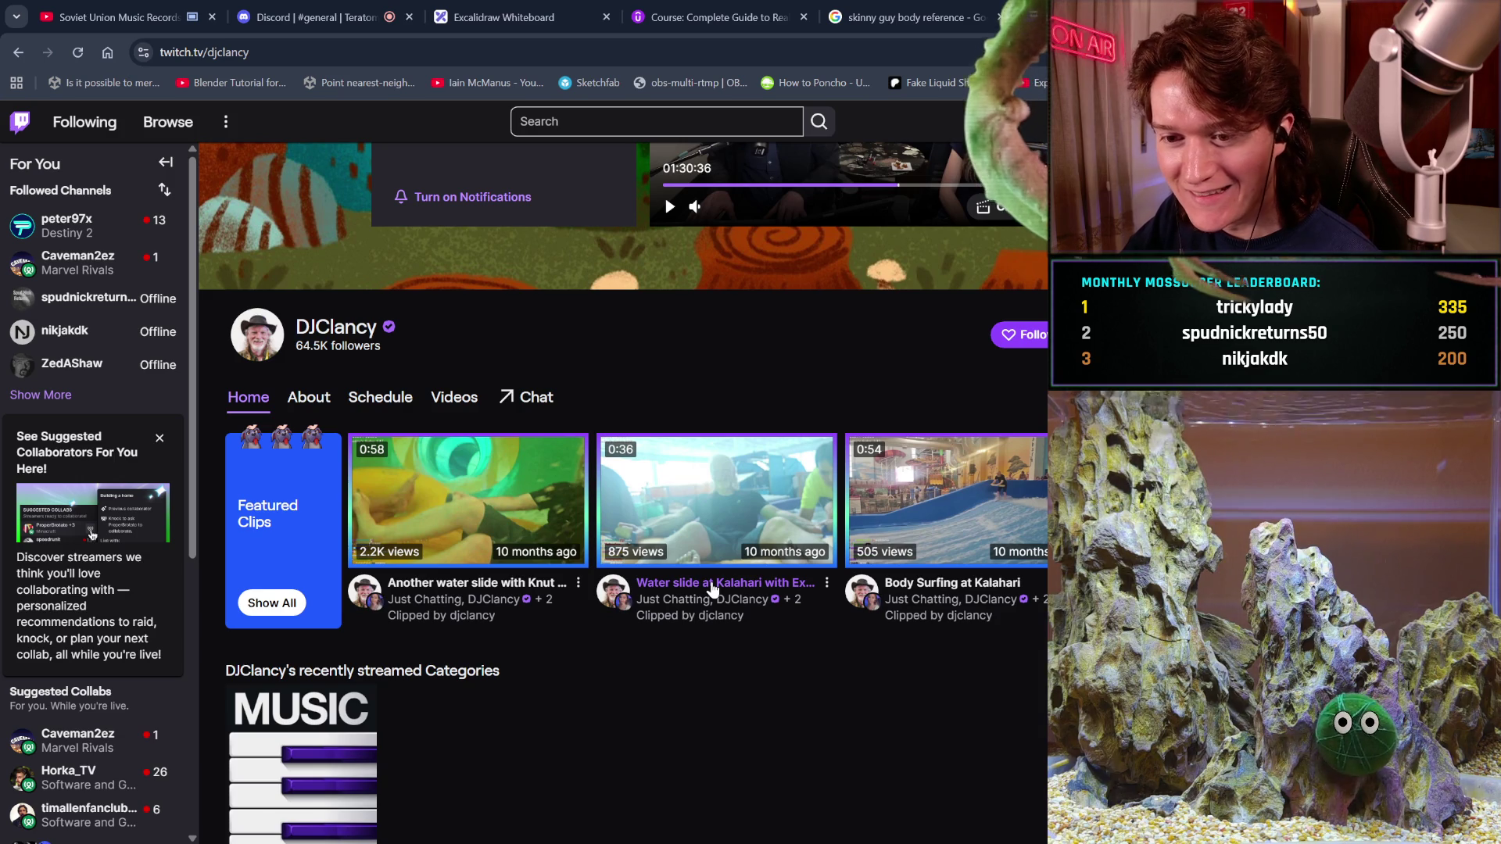
scroll(732, 720, "down", 1)
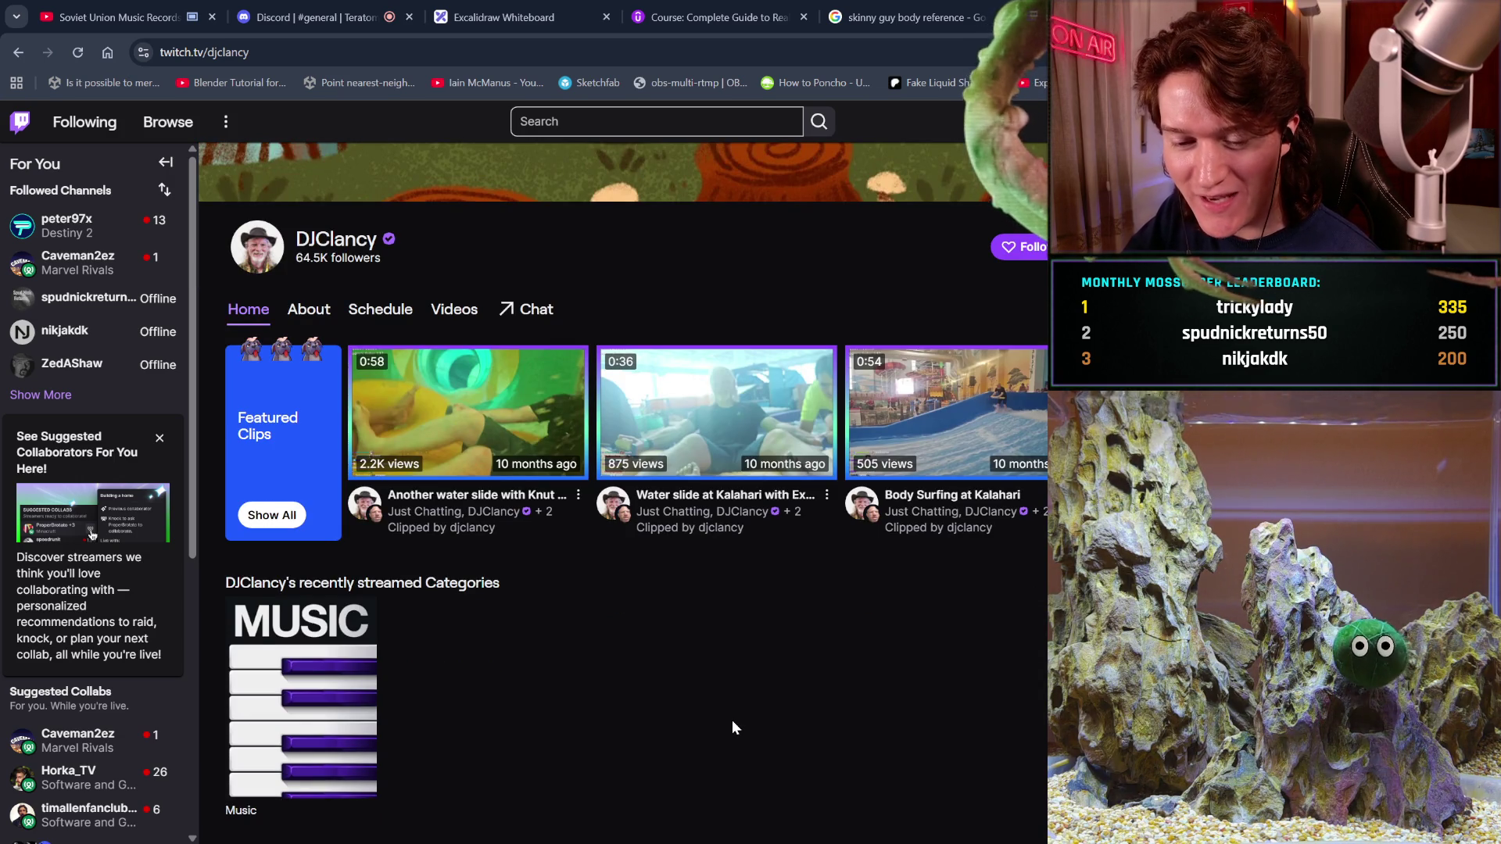
scroll(731, 720, "up", 4)
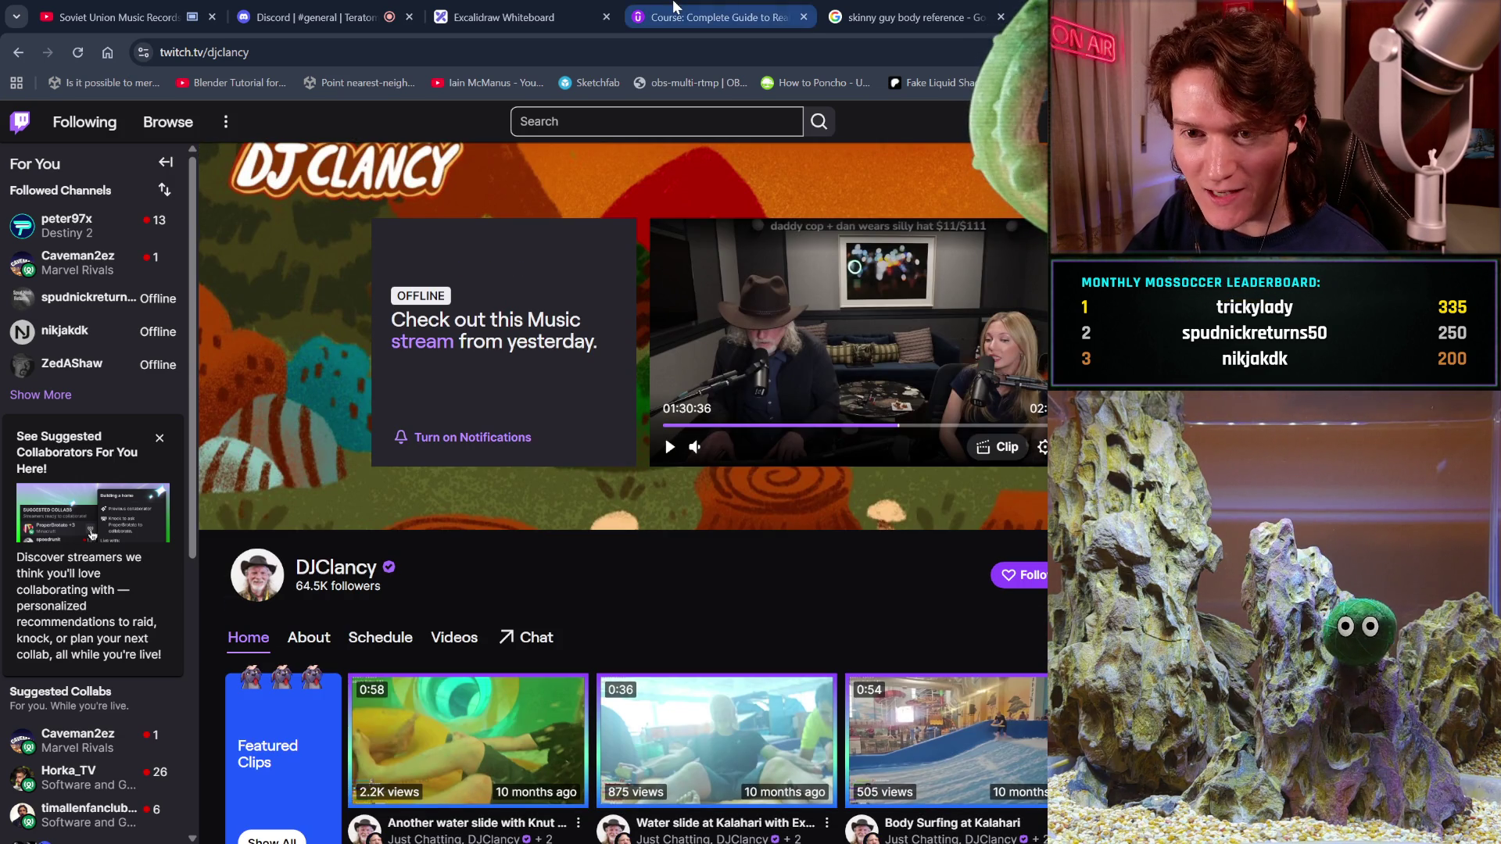
left_click(716, 114)
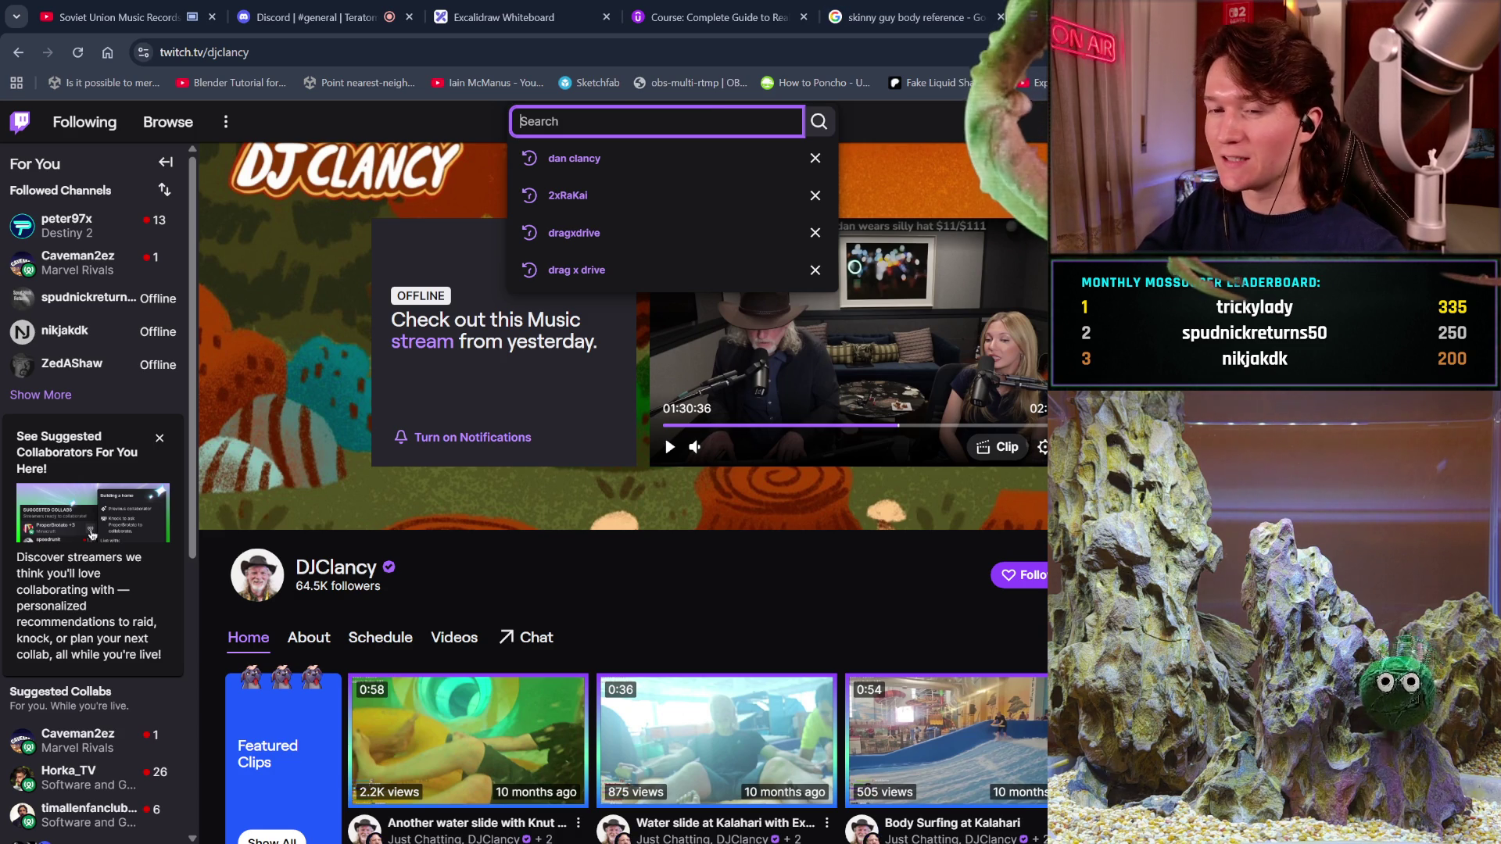
- Search Google in a new tab for 'twitch ceo dan clancy'
key("ctrl+t")
type("twitch ceo ")
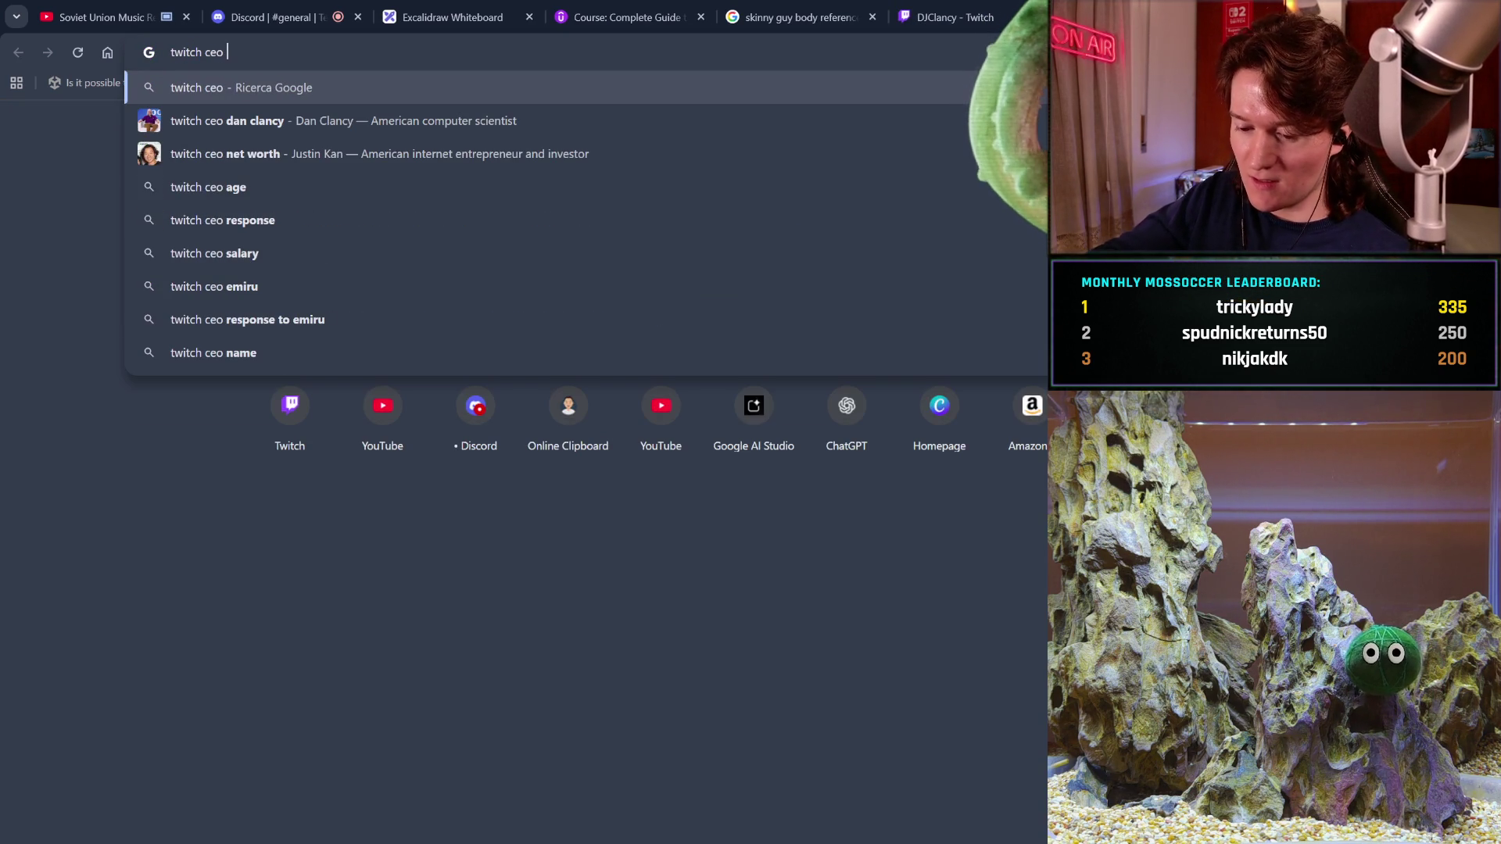
type("p")
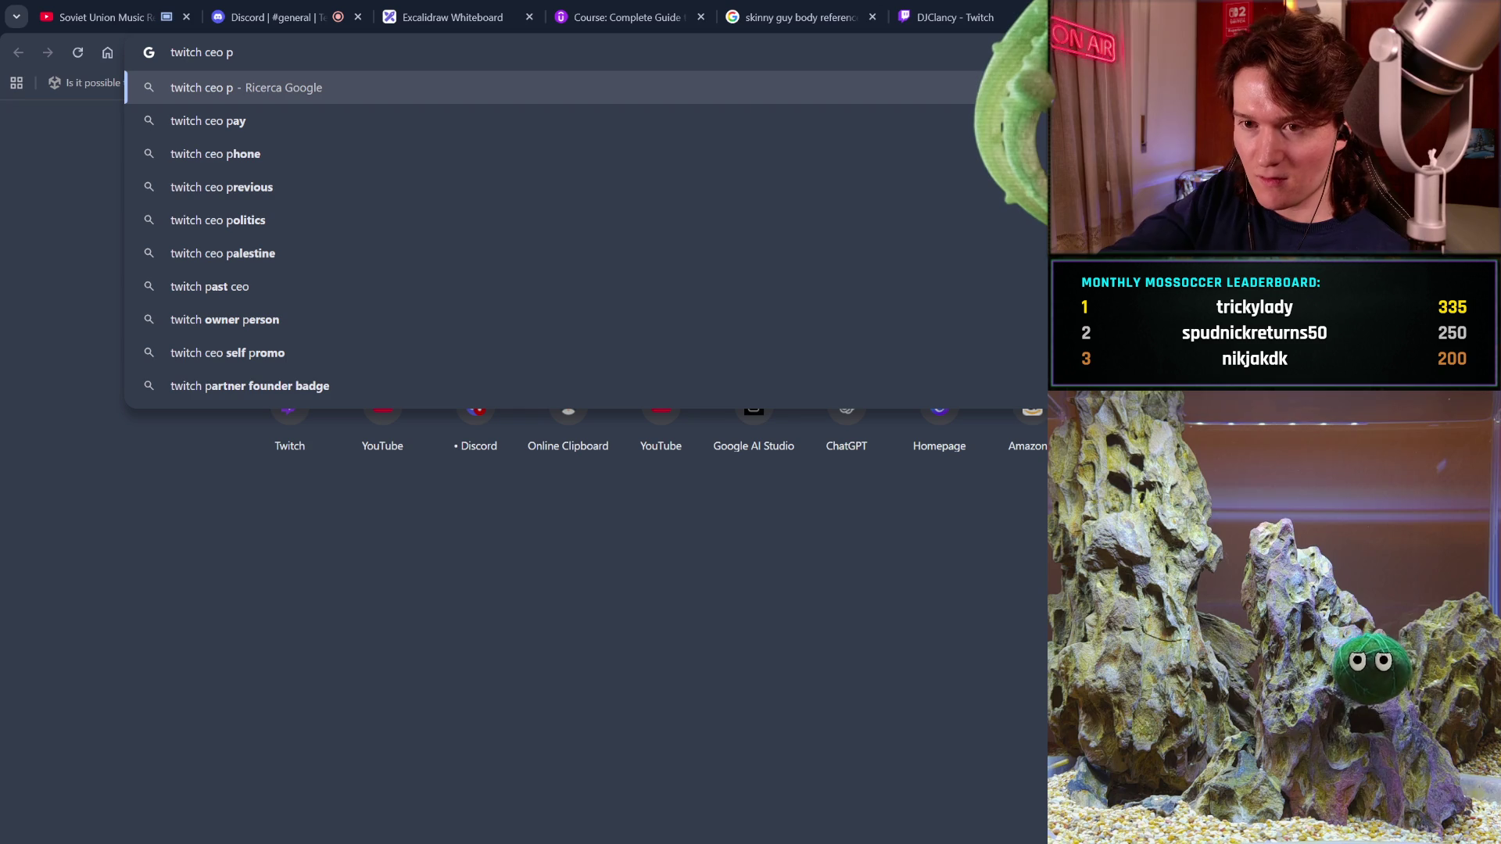
key("BackSpace")
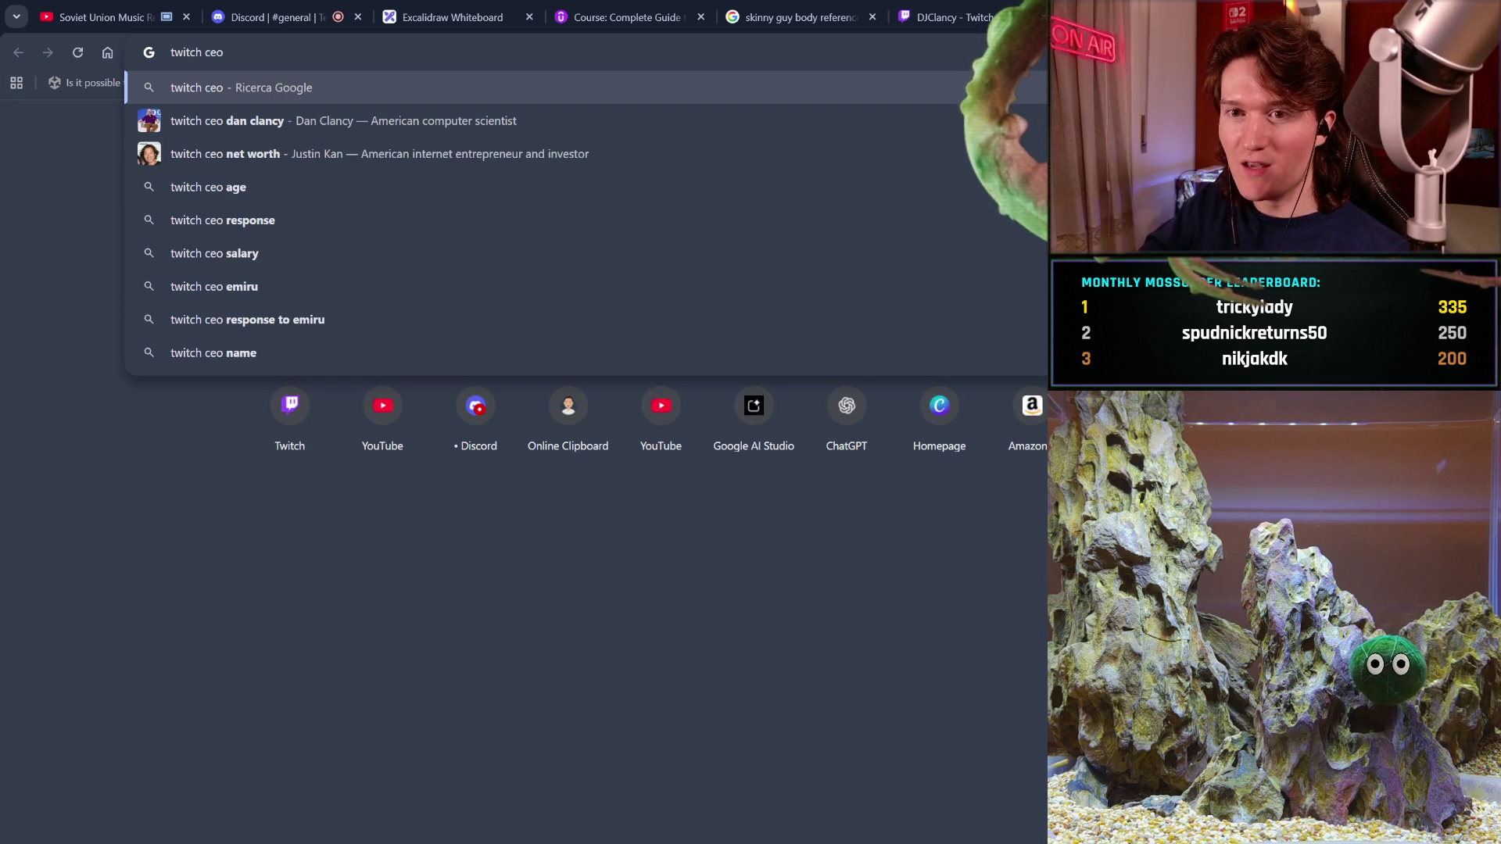
left_click(889, 119)
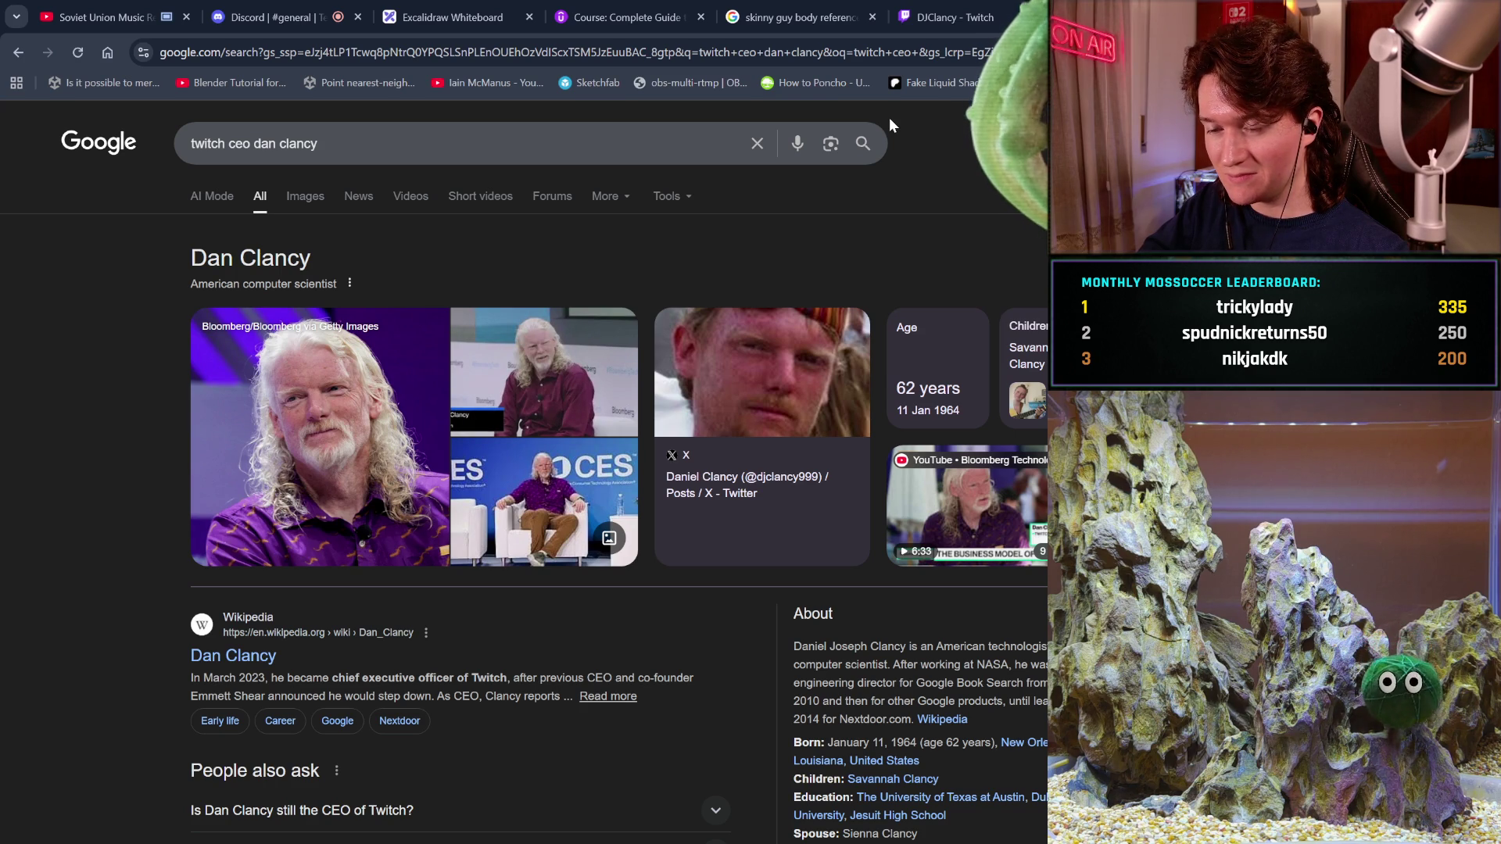
- Browse the CEO image results, then return to the body reference images
left_click(284, 194)
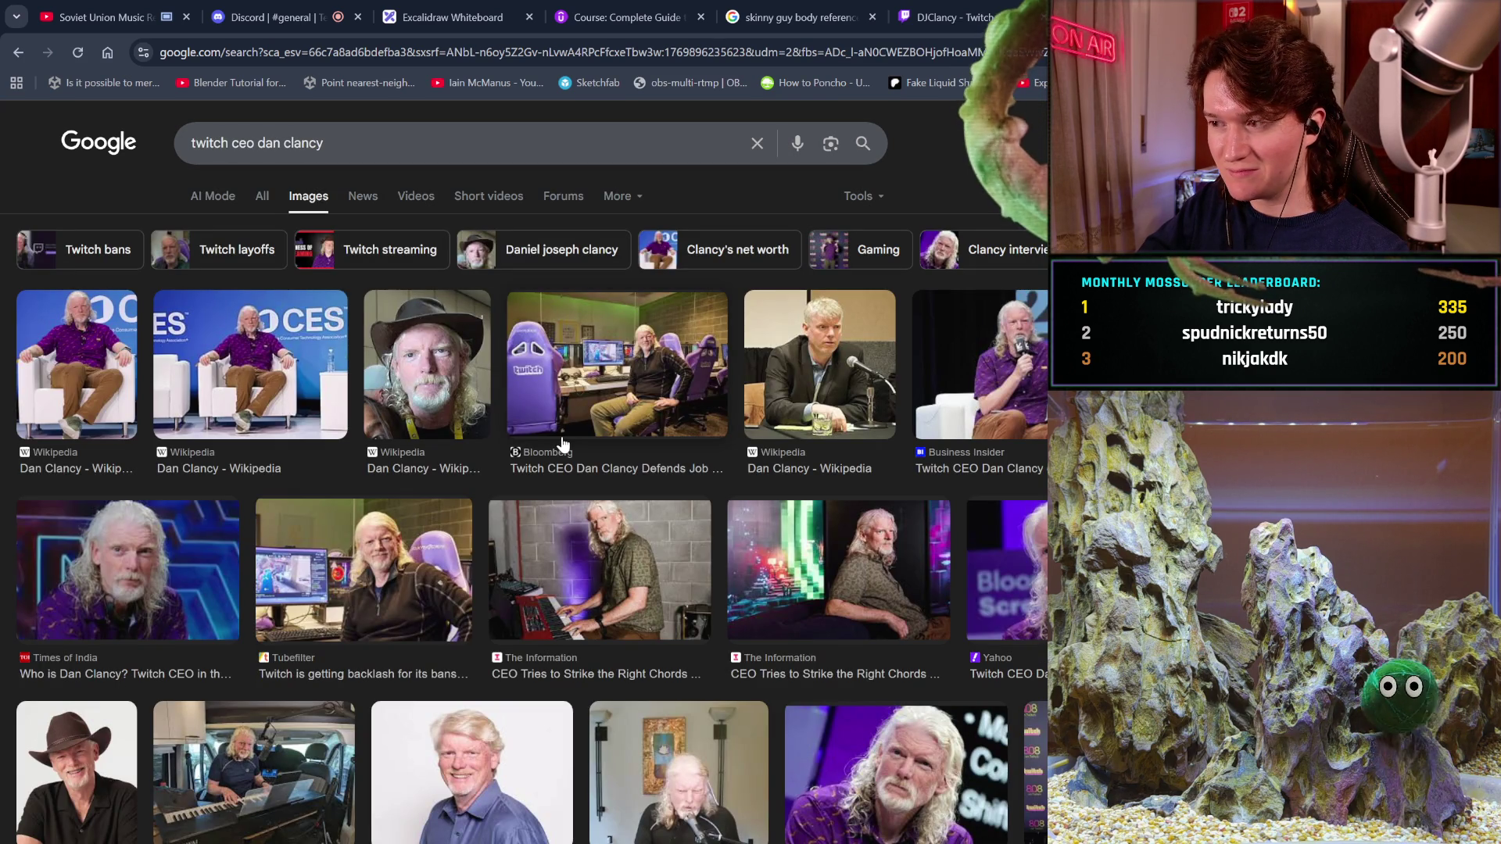
scroll(562, 444, "down", 3)
scroll(562, 443, "down", 2)
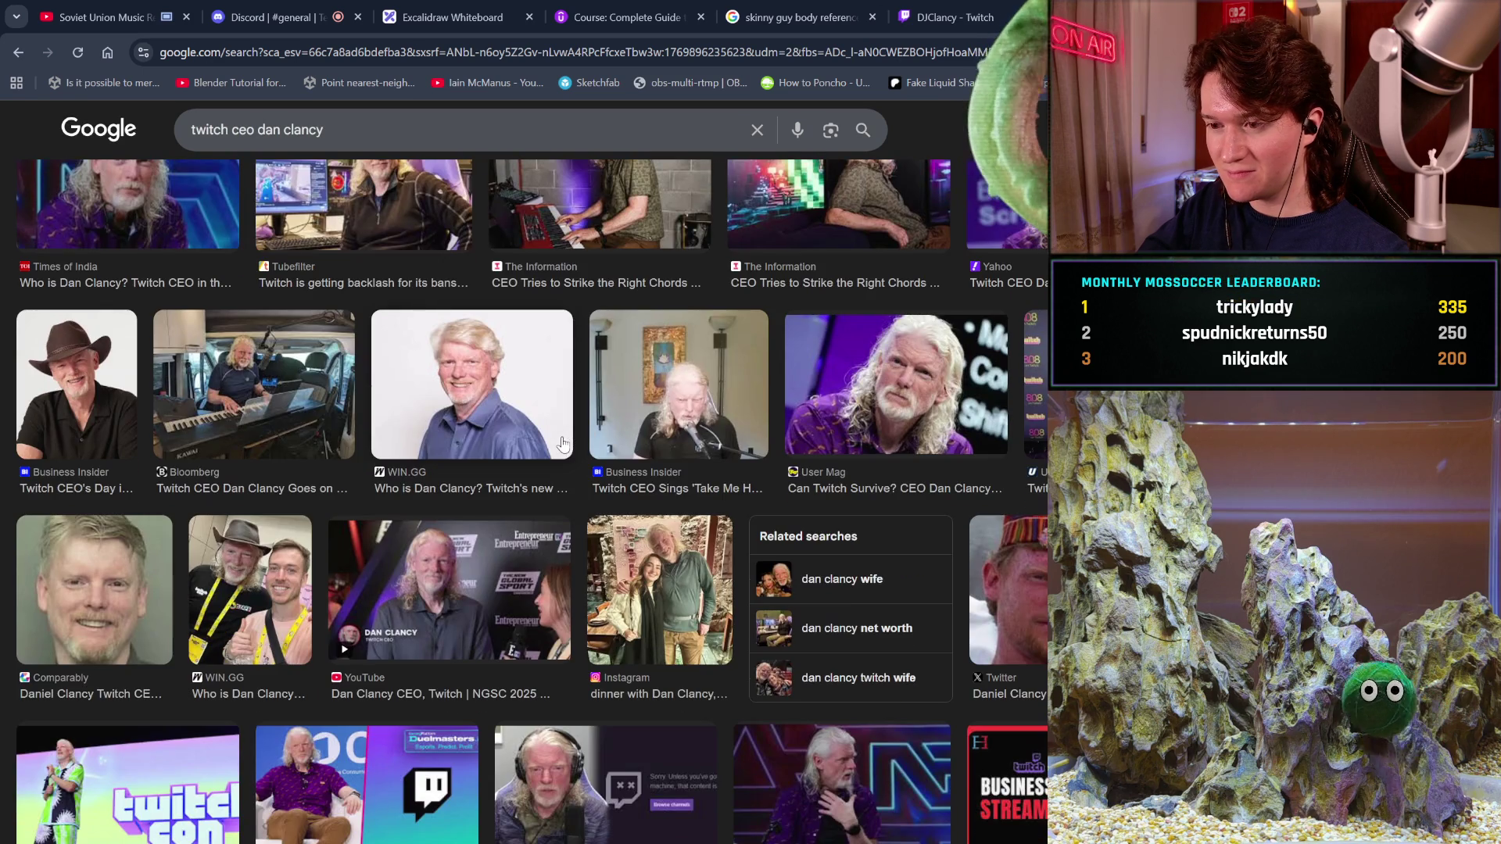
scroll(562, 443, "down", 4)
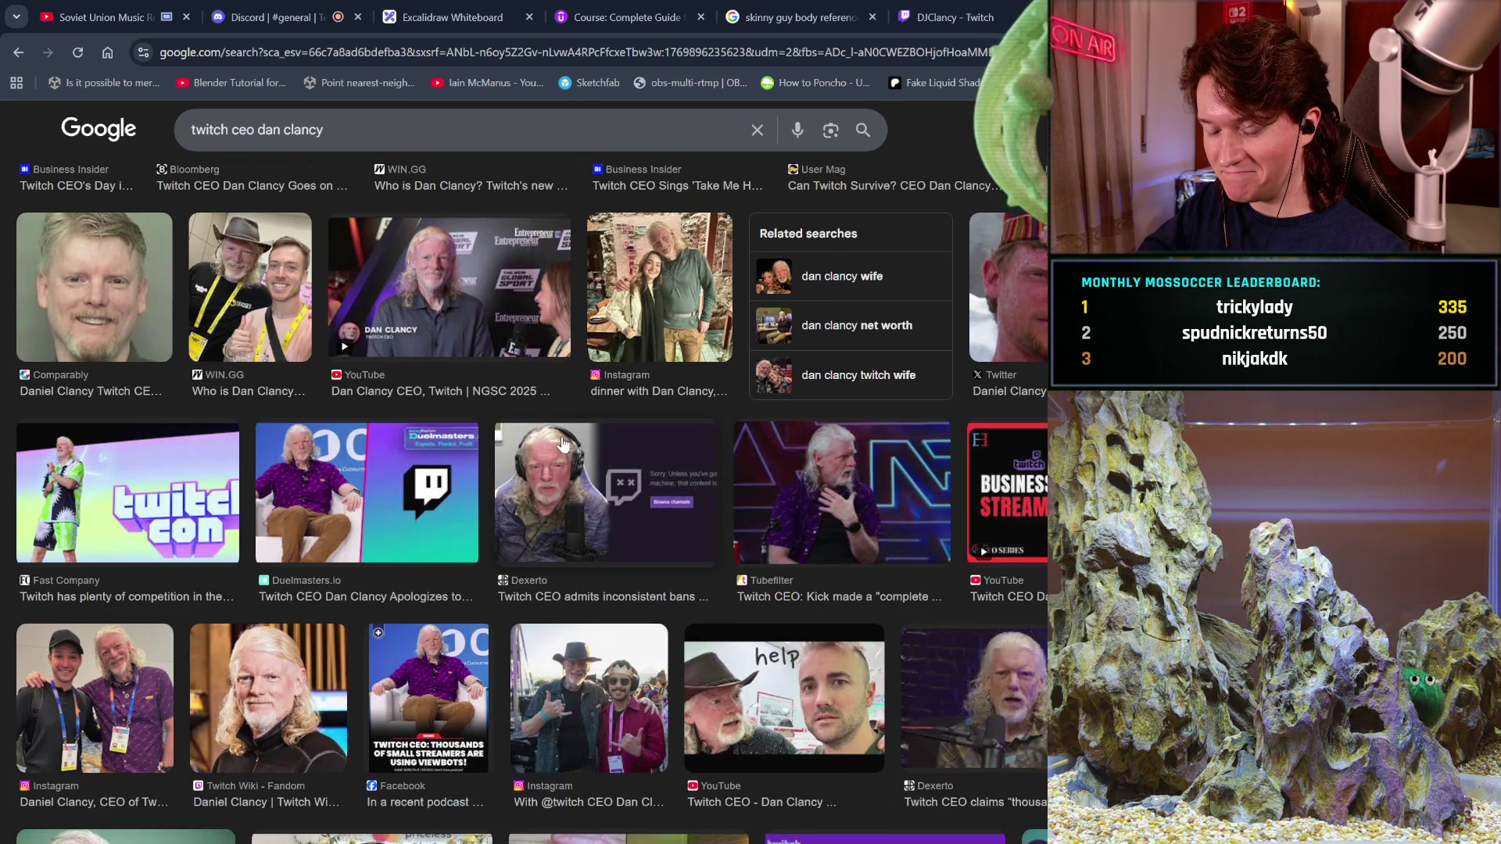
key("Home")
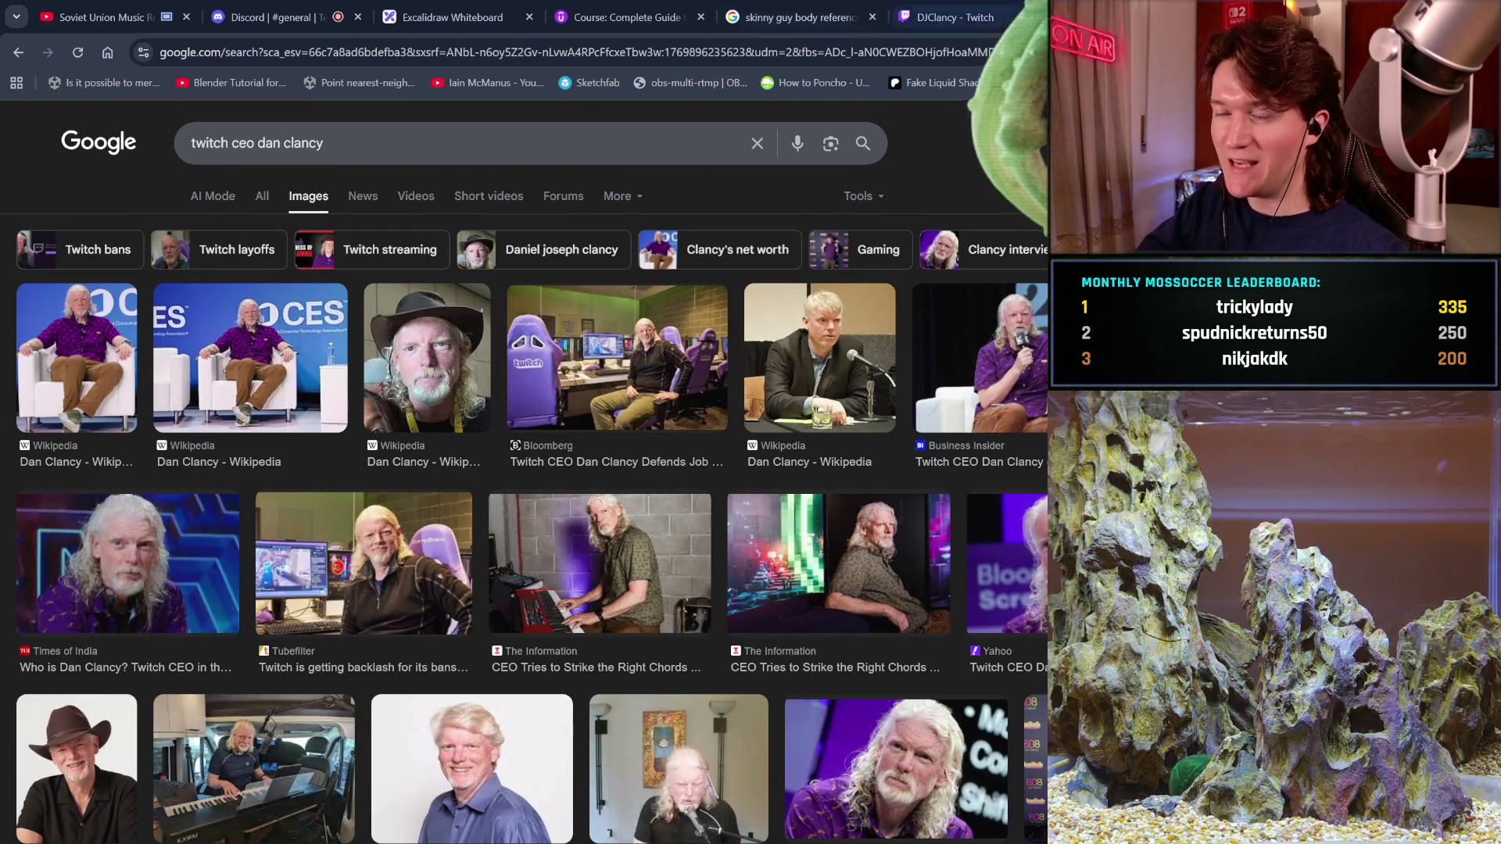
key("ctrl+Tab")
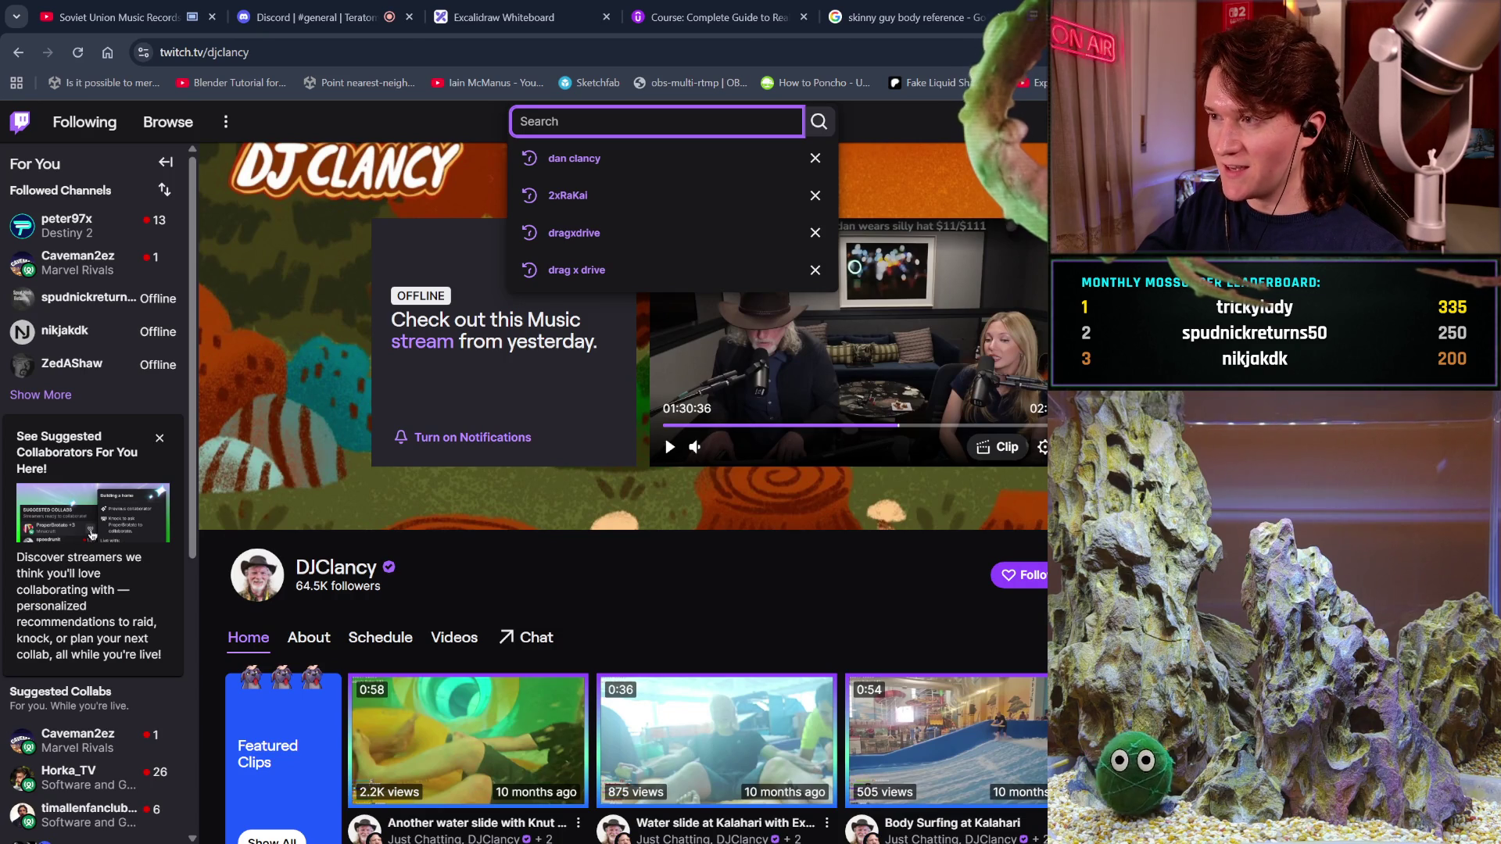
key("ctrl+shift+Tab")
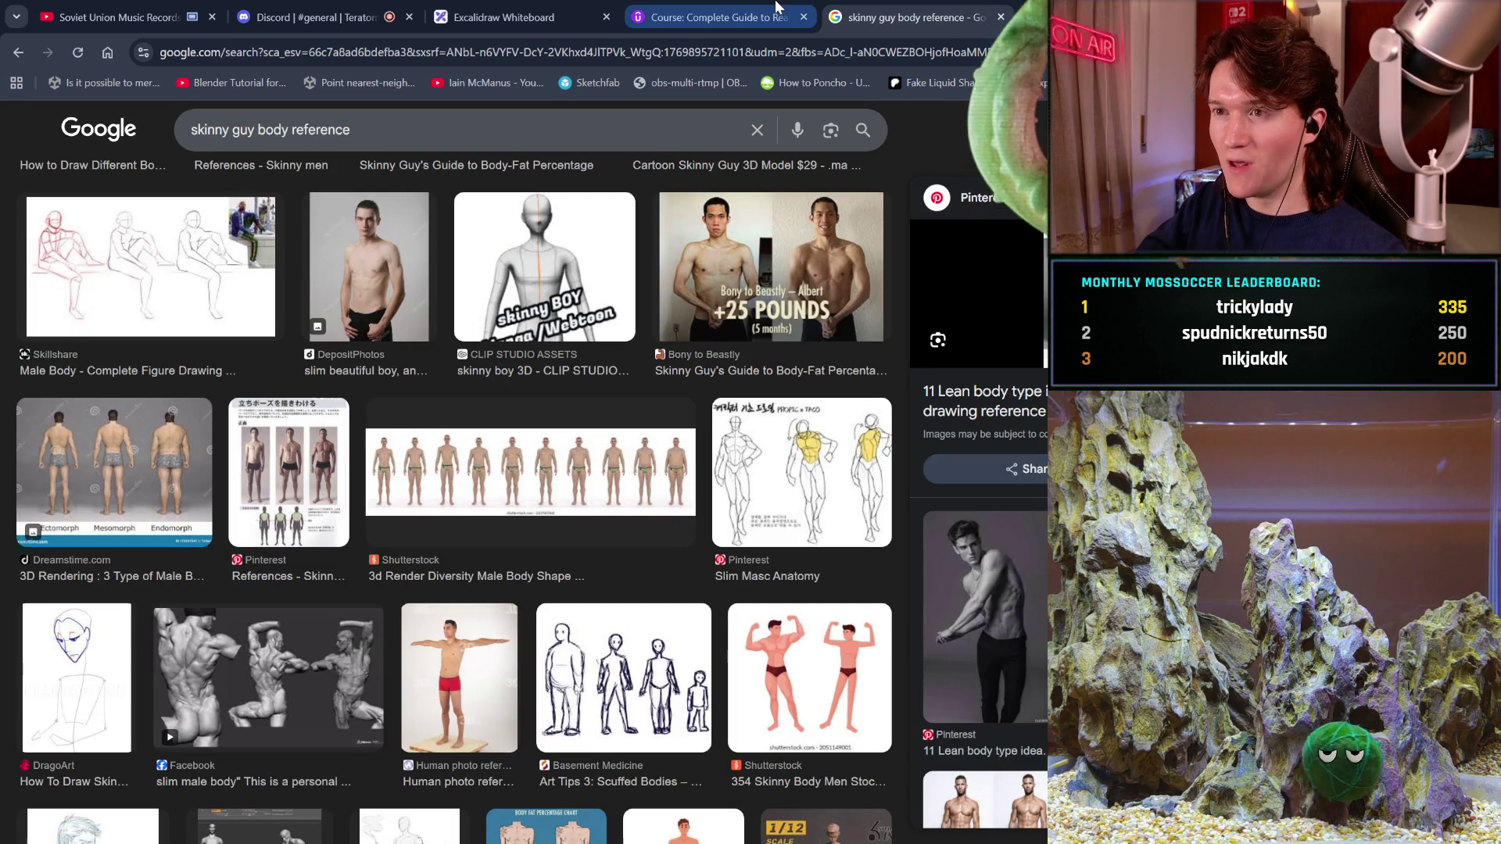
- Switch to the Udemy 'Course: Complete Guide' tab
left_click(776, 7)
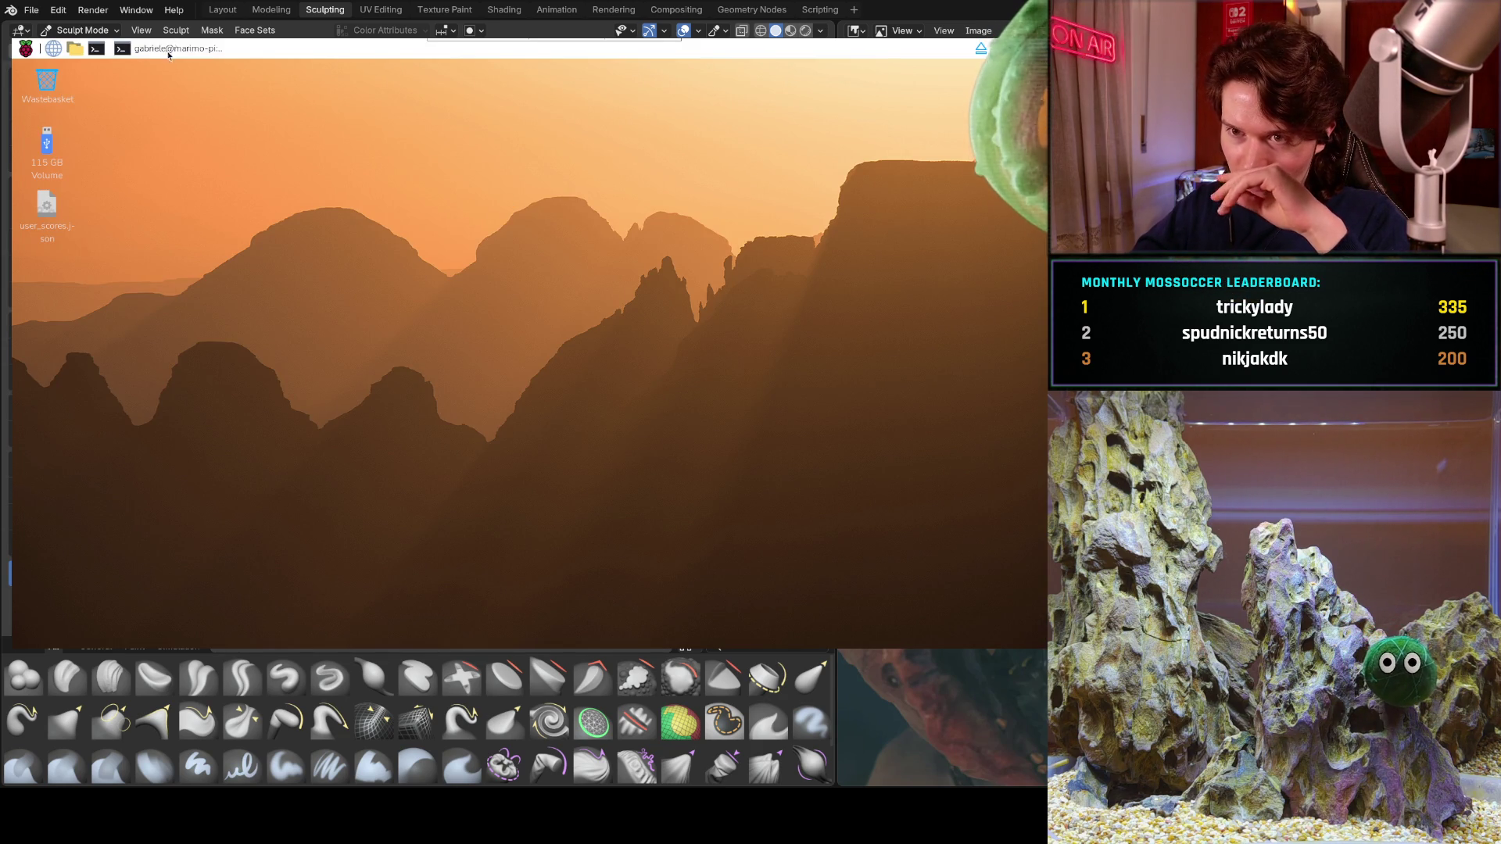
- Restore the twitch_pump terminal and open the home folder in the file manager
left_click(167, 50)
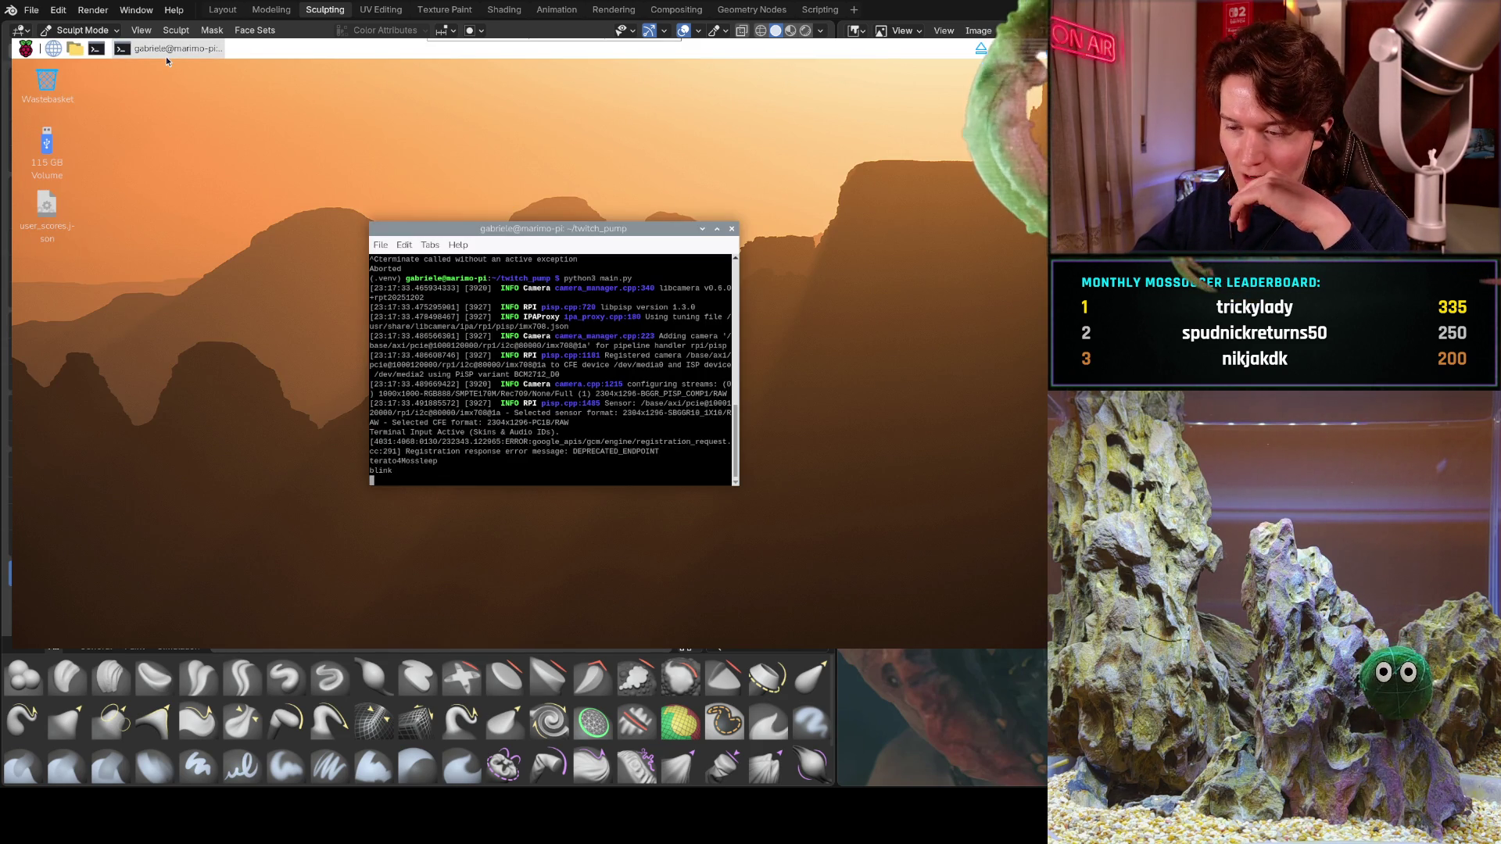
left_click(76, 51)
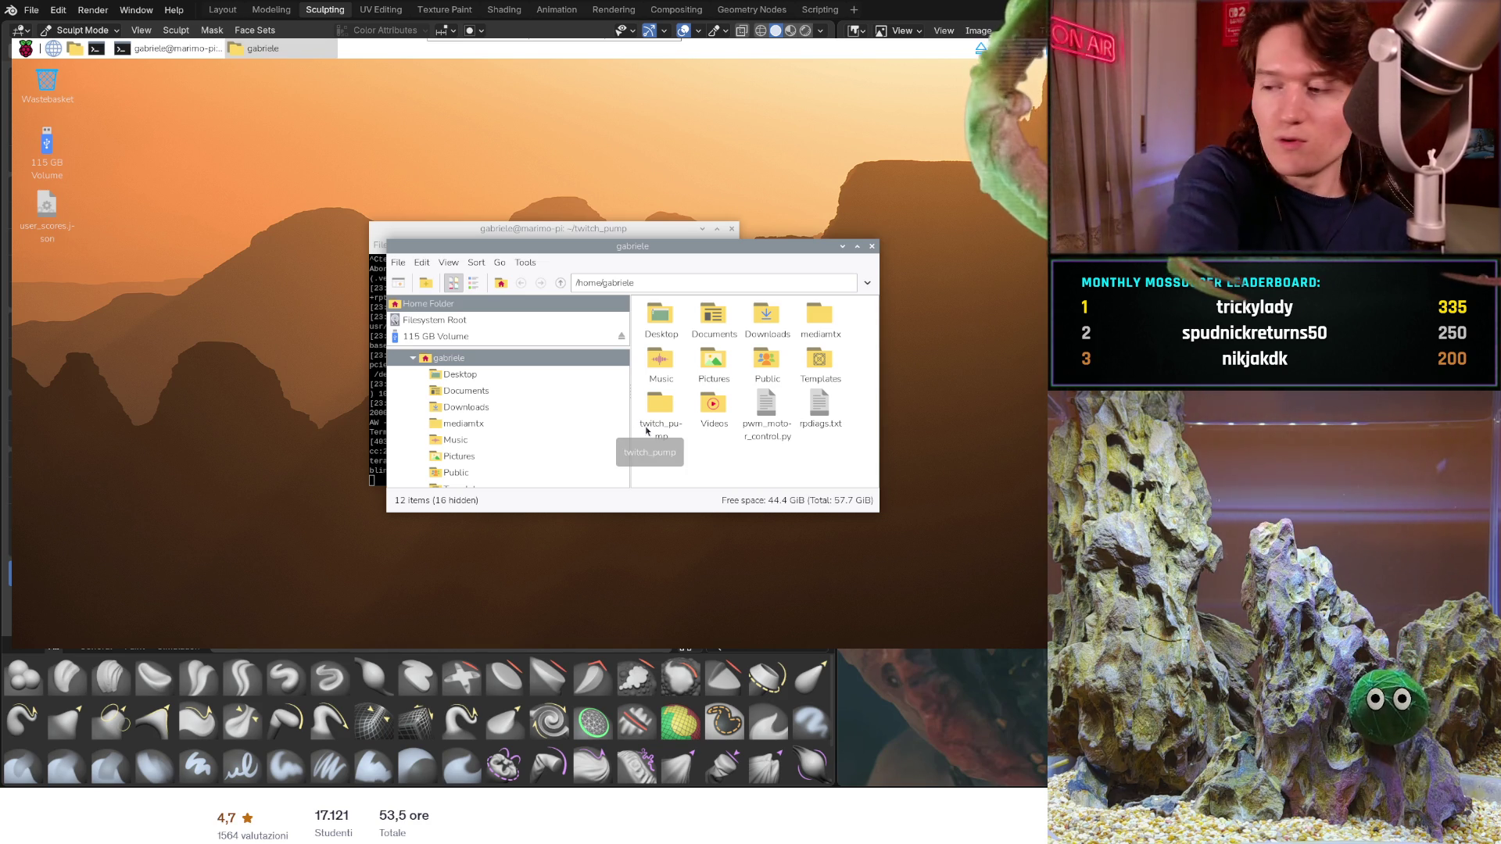
- Open twitch_pump's main.py and project files in Geany, showing overlay_manager.py
left_click_drag(646, 430, 649, 436)
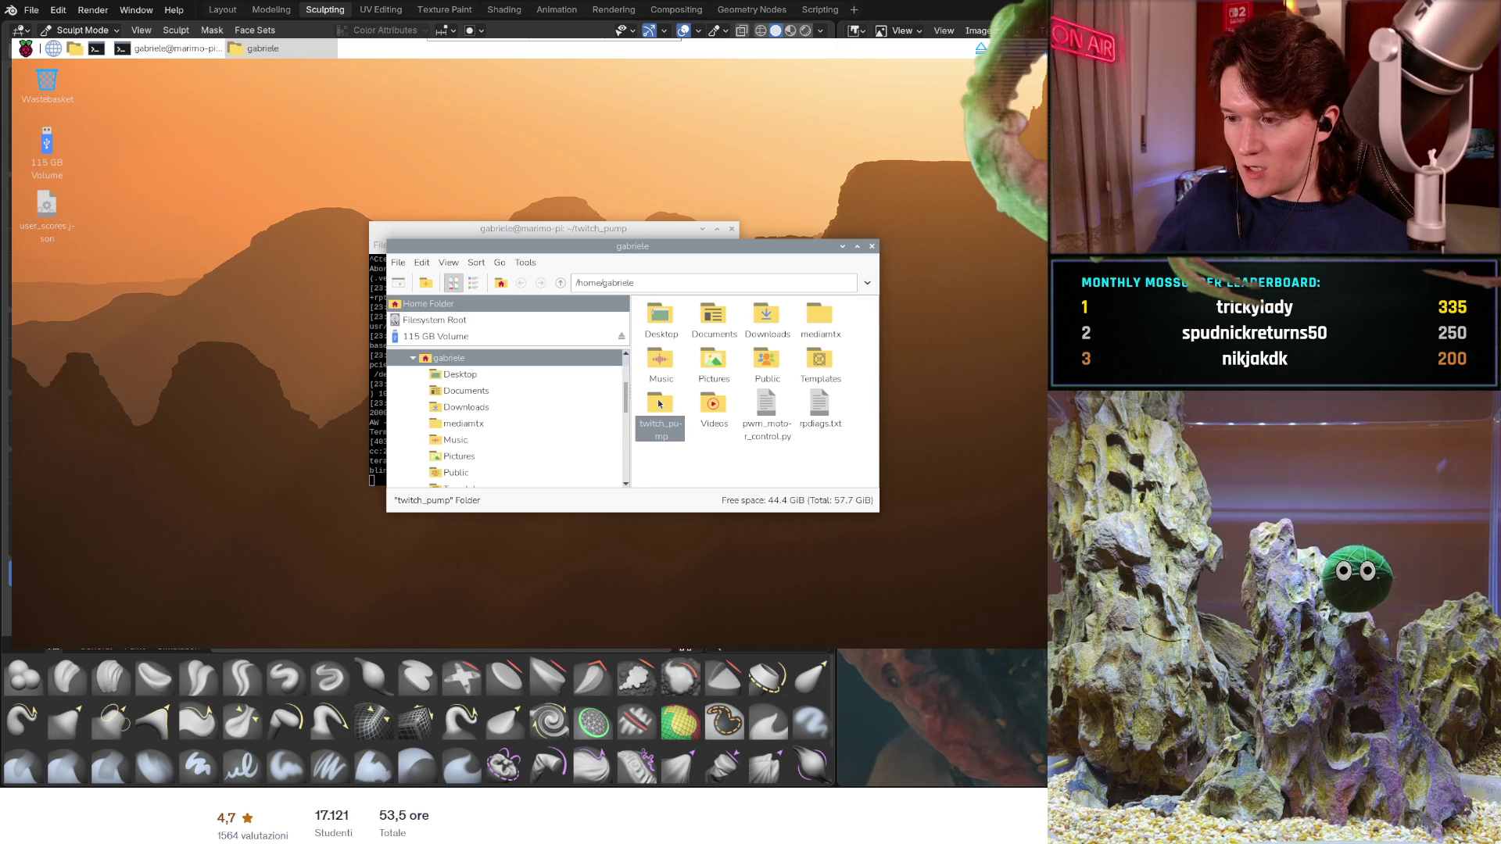
key("Return")
key("Down")
key("Down")
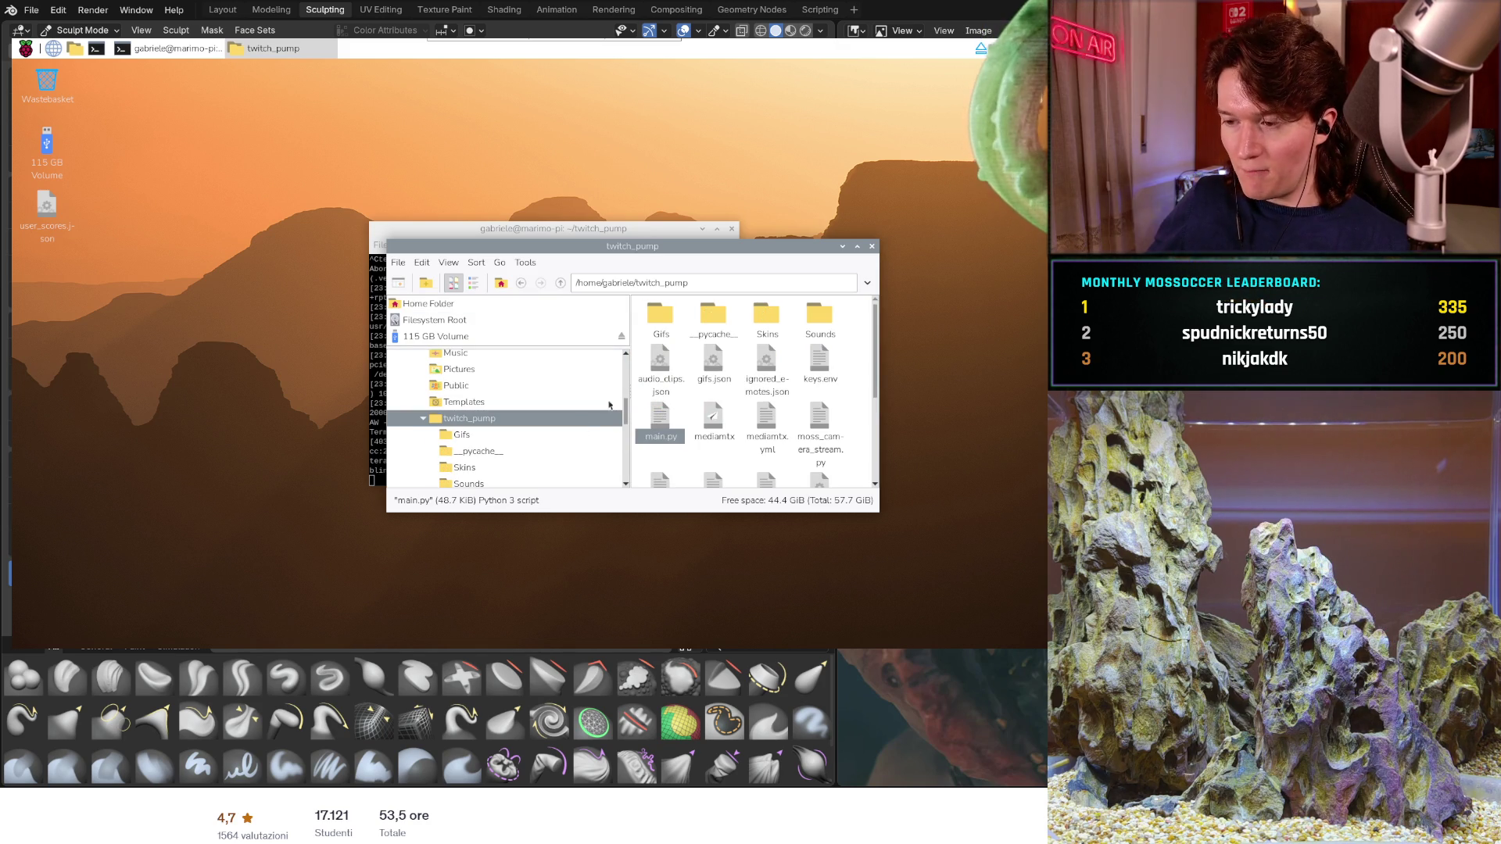
double_click(667, 436)
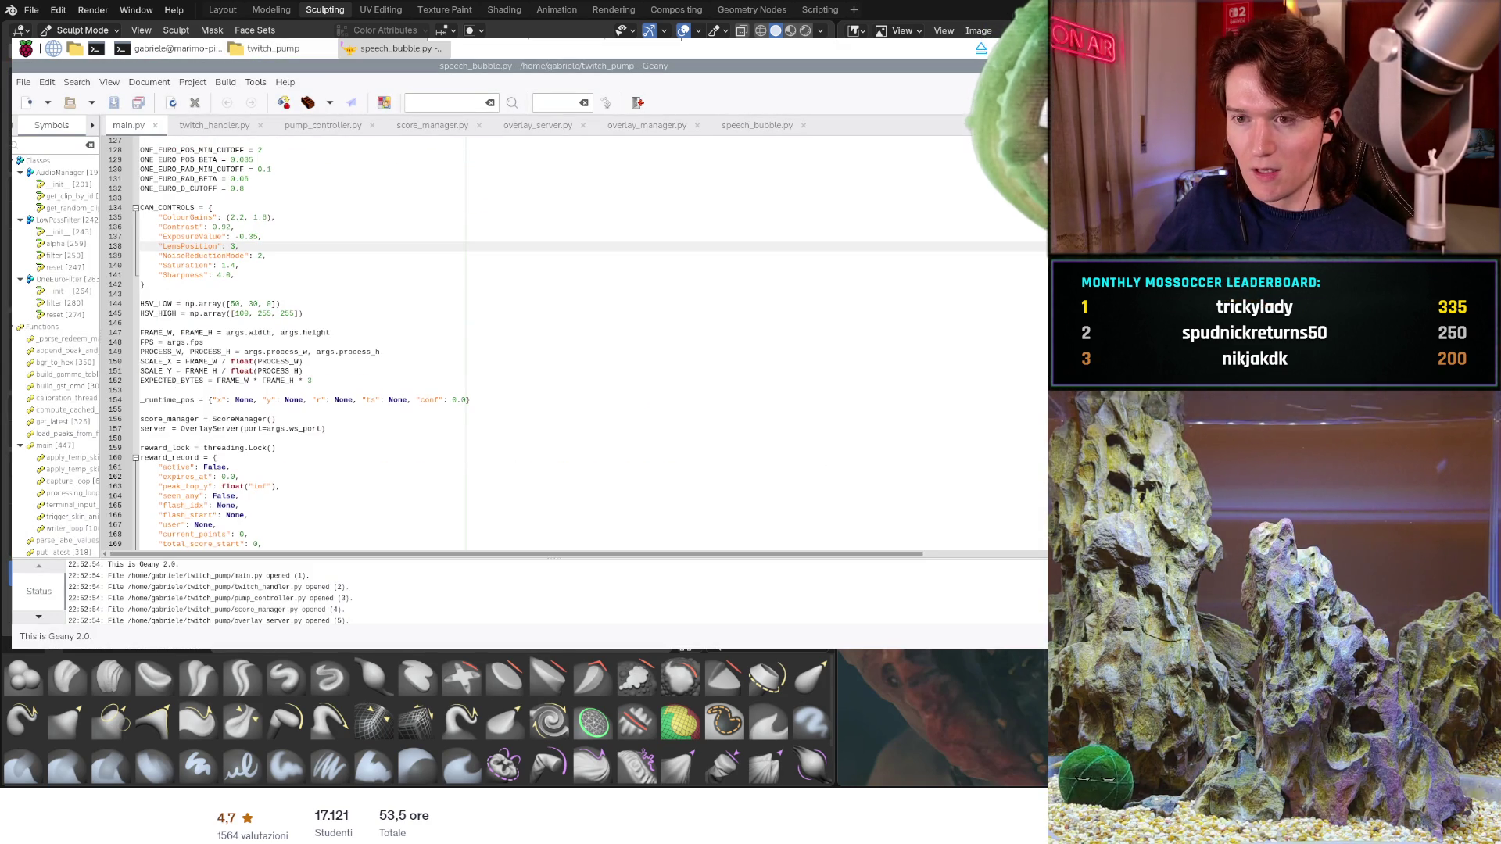
left_click(638, 127)
- Search overlay_manager.py for 'scale', stepping backward to the load_sequence match on line 284
left_click(657, 342)
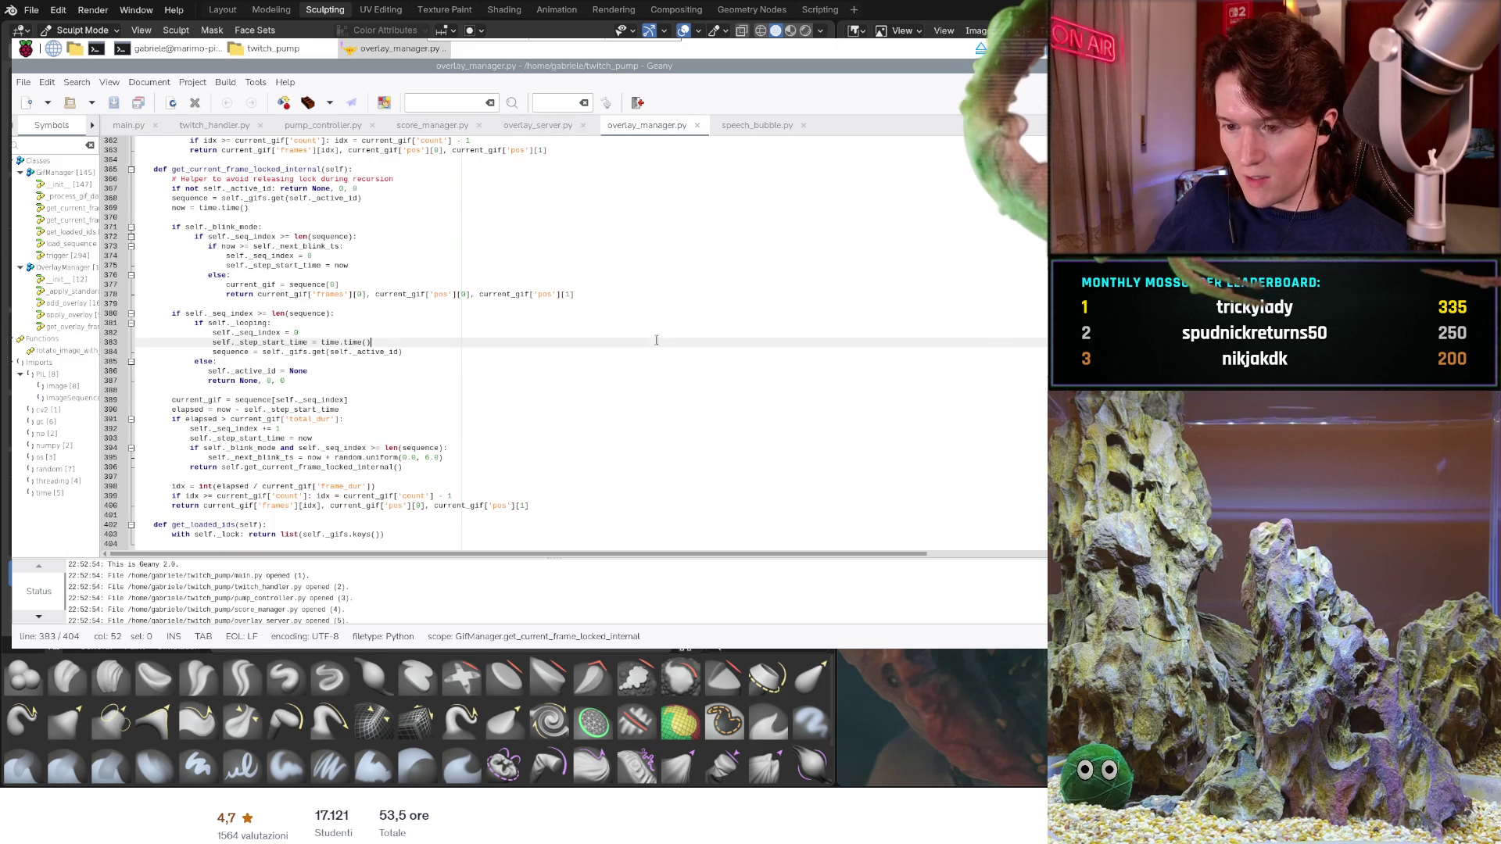
scroll(657, 341, "up", 8)
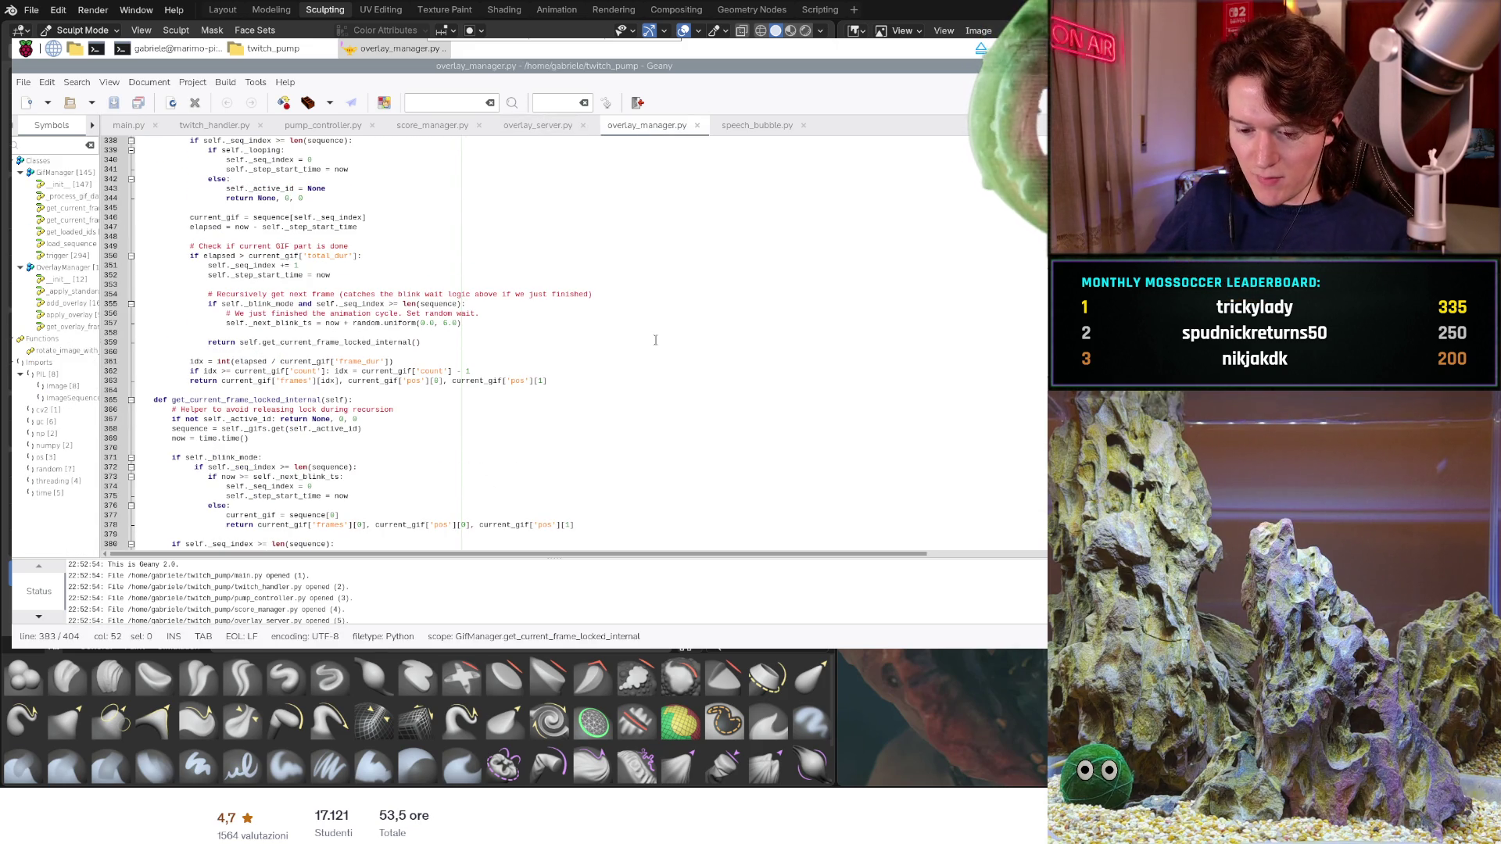
key("ctrl+f")
type("scale")
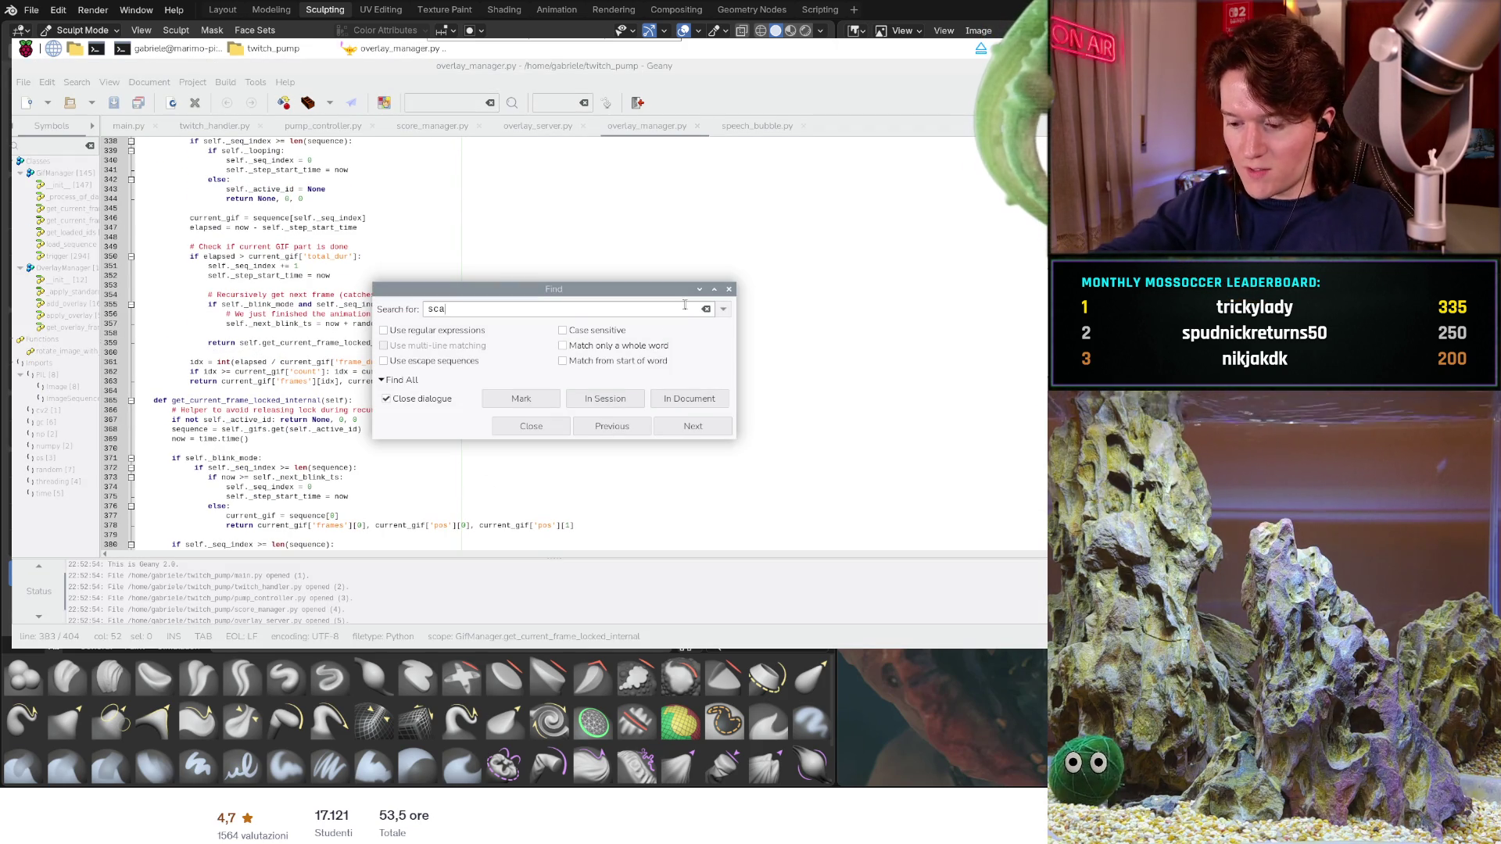
key("Return")
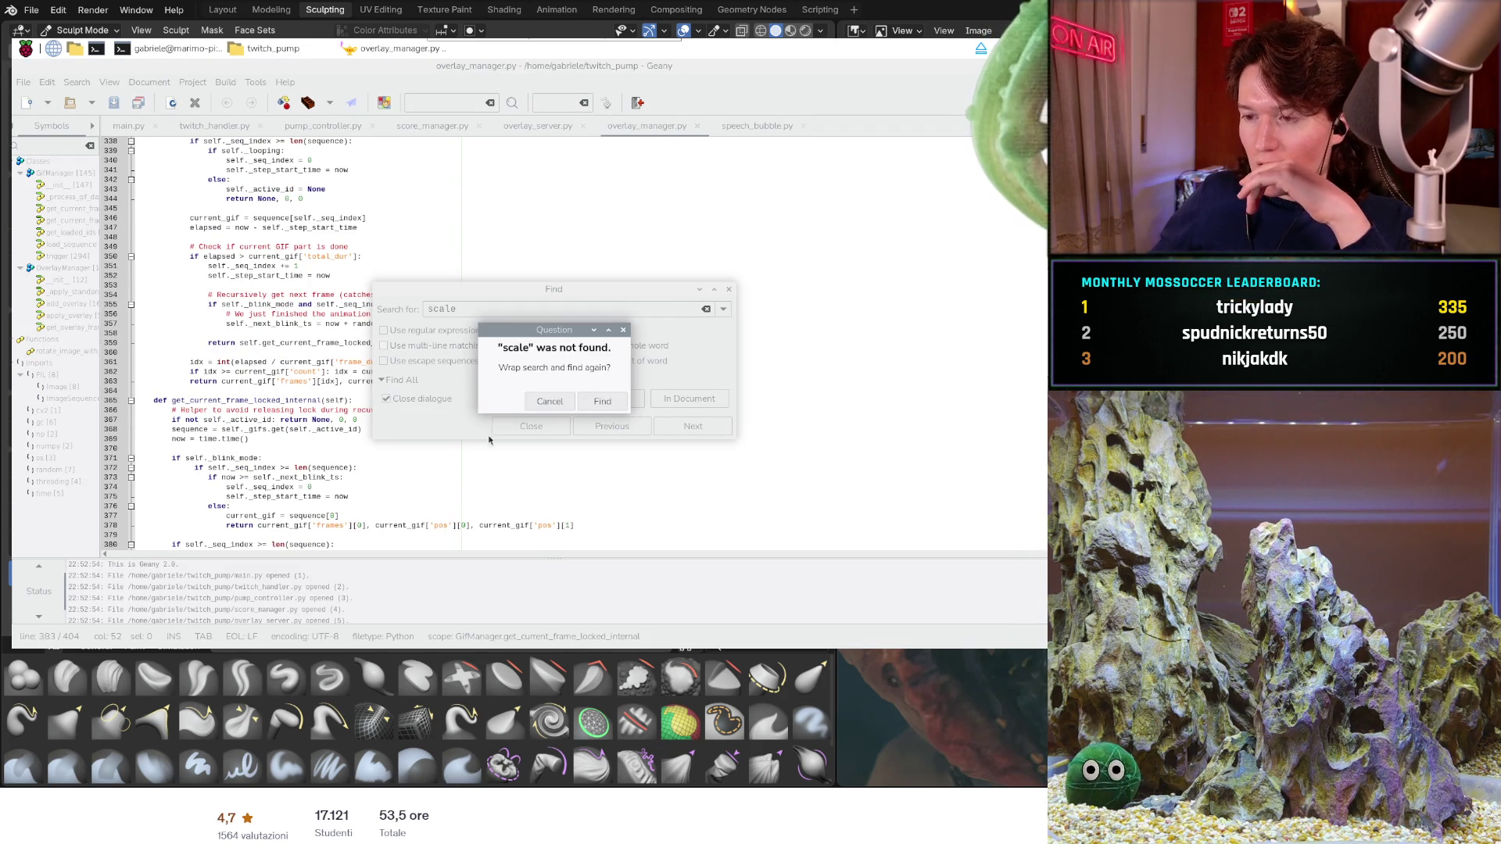
left_click(548, 401)
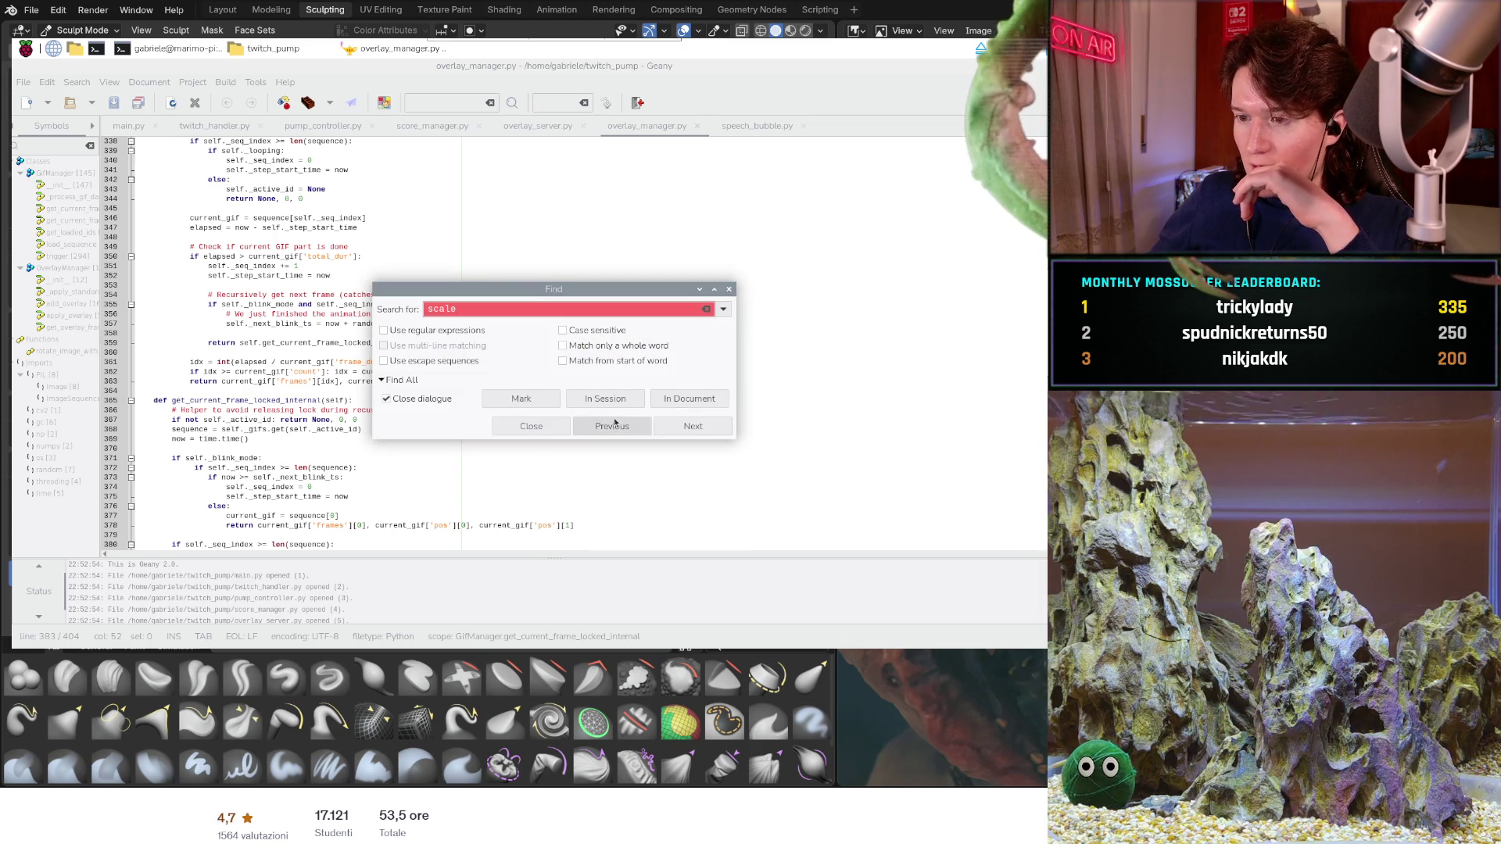
left_click(638, 425)
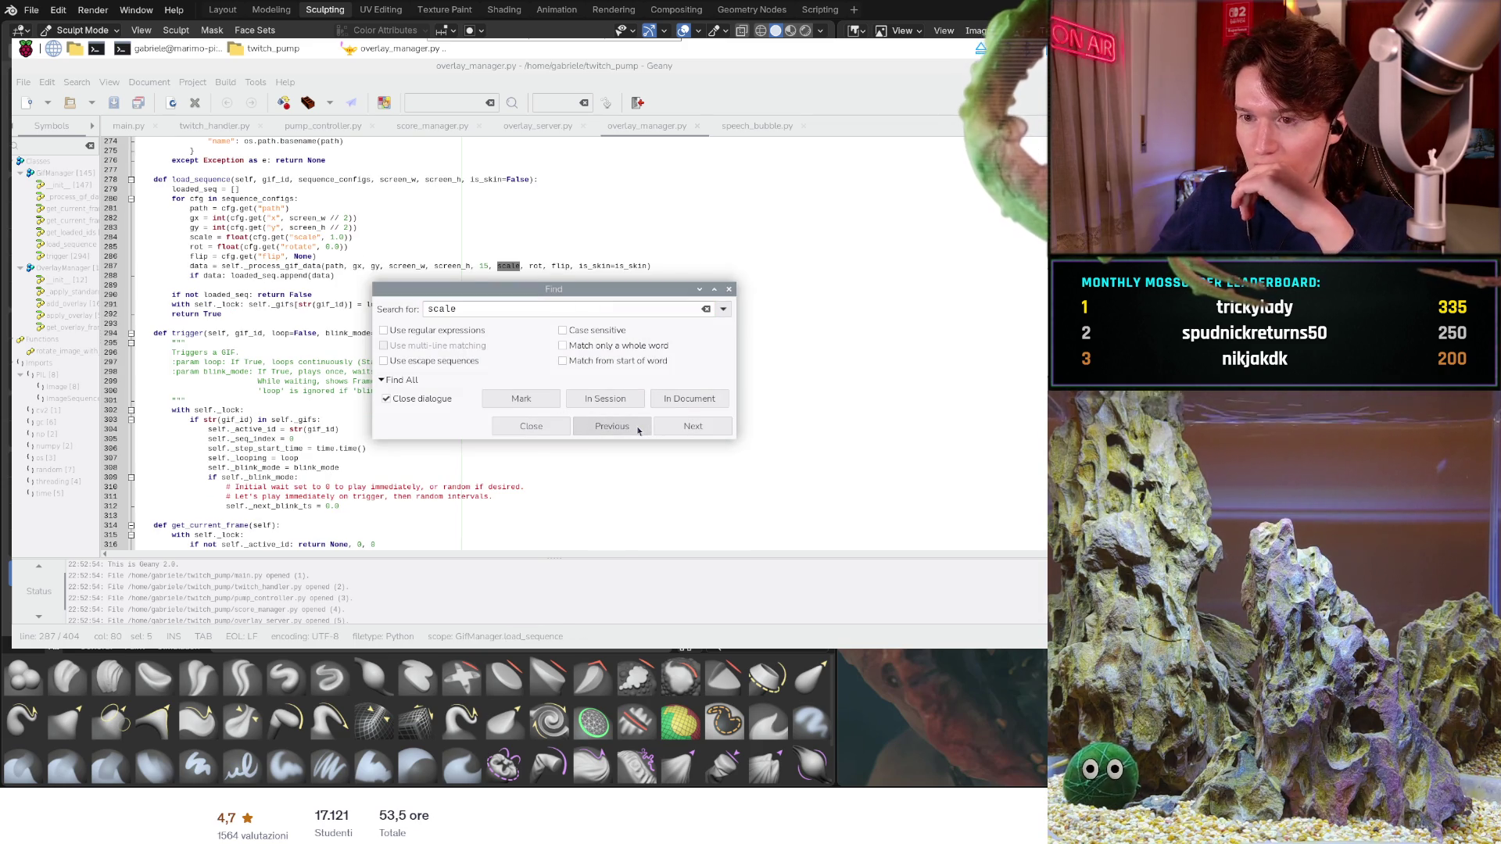
left_click_drag(555, 298, 683, 374)
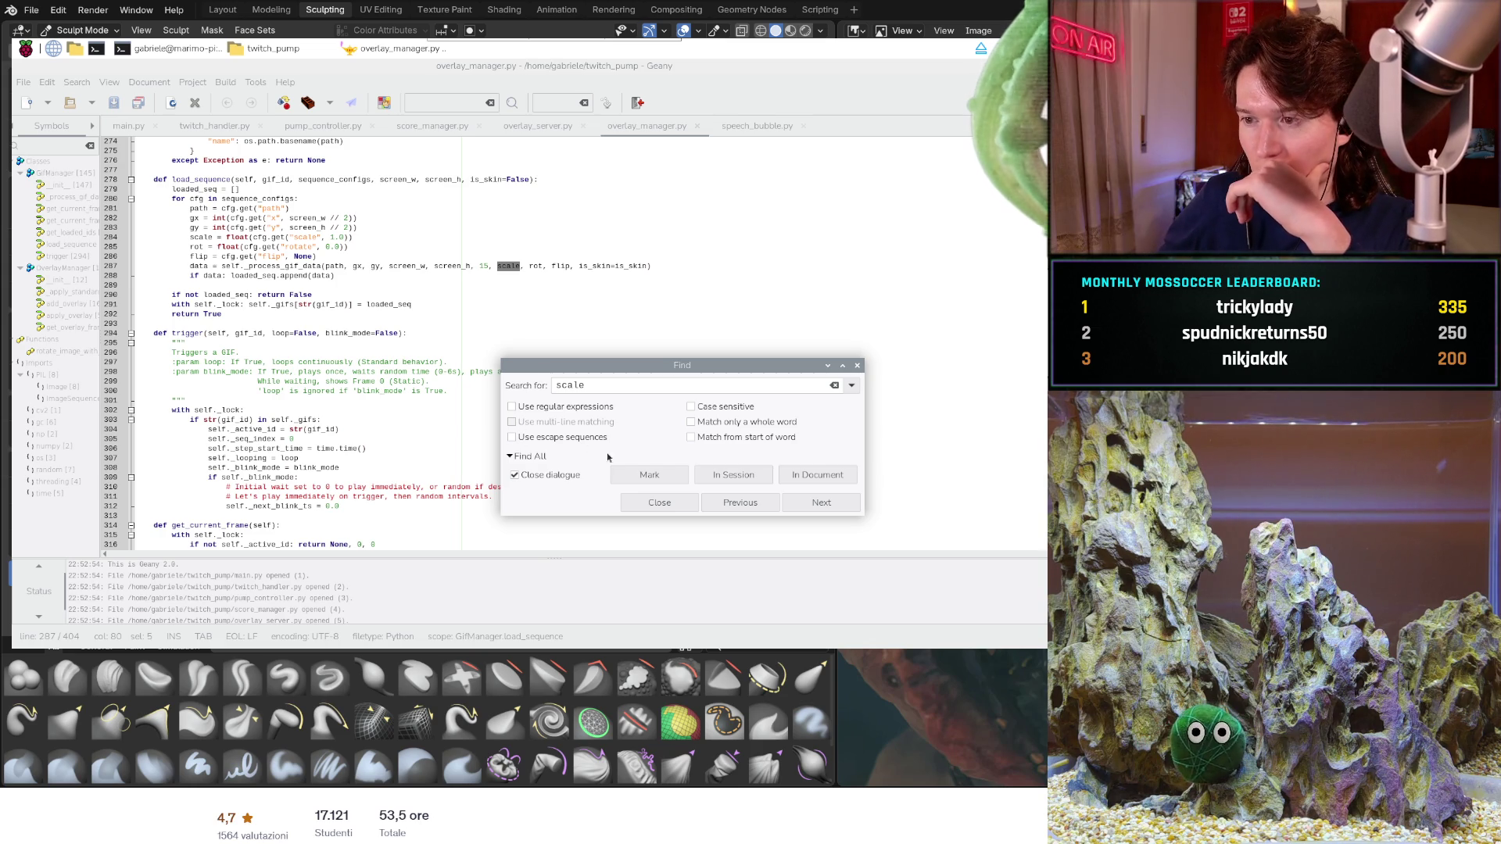
left_click(741, 508)
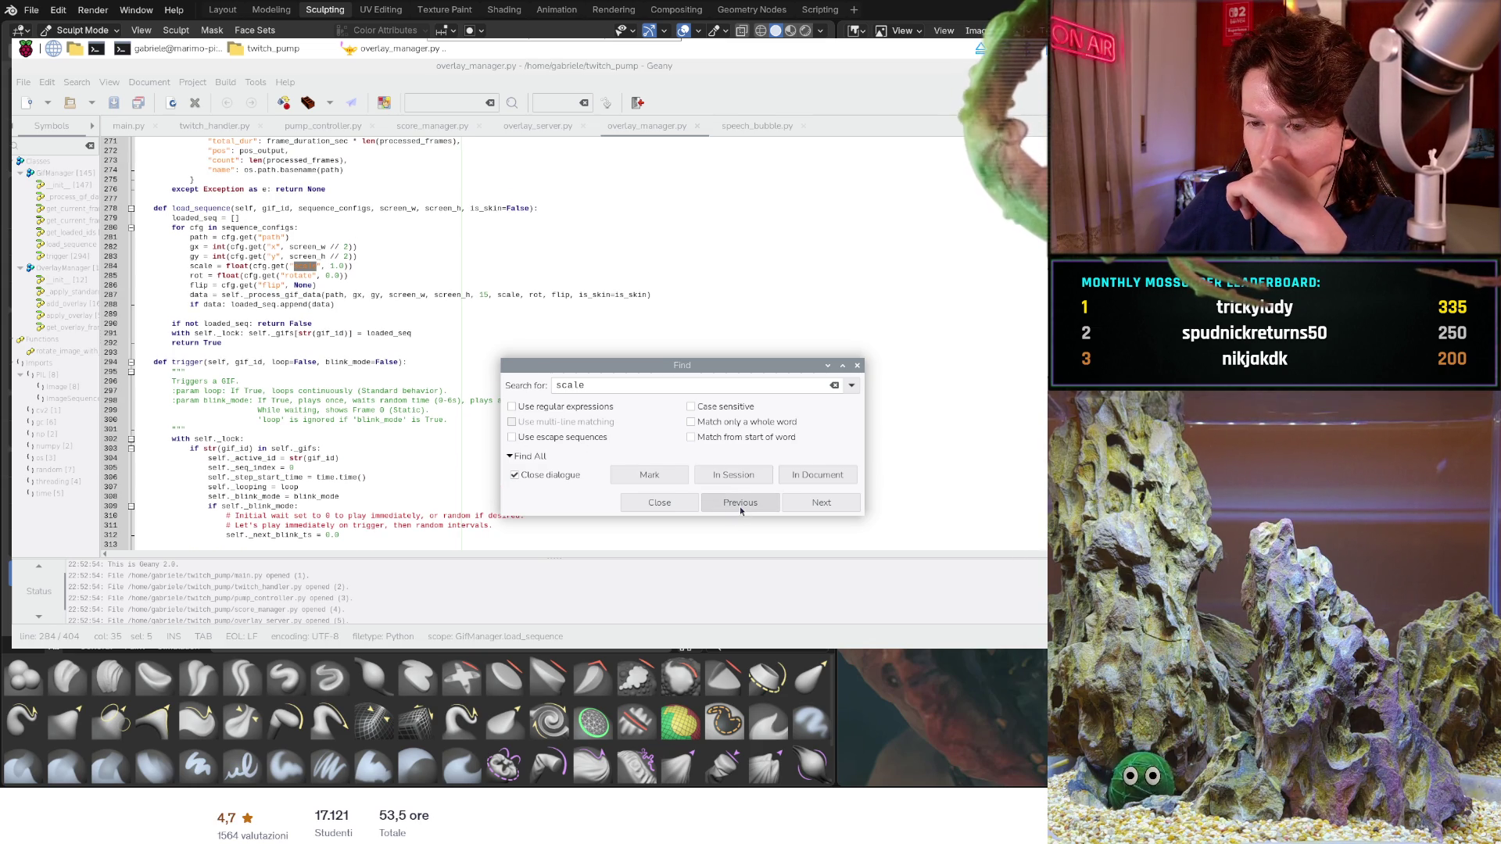
left_click(739, 505)
- Step back from the line 179 resize to the scale=1.0 parameter on line 159
left_click(739, 505)
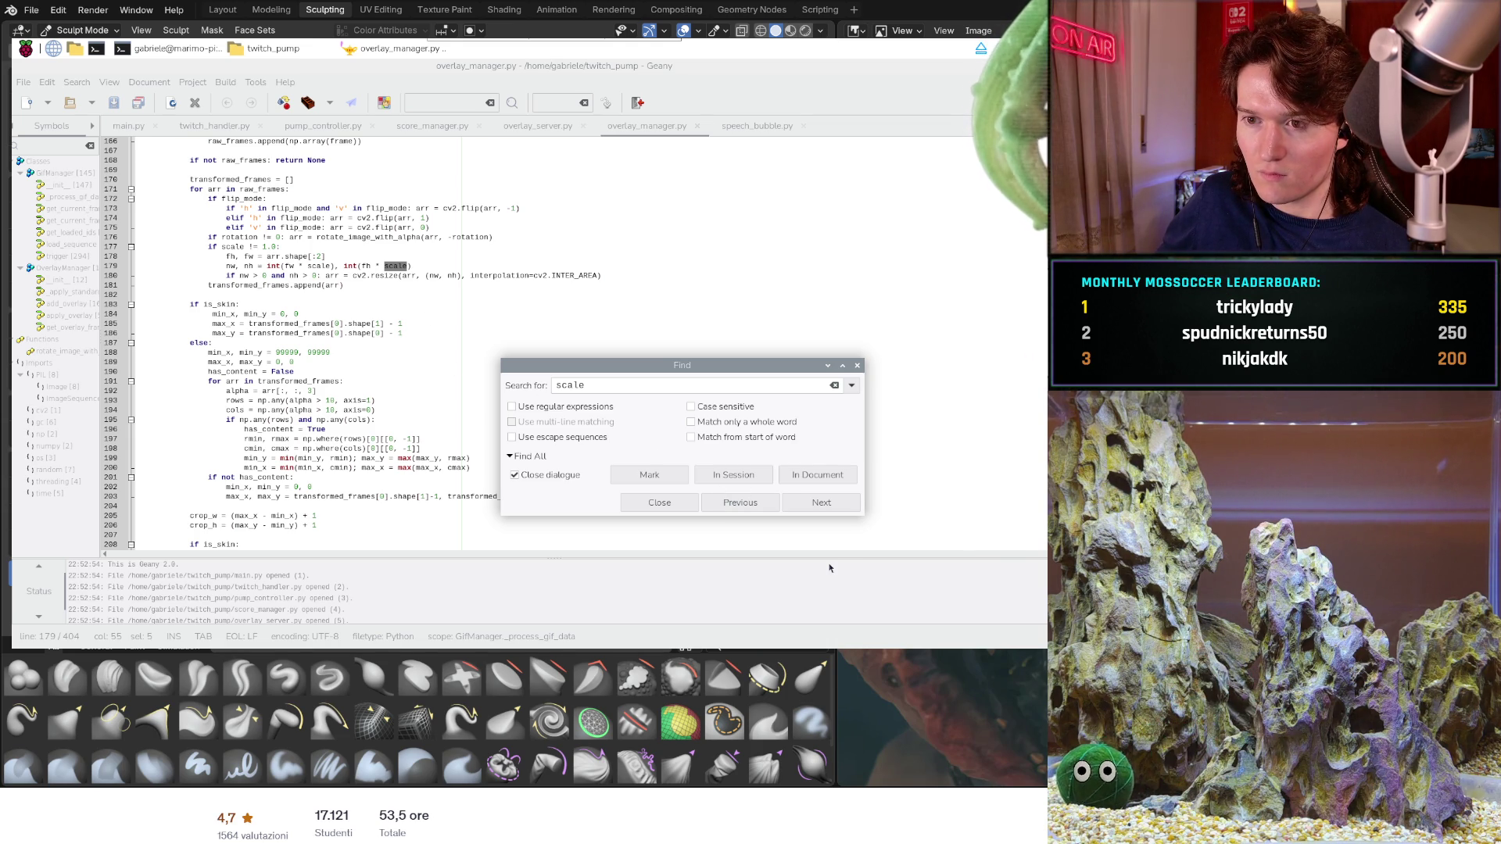
left_click(733, 503)
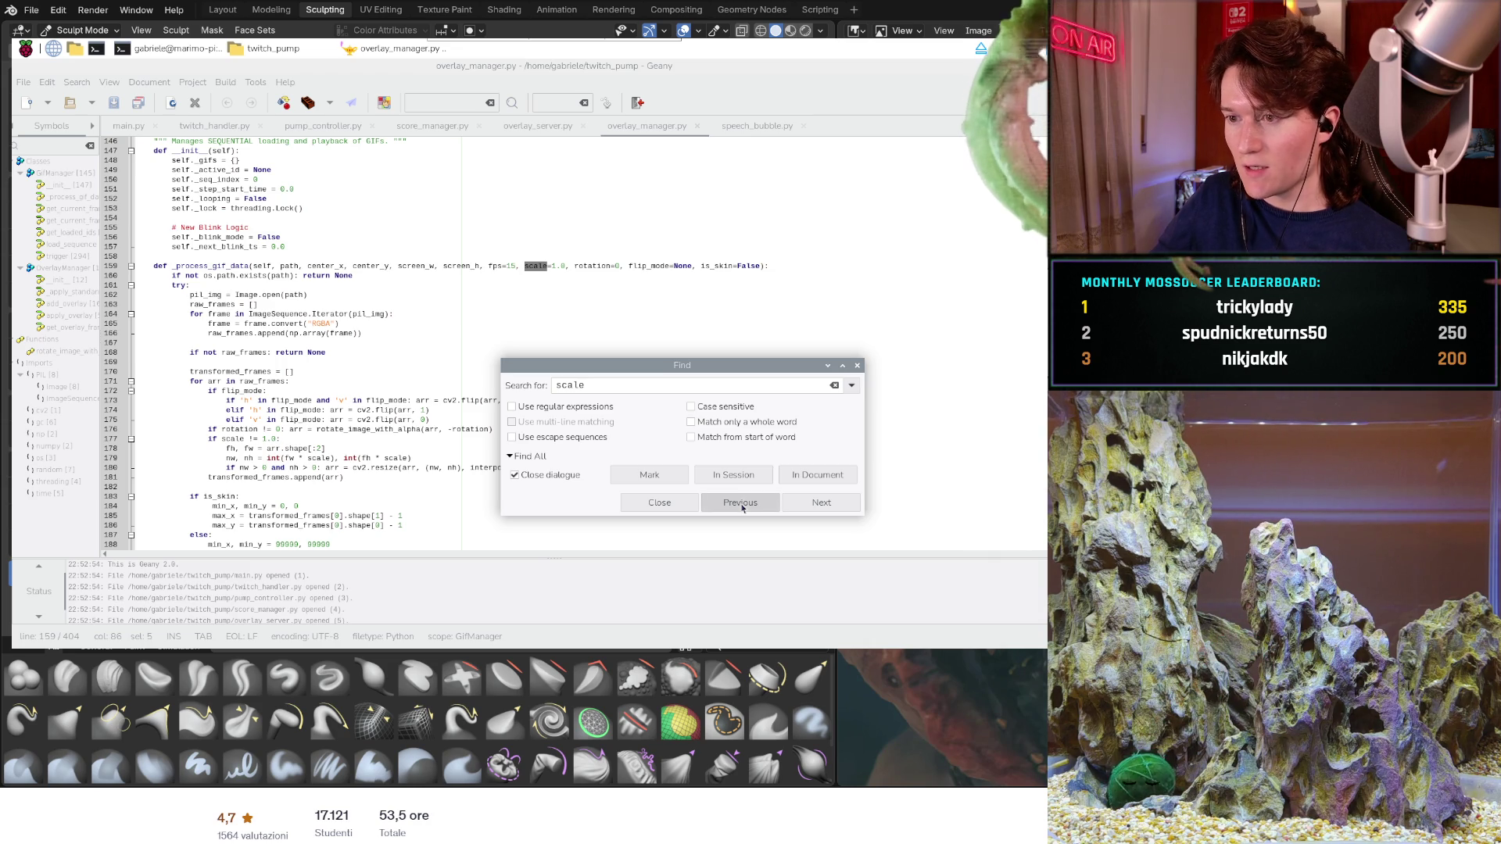
- Step through the 'scale' matches on lines 48, 159, 177, 179, load_sequence and 287
left_click(743, 508)
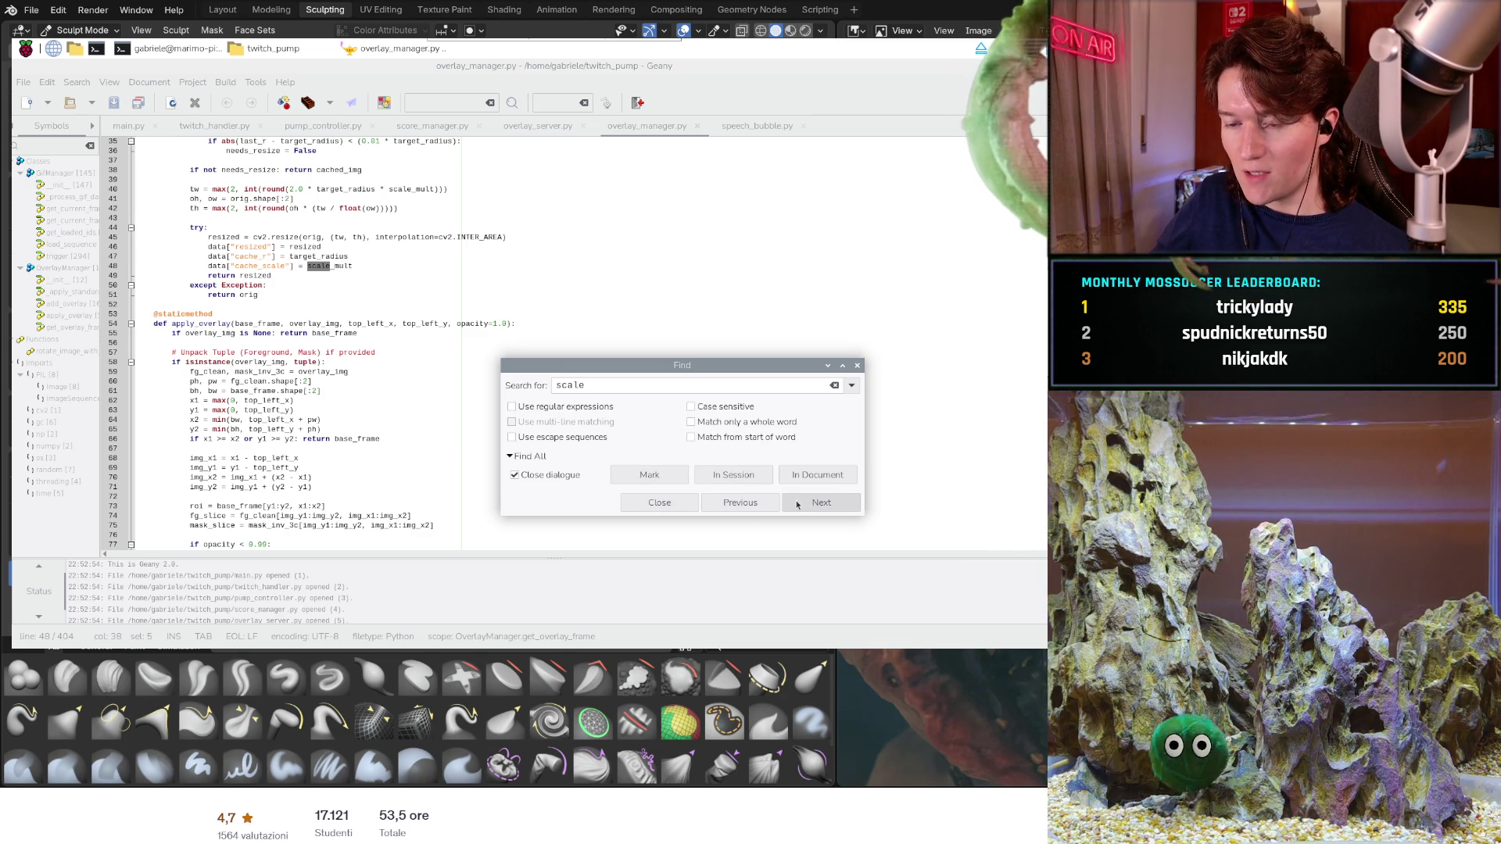
left_click(828, 508)
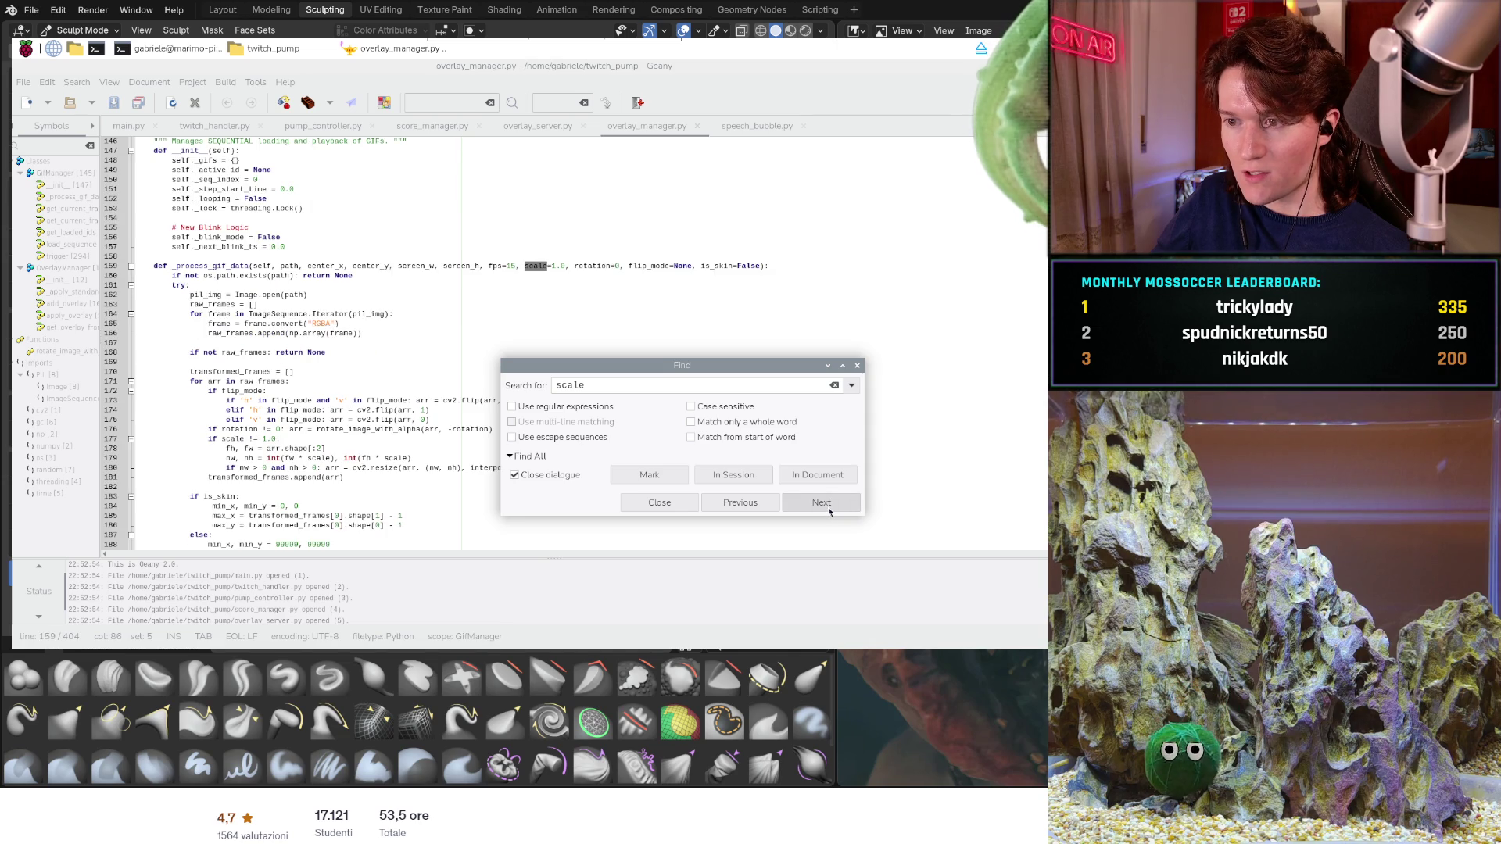
left_click(828, 507)
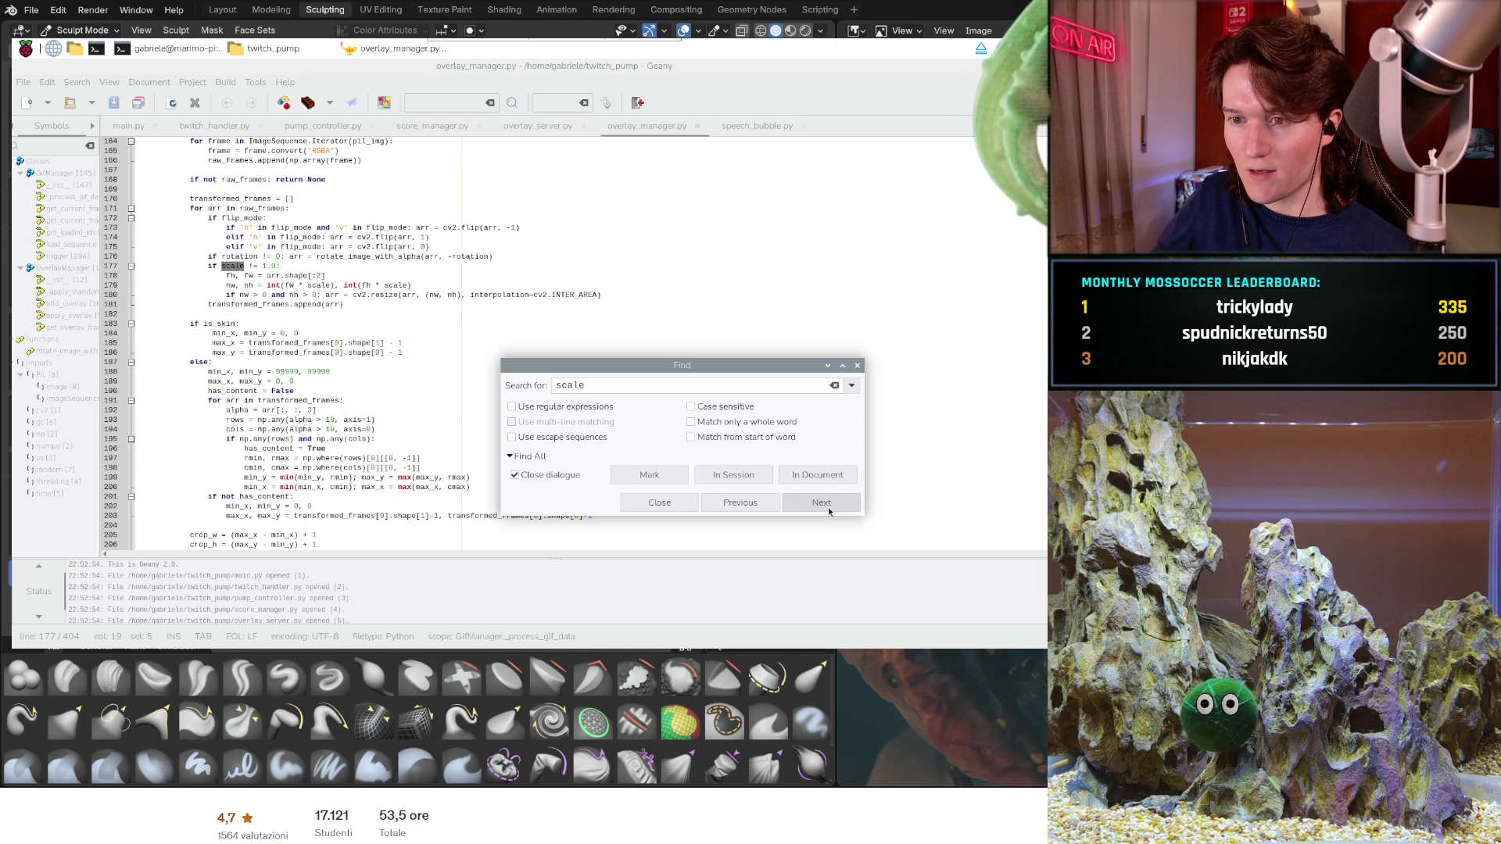
left_click(827, 507)
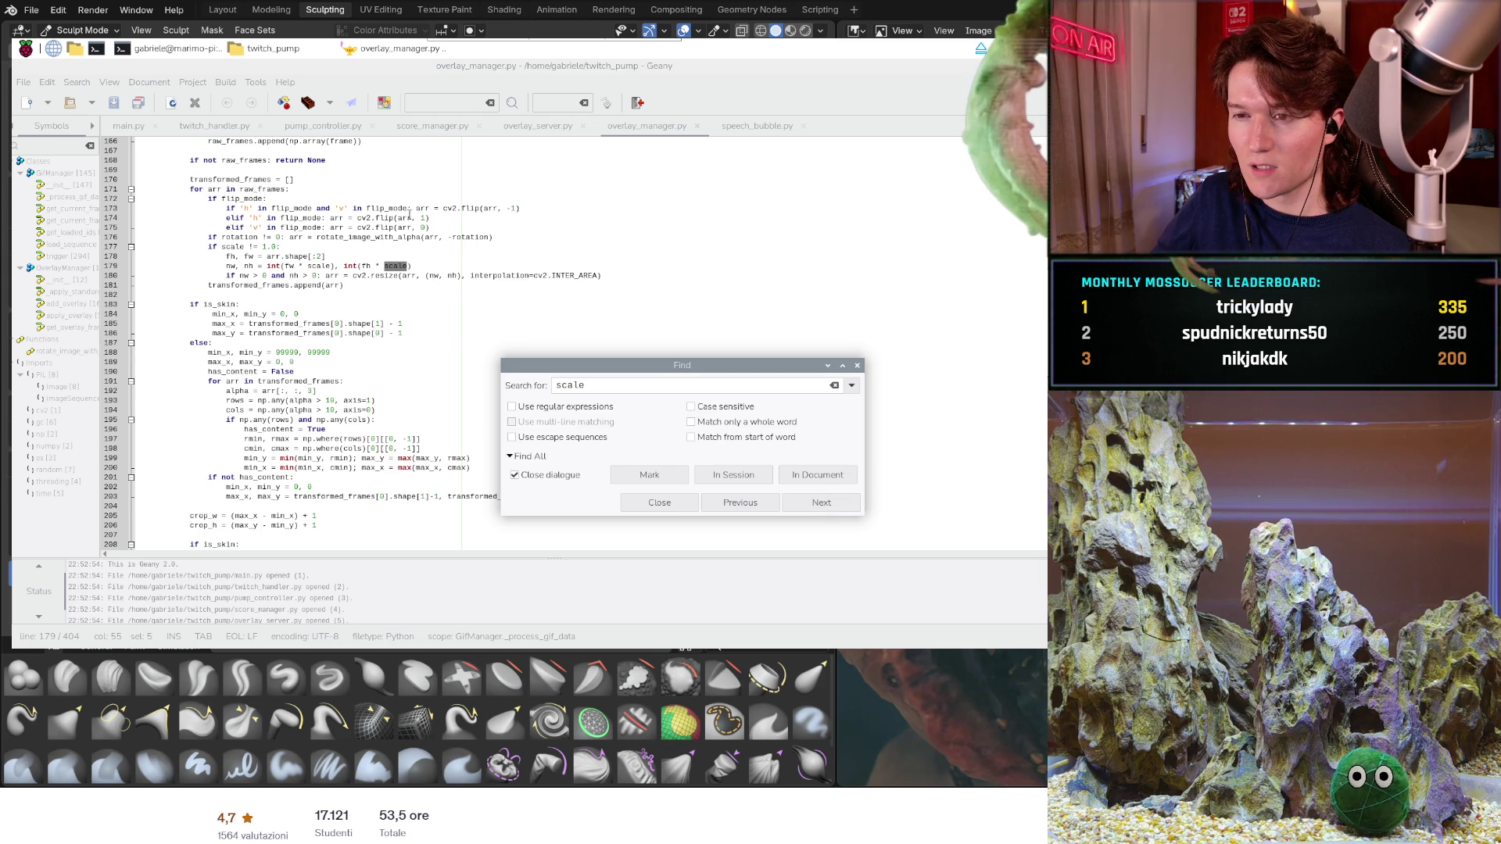
scroll(409, 214, "up", 4)
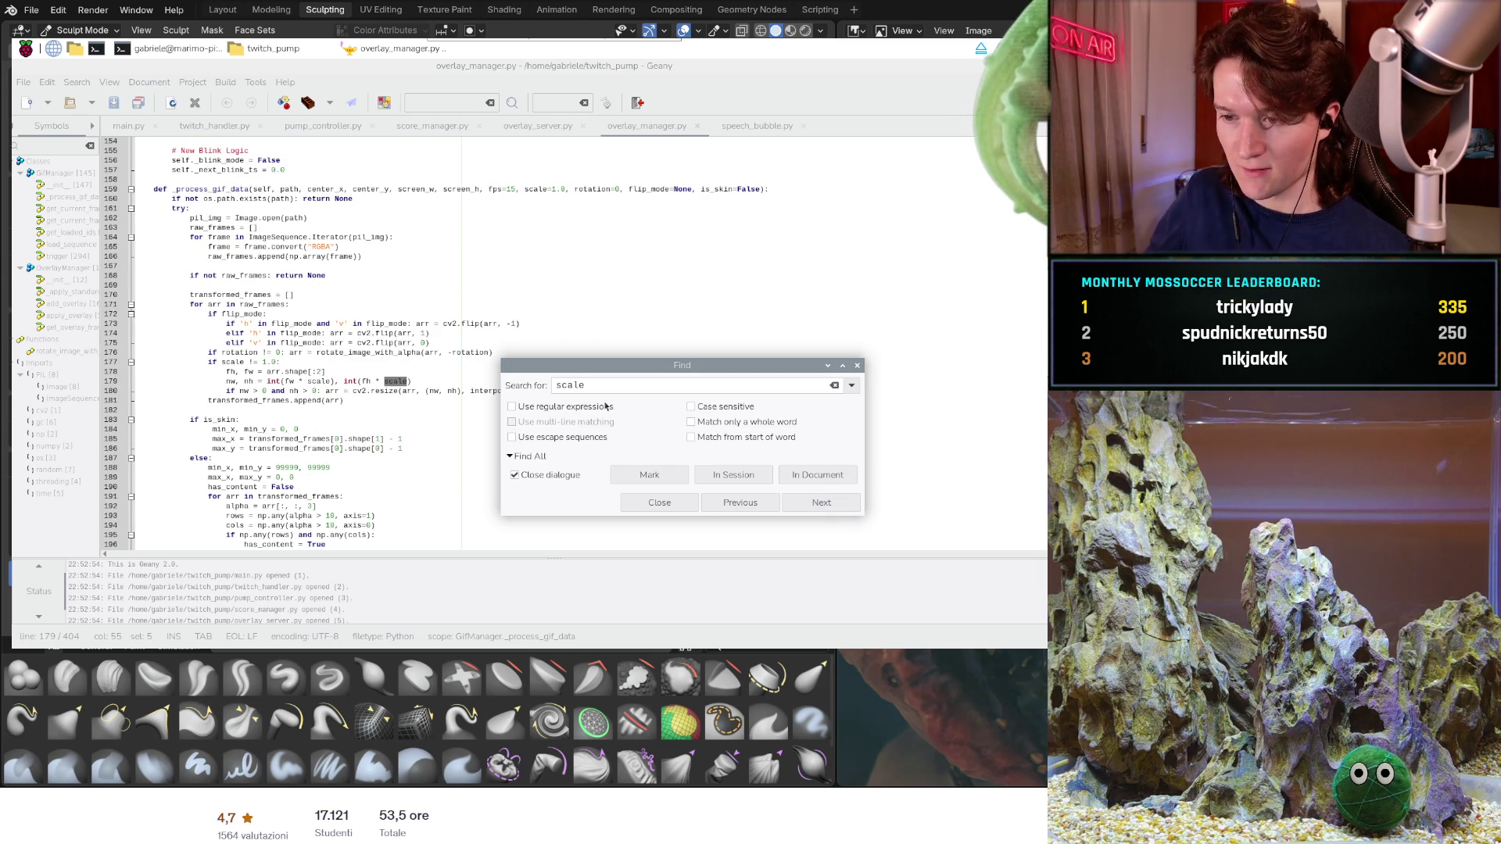
left_click(830, 508)
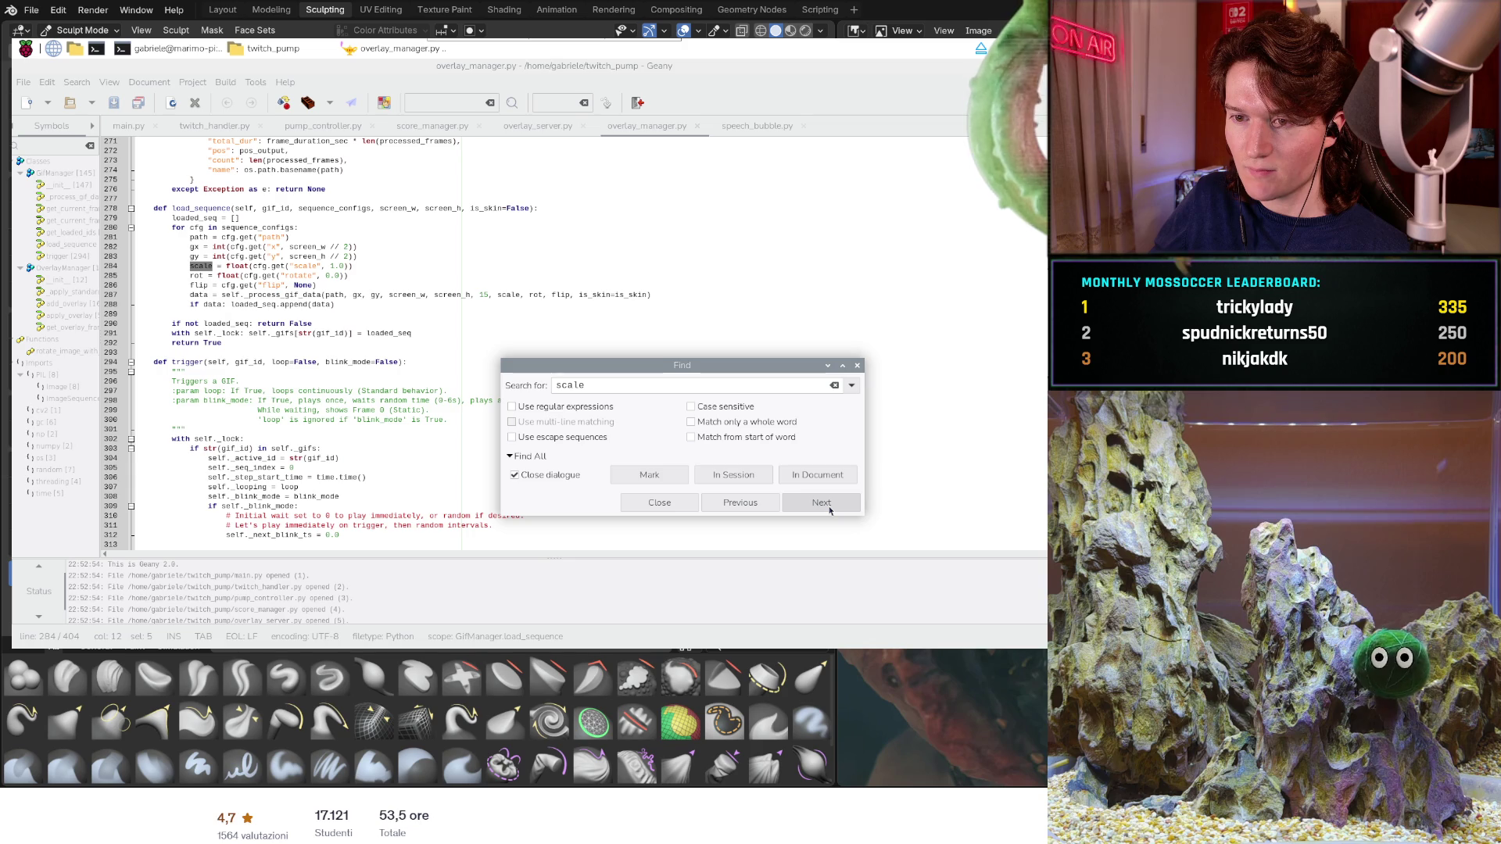
left_click(831, 510)
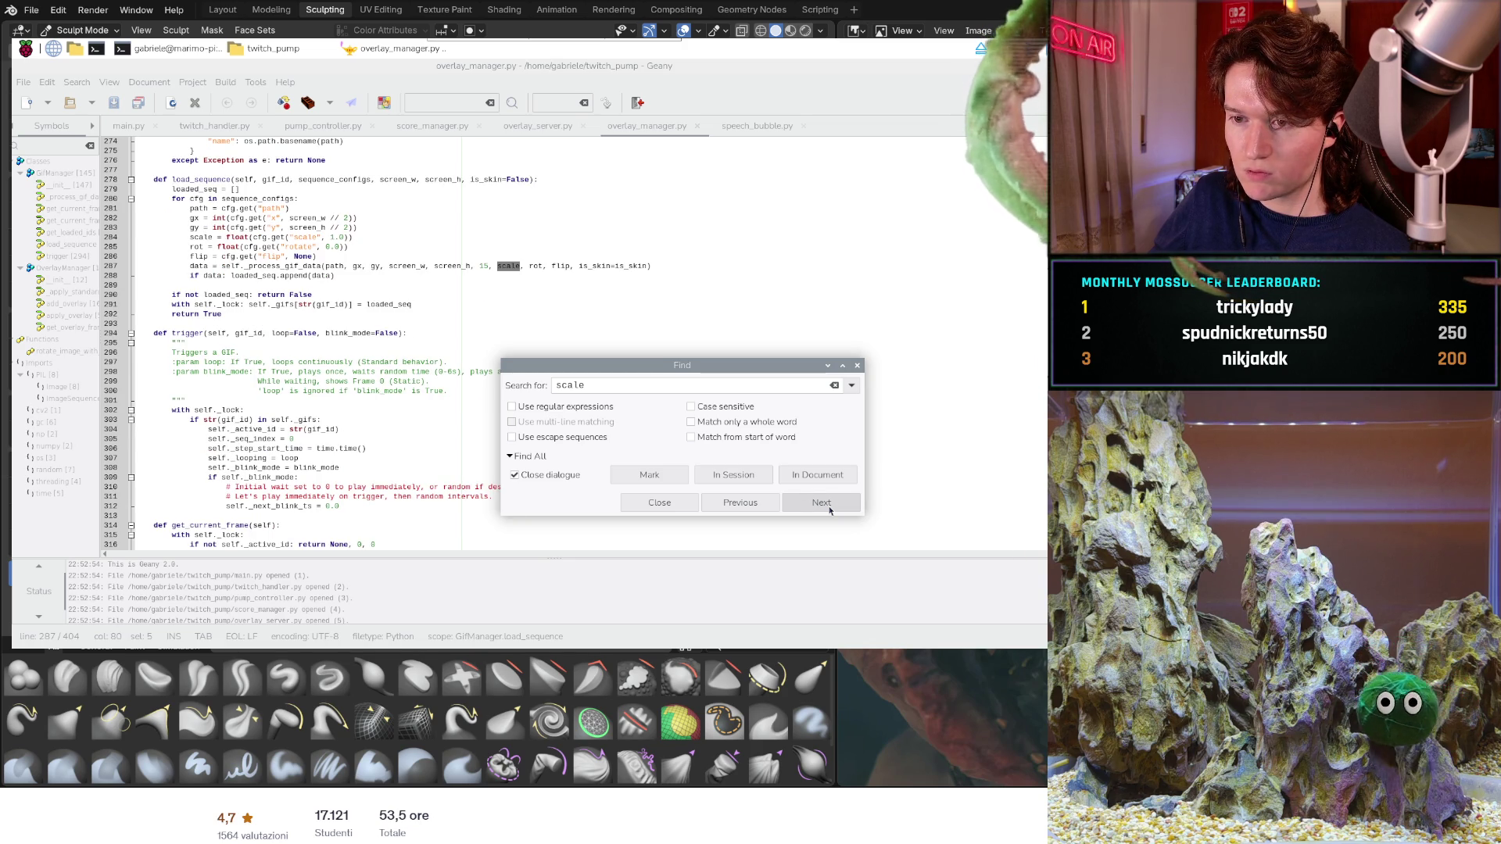
left_click(830, 511)
- Decline the wrap-around search, close Find, and switch to main.py
left_click(678, 477)
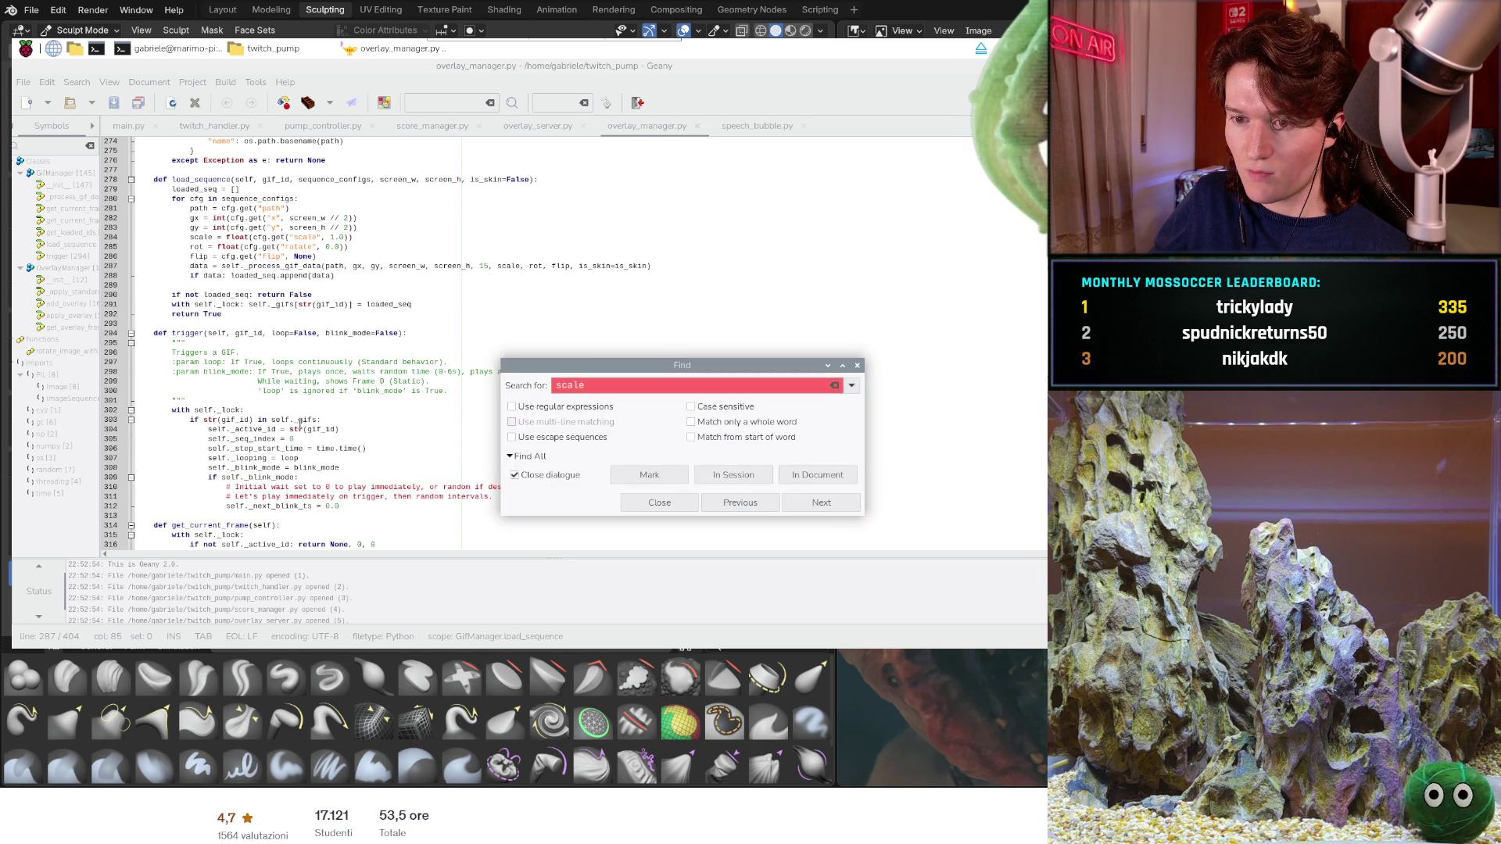
left_click(298, 409)
scroll(297, 405, "down", 2)
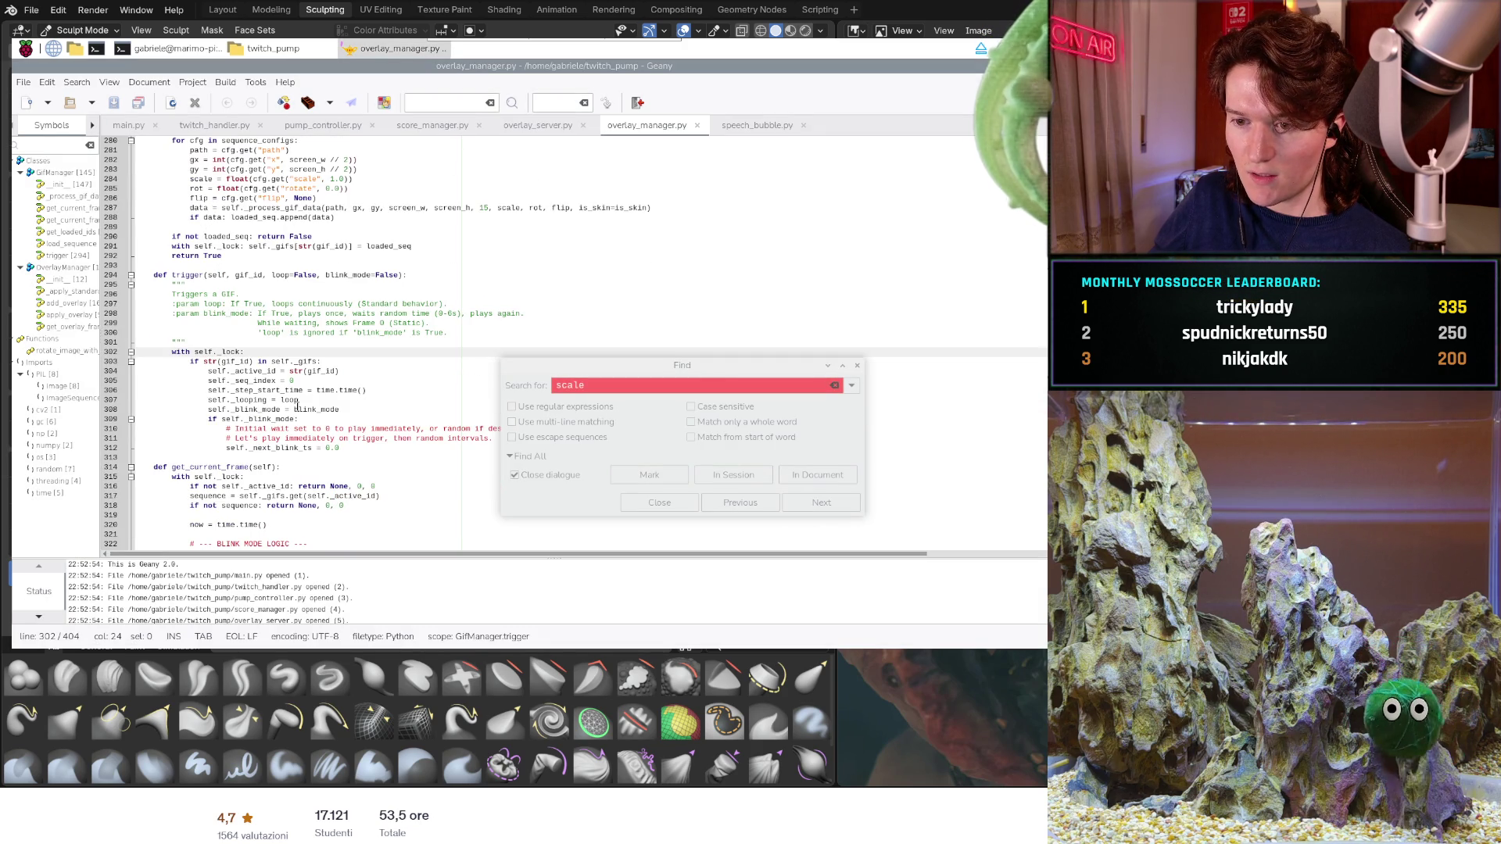
scroll(298, 405, "down", 4)
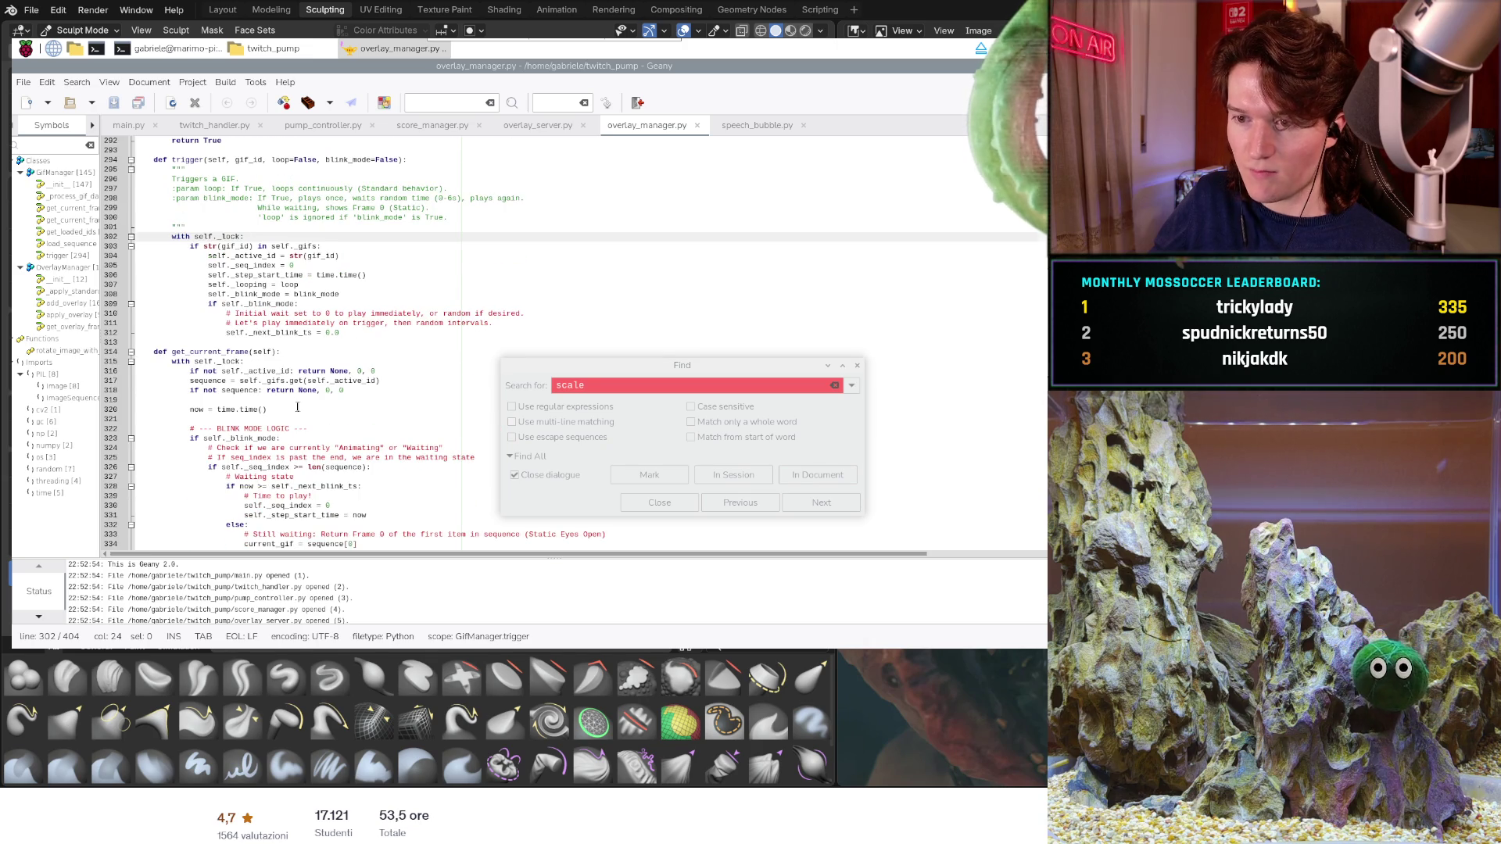
scroll(298, 407, "down", 2)
key("Escape")
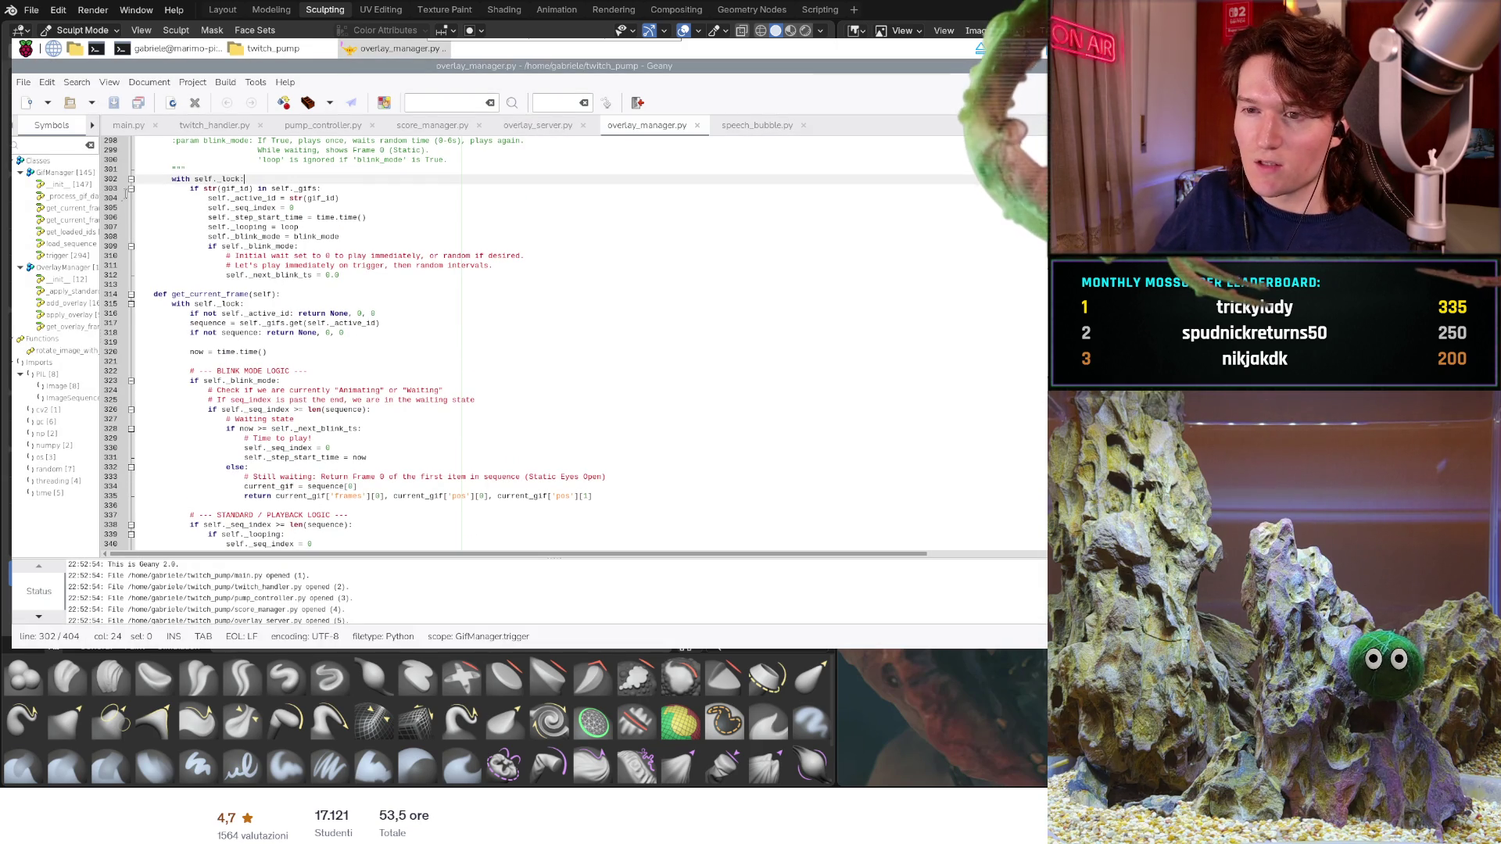
left_click(129, 125)
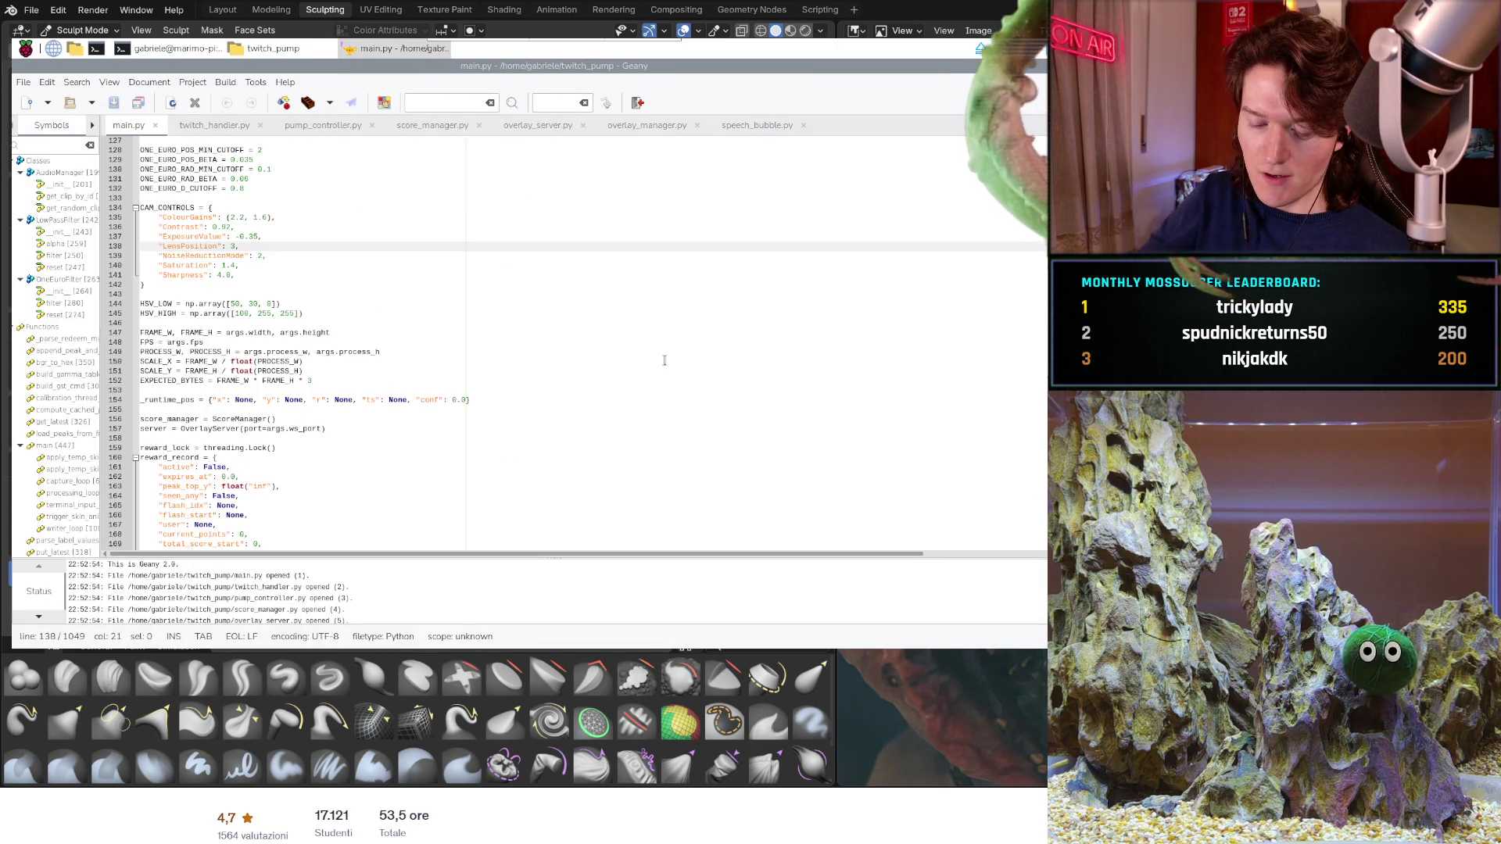
- Search main.py for 'scale', stepping through matches on lines 151, 370 and 375
key("ctrl+f")
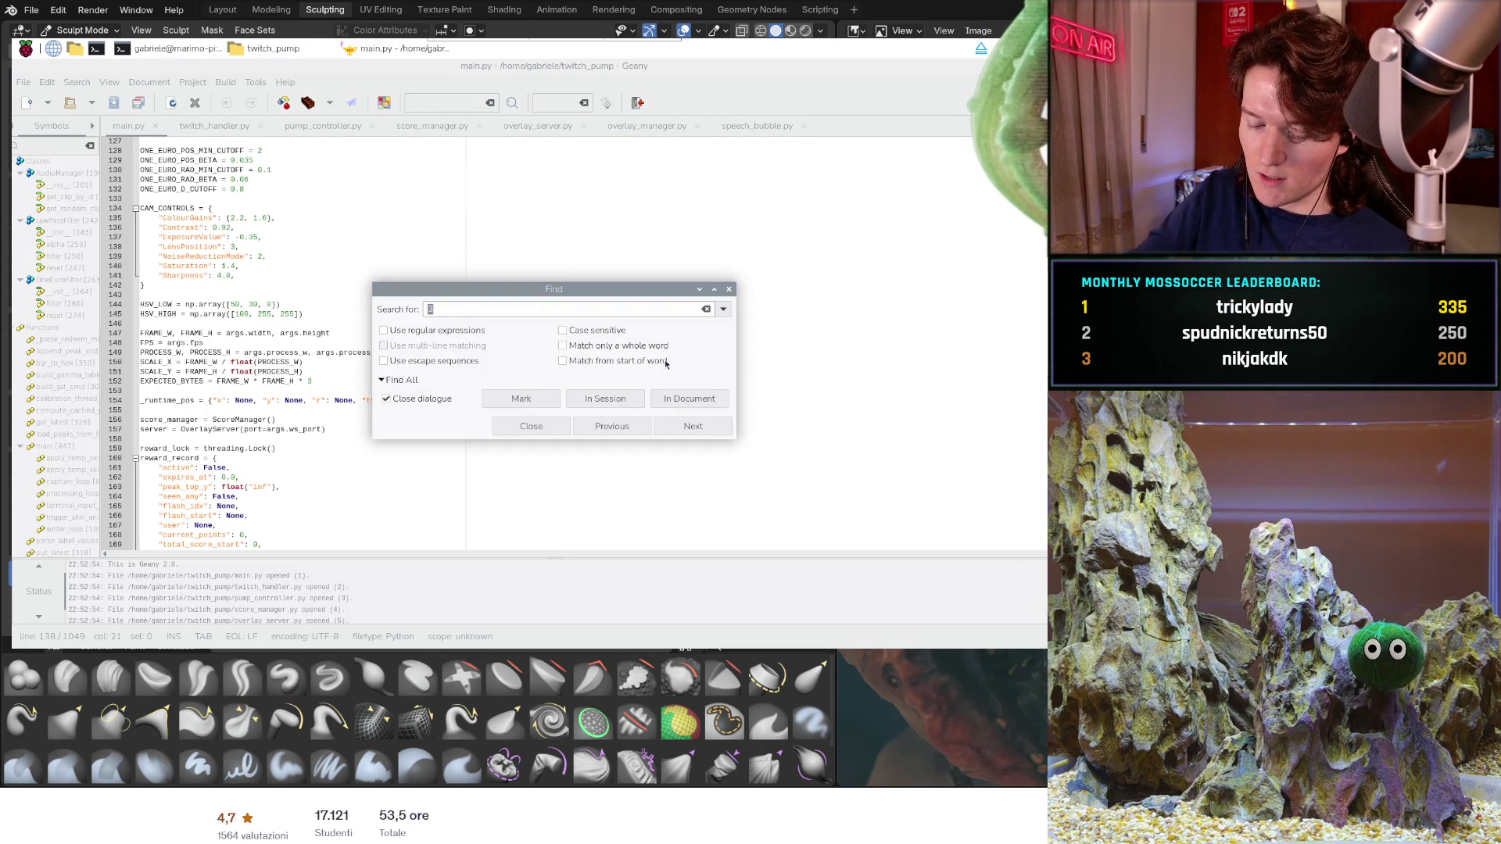
type("scale")
key("Return")
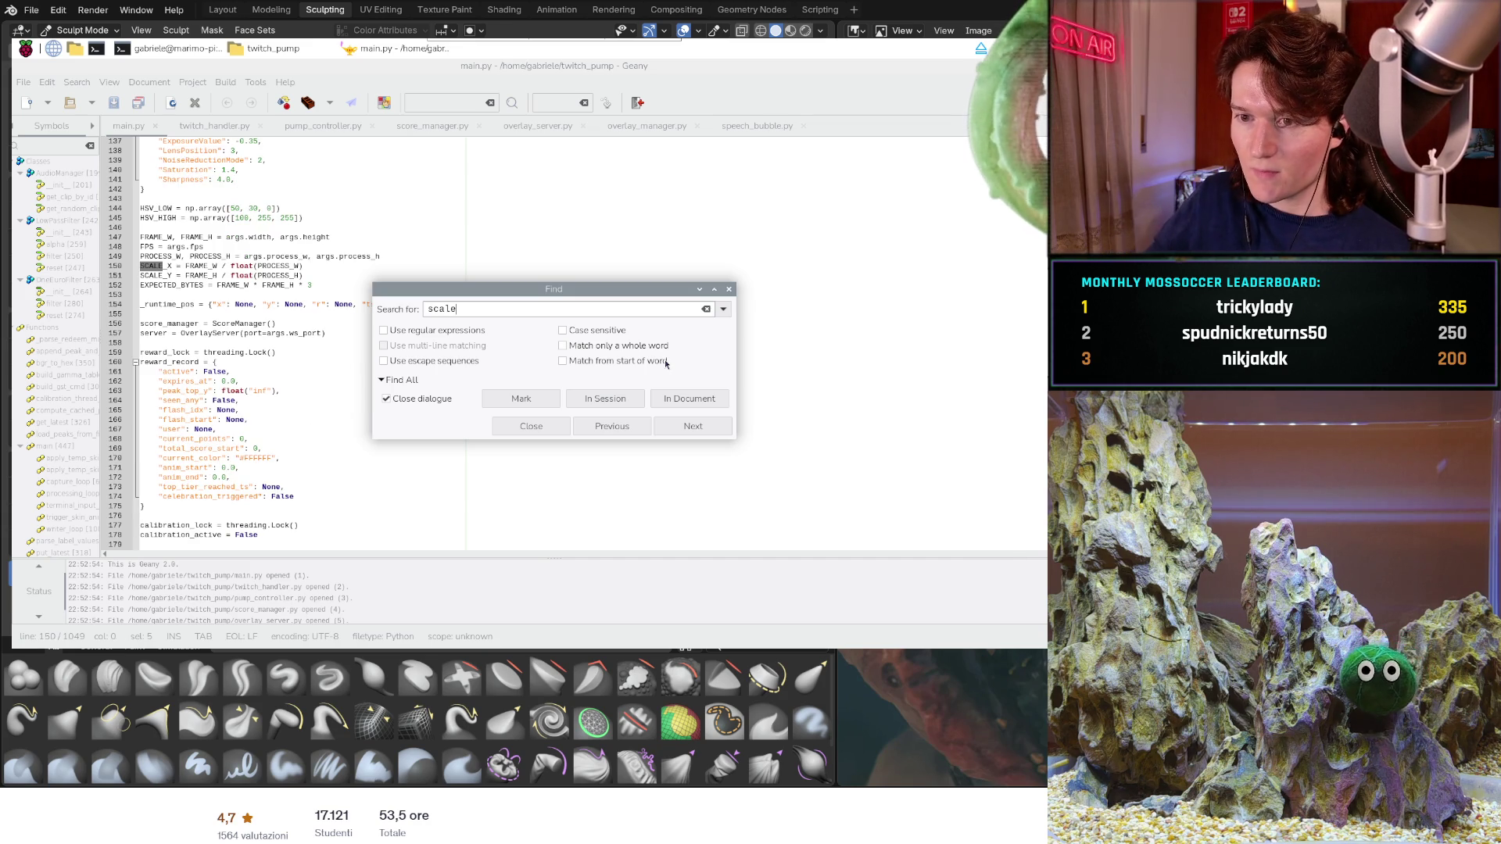
left_click(694, 431)
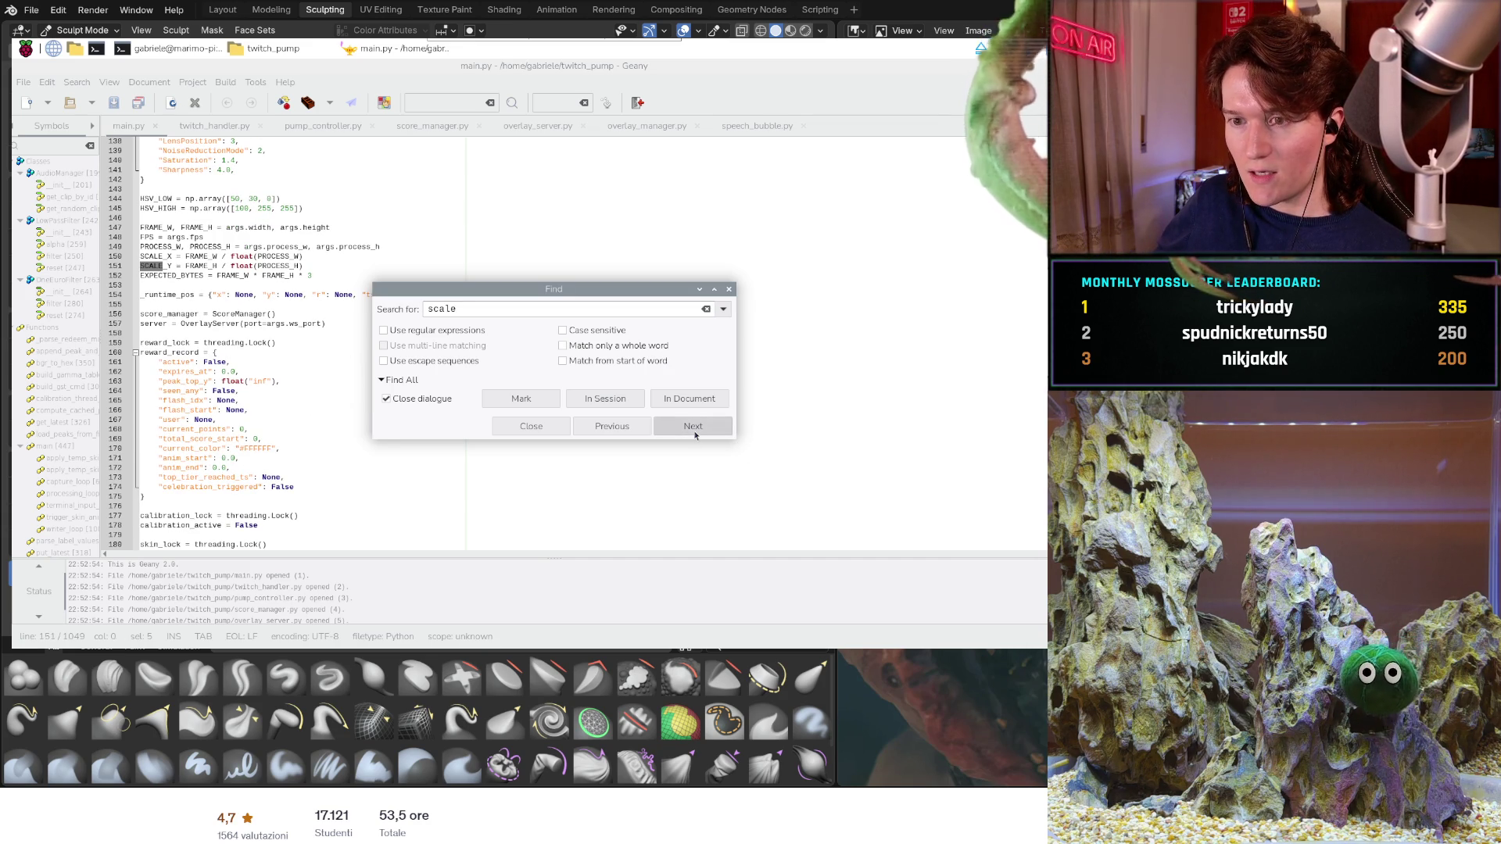
left_click(693, 428)
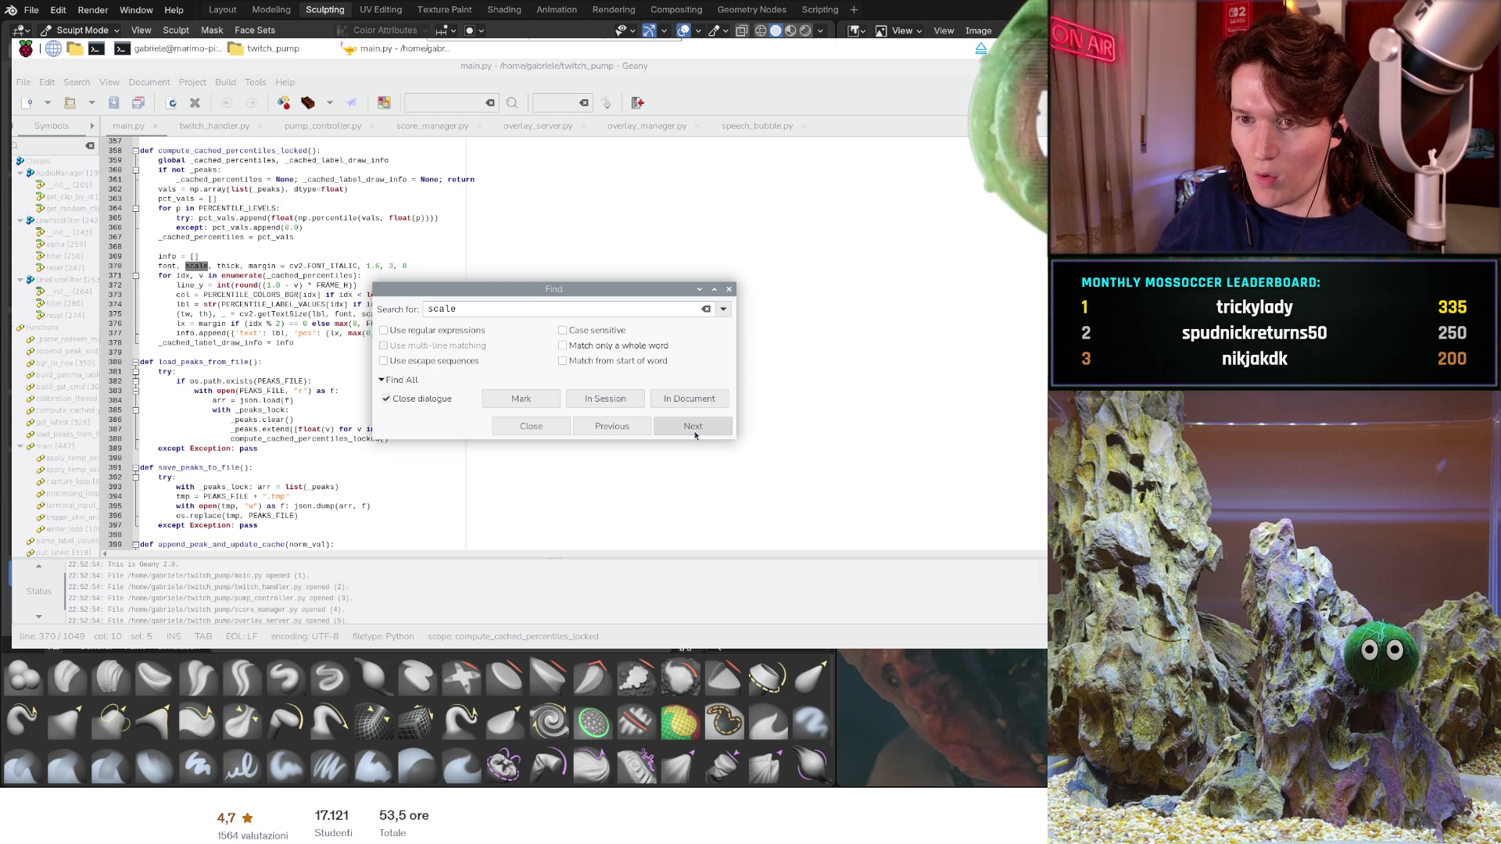
left_click(693, 428)
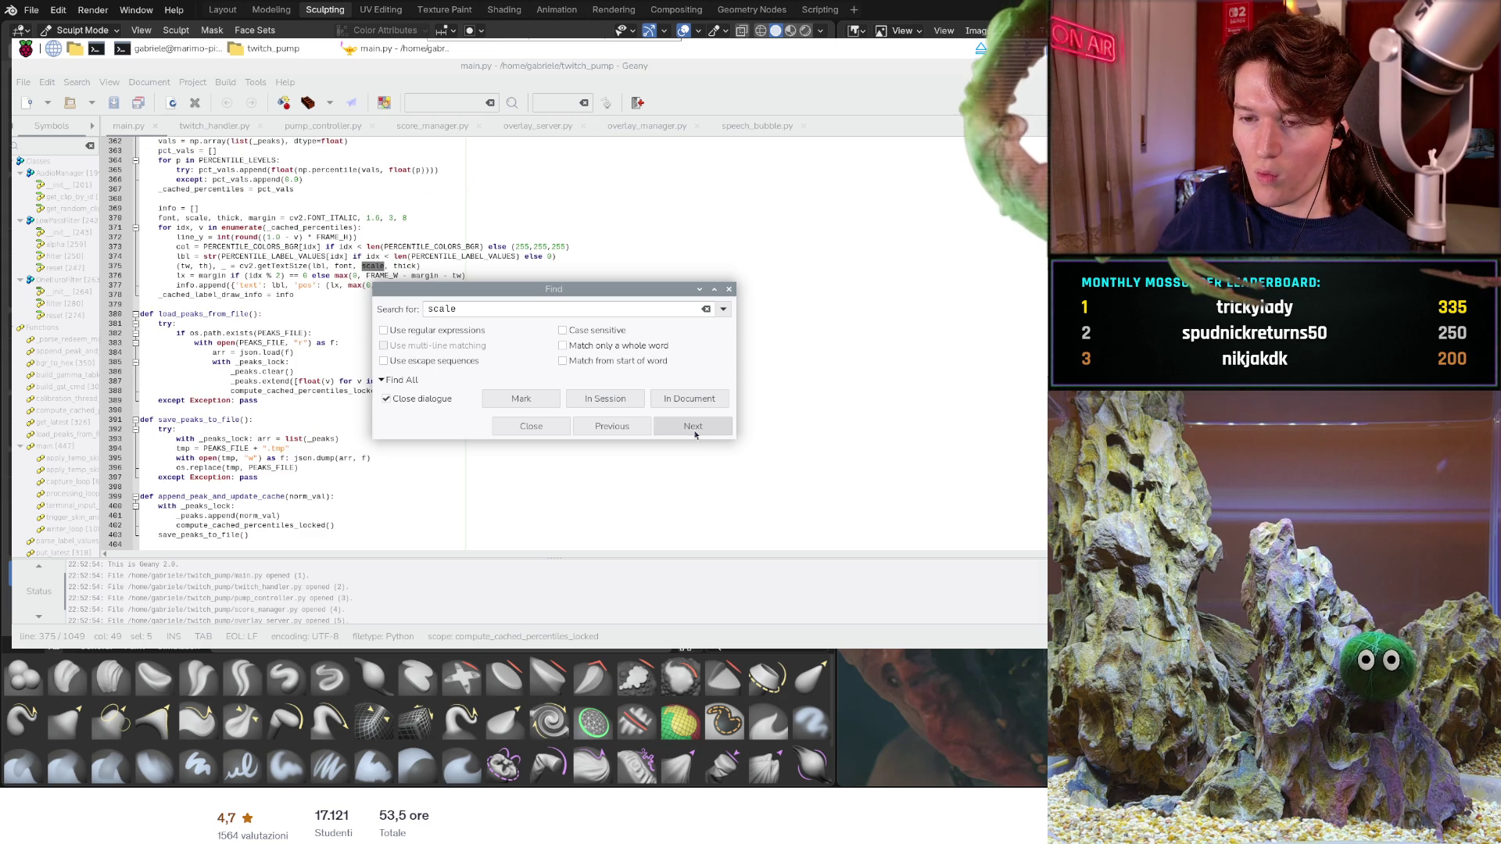
- Advance to the skins-config scale read on line 474 and move the Find dialog aside
scroll(270, 435, "down", 2)
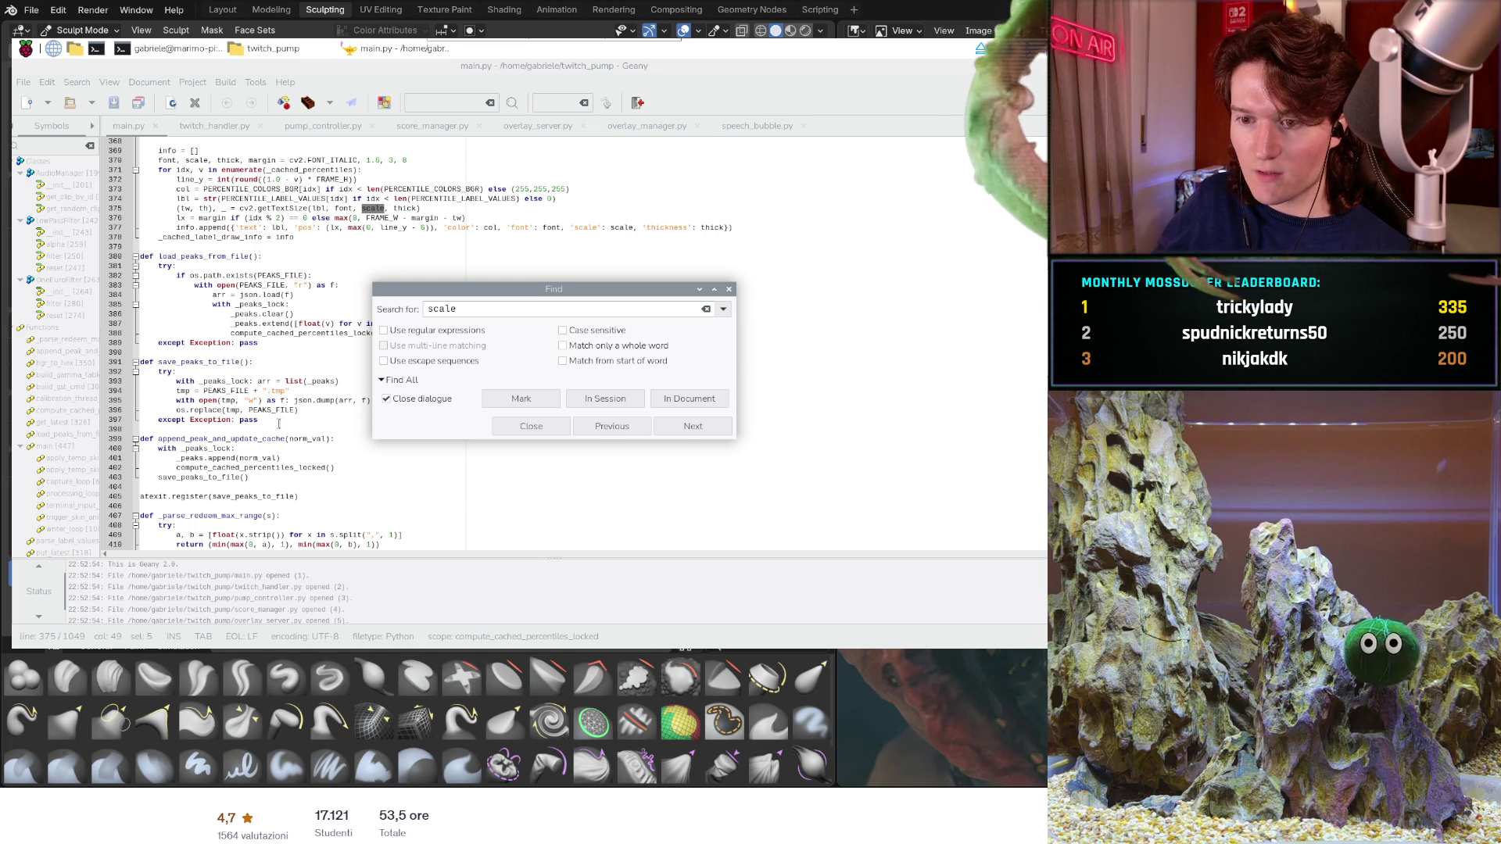
scroll(279, 423, "down", 2)
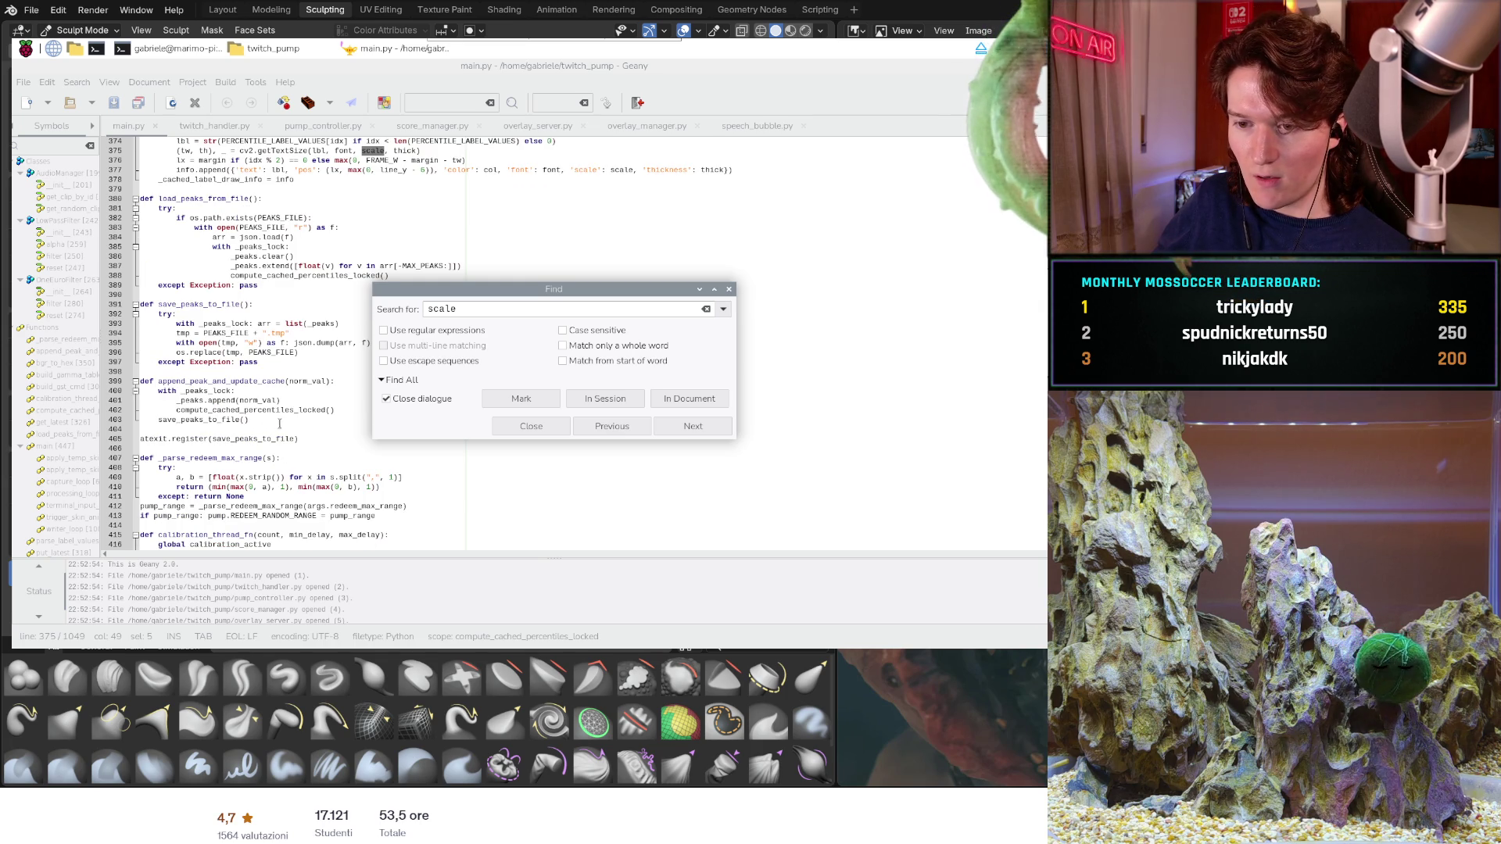
left_click(693, 427)
left_click(693, 438)
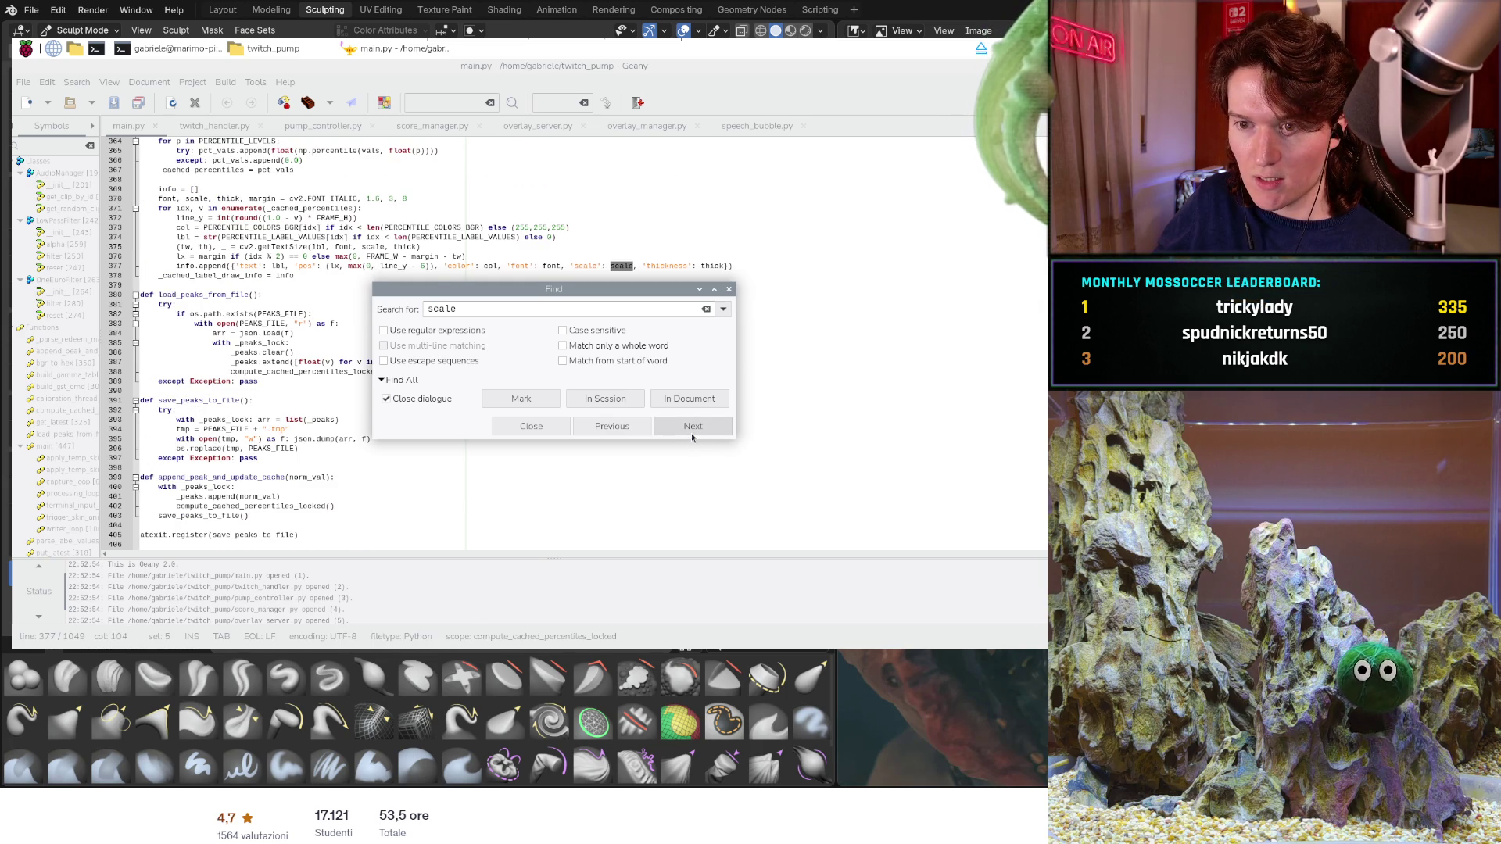
left_click(693, 438)
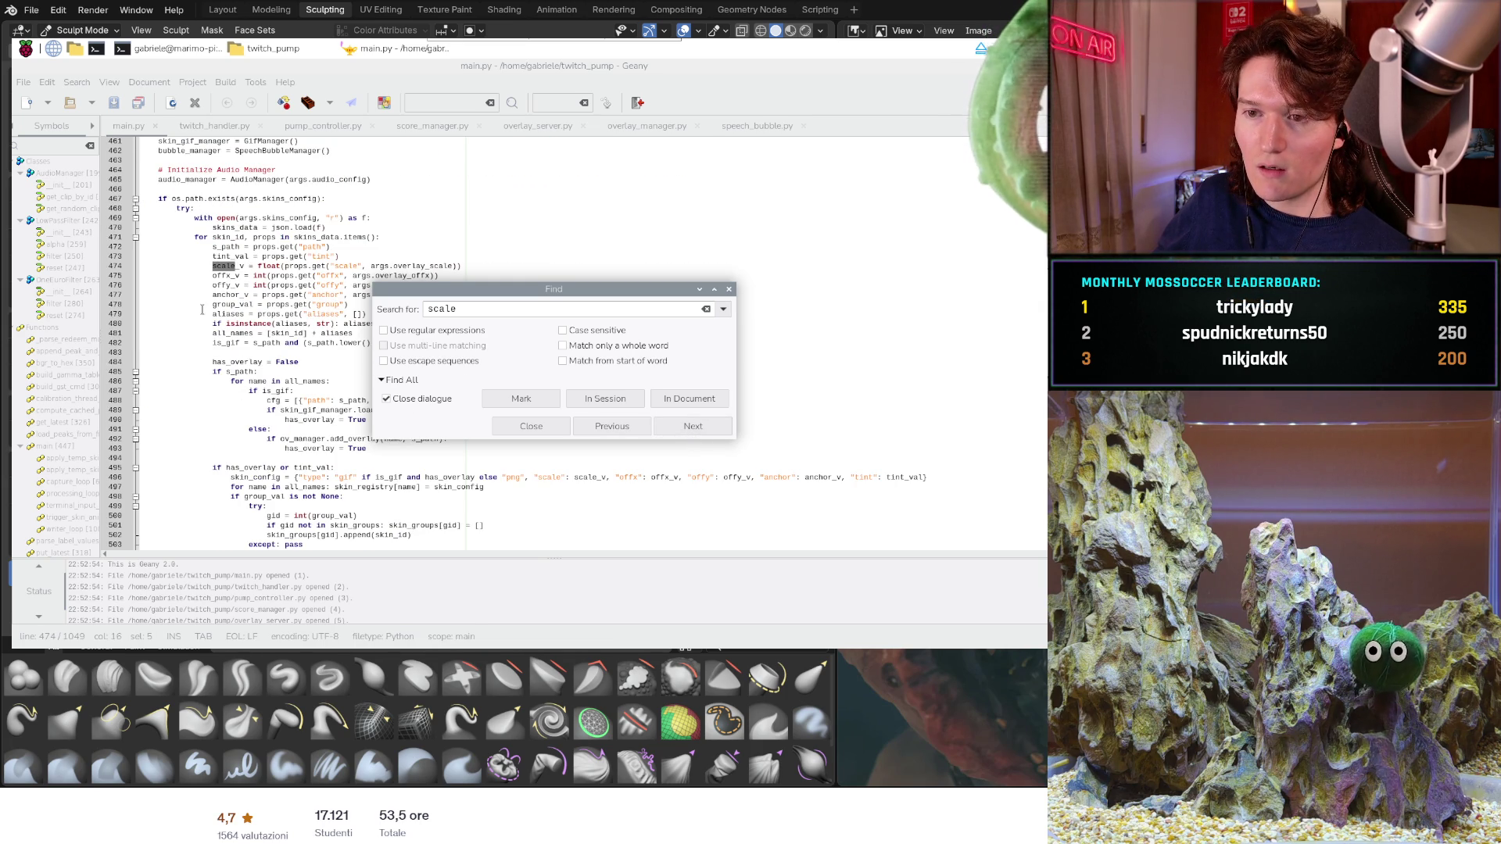
scroll(202, 310, "up", 10)
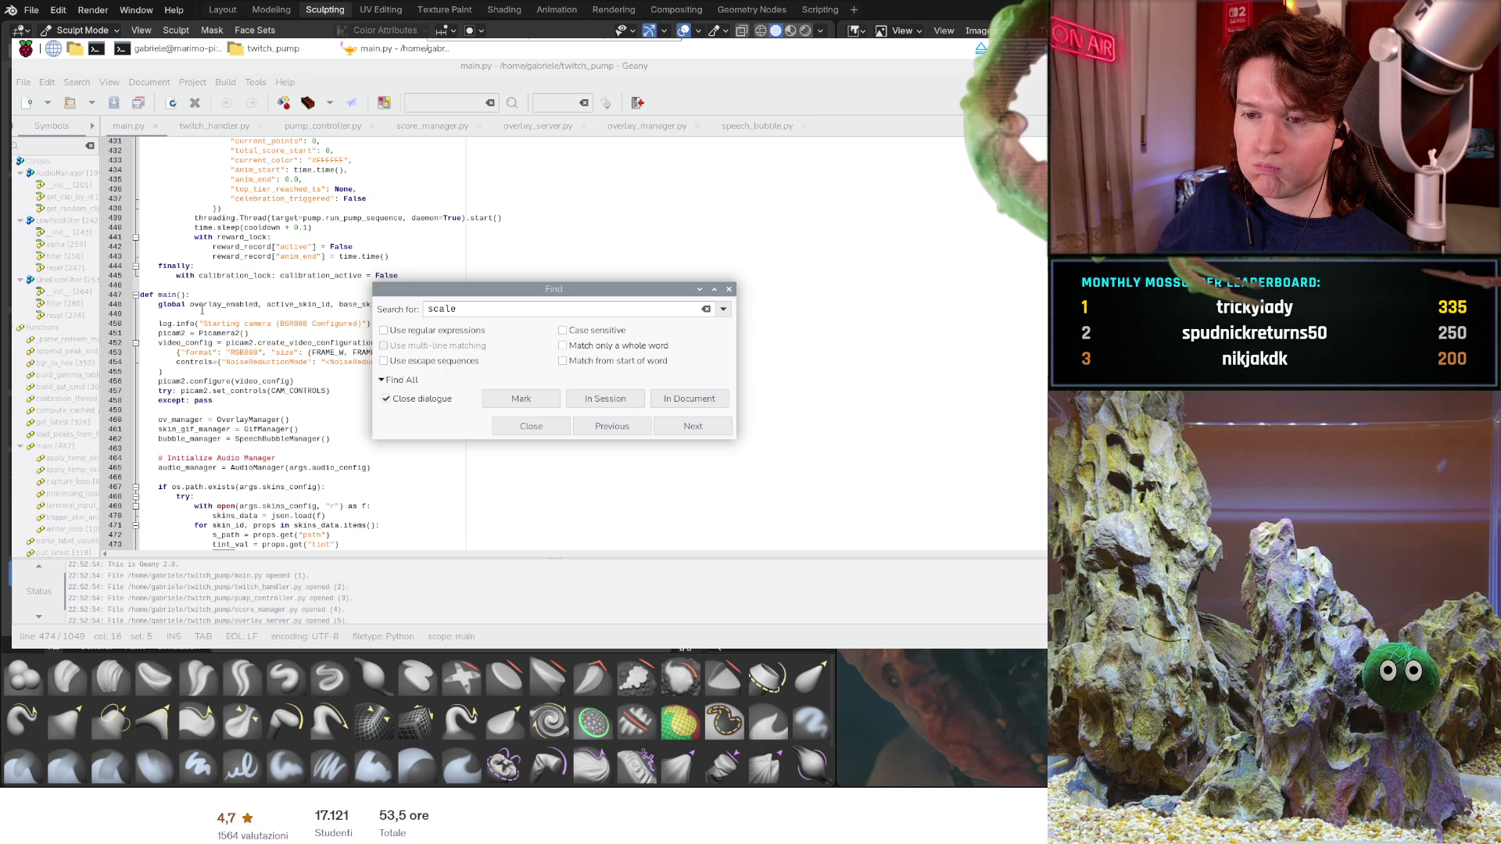
scroll(202, 309, "down", 4)
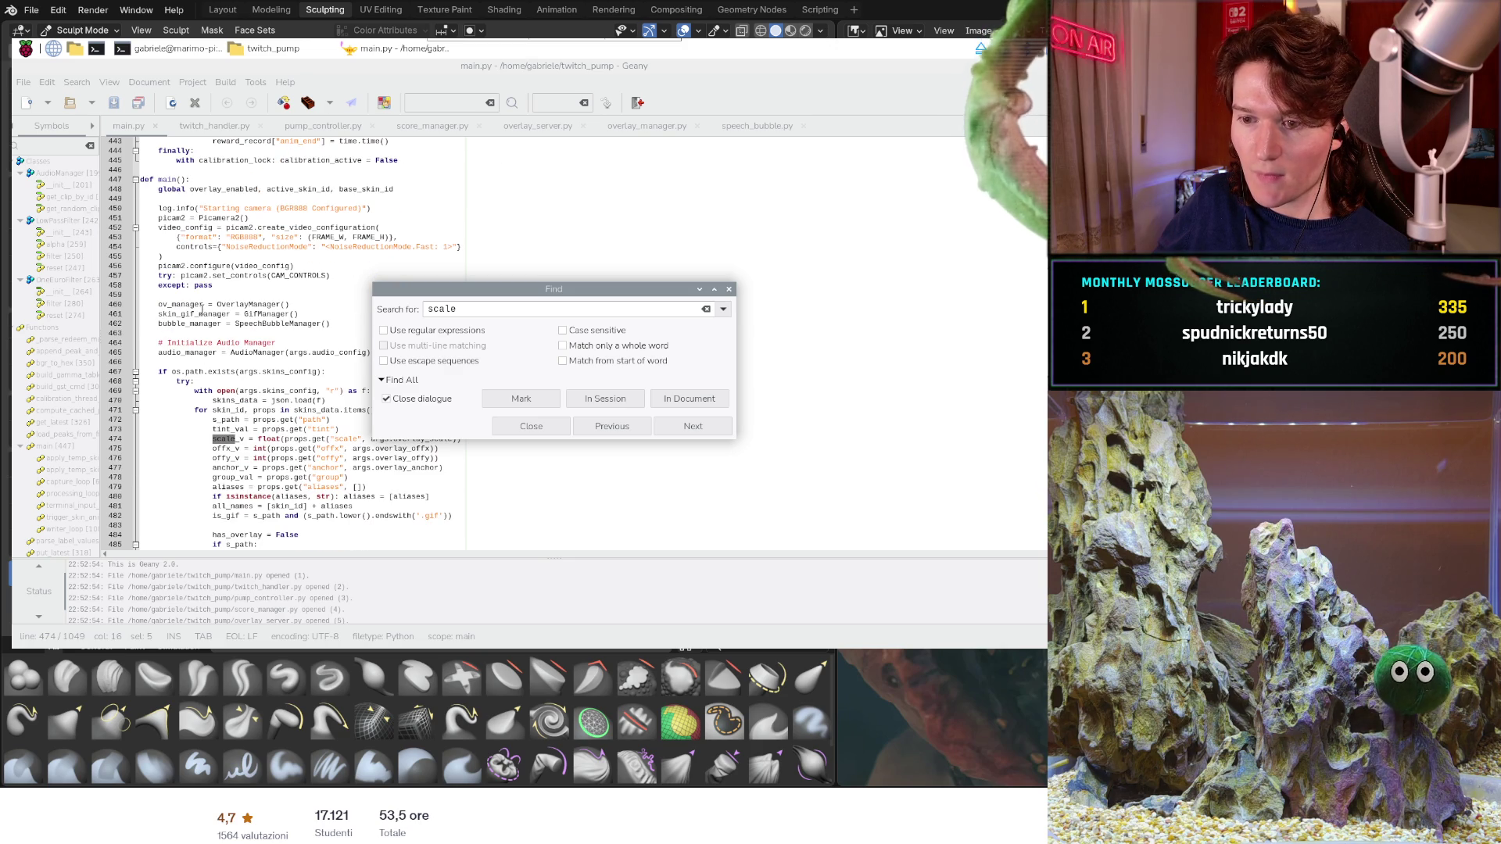
scroll(203, 310, "down", 6)
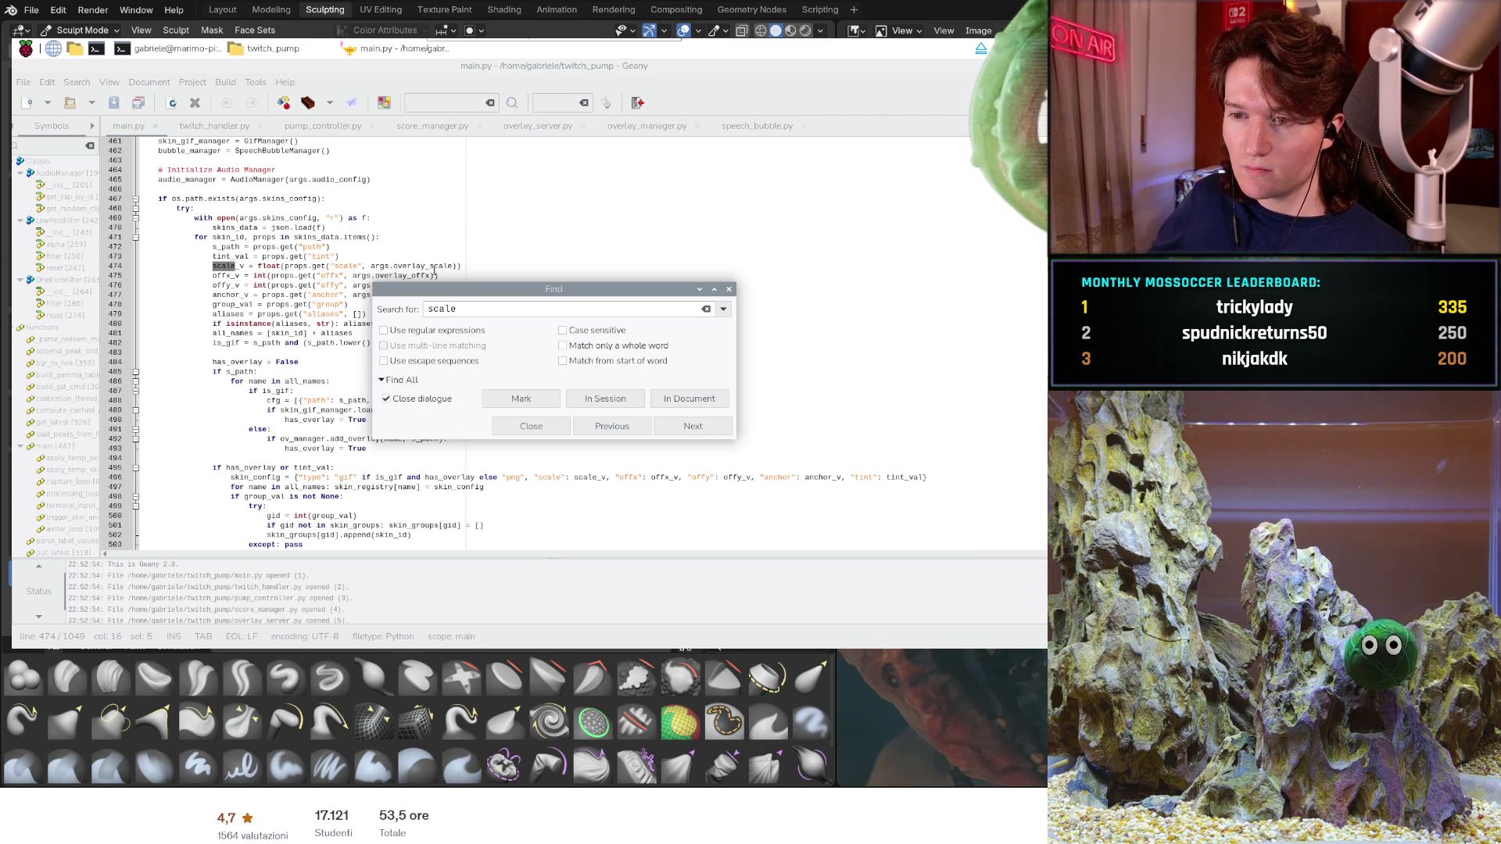
left_click_drag(464, 294, 666, 372)
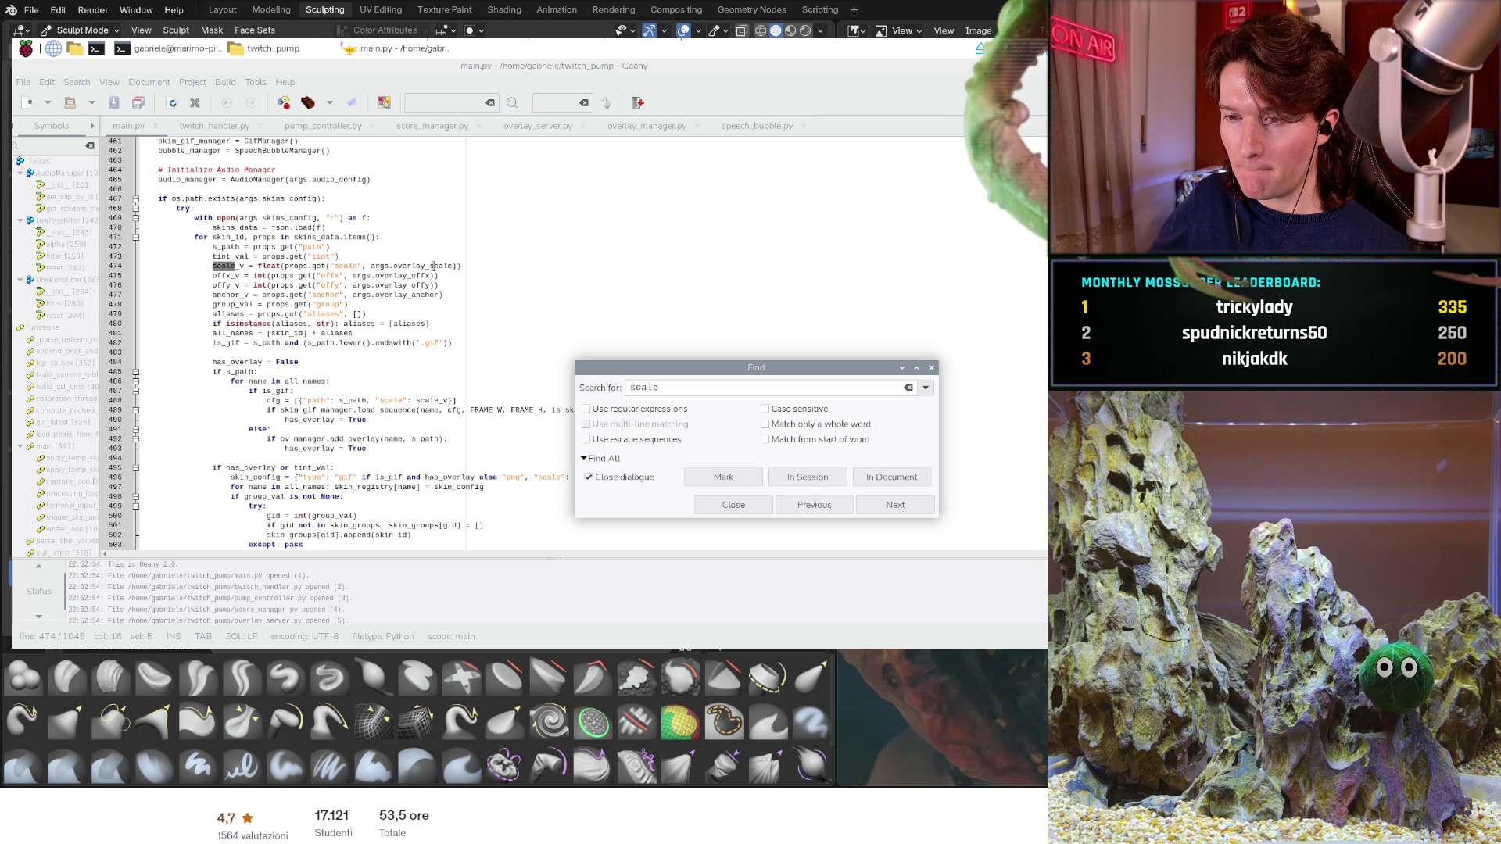
- Step through main.py's 'scale' matches on lines 488 and 496 to line 508
left_click(433, 267)
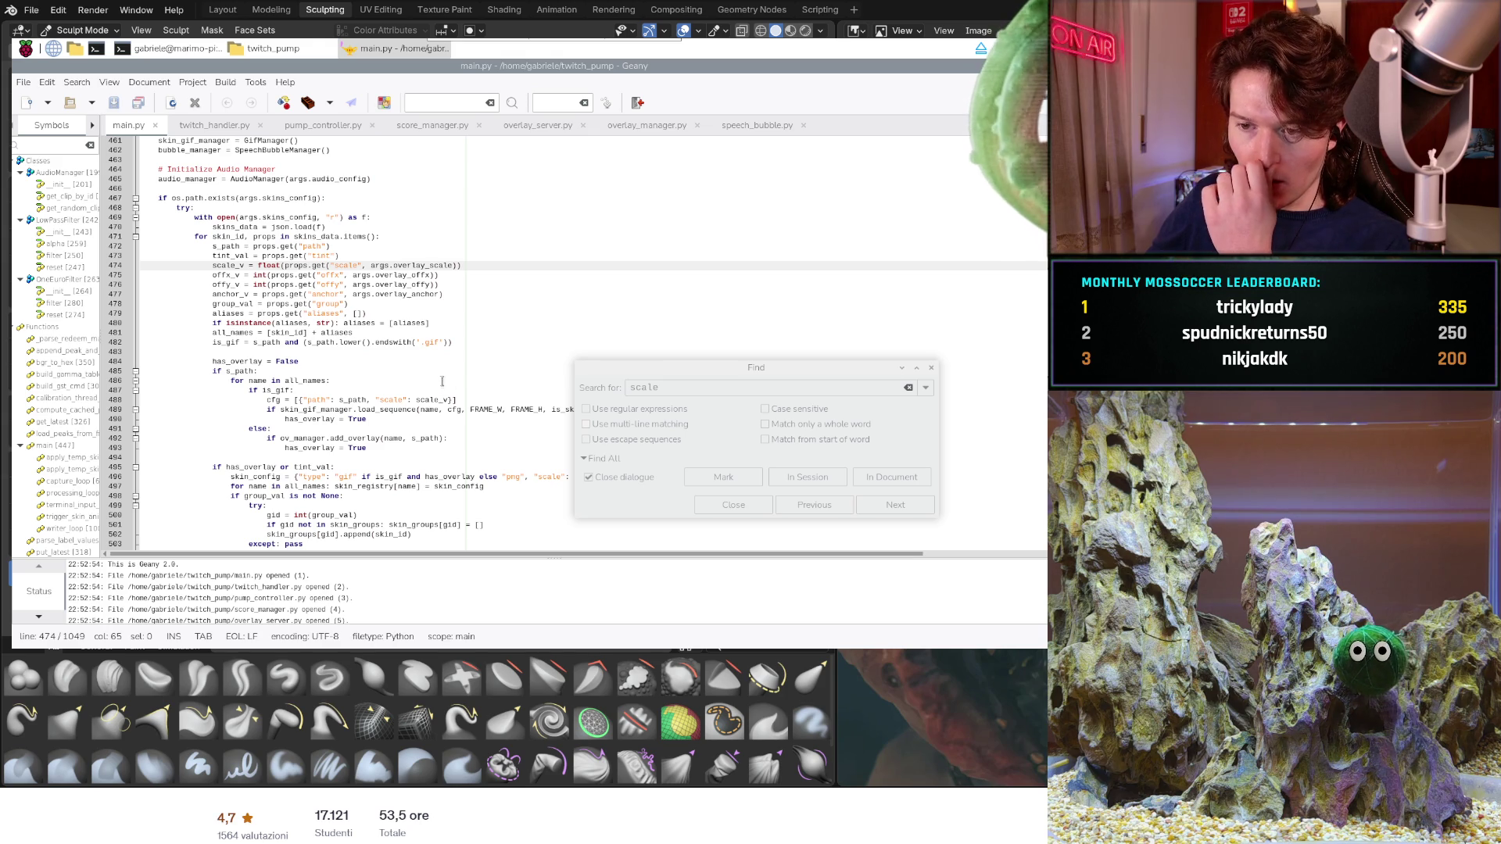
scroll(379, 338, "down", 2)
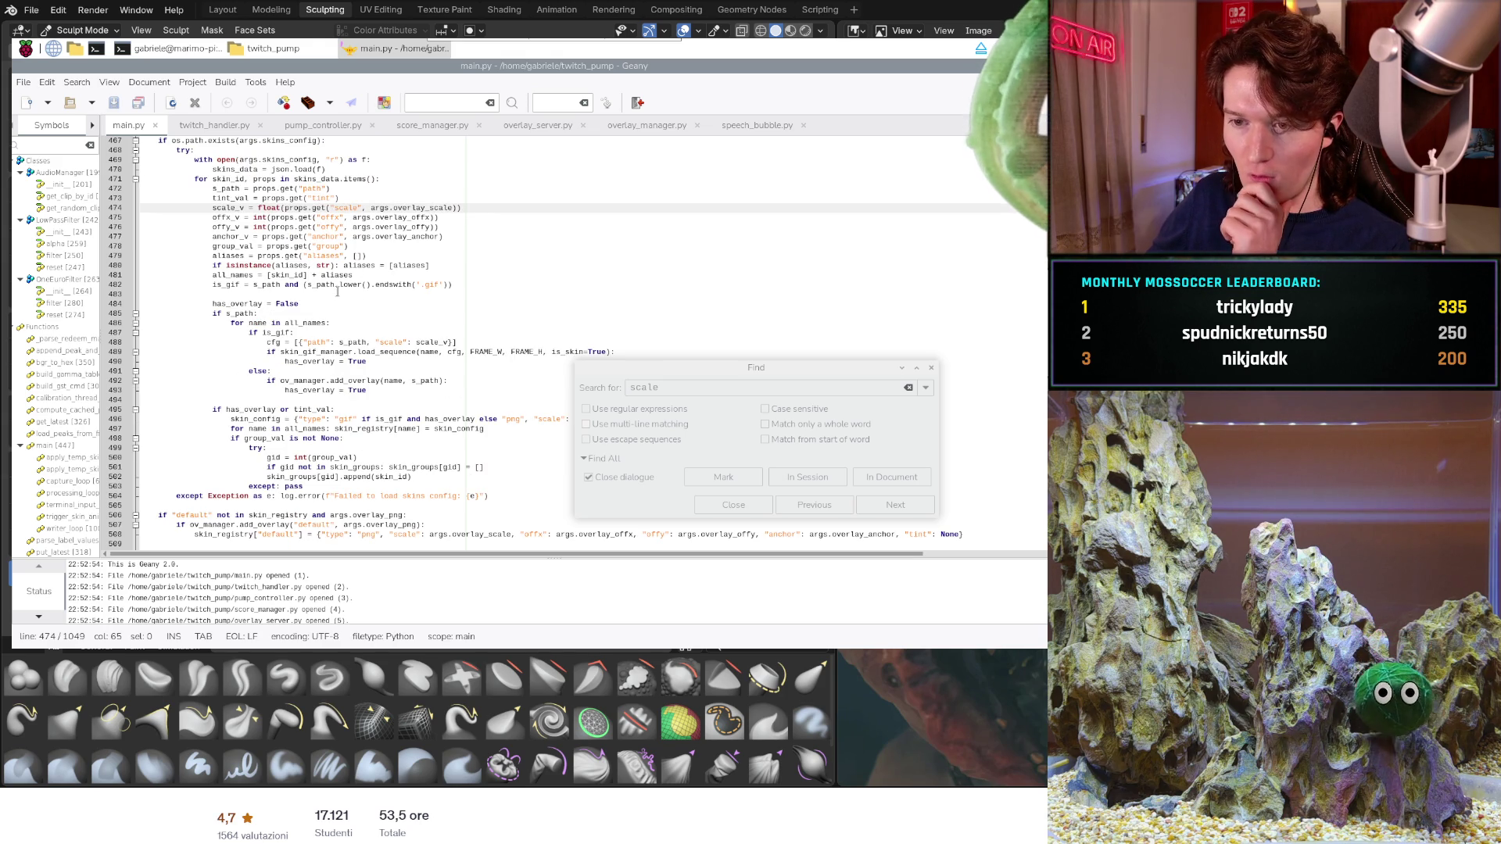
scroll(338, 291, "down", 2)
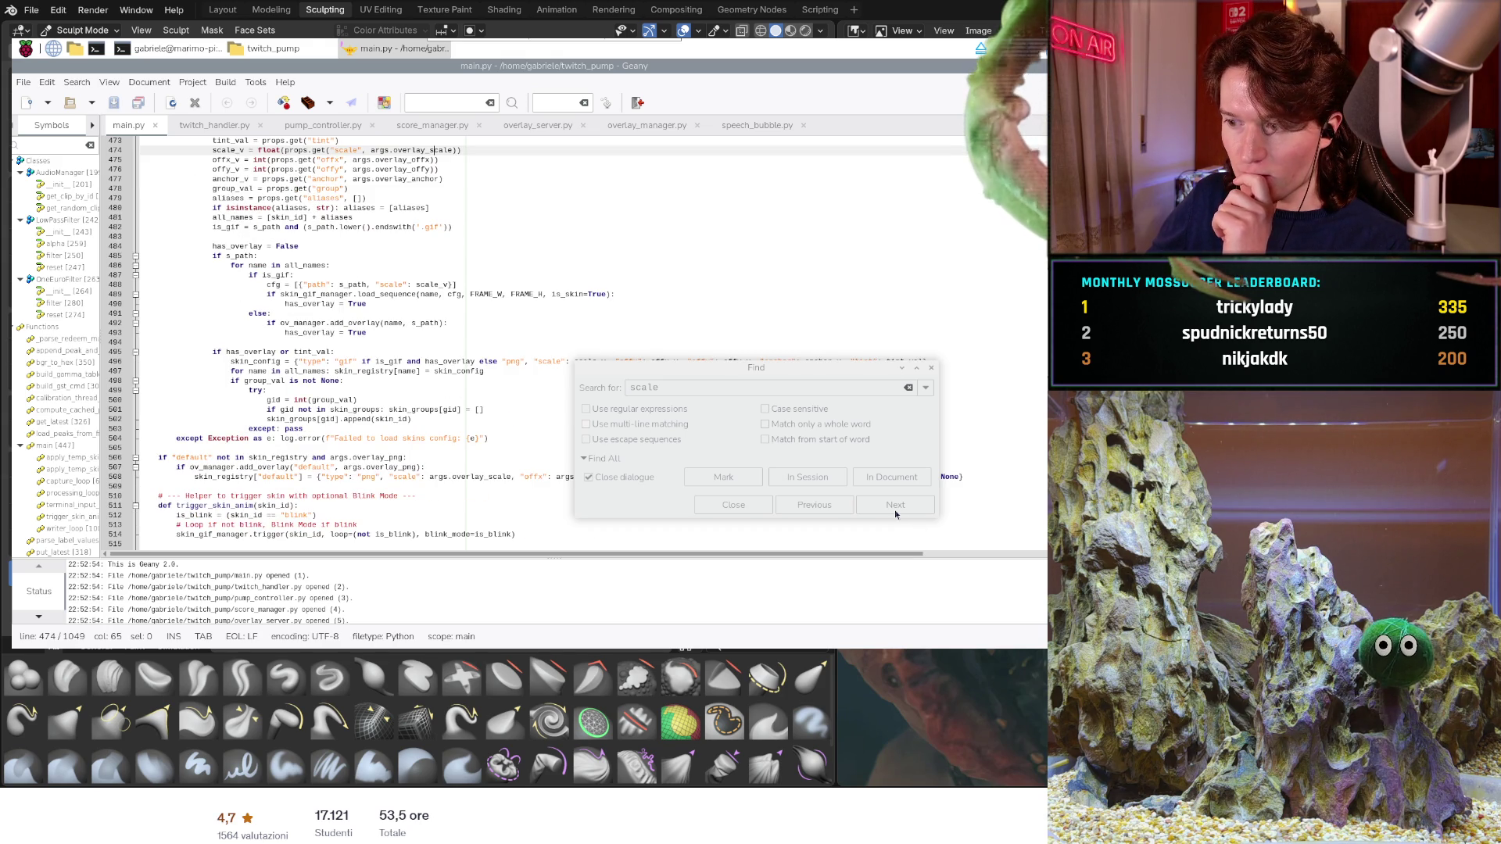
left_click(896, 512)
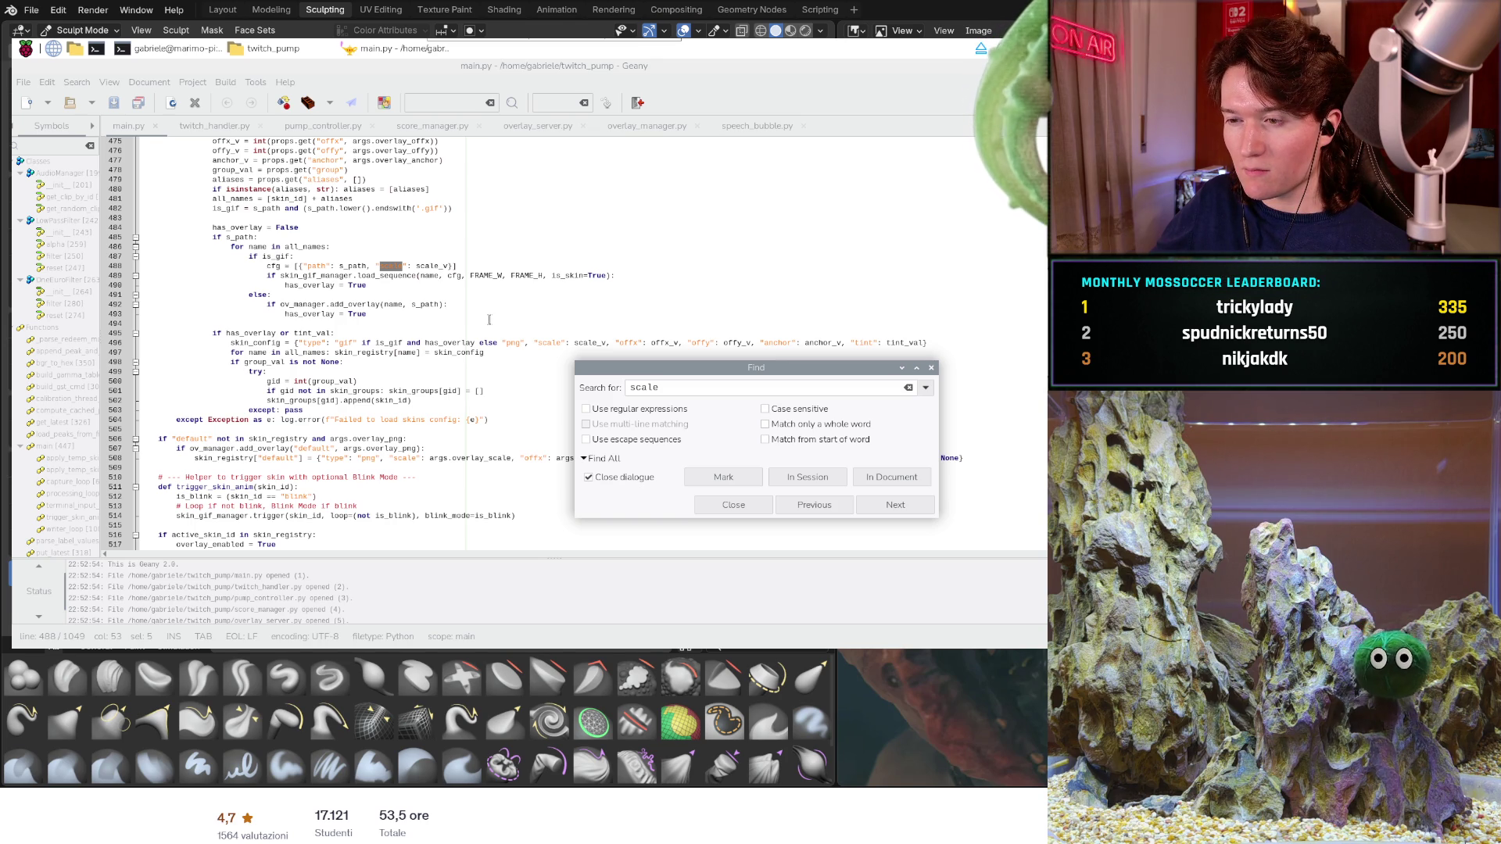
scroll(489, 319, "down", 2)
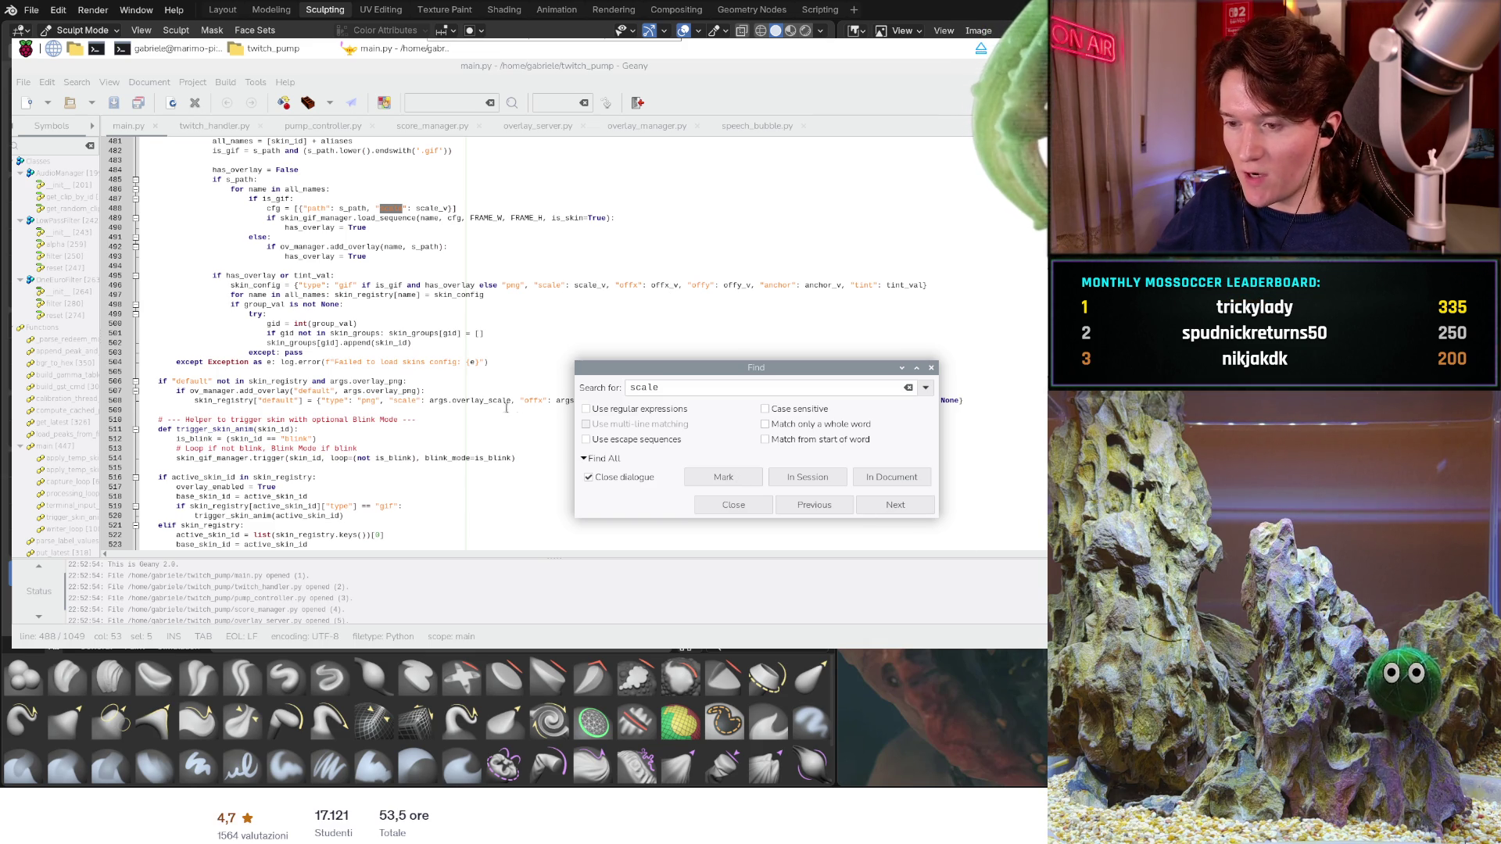
left_click(896, 512)
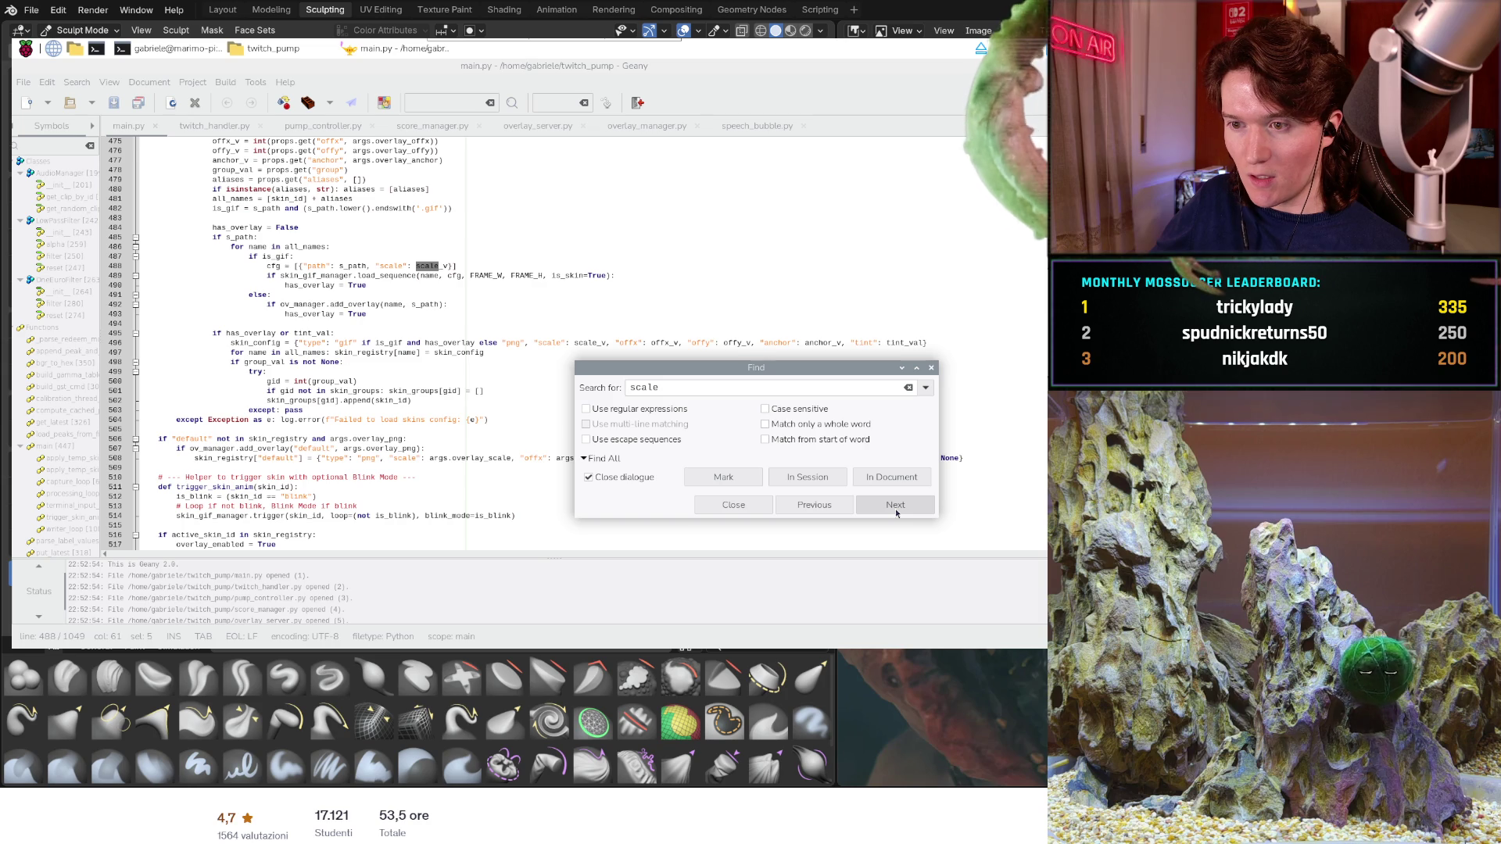
left_click(896, 512)
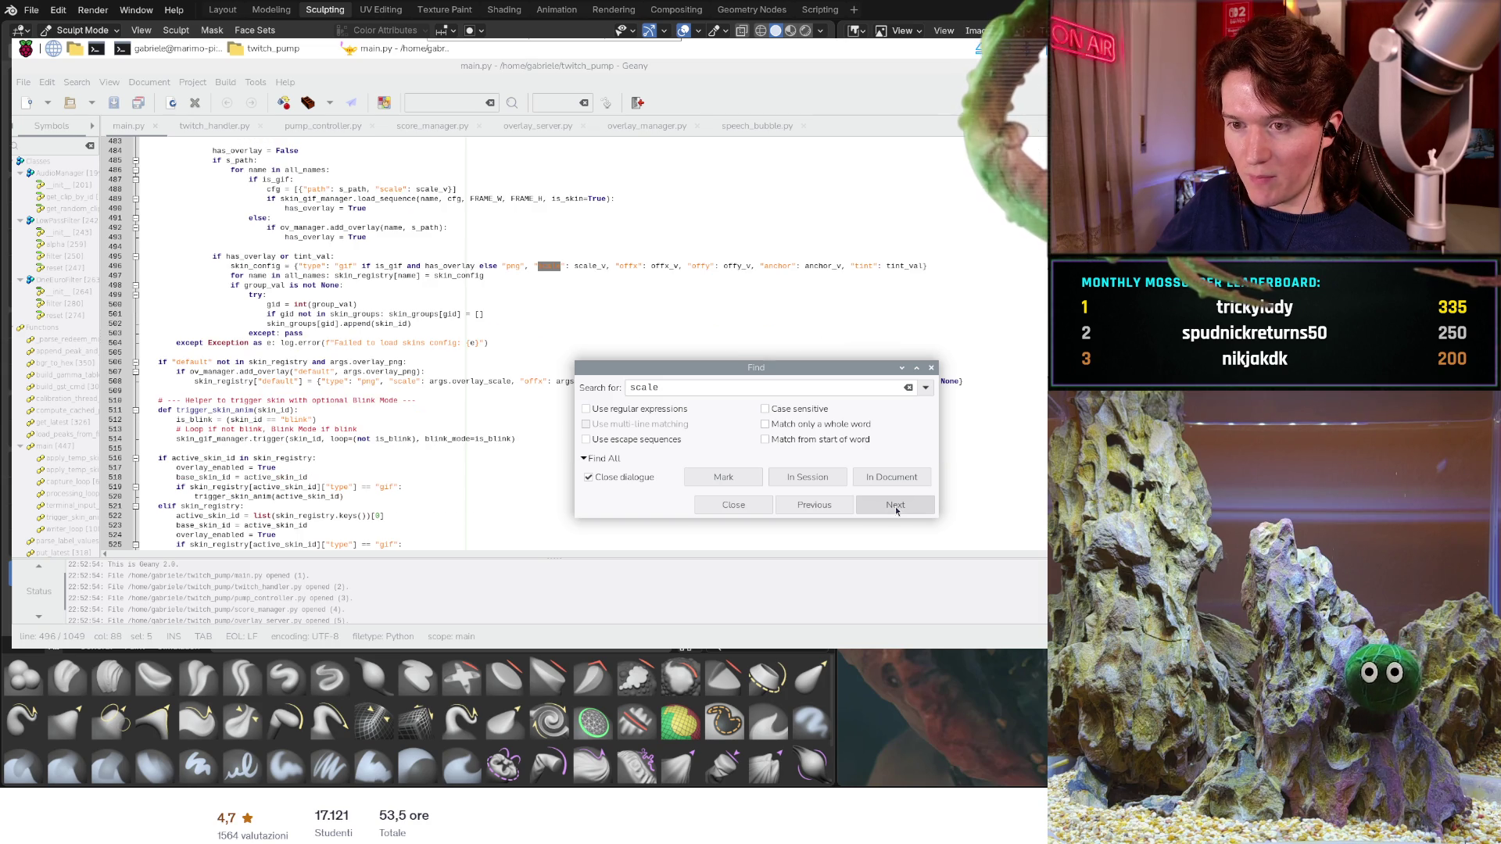
left_click(896, 505)
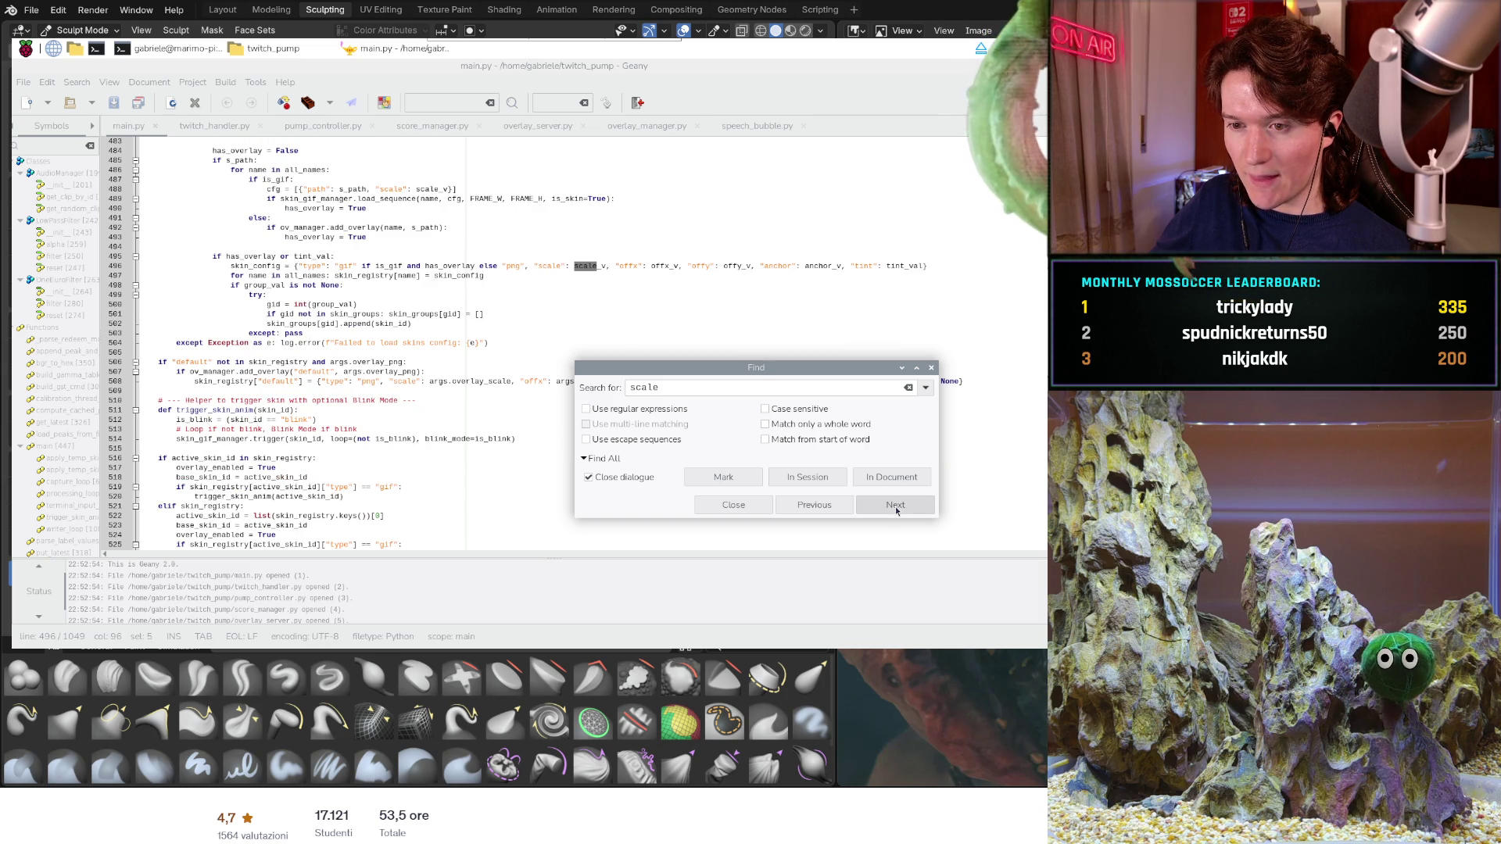
left_click(896, 505)
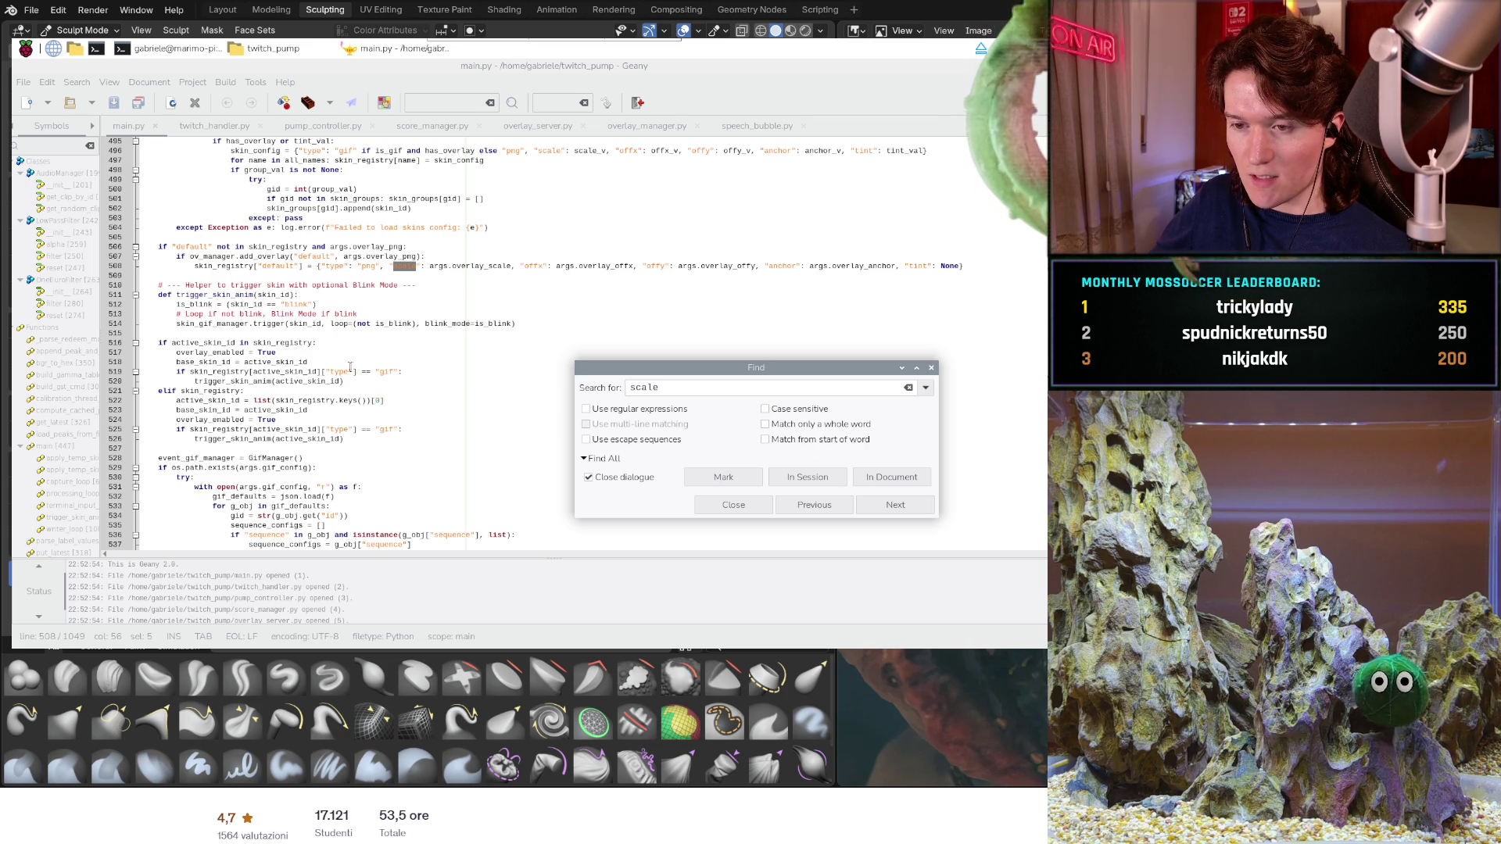
scroll(356, 370, "down", 2)
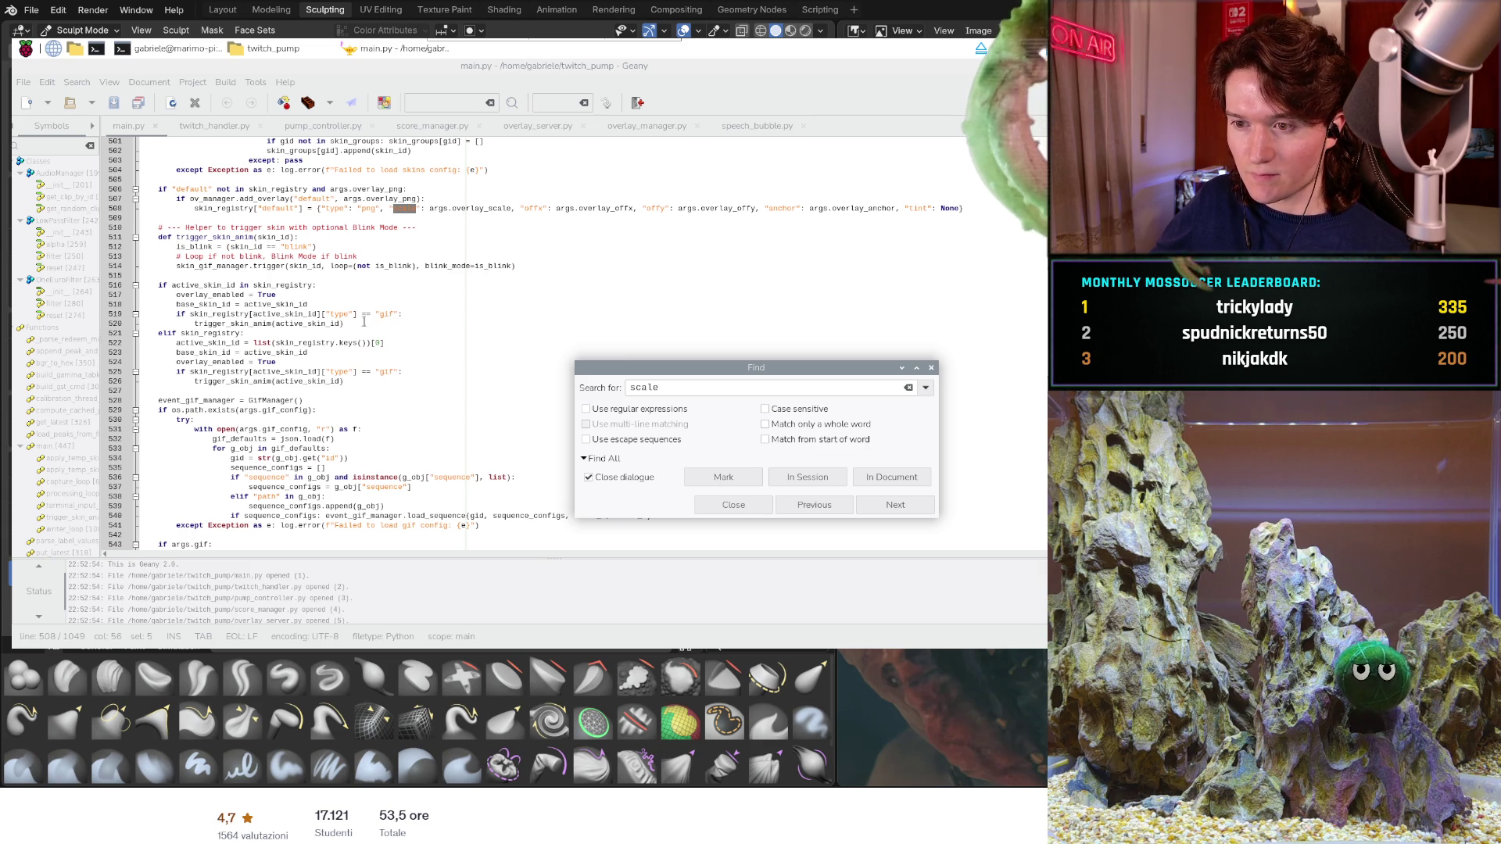
- Load trigger_skin_anim from line 526 of main.py into Geany's Find dialog, replacing scale
left_click(273, 324)
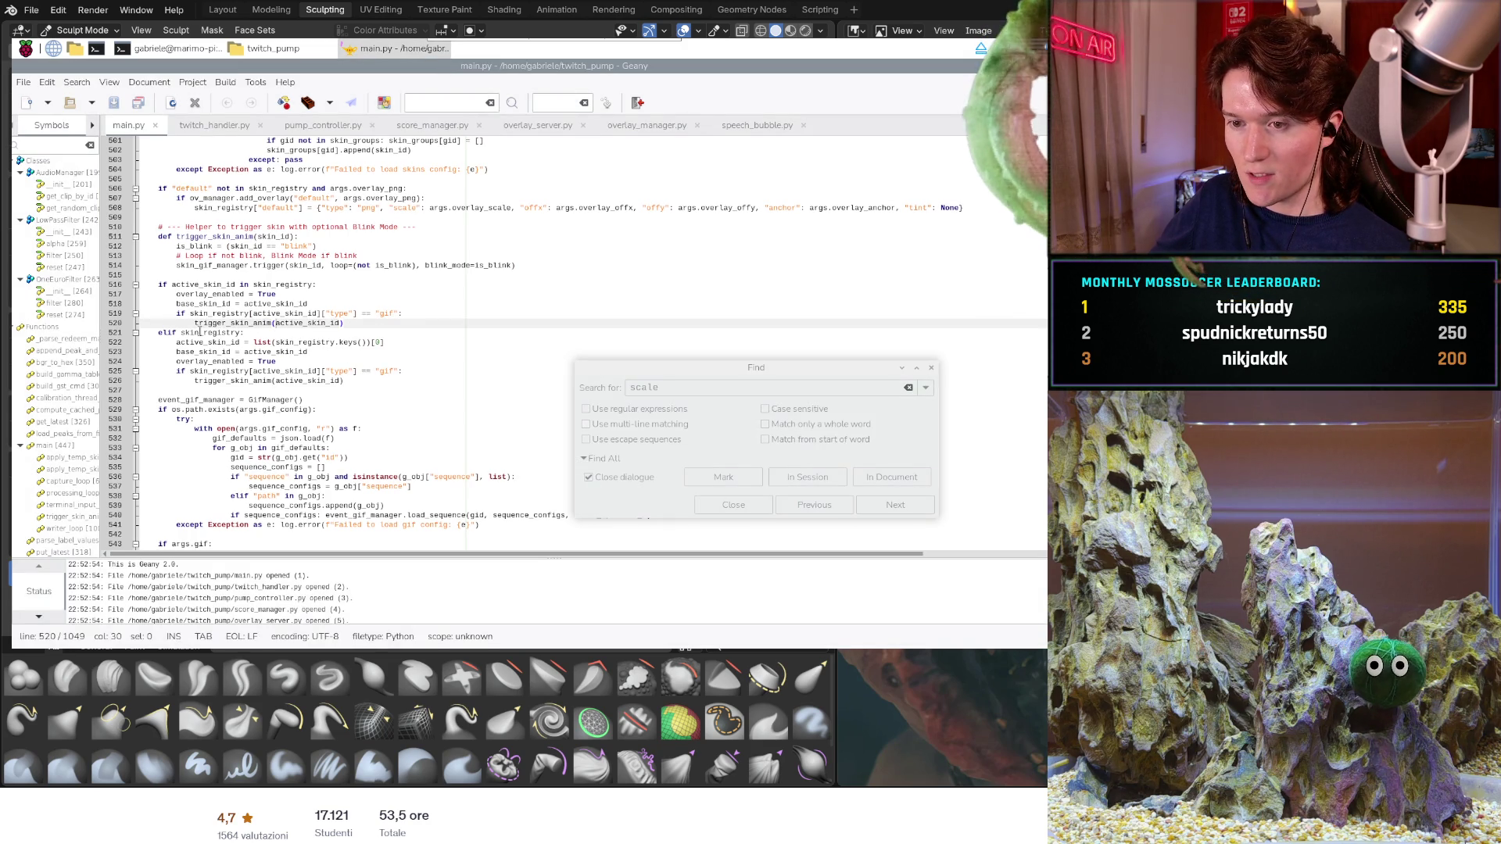
left_click_drag(304, 336, 280, 326)
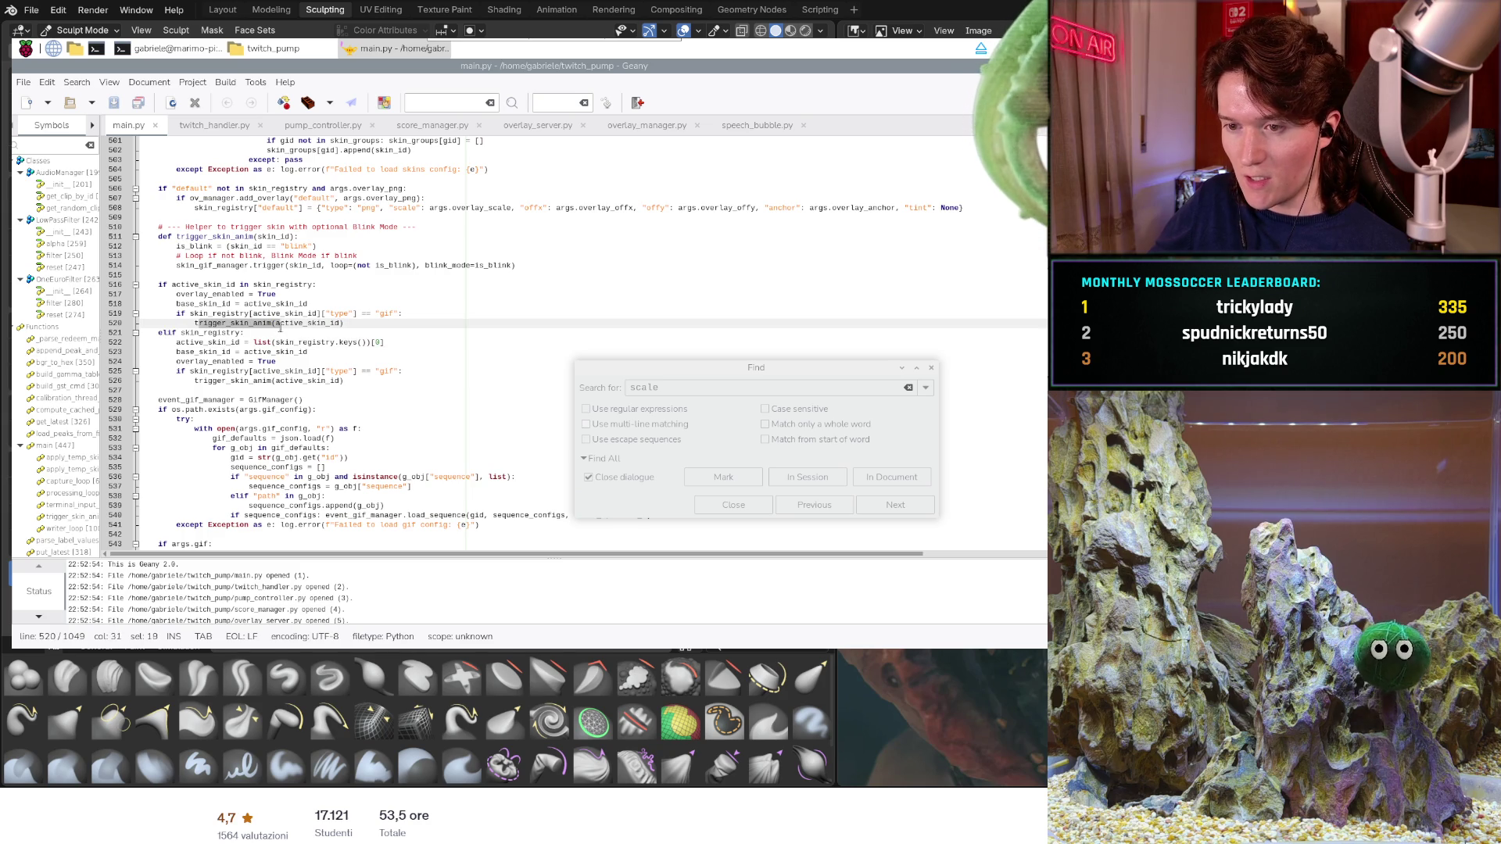
left_click(289, 323)
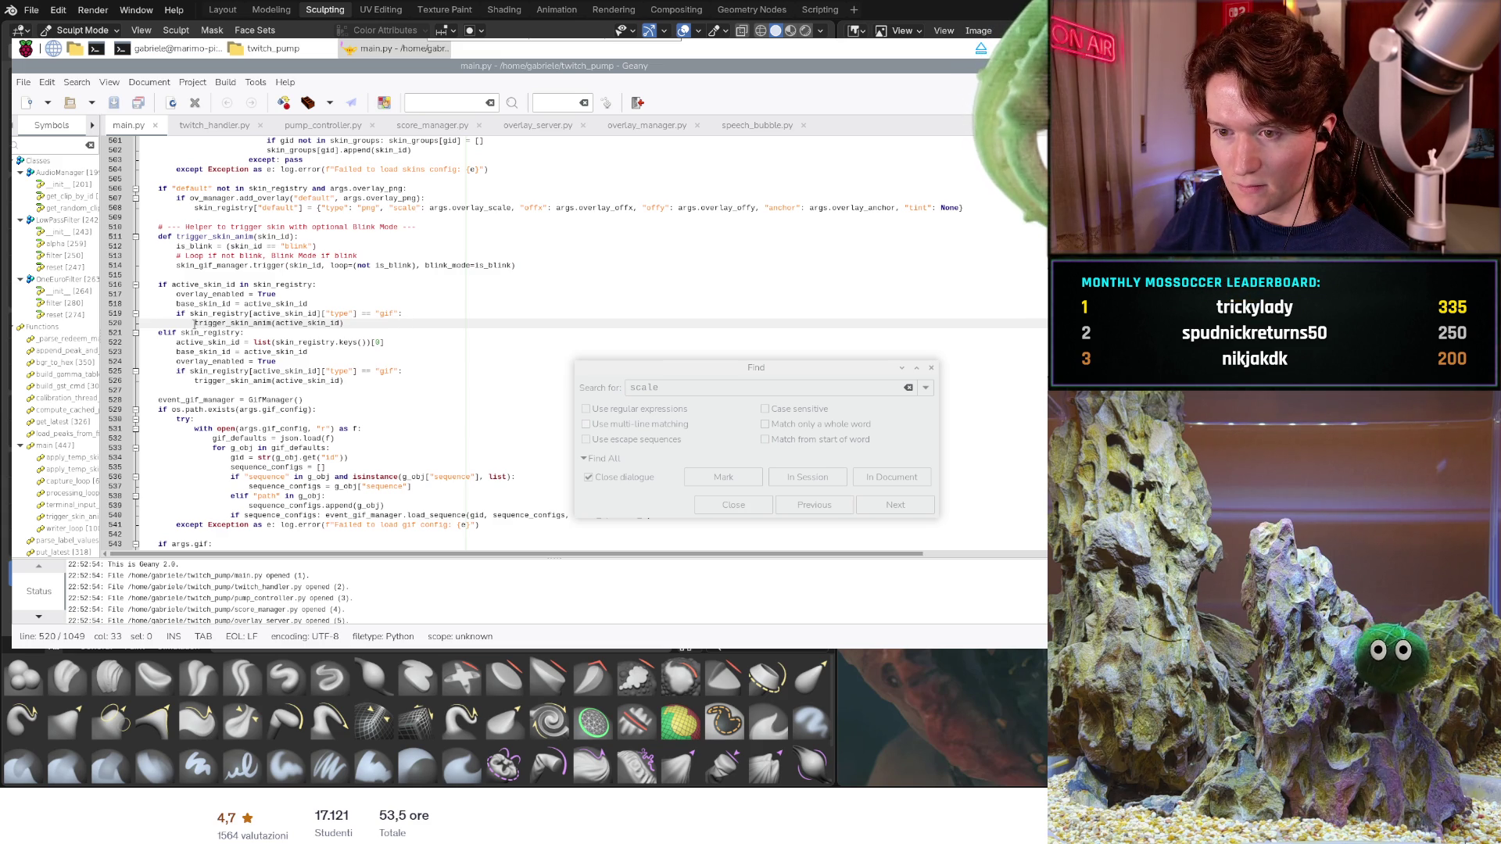
left_click_drag(198, 323, 267, 329)
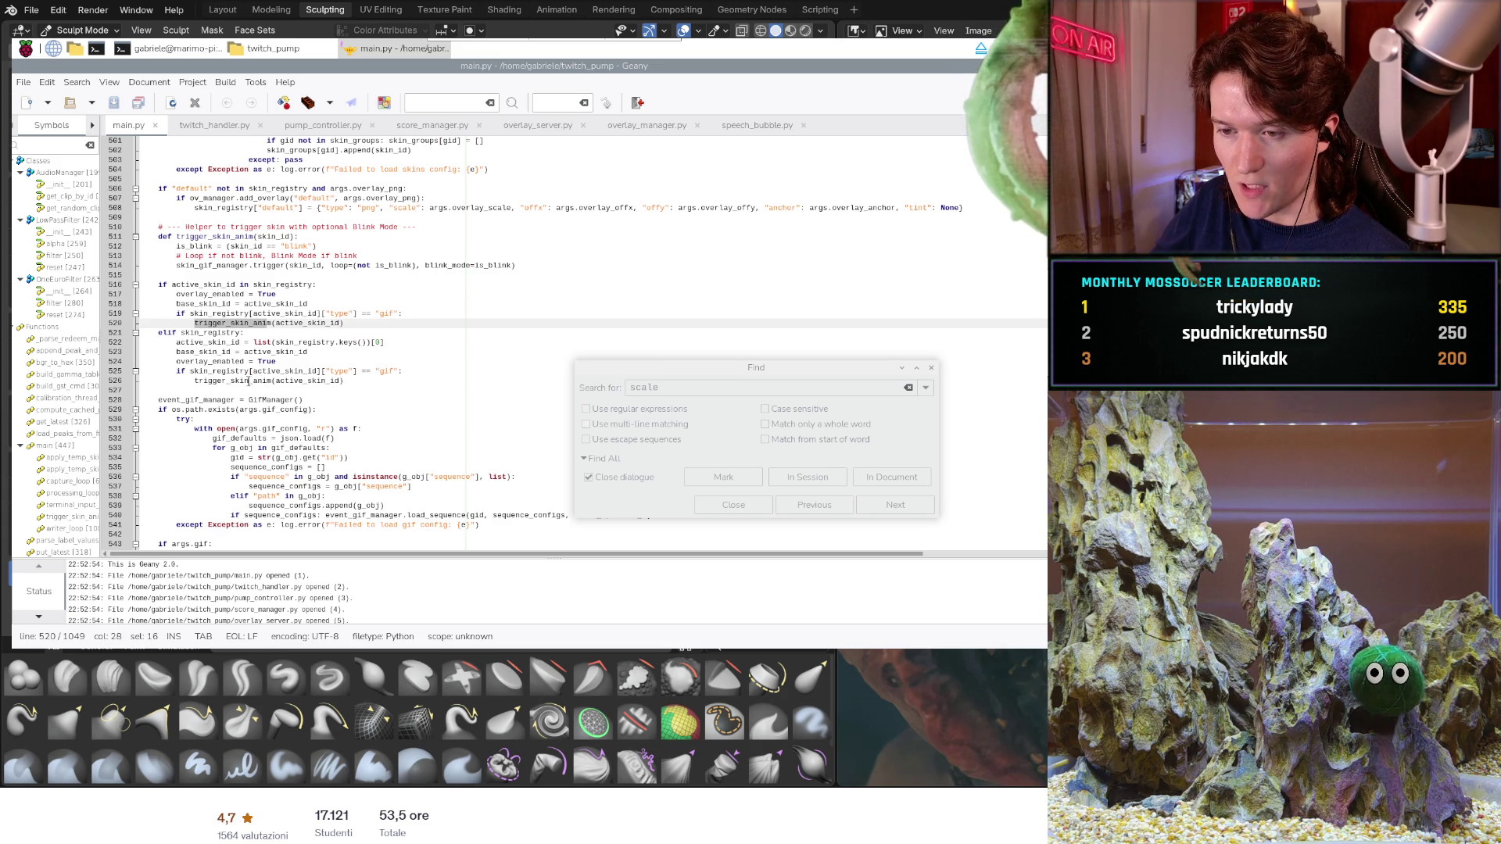
scroll(249, 381, "down", 2)
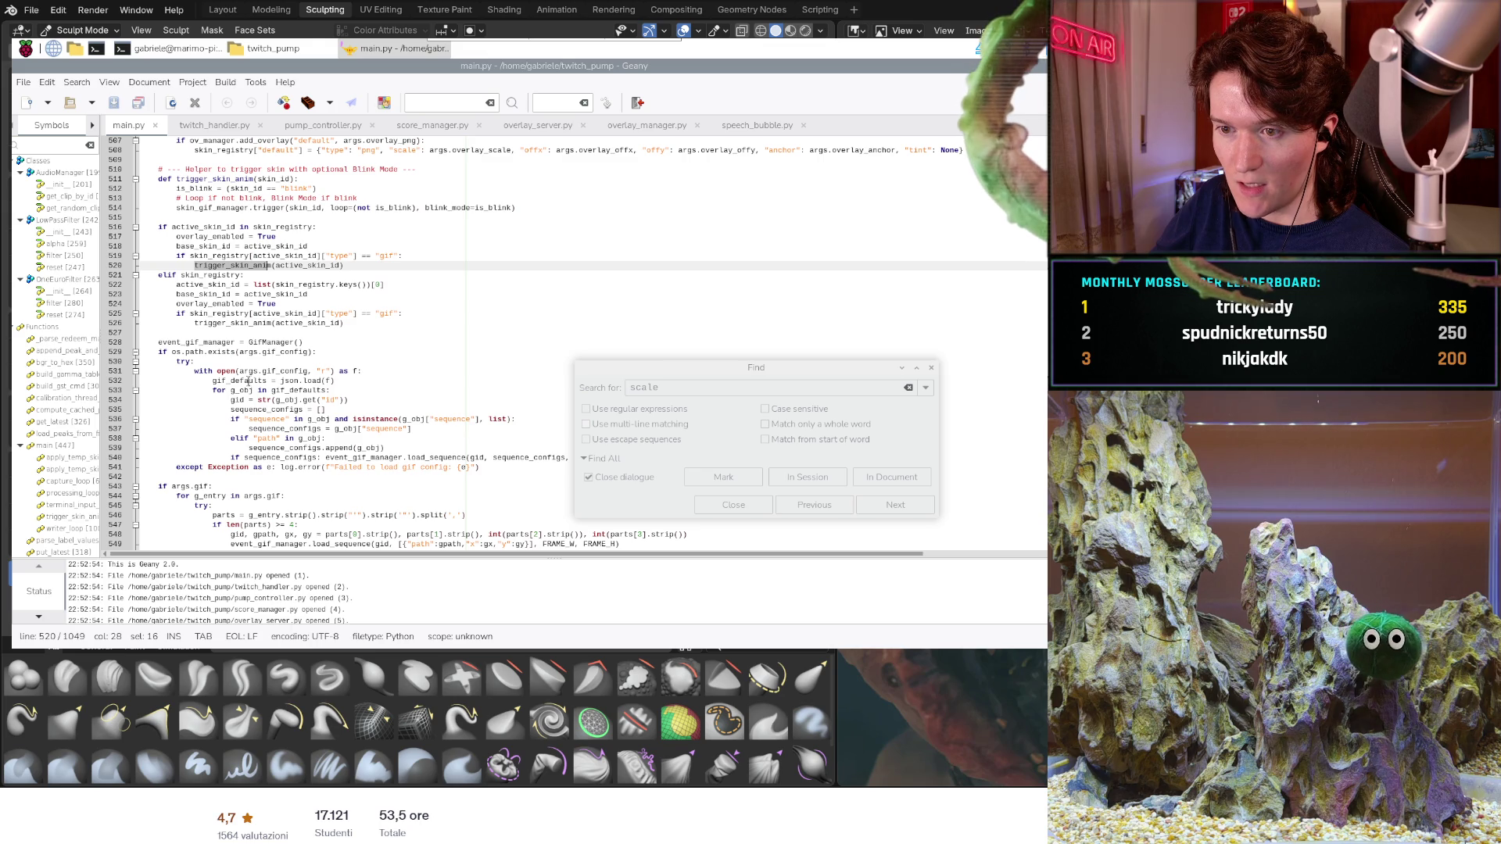
scroll(249, 381, "down", 2)
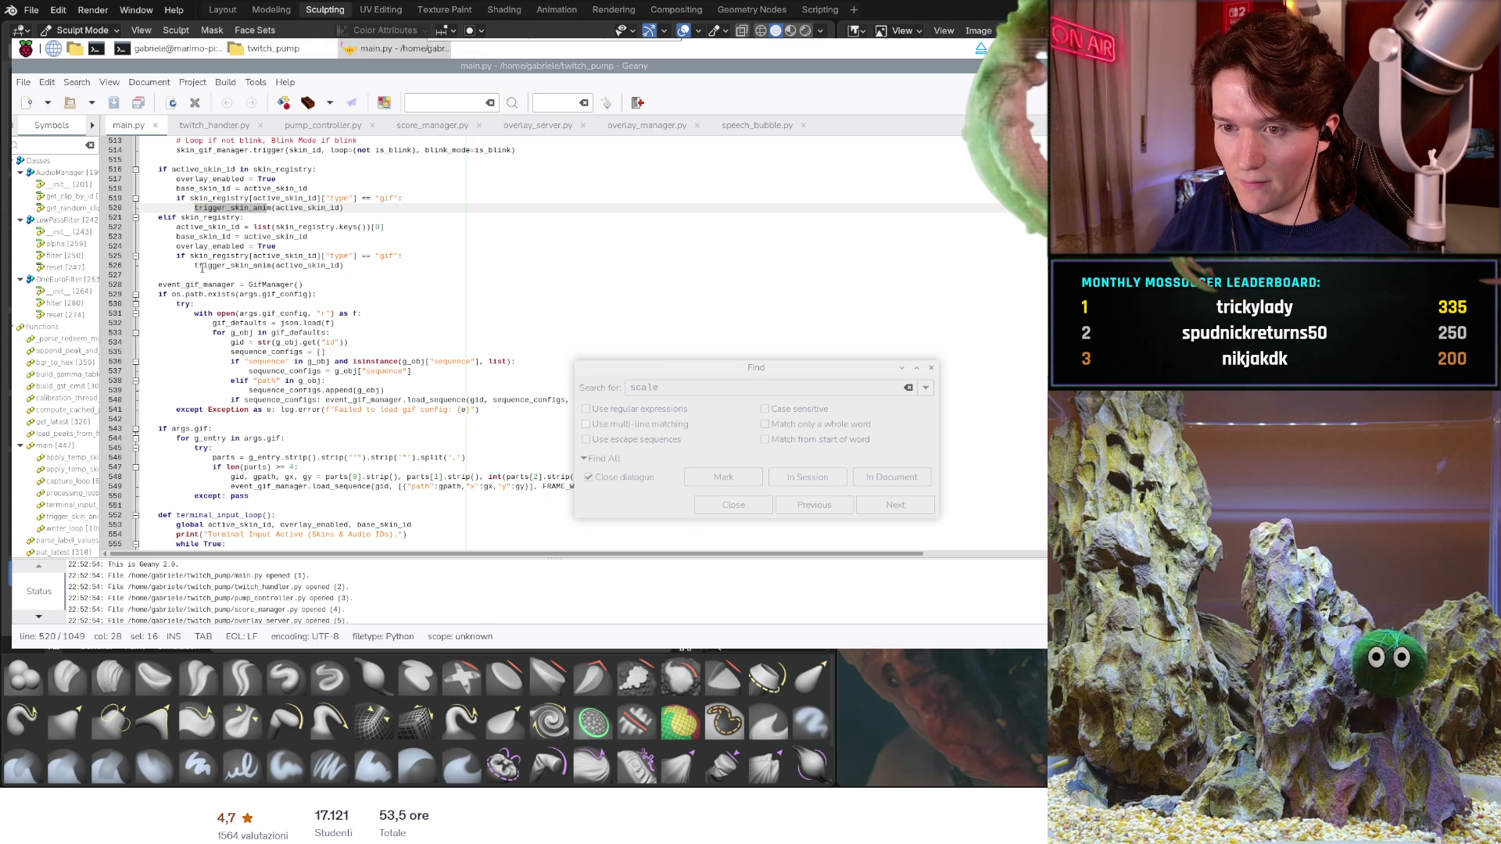
mouse_move(199, 266)
left_mouse_down()
mouse_move(306, 274)
mouse_move(293, 266)
left_mouse_up()
left_click_drag(191, 270, 255, 268)
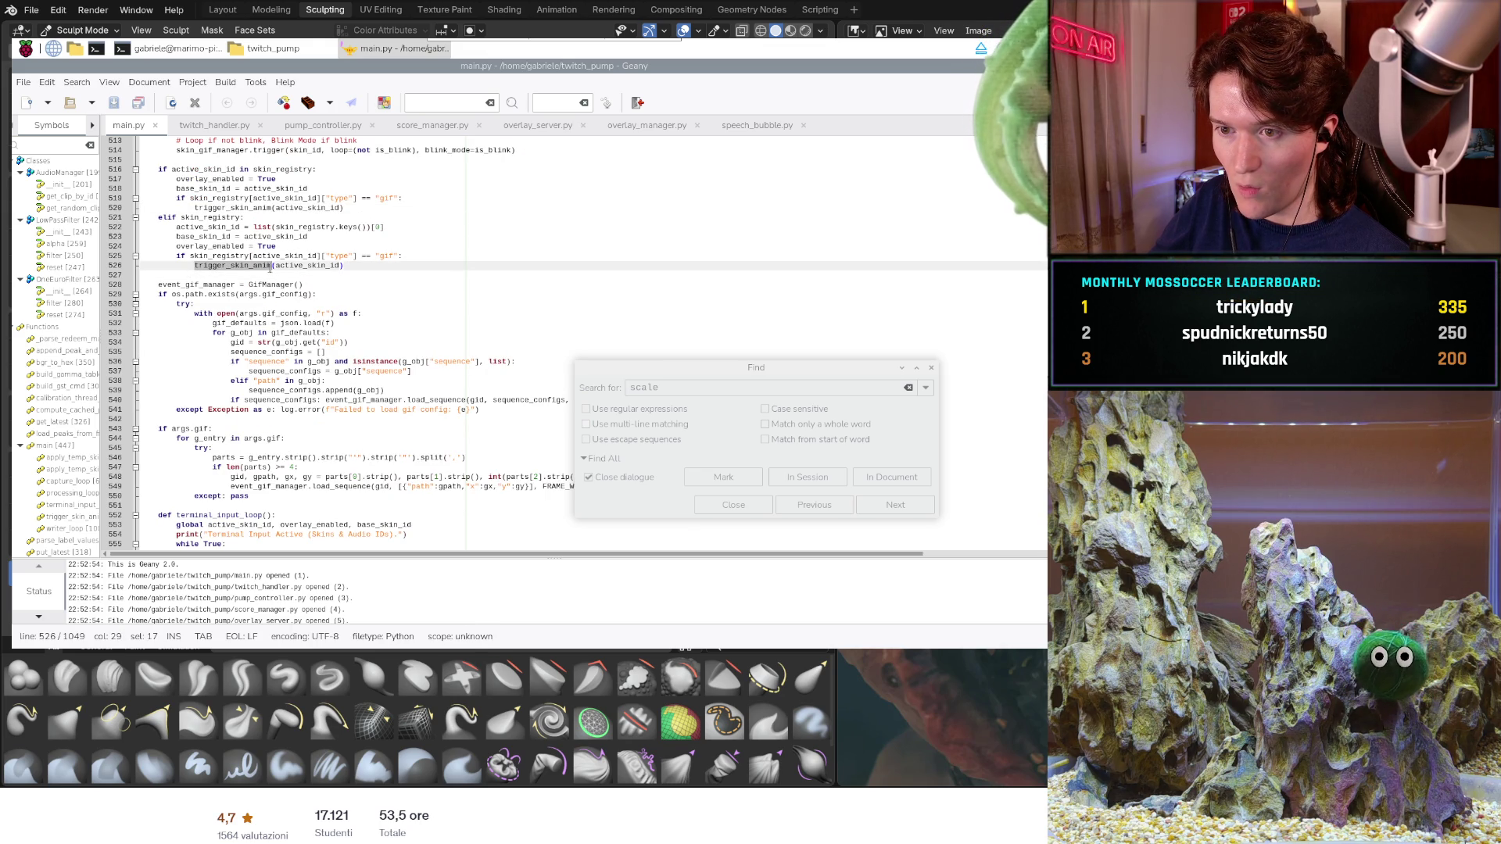
key("ctrl+f")
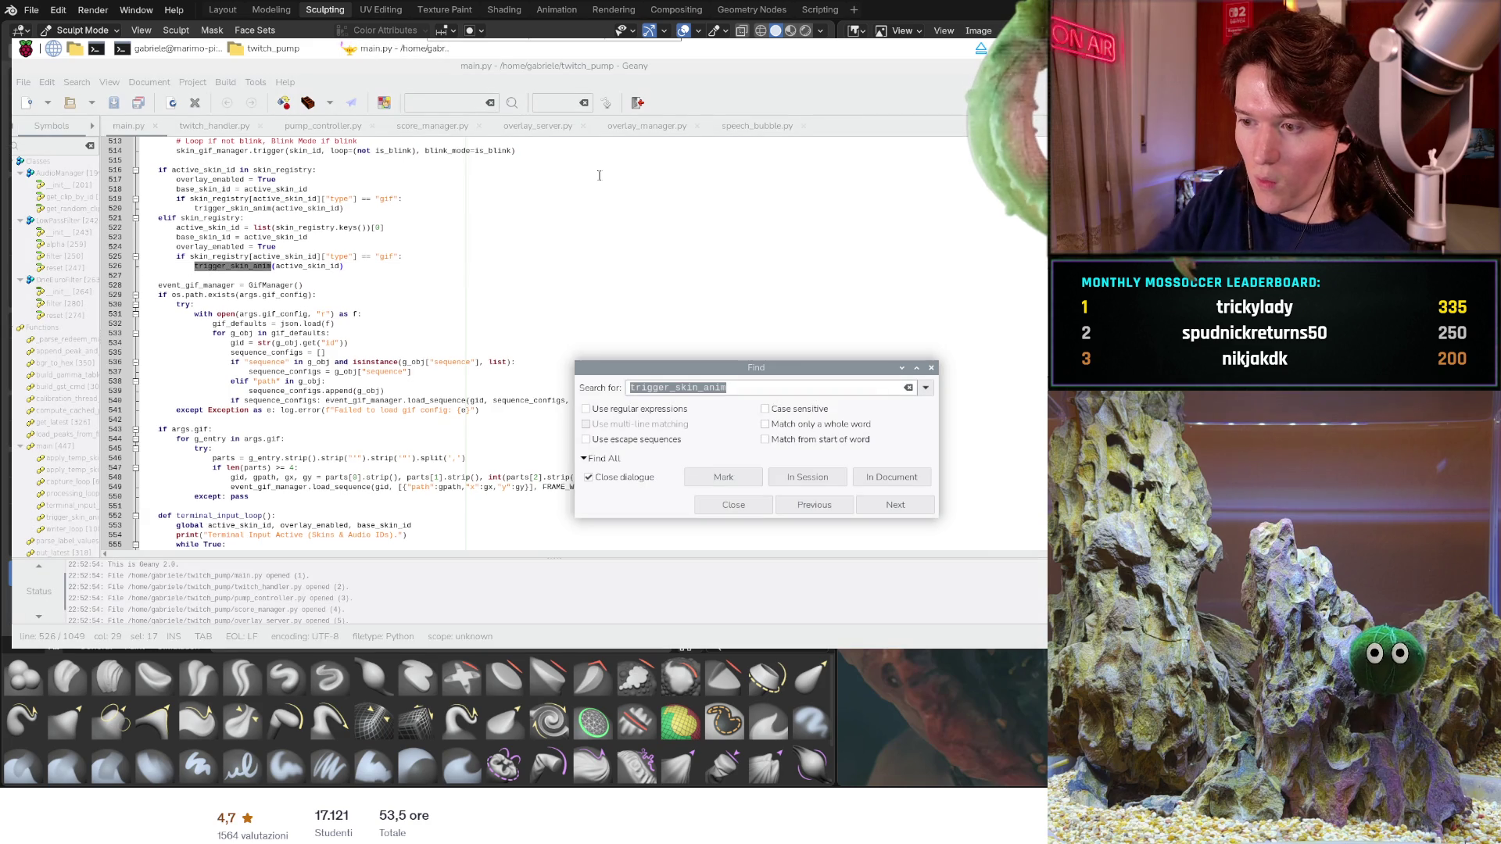
left_click(911, 512)
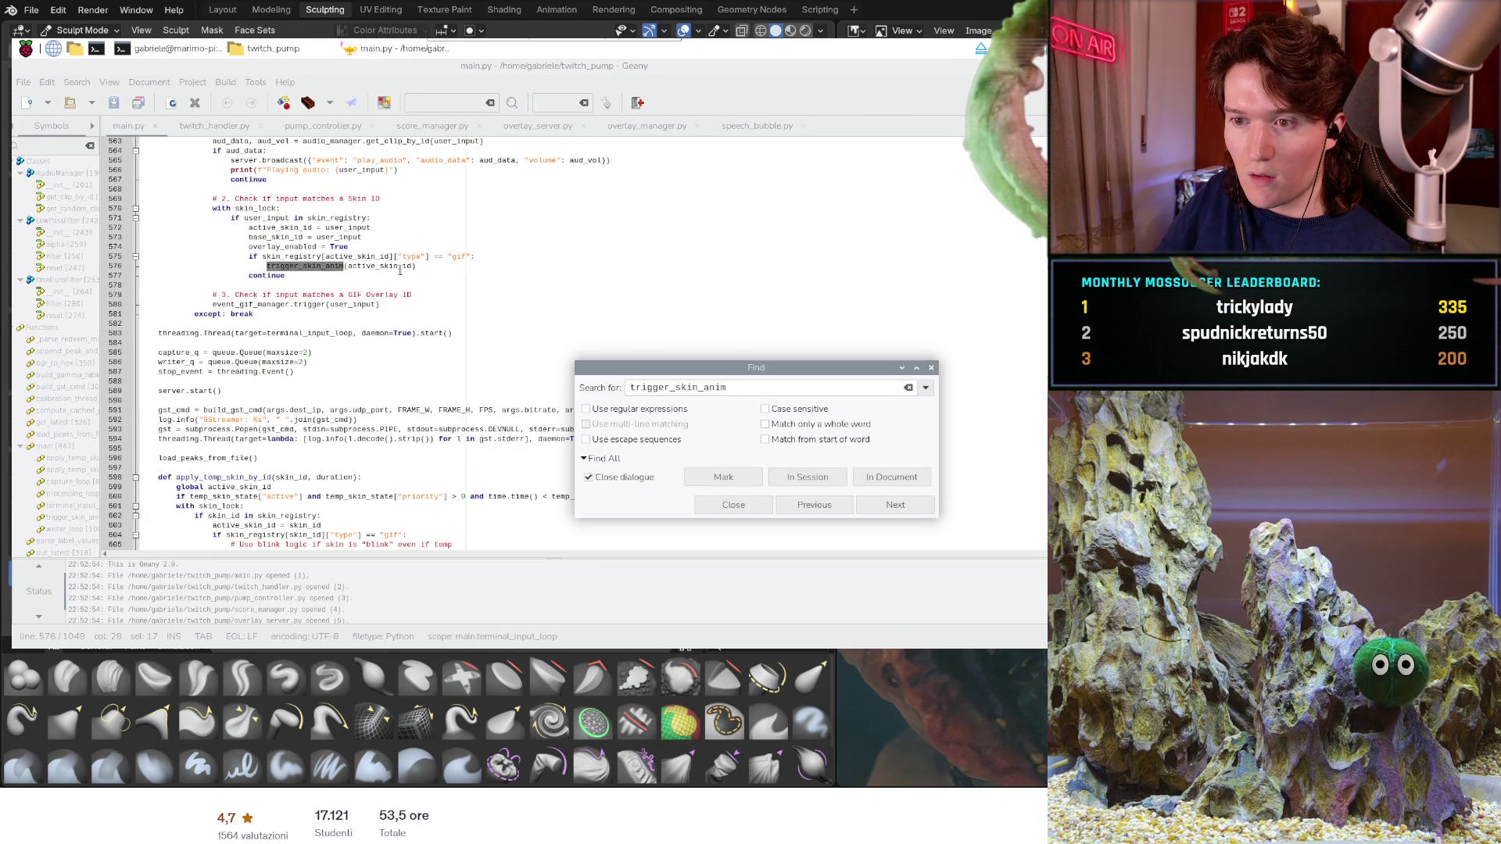
left_click(888, 508)
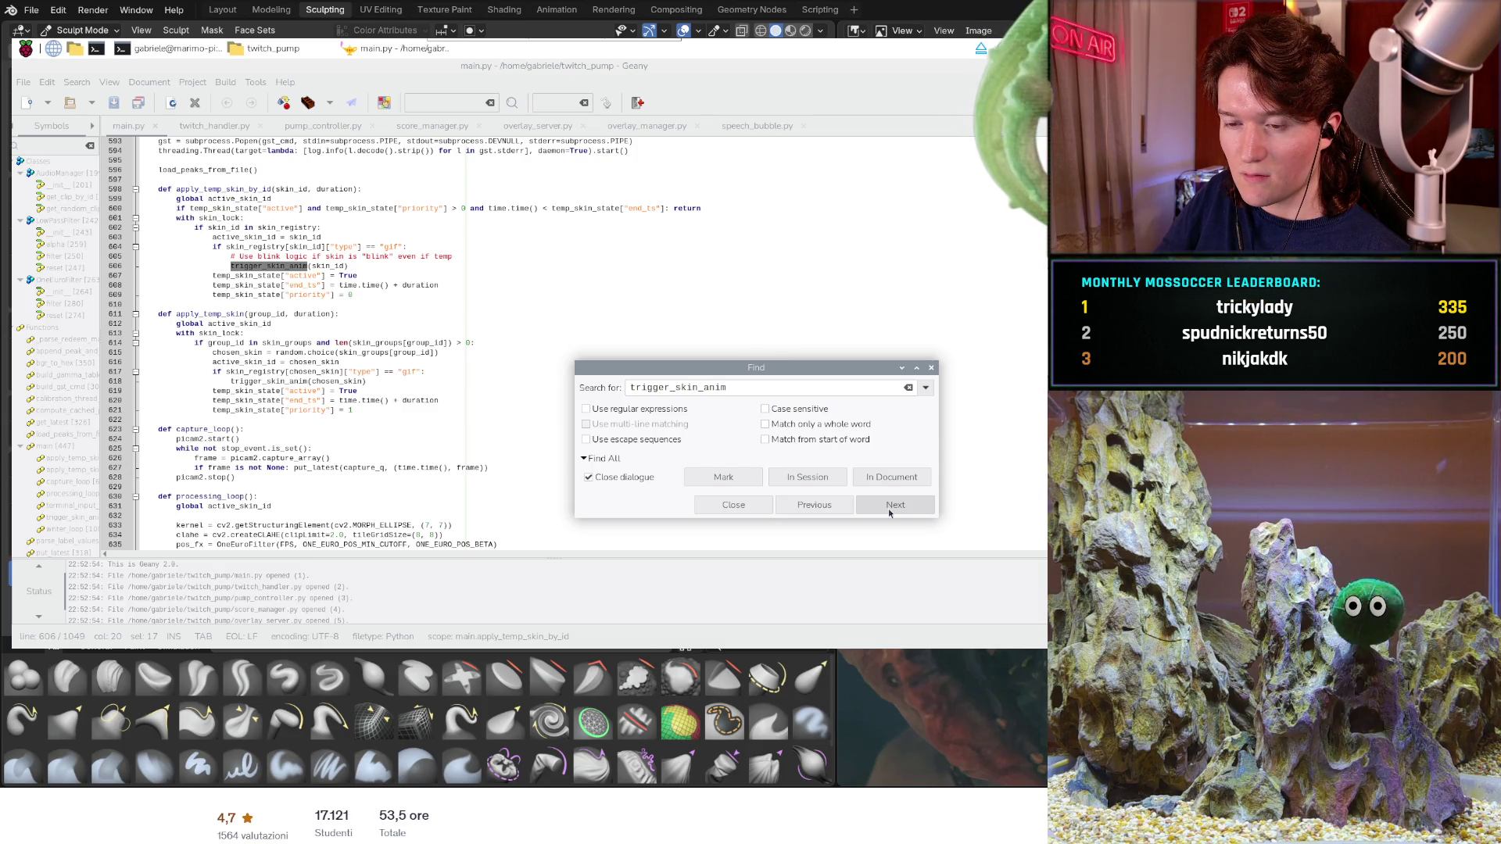
left_click(888, 508)
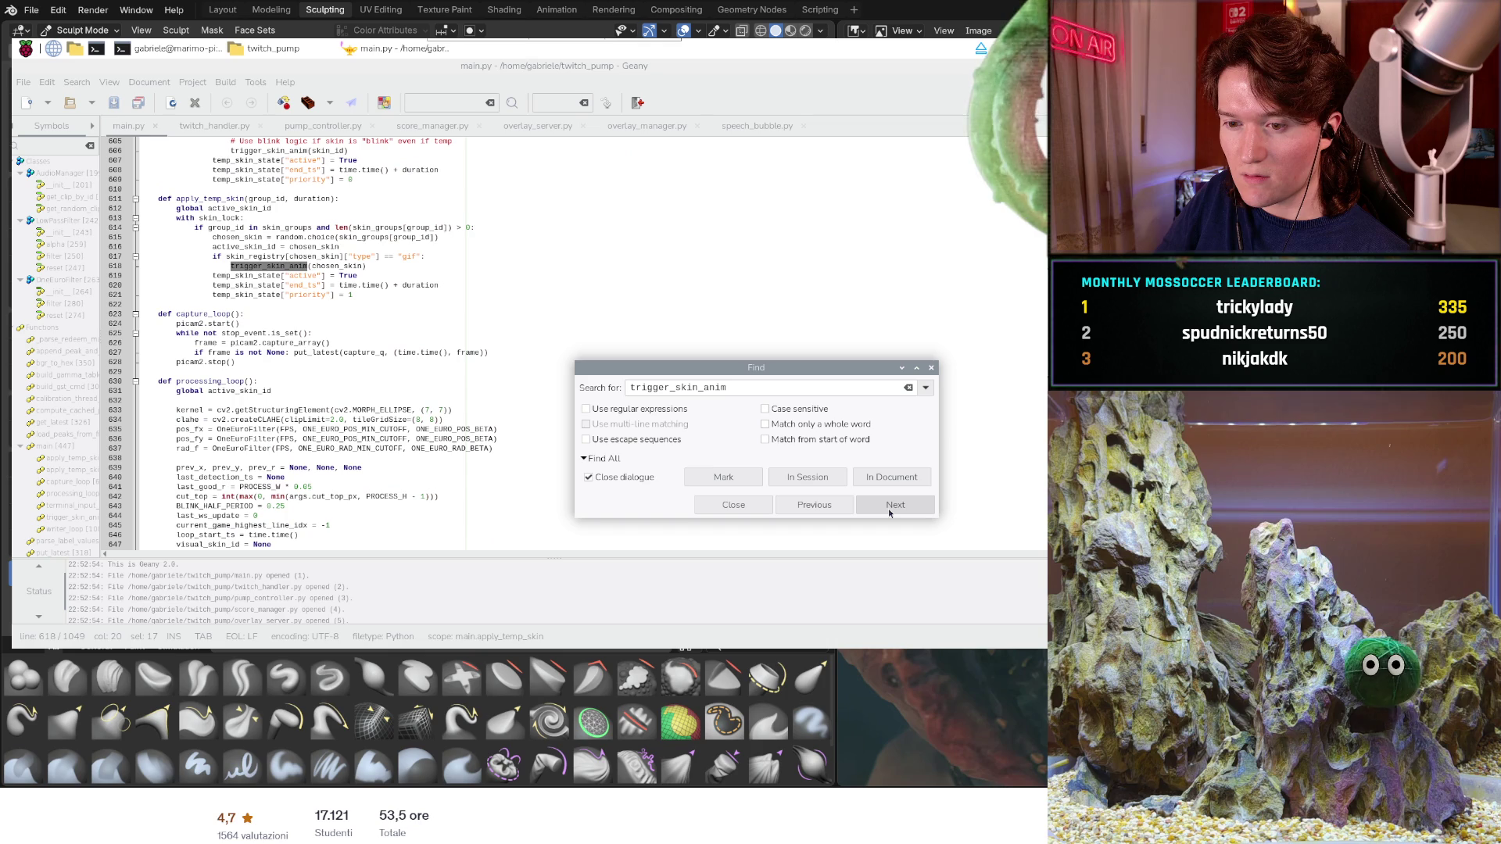
left_click(888, 508)
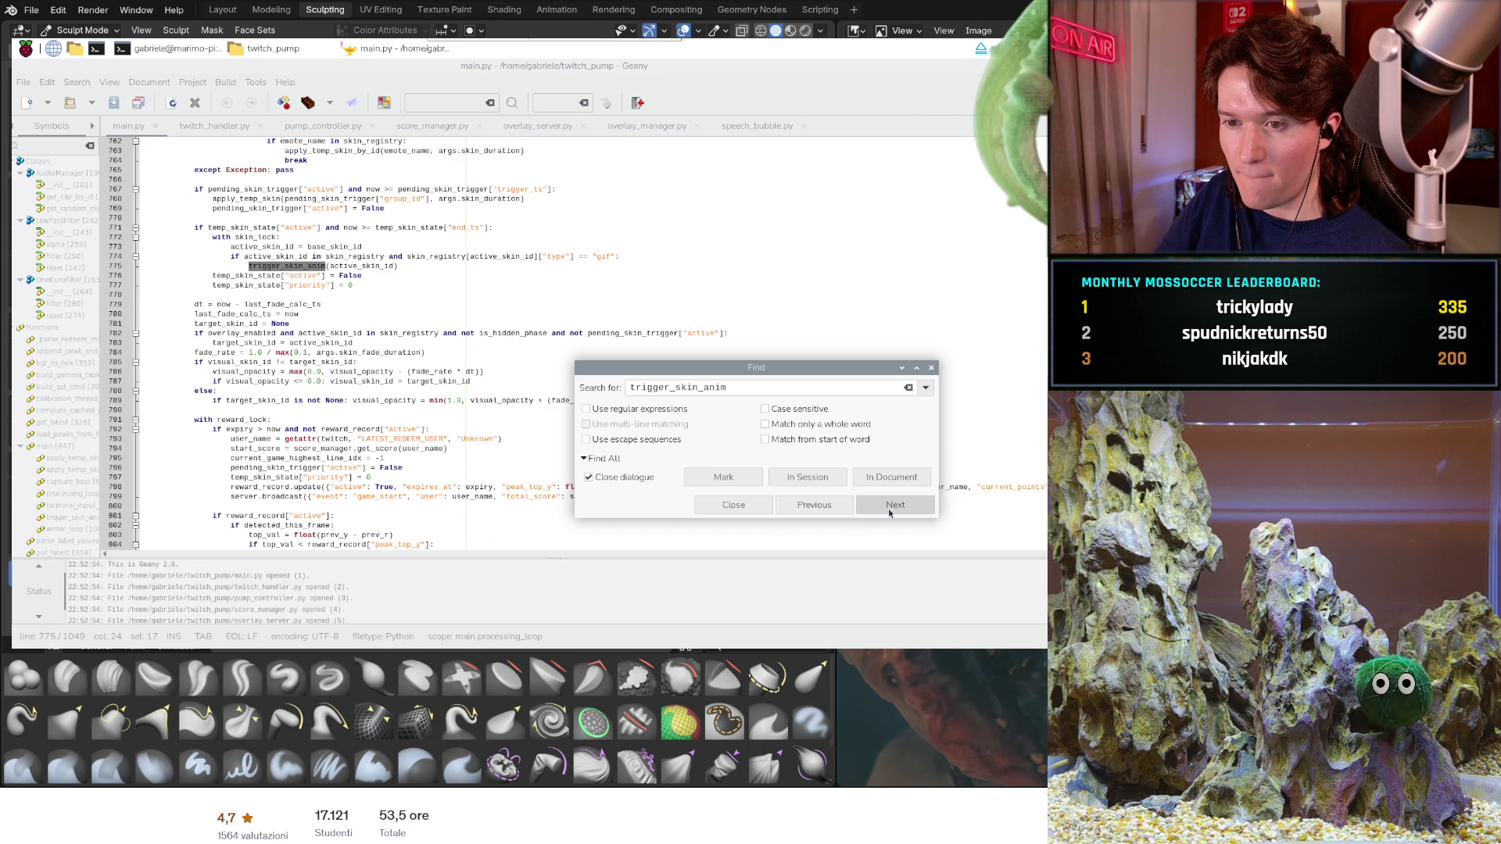
left_click(888, 508)
left_click(784, 480)
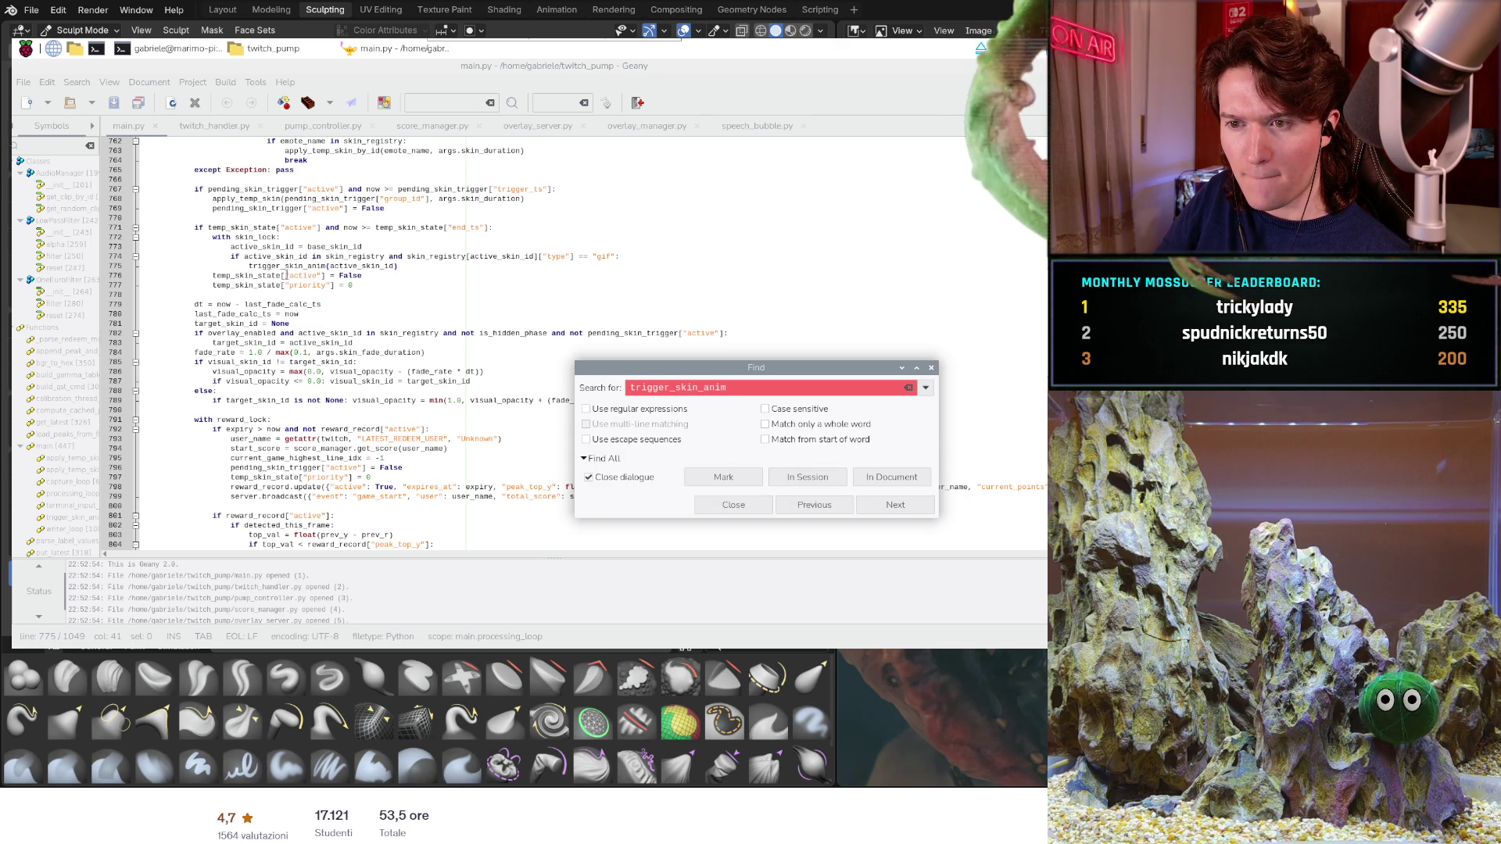
scroll(285, 279, "up", 2)
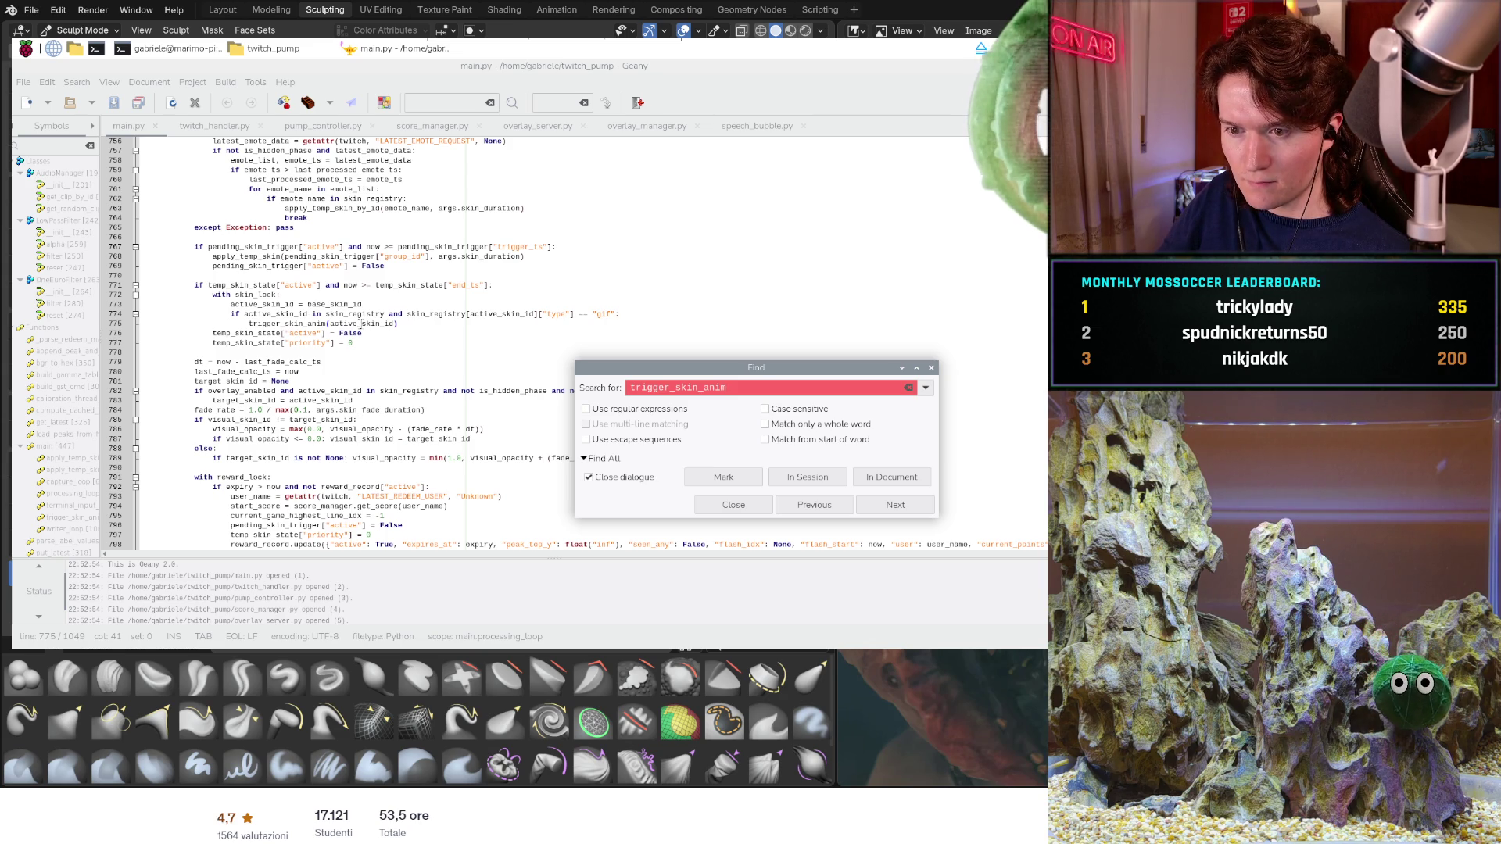
scroll(361, 323, "up", 4)
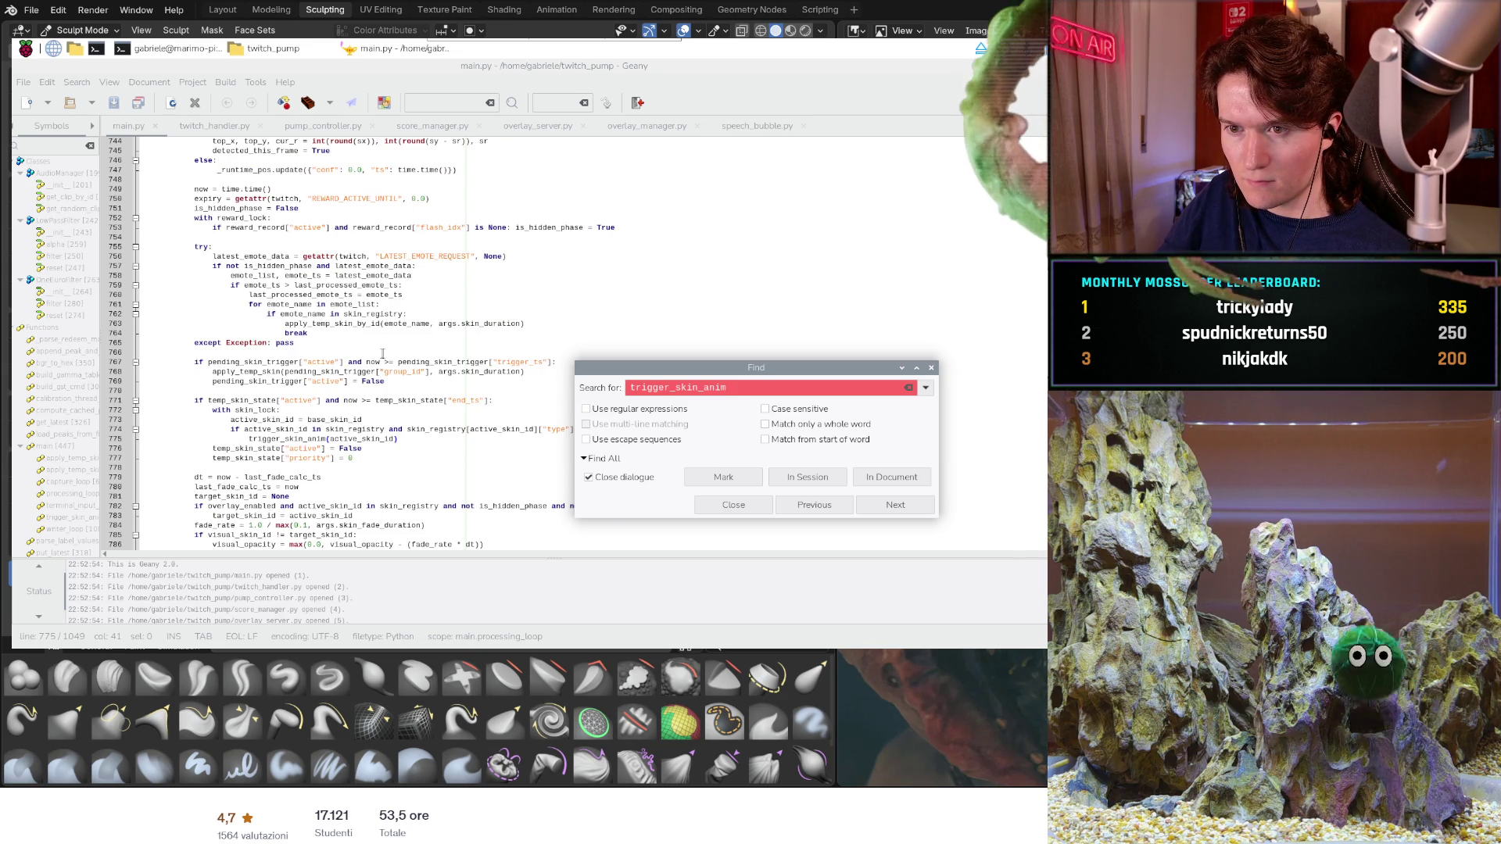
scroll(390, 357, "up", 20)
scroll(380, 353, "up", 20)
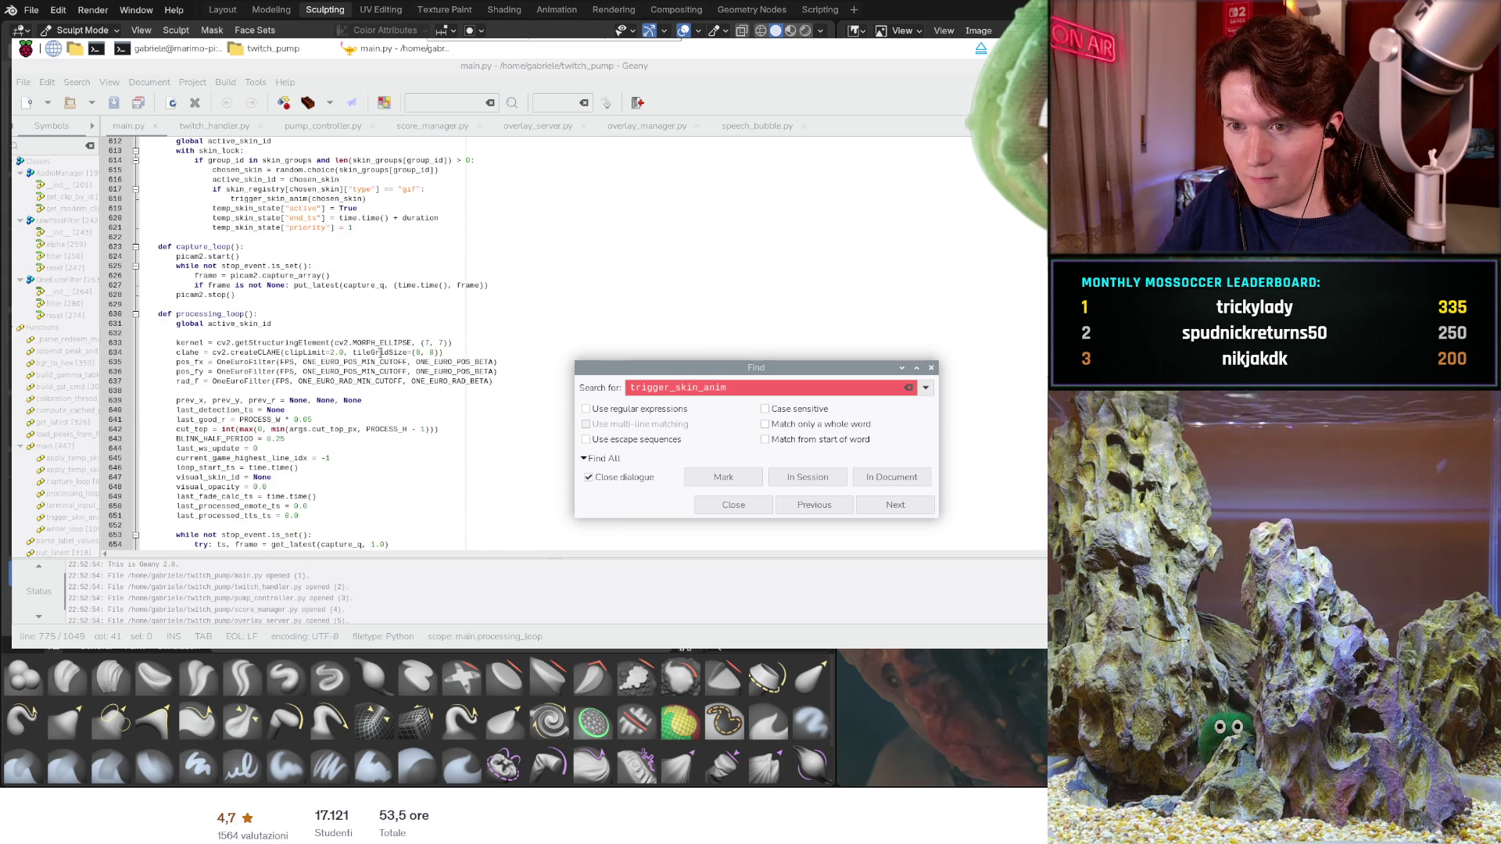
scroll(380, 352, "up", 2)
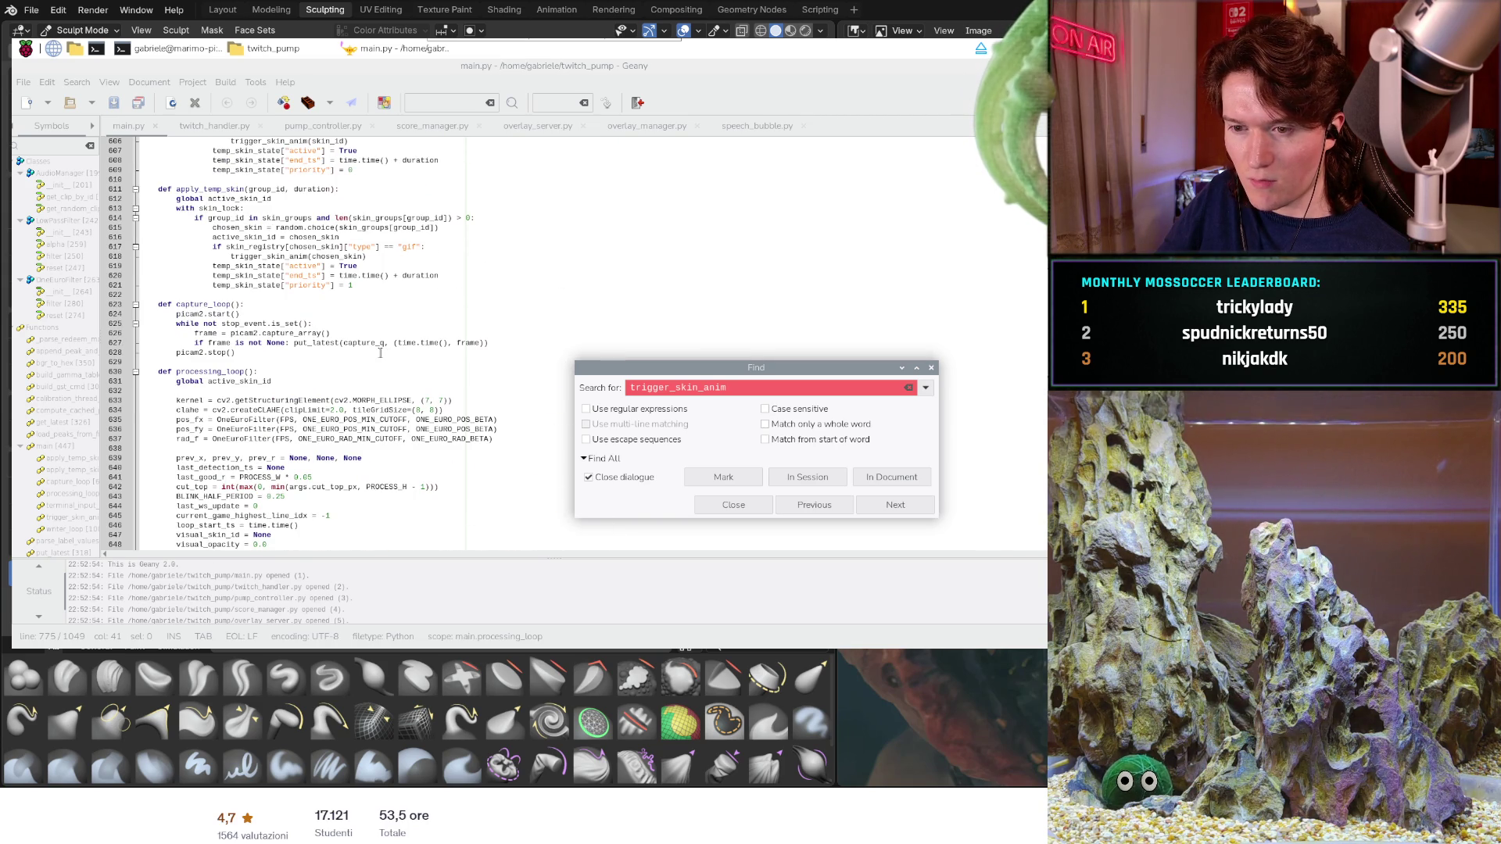
scroll(378, 364, "down", 10)
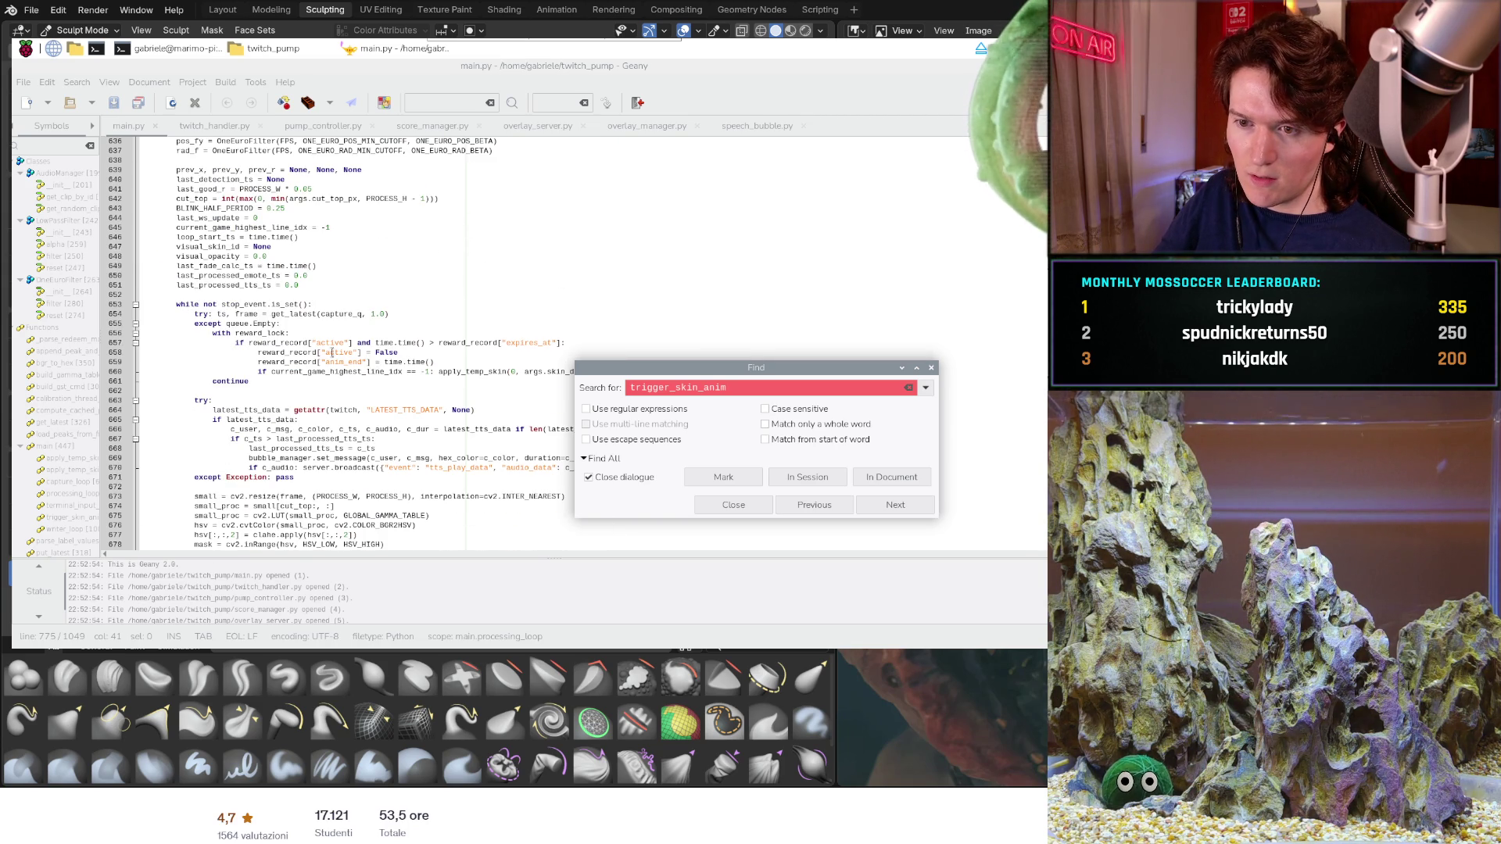
scroll(340, 356, "down", 12)
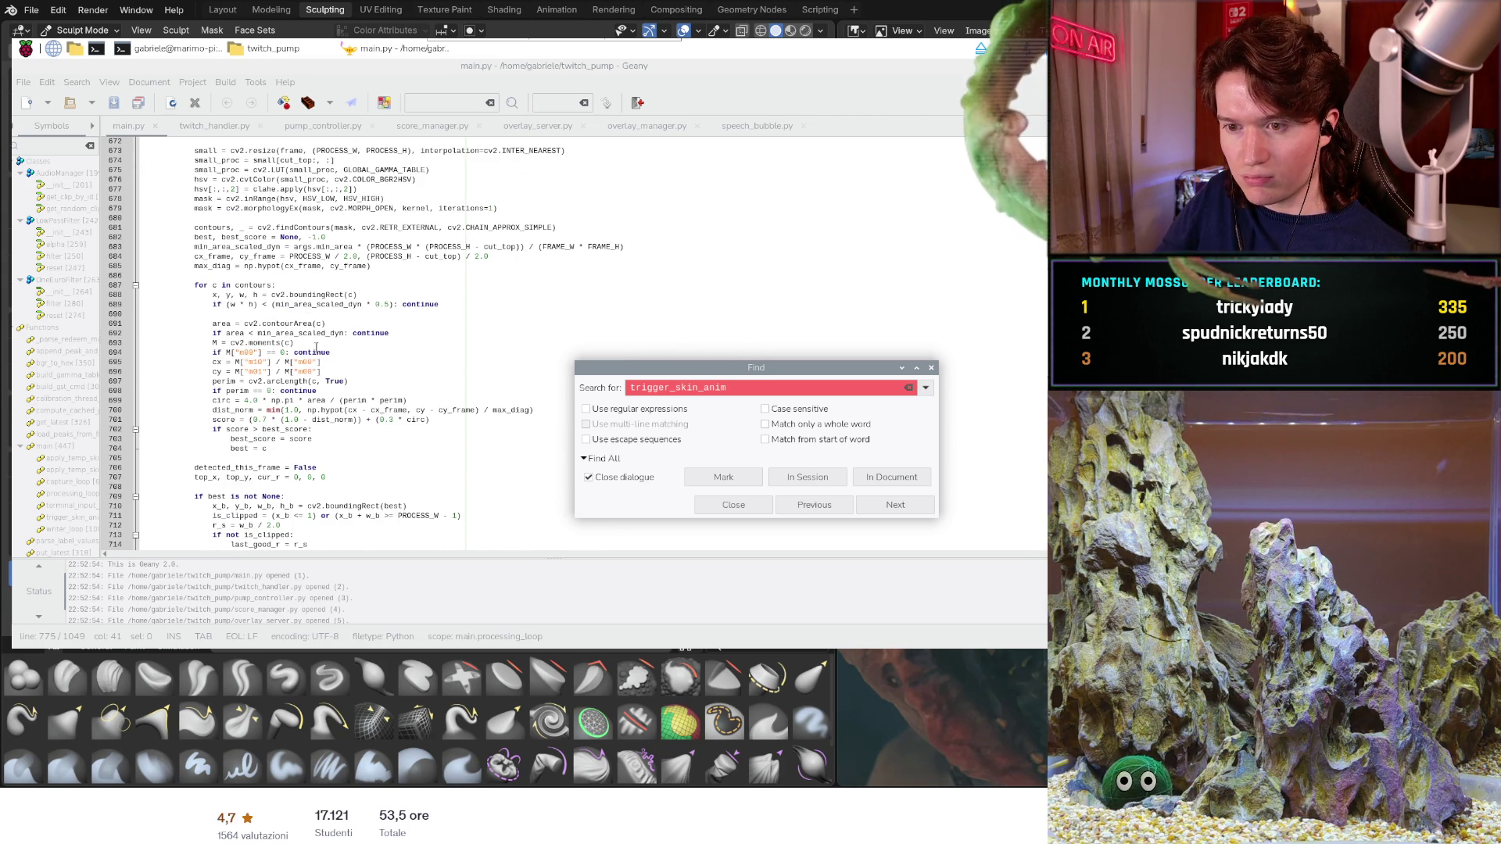
scroll(316, 346, "down", 16)
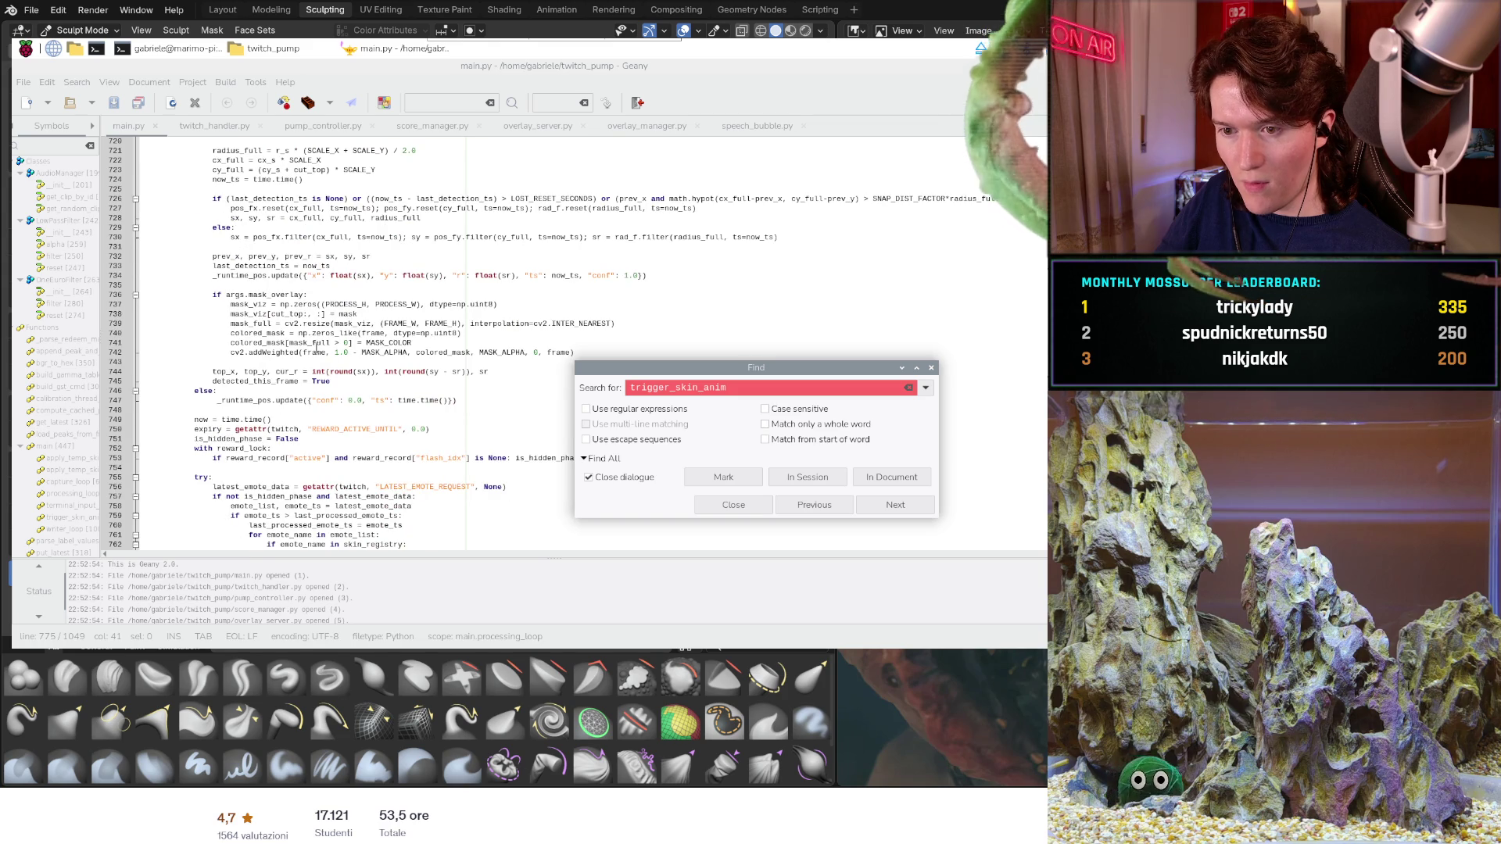
scroll(281, 376, "down", 4)
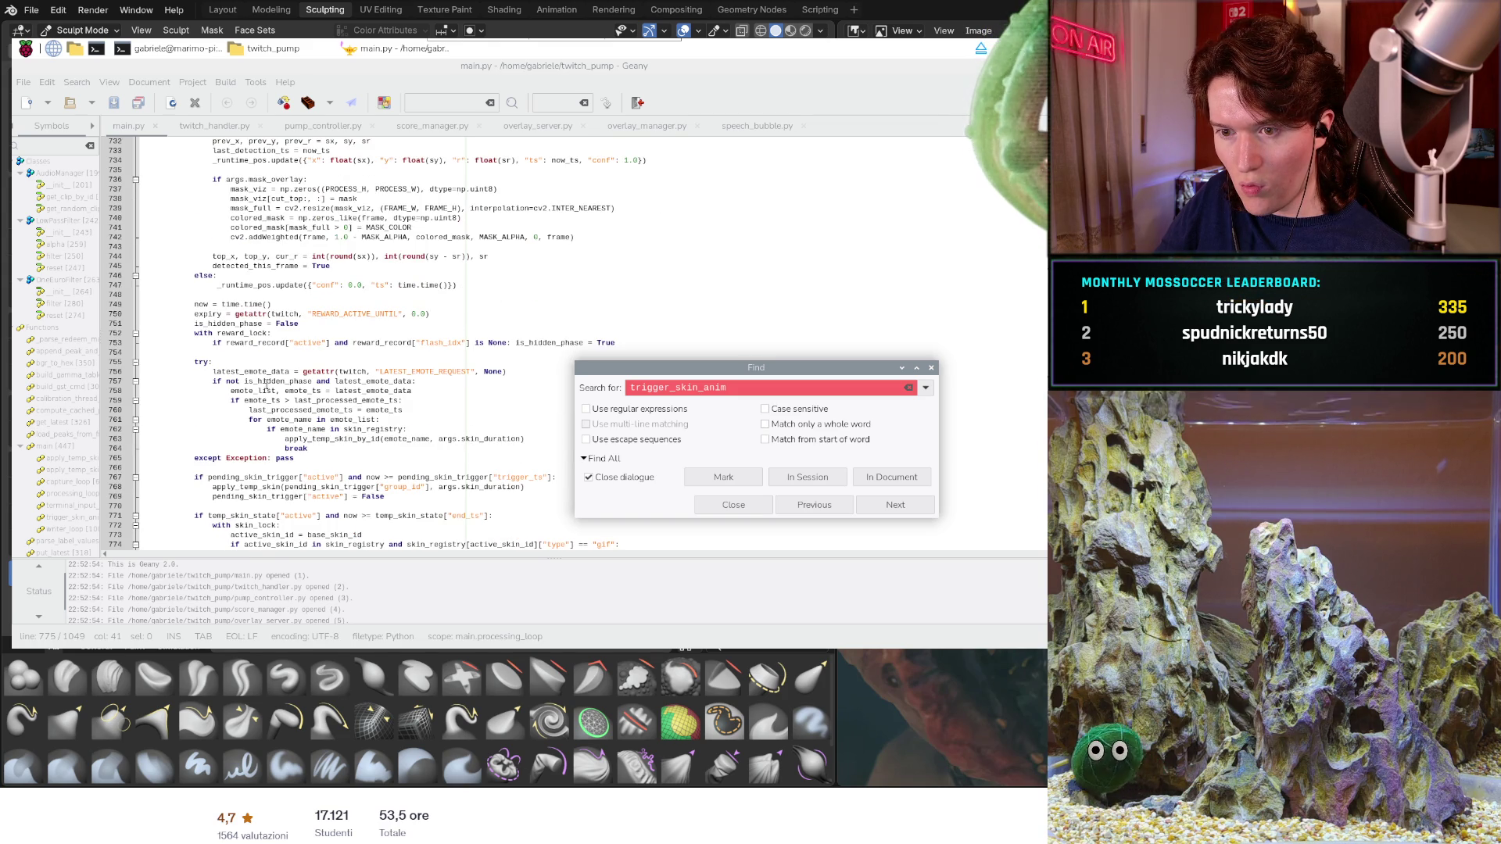
scroll(275, 371, "down", 2)
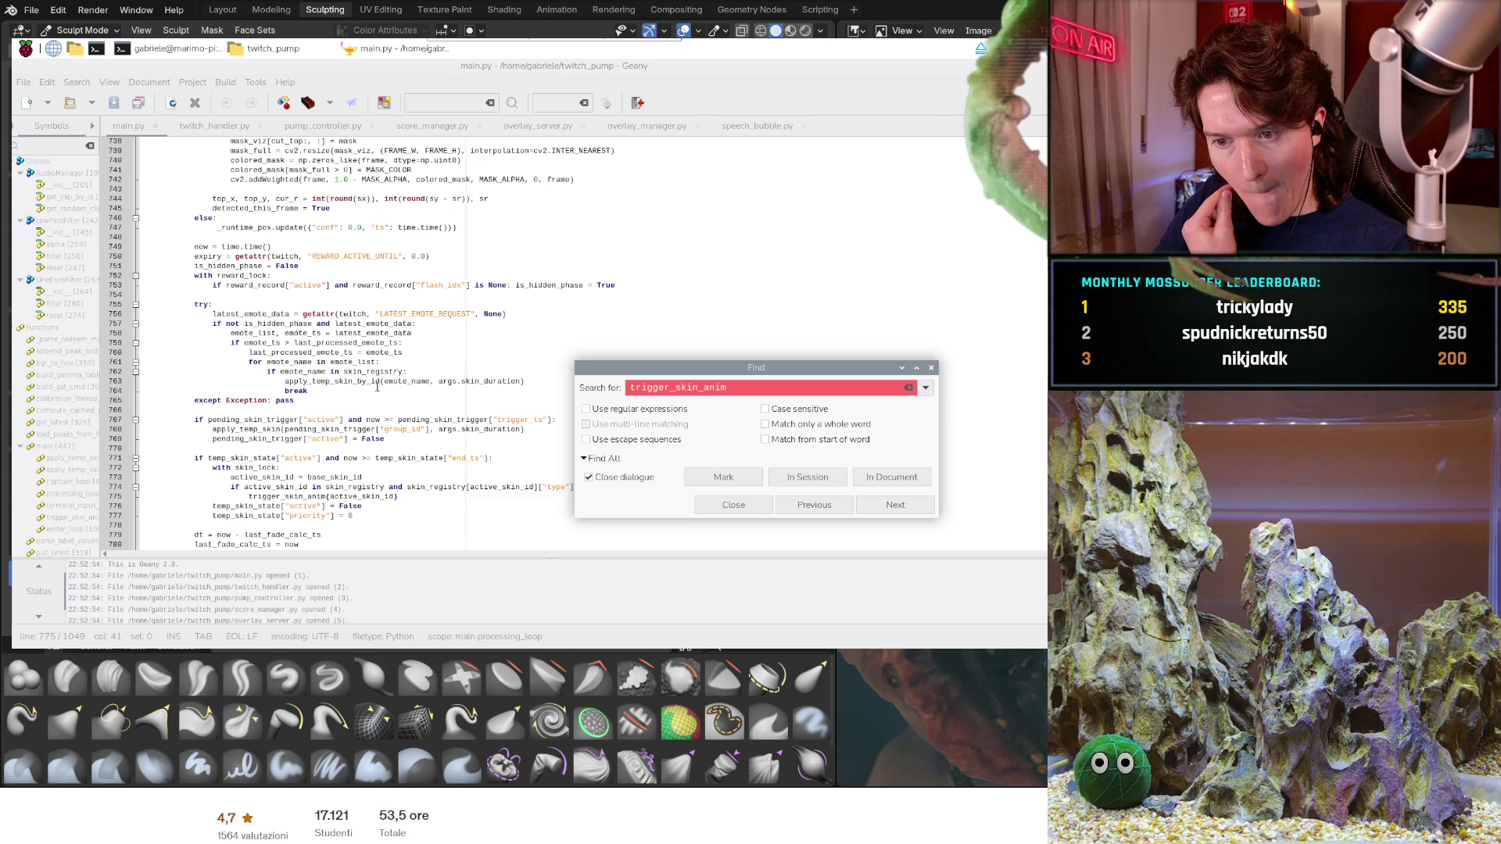
scroll(377, 386, "down", 4)
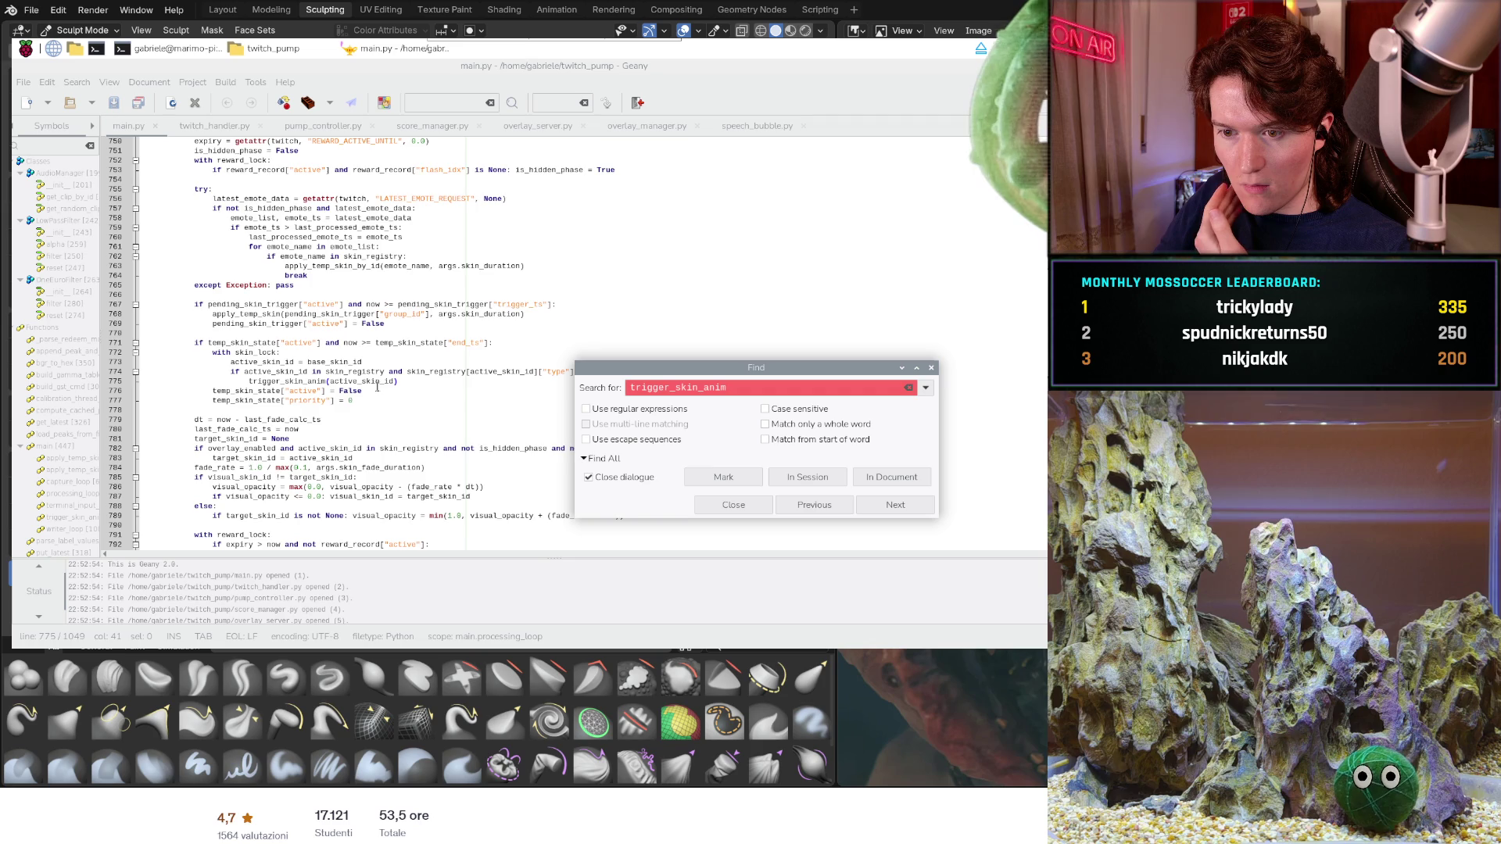
scroll(377, 387, "down", 2)
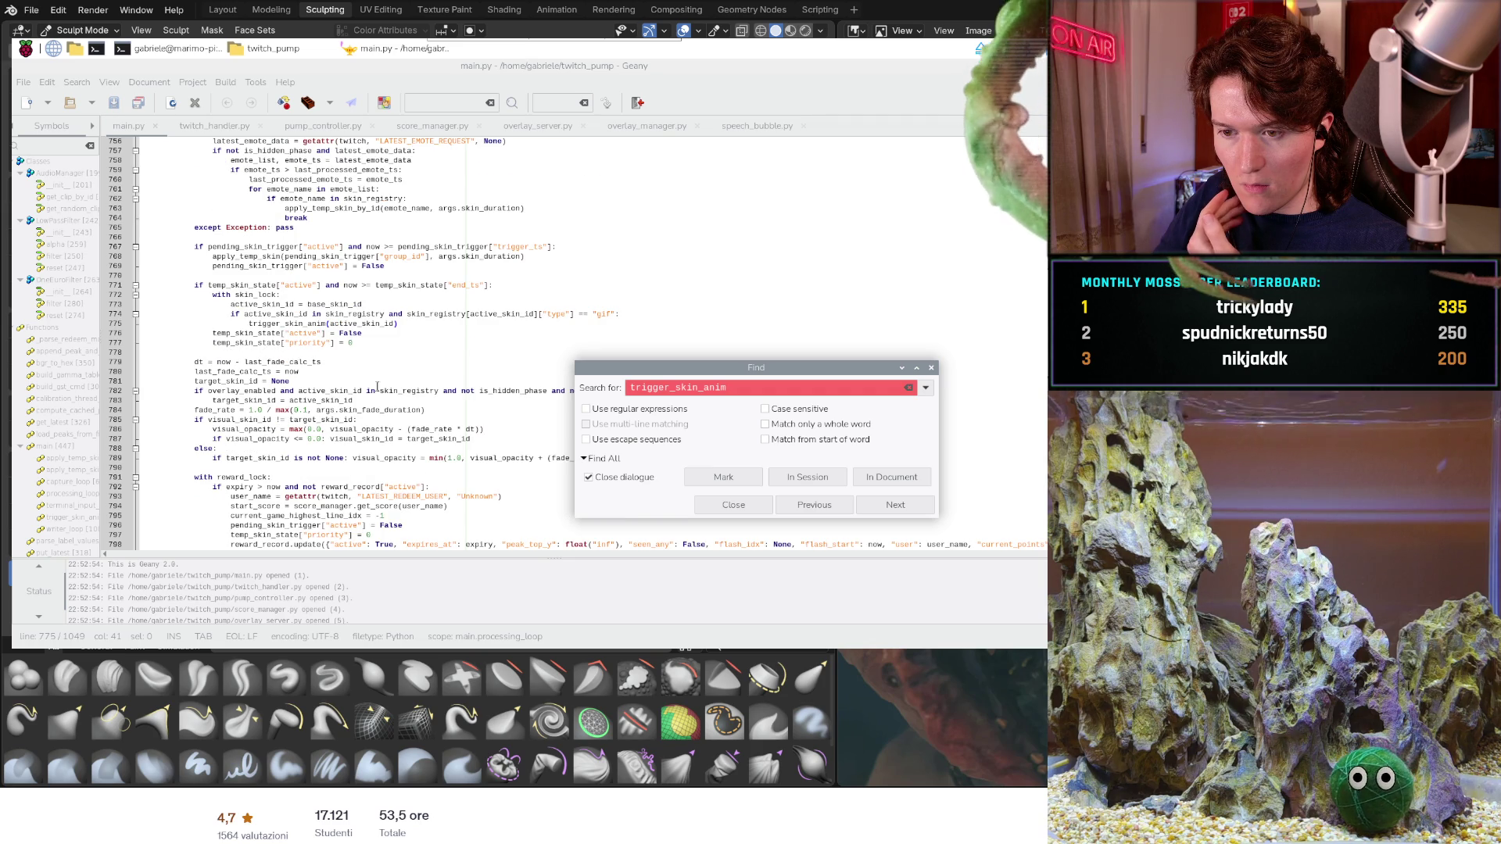
scroll(376, 386, "down", 2)
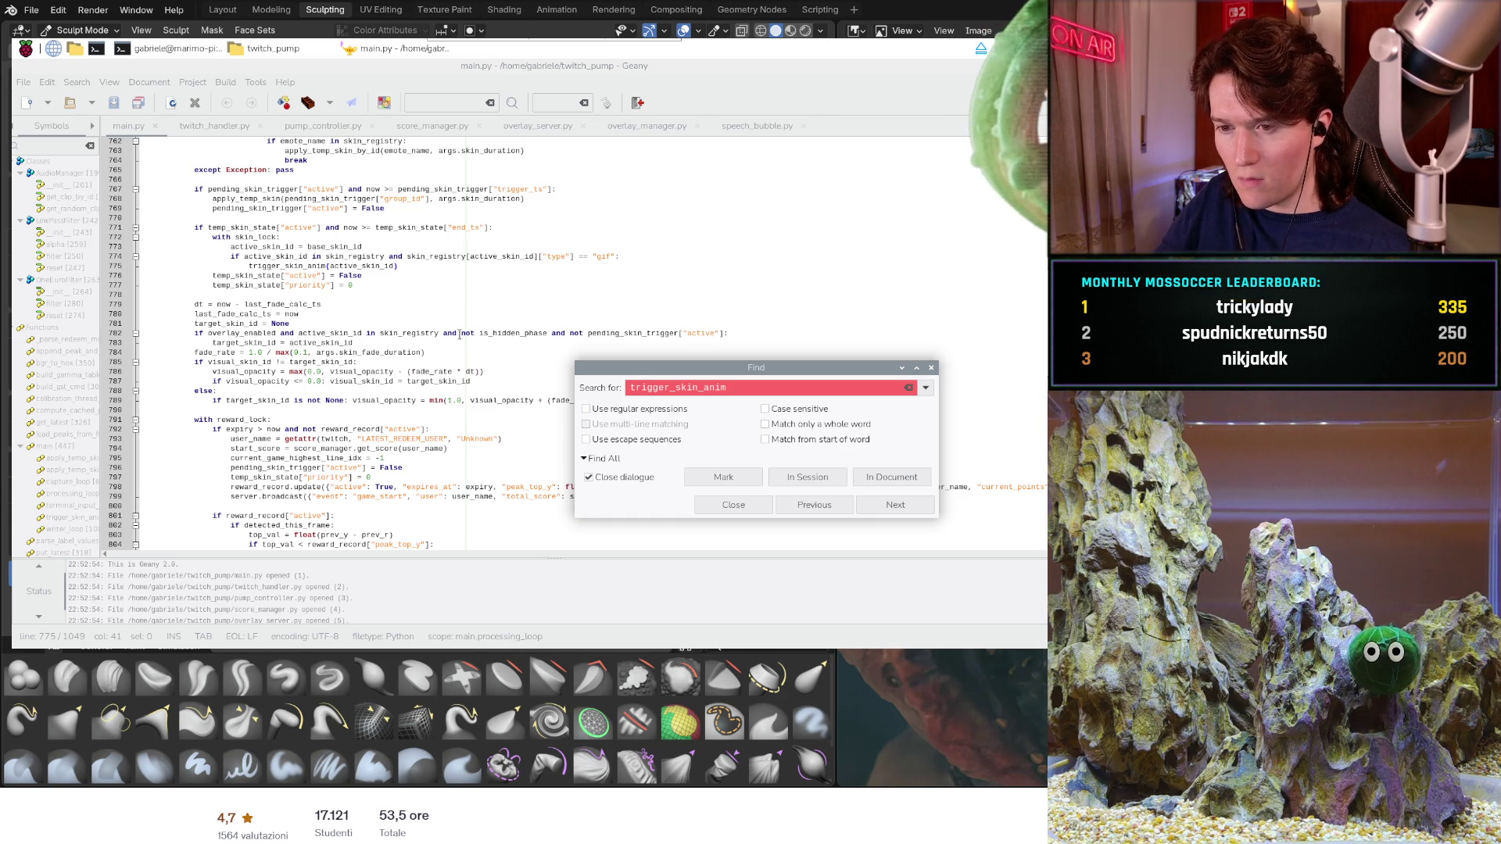
scroll(464, 340, "down", 2)
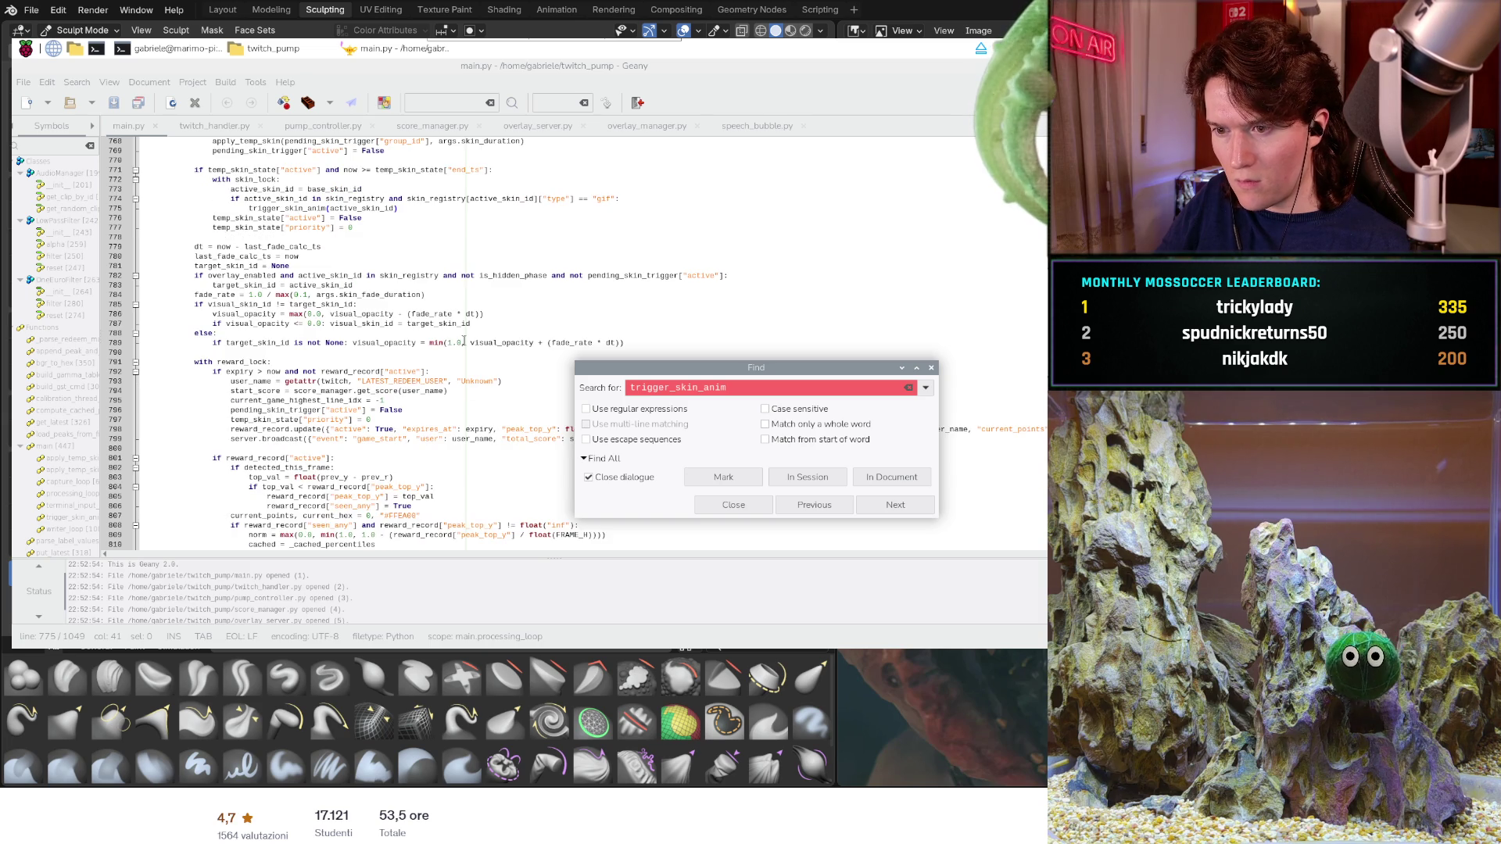
scroll(258, 358, "down", 2)
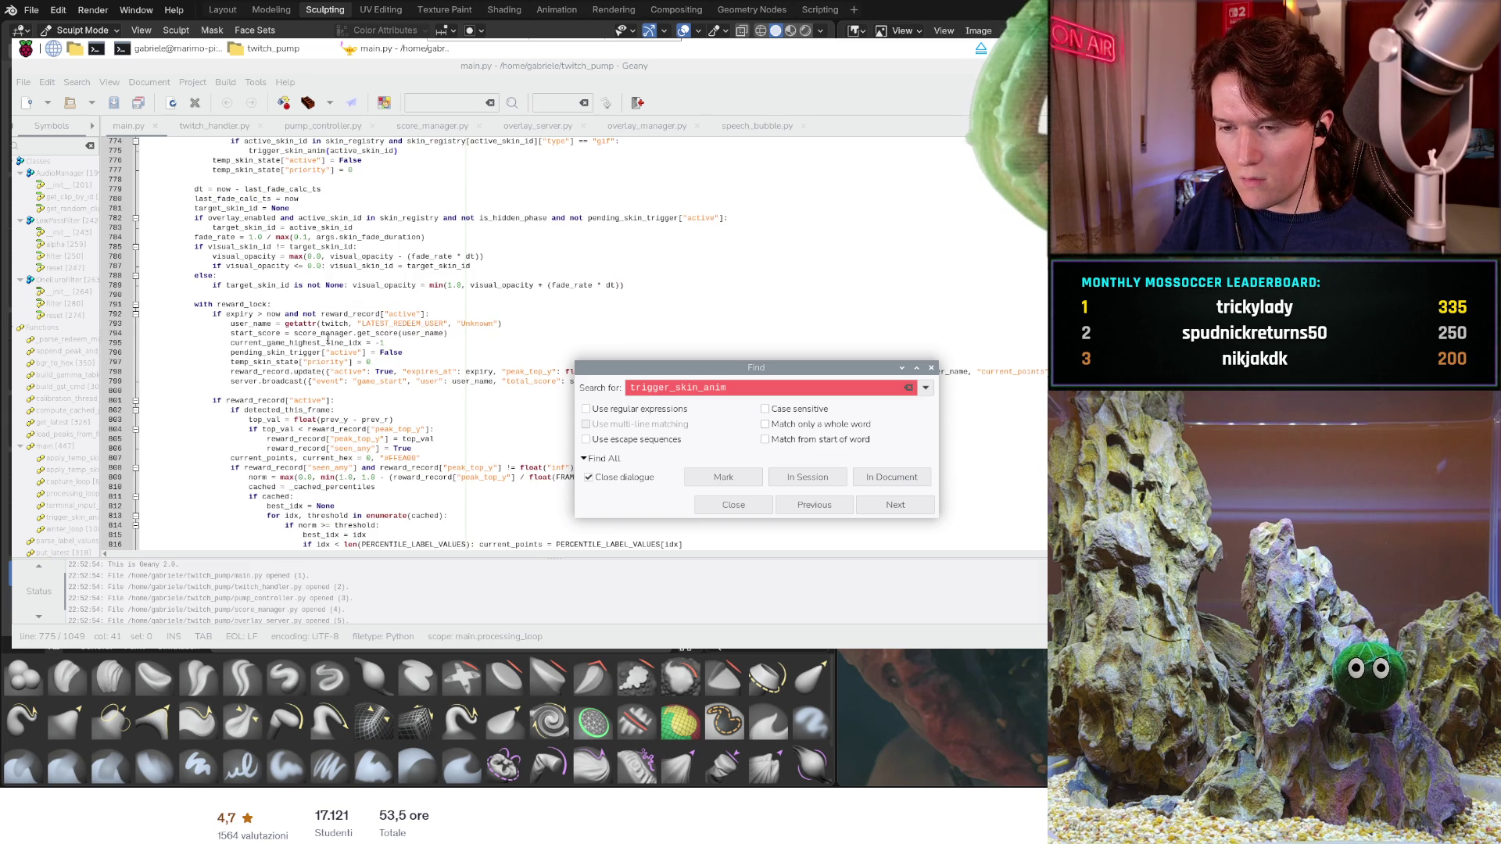
scroll(359, 340, "down", 2)
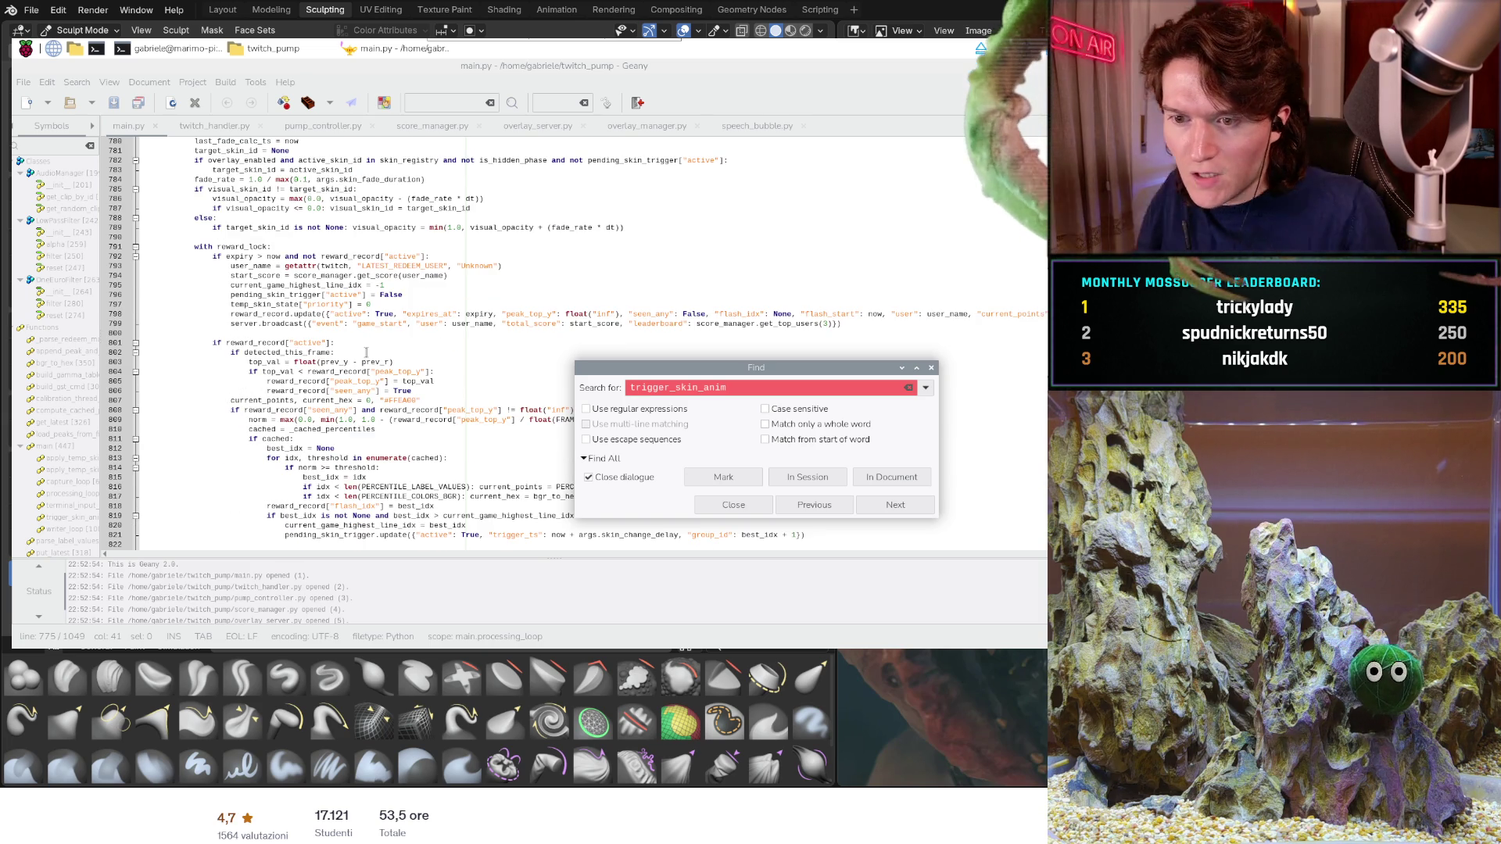
scroll(383, 419, "down", 2)
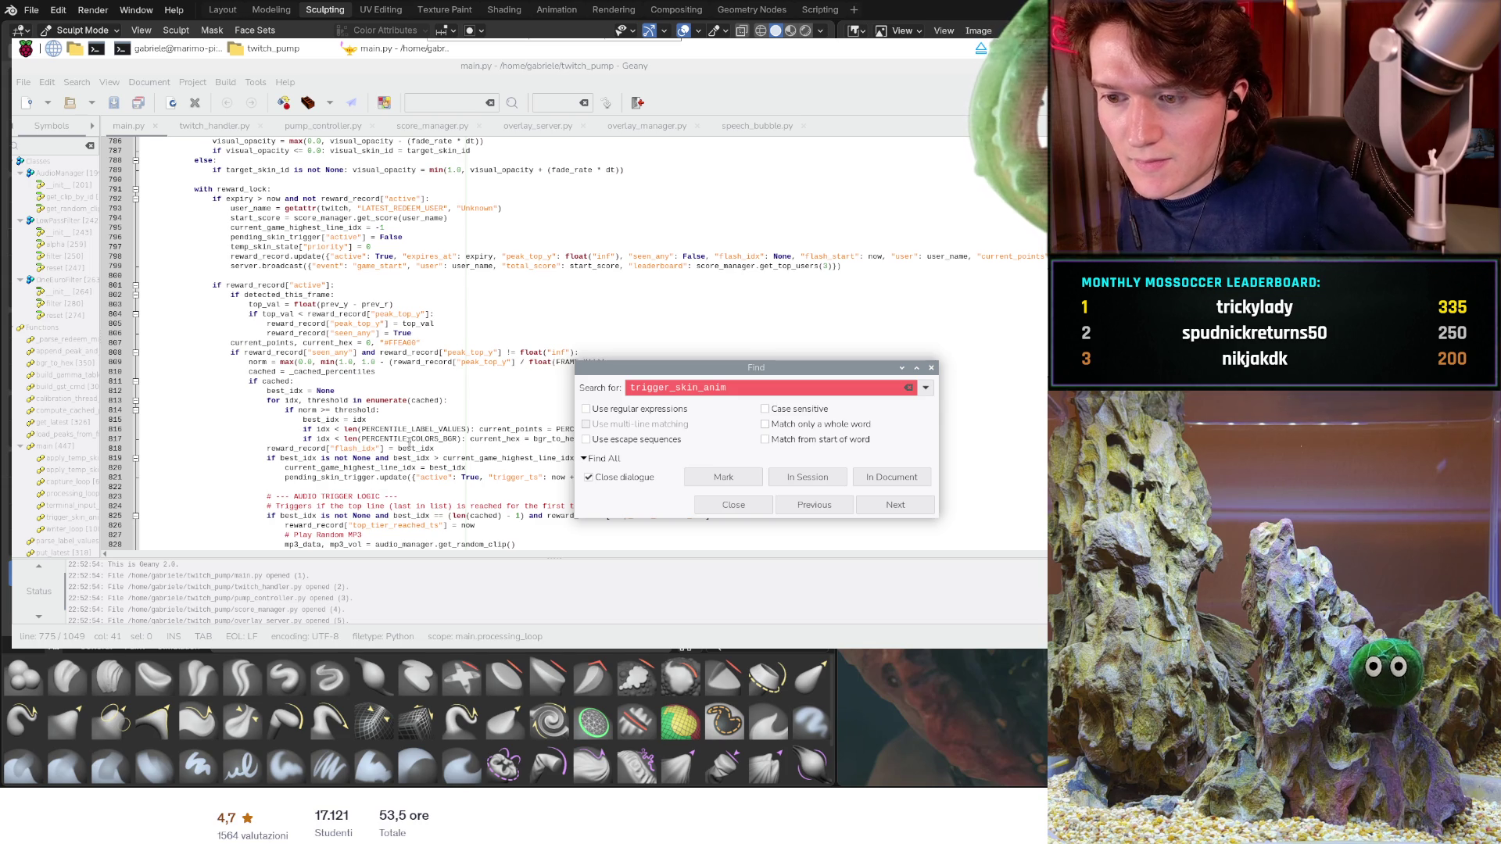
scroll(452, 438, "down", 2)
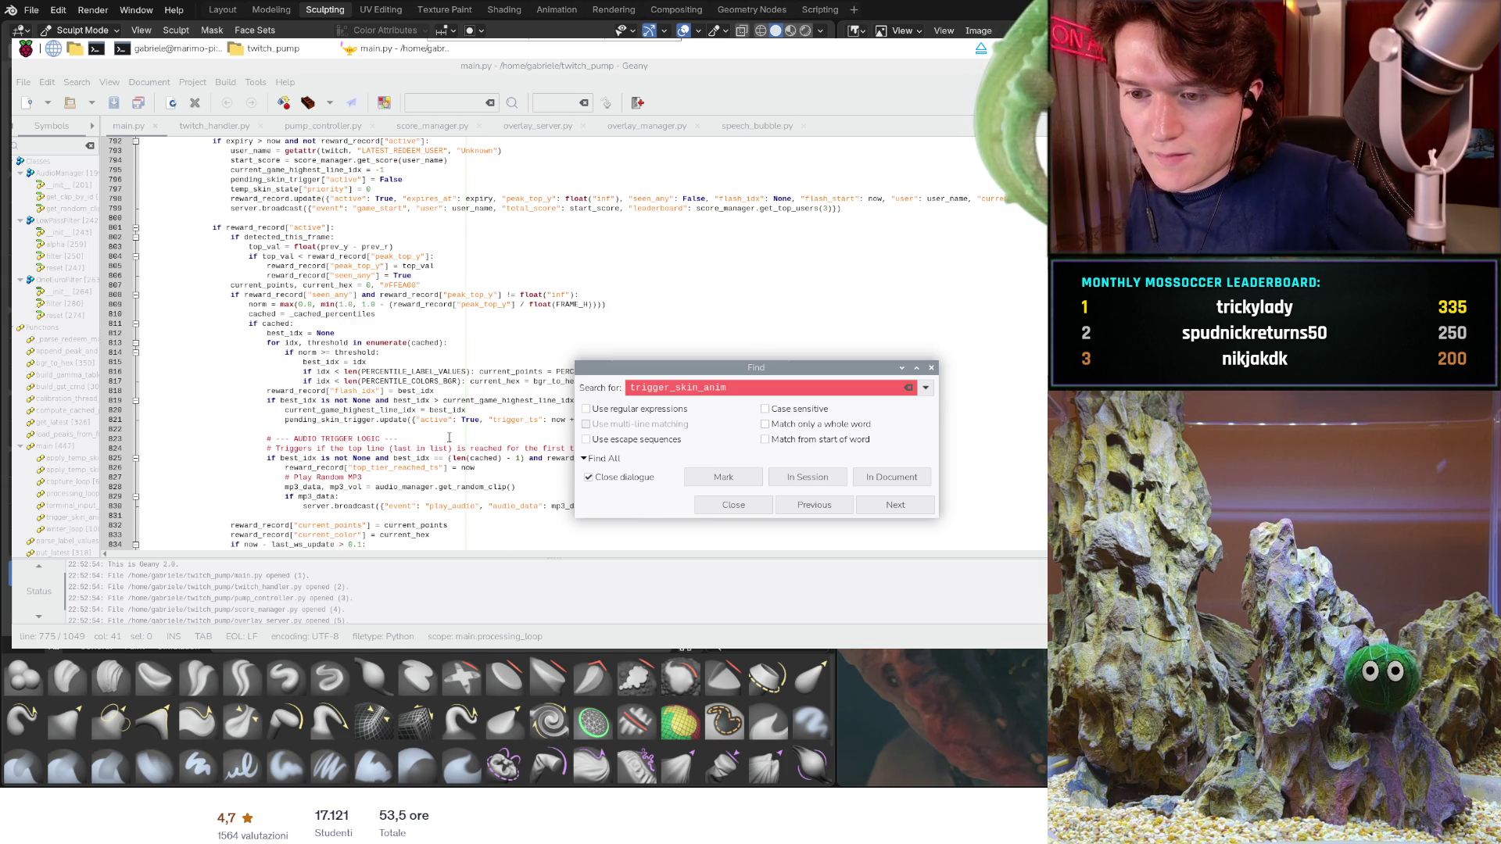
scroll(520, 323, "down", 2)
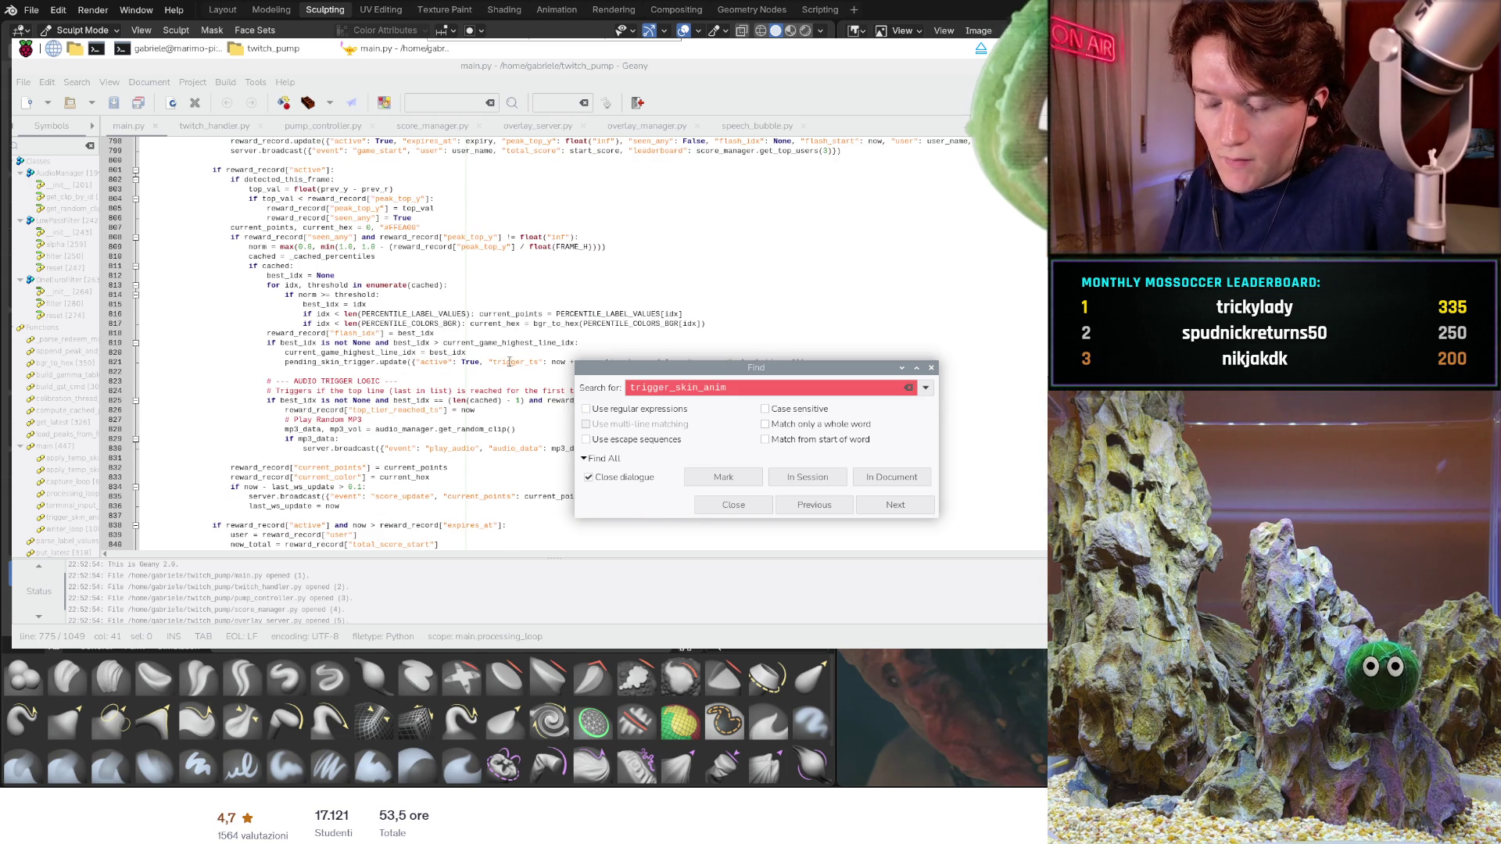
scroll(509, 362, "down", 2)
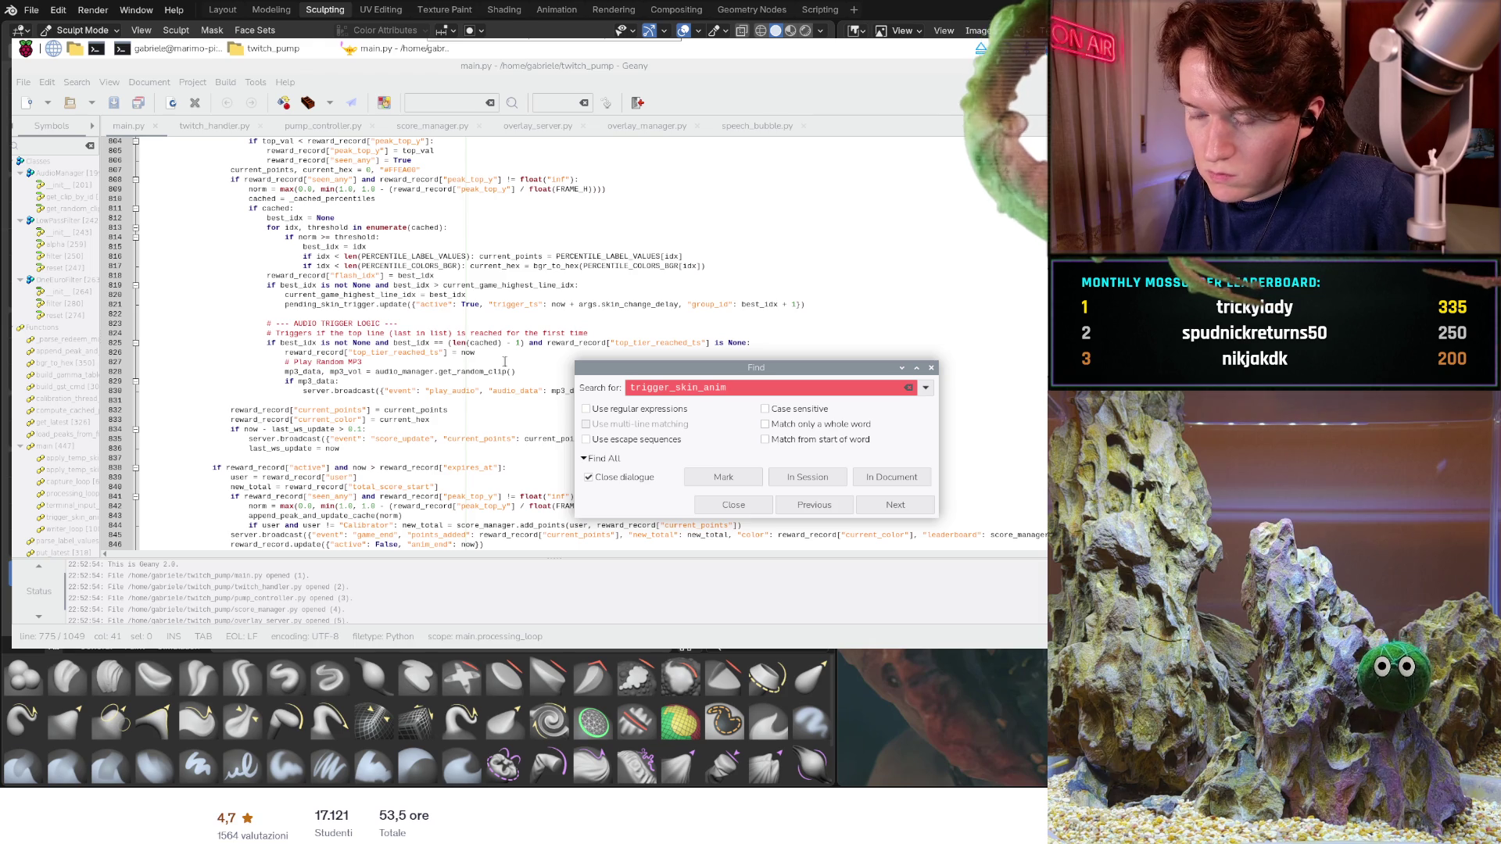
scroll(502, 368, "down", 2)
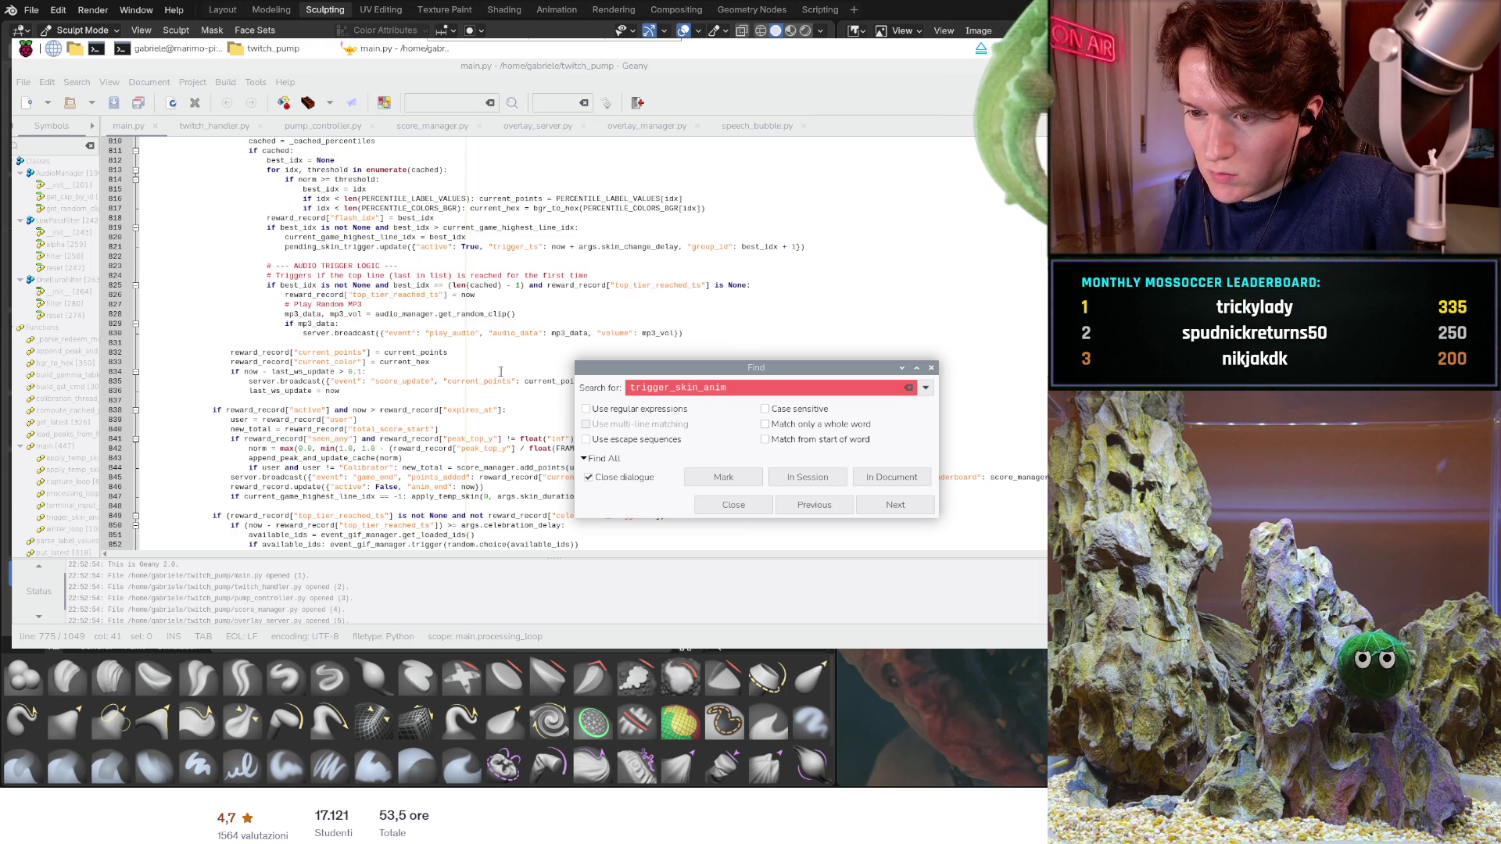
scroll(501, 371, "down", 2)
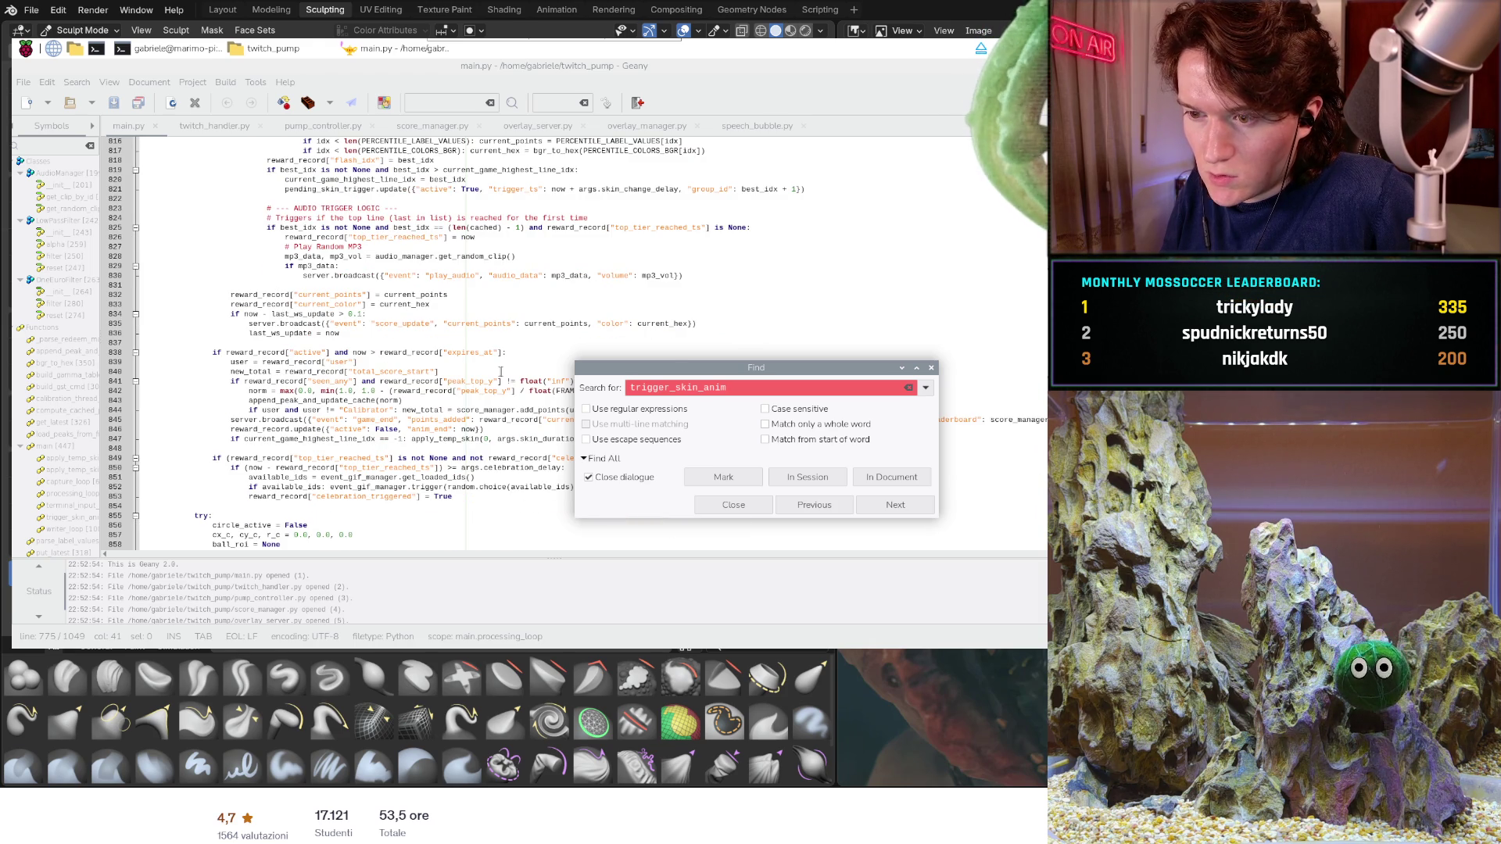
scroll(501, 371, "down", 2)
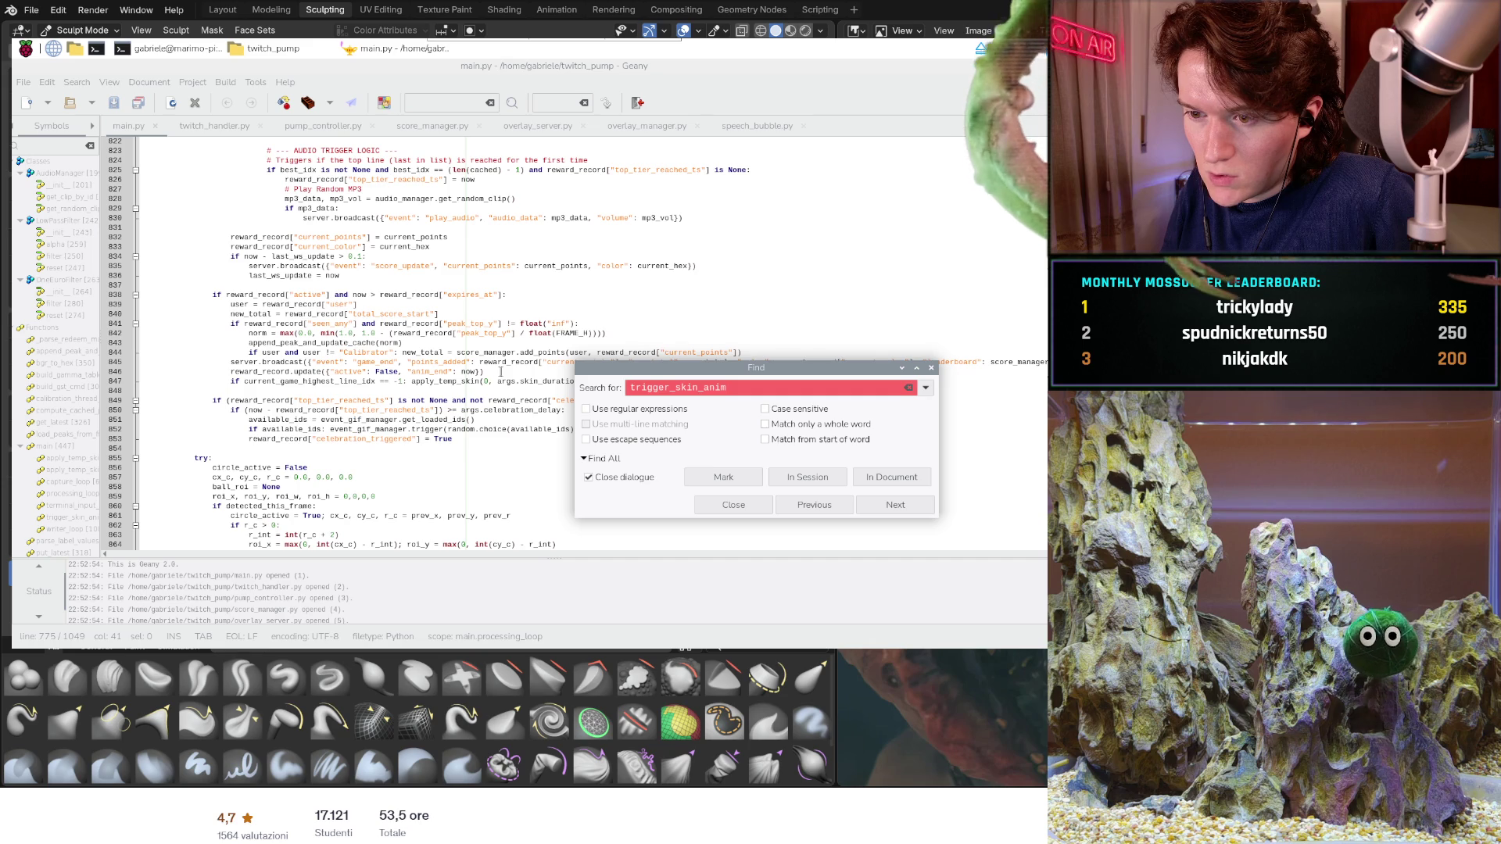
scroll(501, 372, "down", 2)
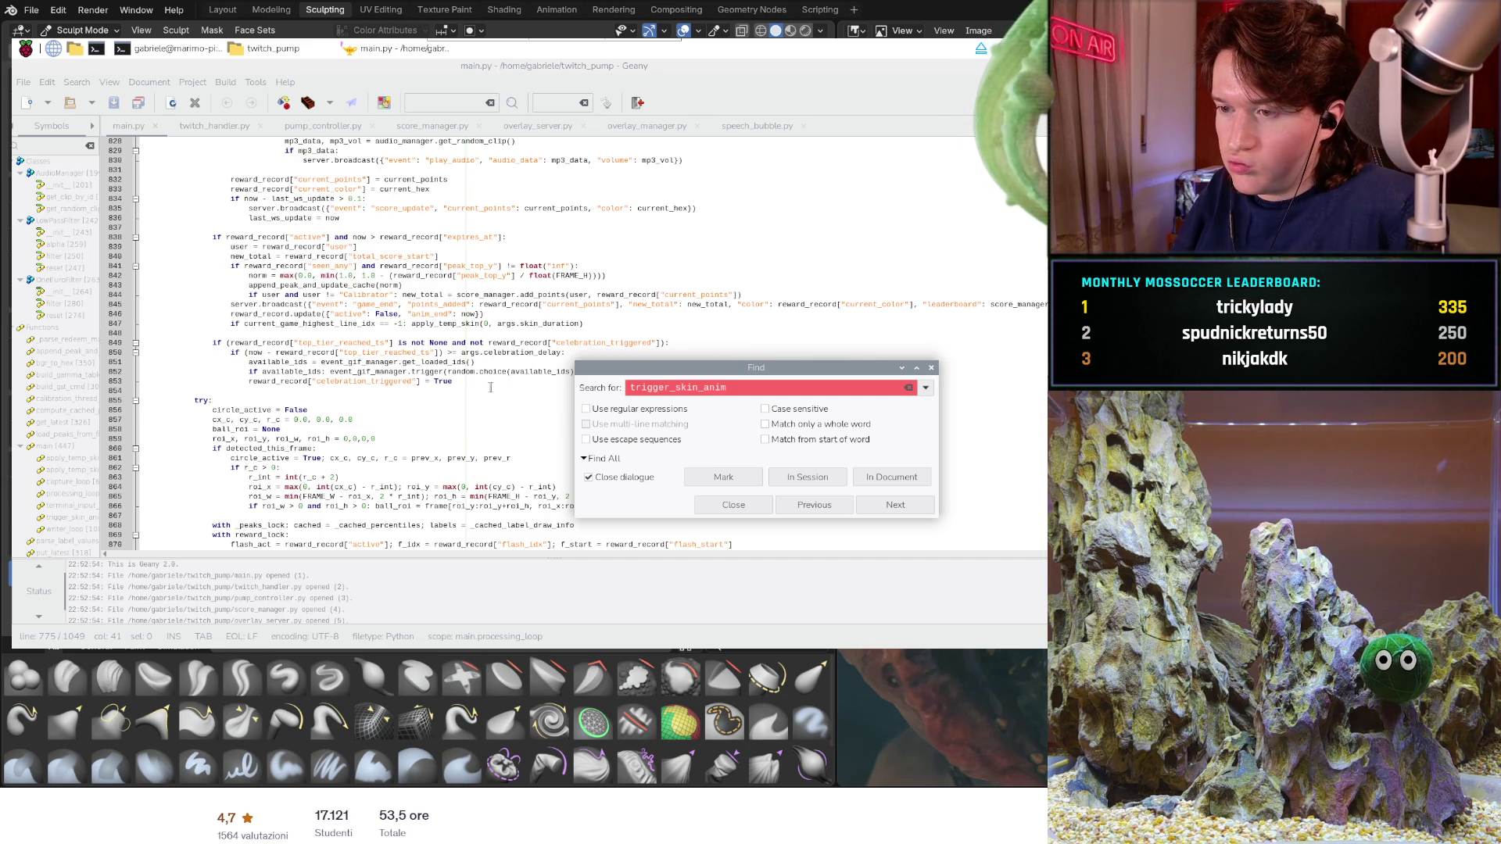
scroll(487, 384, "up", 2)
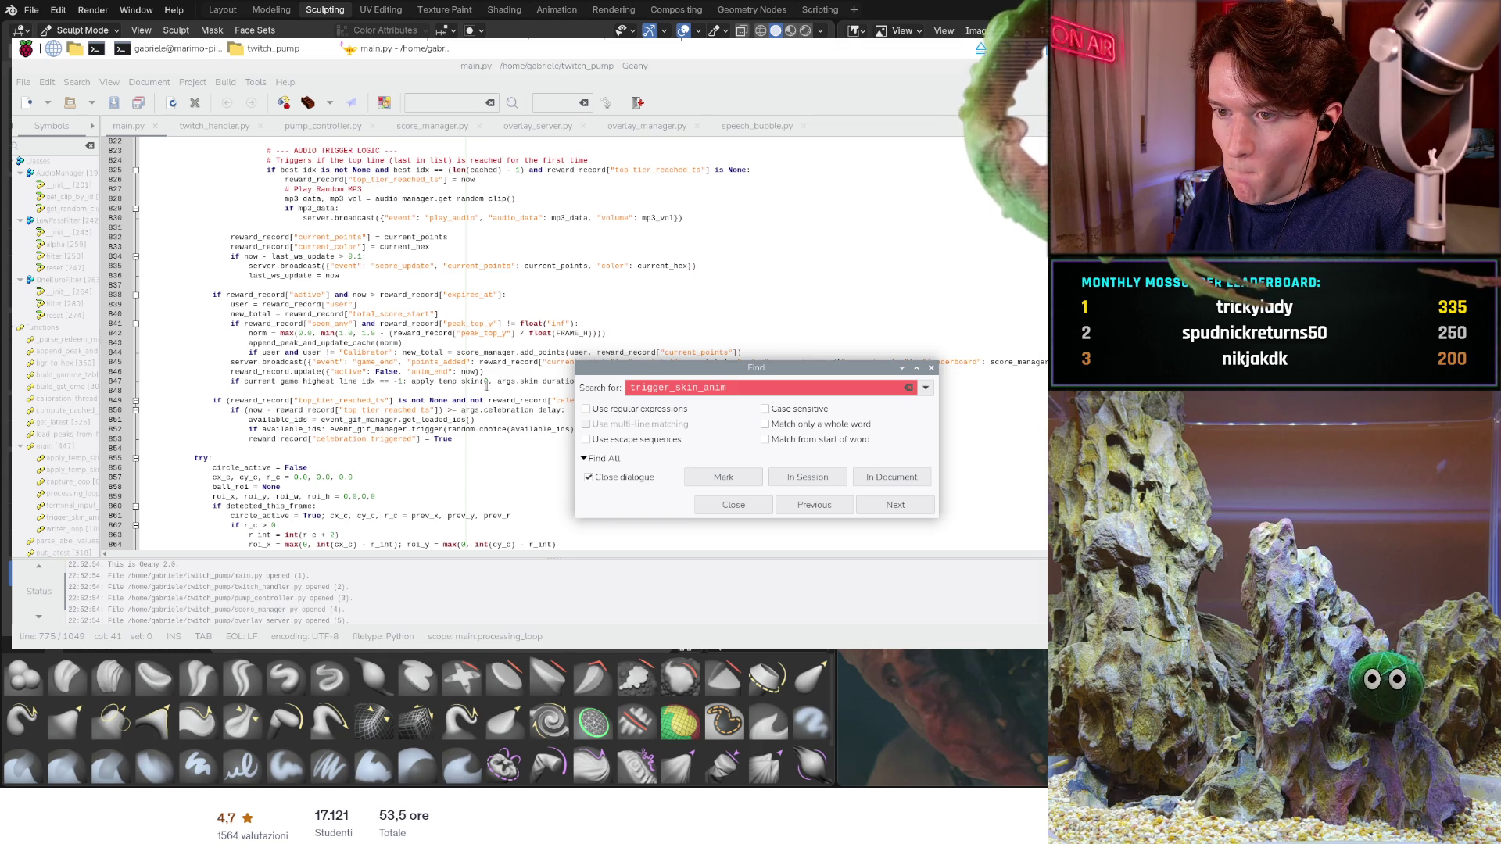
scroll(486, 384, "down", 2)
scroll(486, 388, "down", 2)
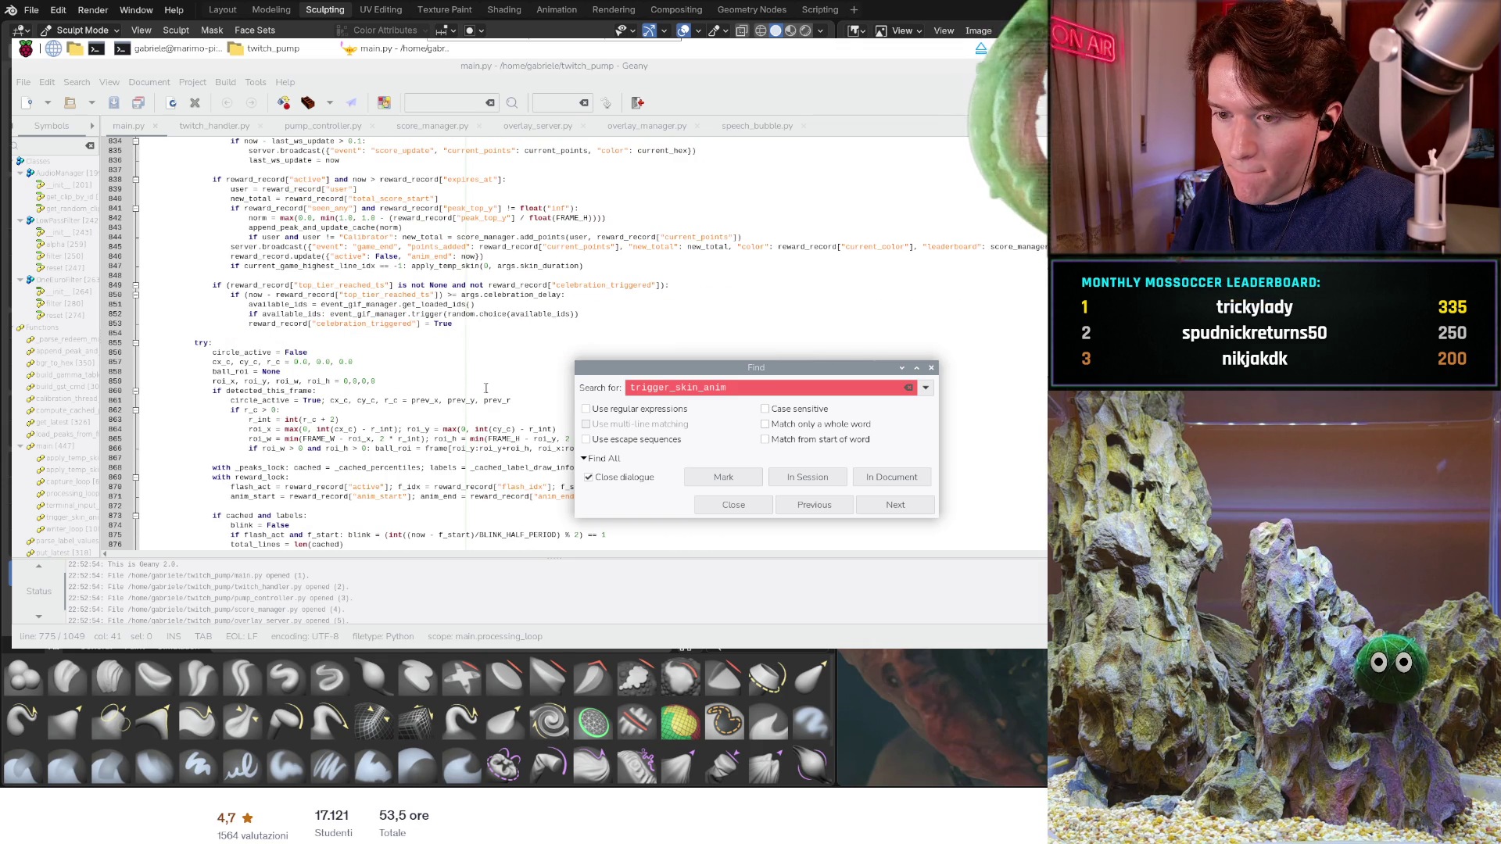
scroll(486, 388, "down", 2)
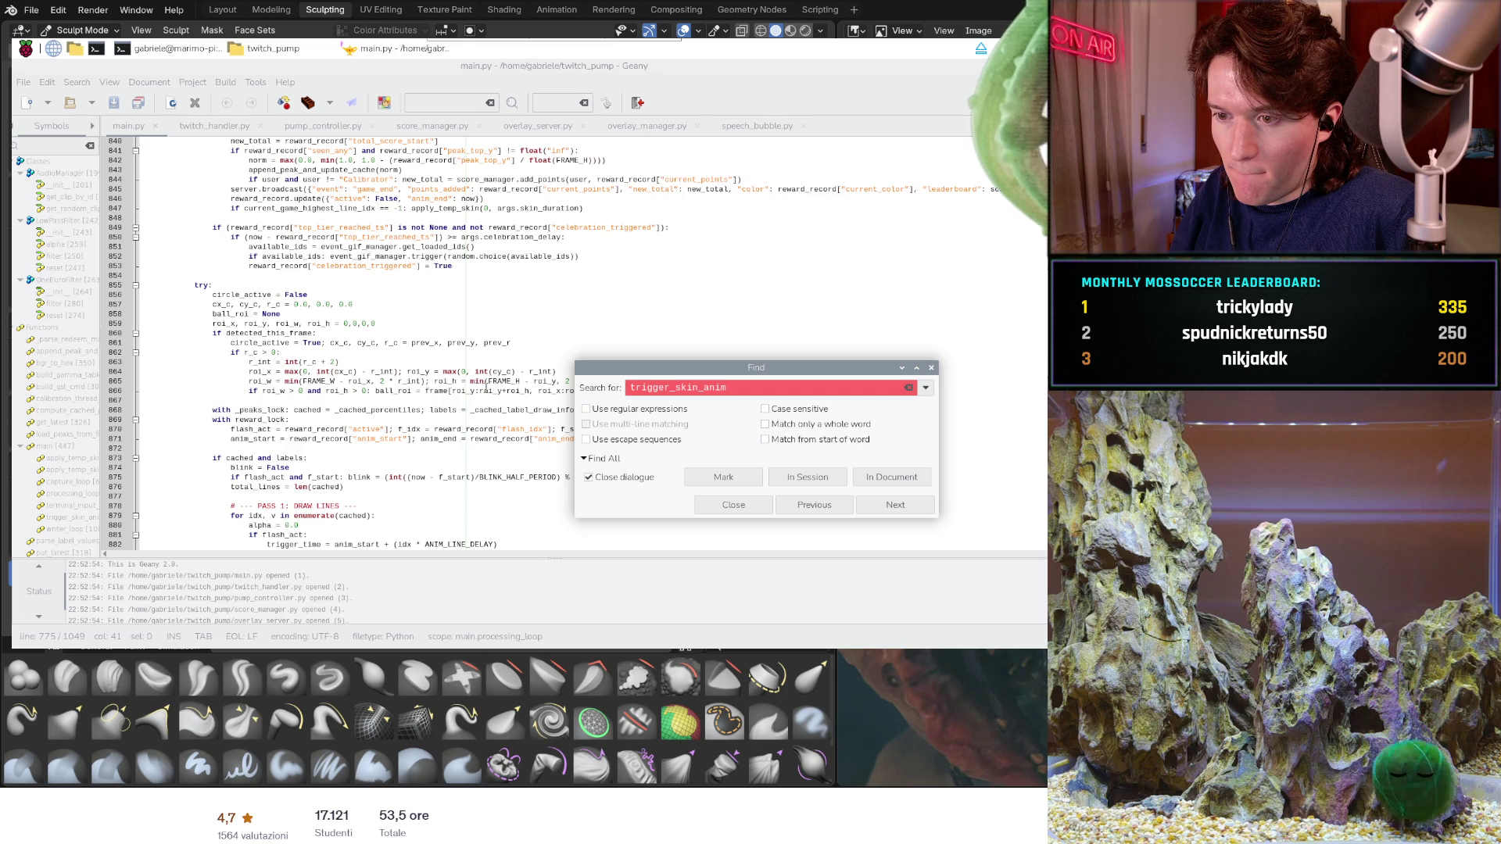
scroll(486, 387, "down", 2)
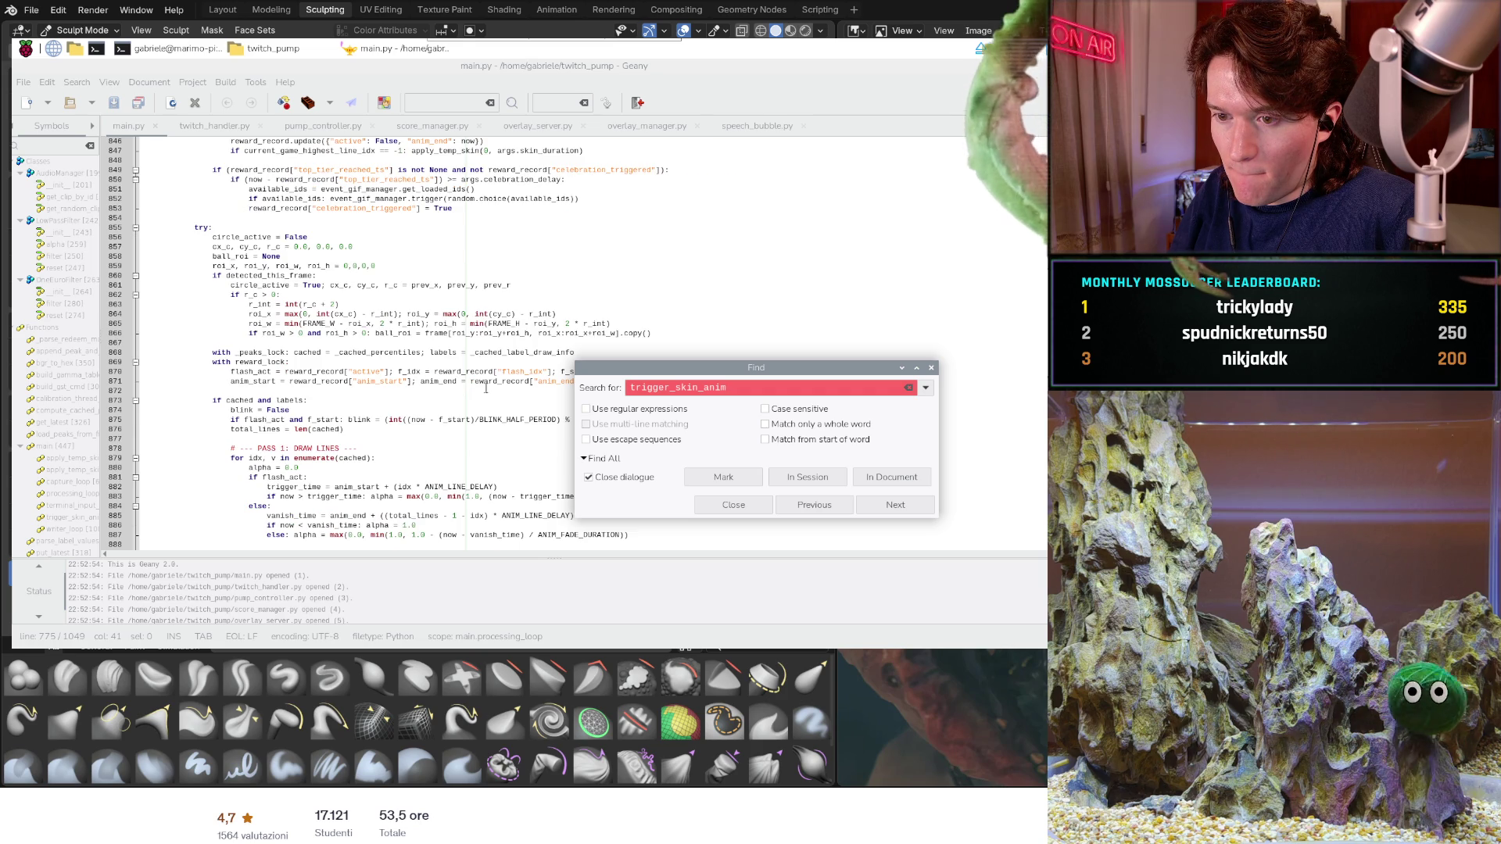
scroll(487, 387, "down", 2)
scroll(486, 387, "down", 2)
scroll(486, 388, "down", 12)
scroll(486, 387, "down", 8)
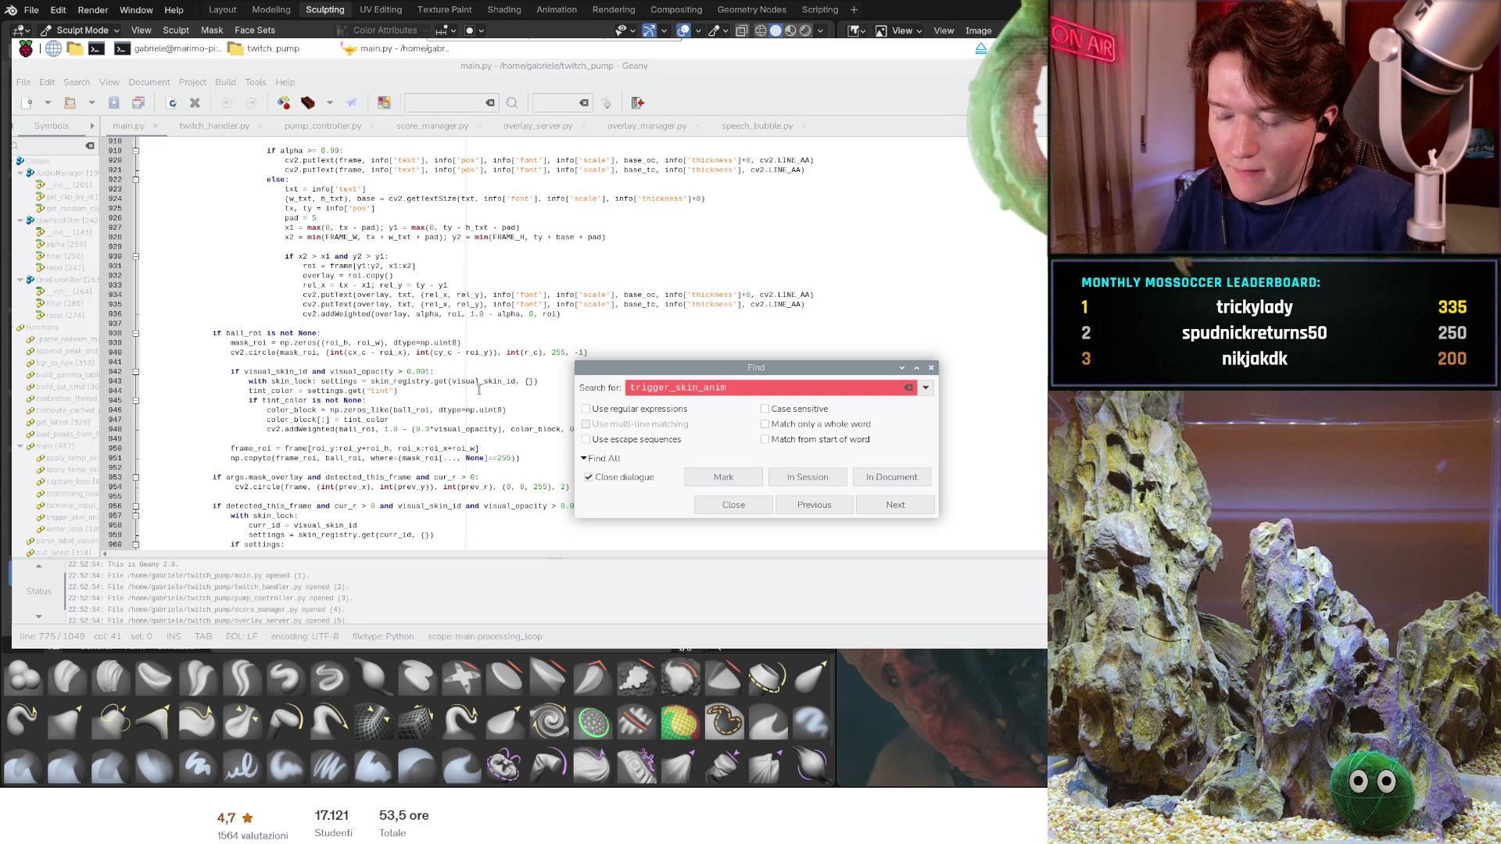
scroll(479, 388, "down", 4)
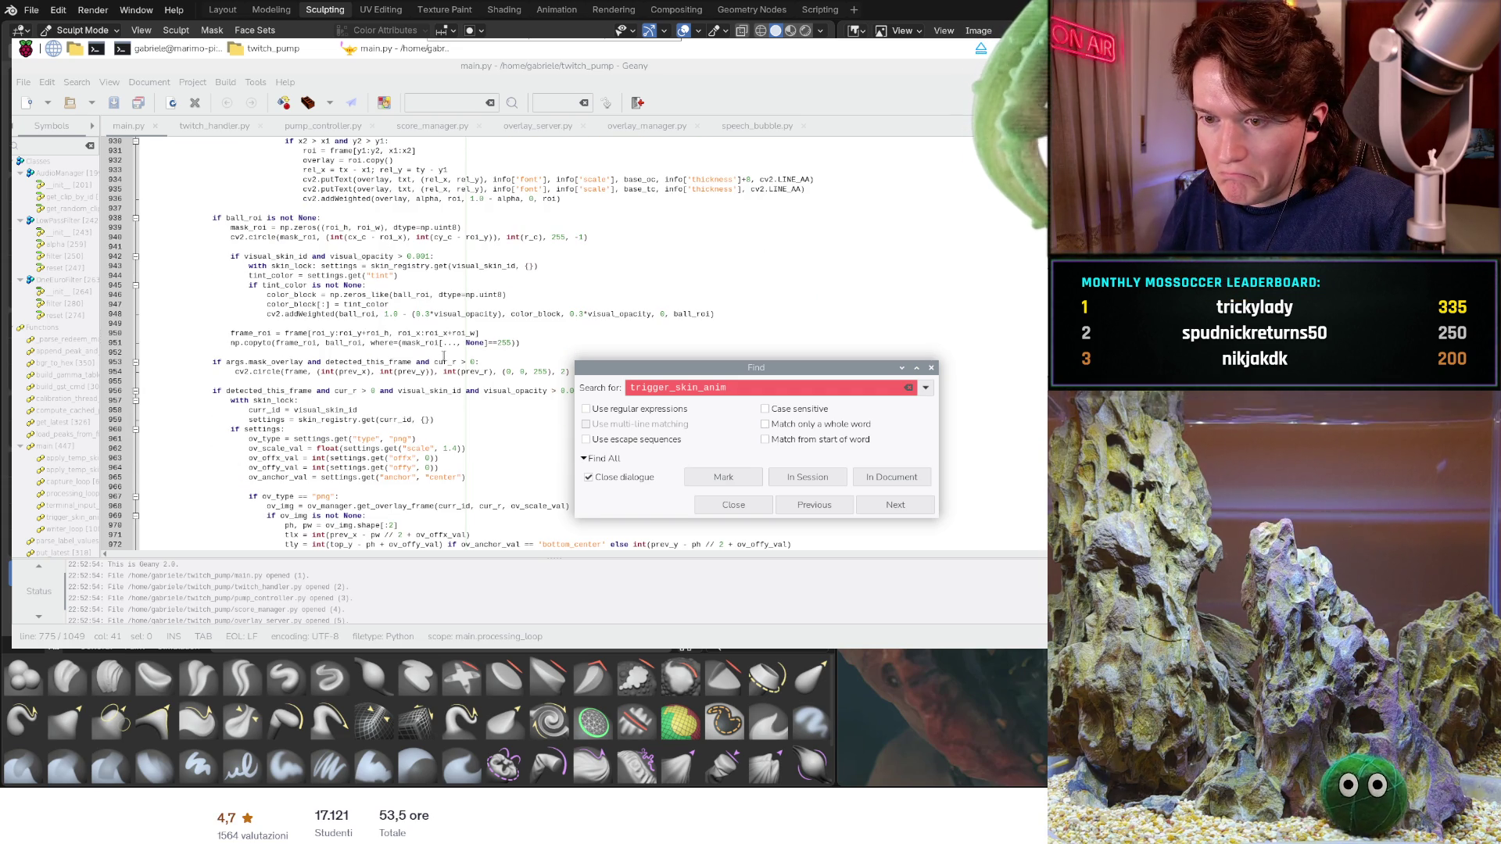
scroll(443, 356, "down", 2)
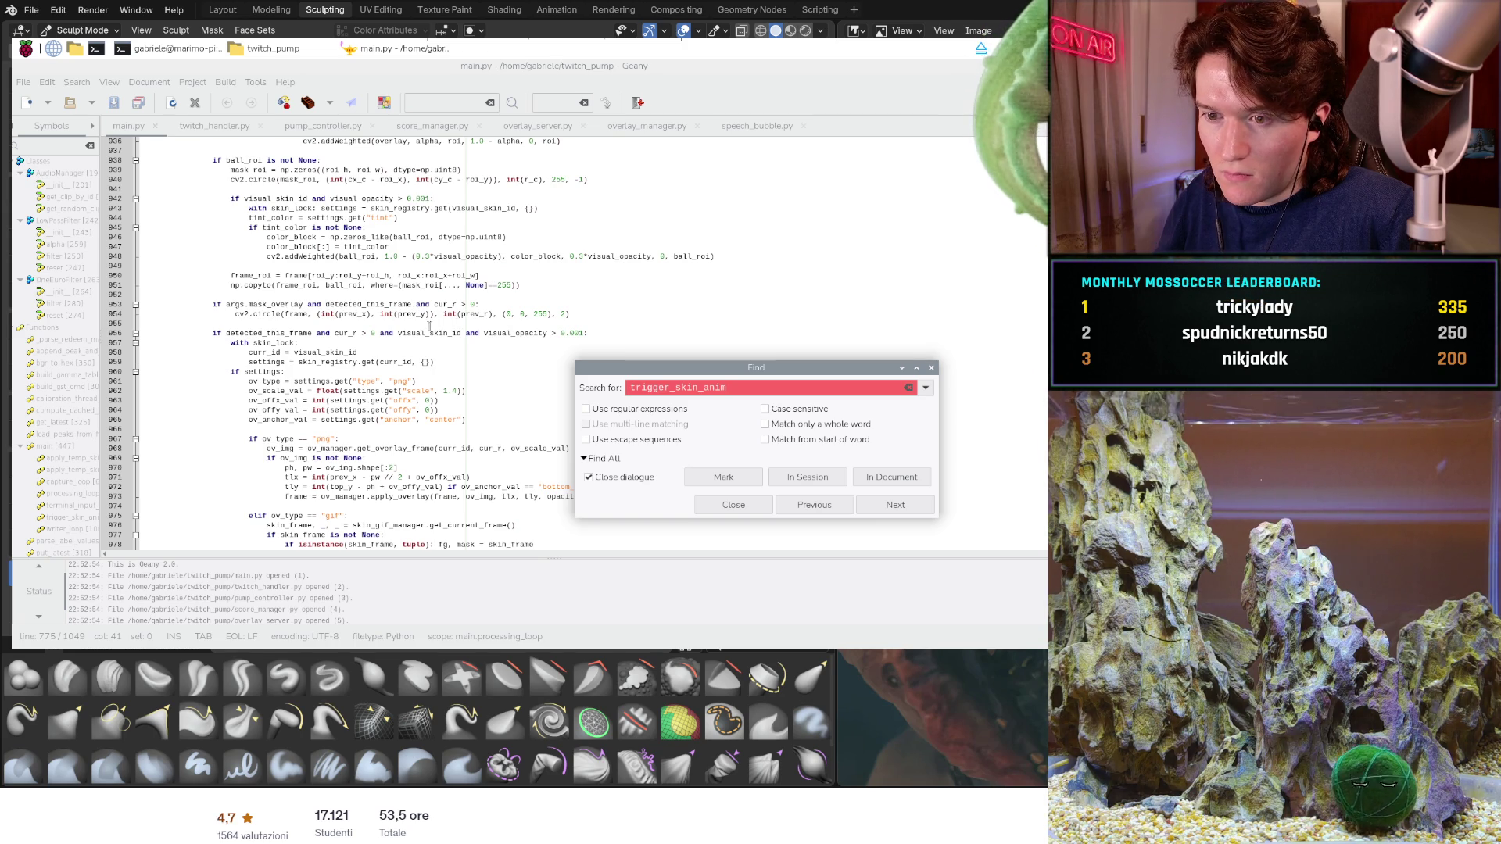
scroll(340, 315, "down", 2)
scroll(341, 315, "down", 2)
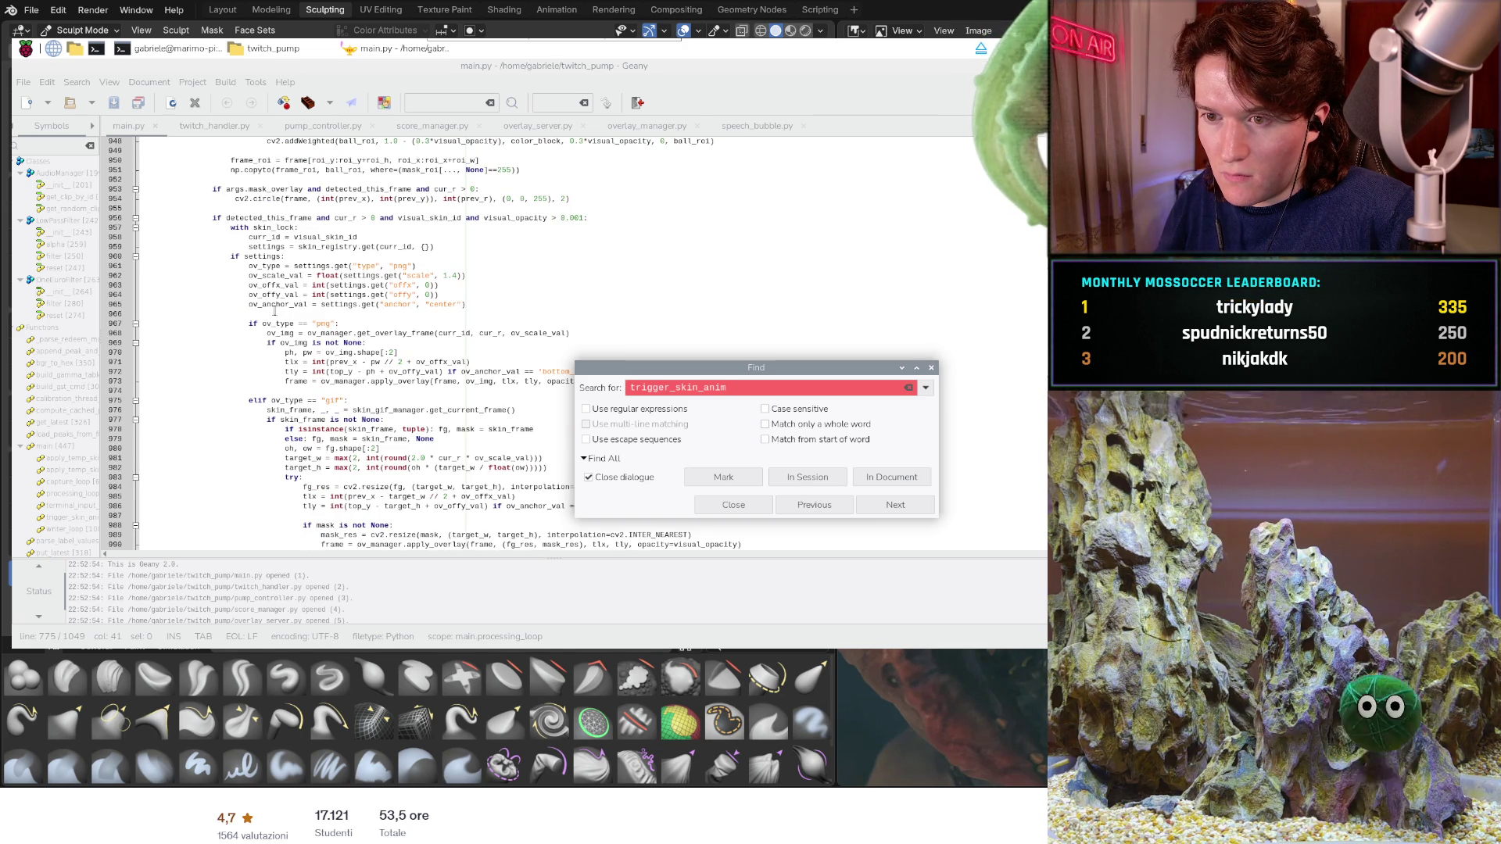
- Scroll to the end of main.py's main loop, then switch from Geany back to the Blender sculpt
scroll(274, 310, "down", 2)
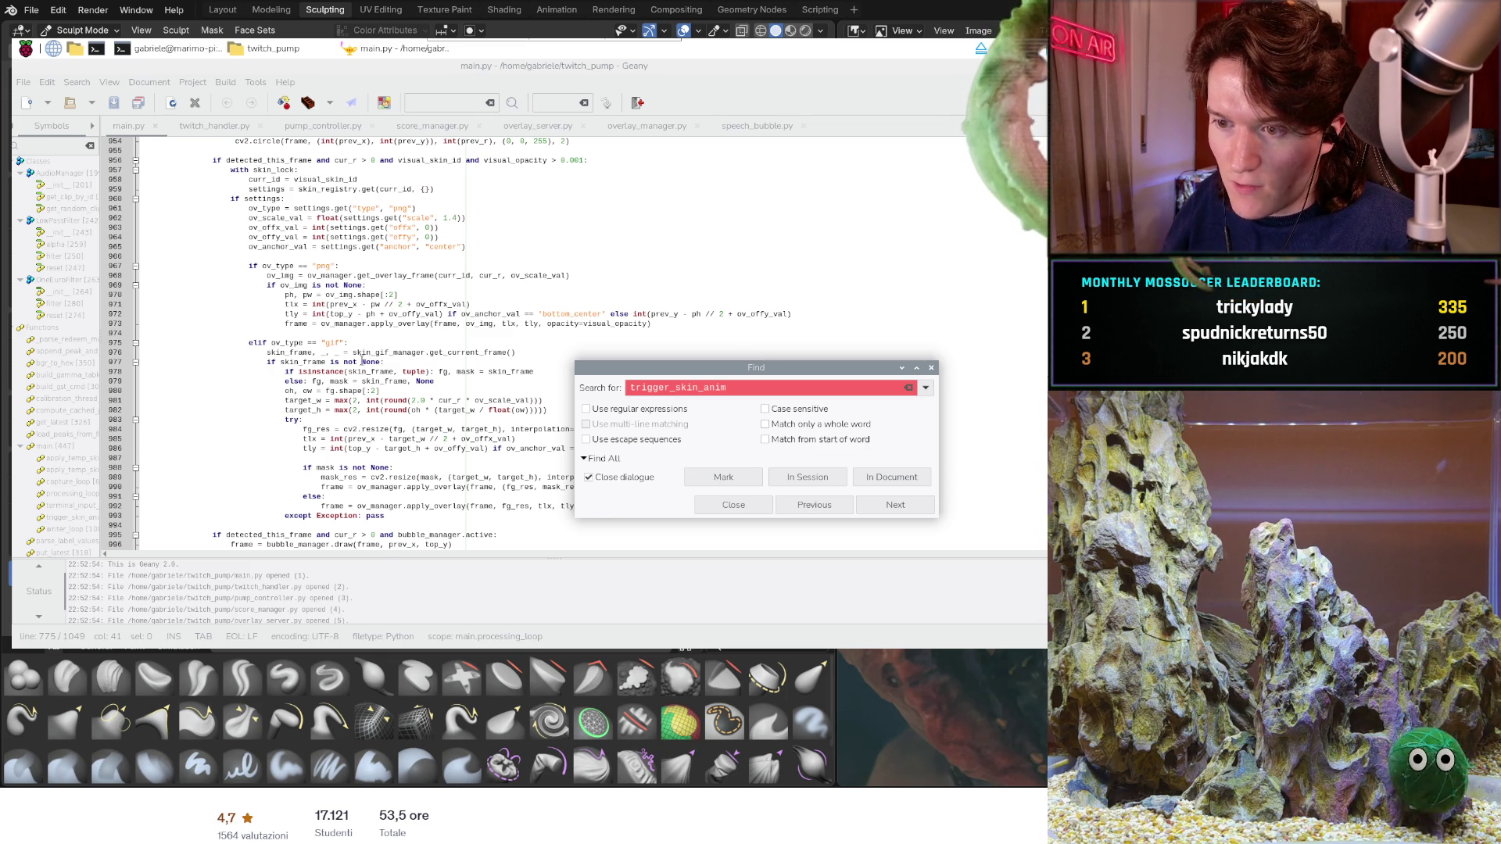
scroll(362, 361, "down", 2)
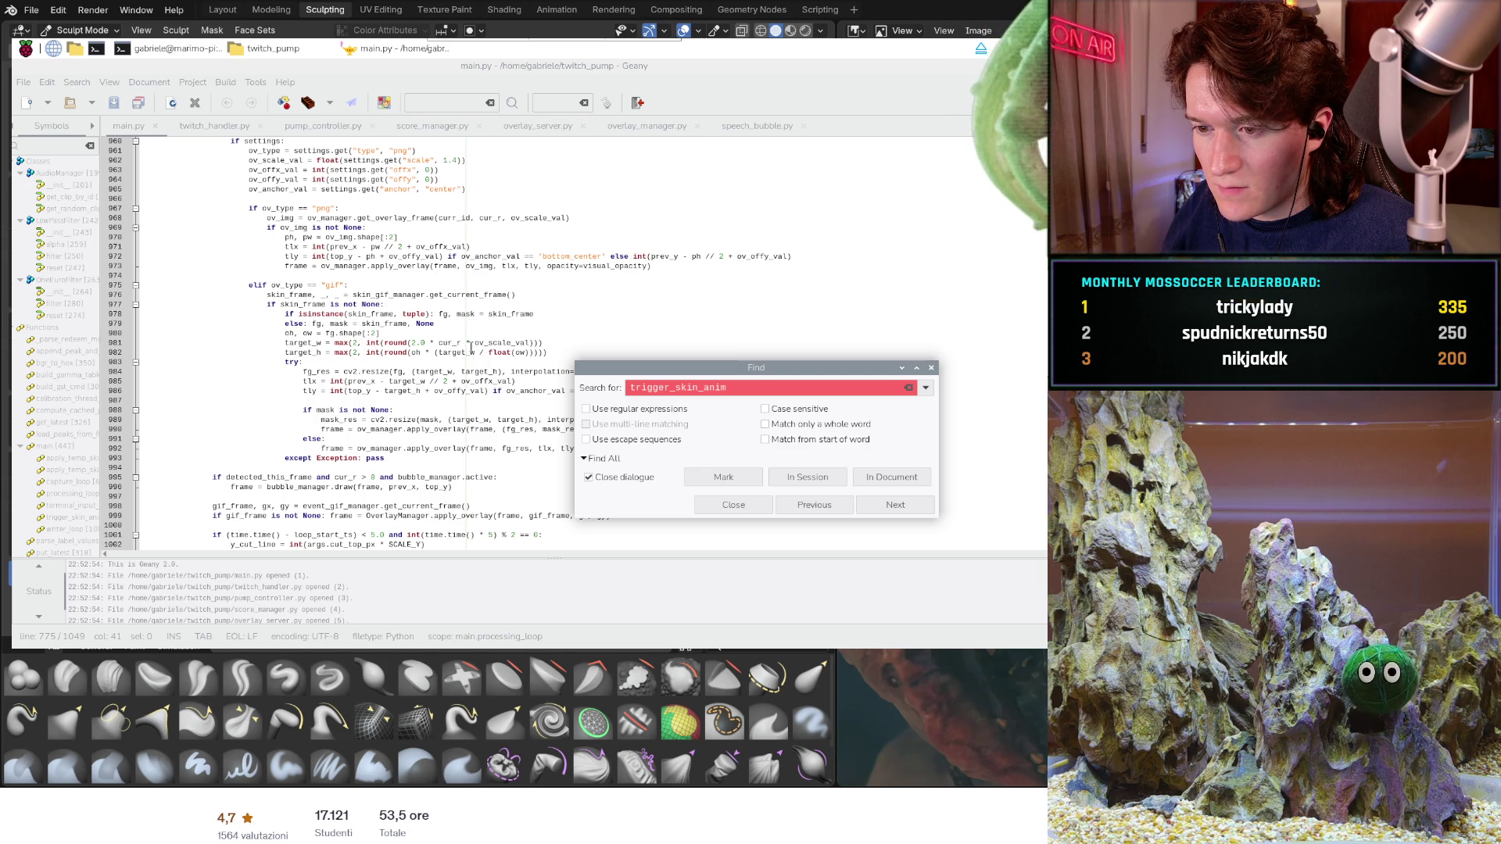
scroll(470, 348, "down", 2)
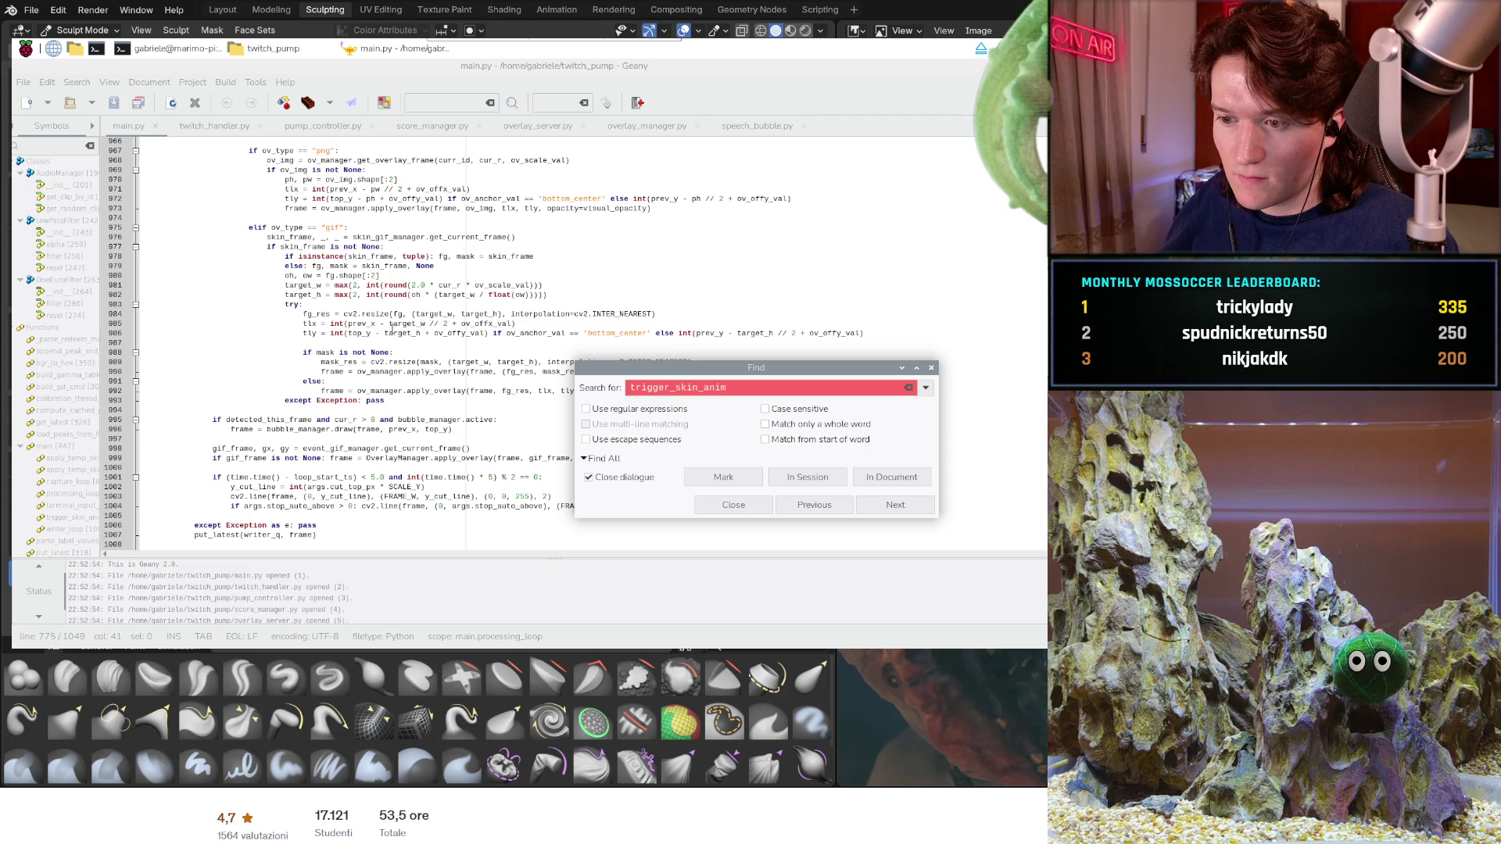
scroll(391, 329, "down", 2)
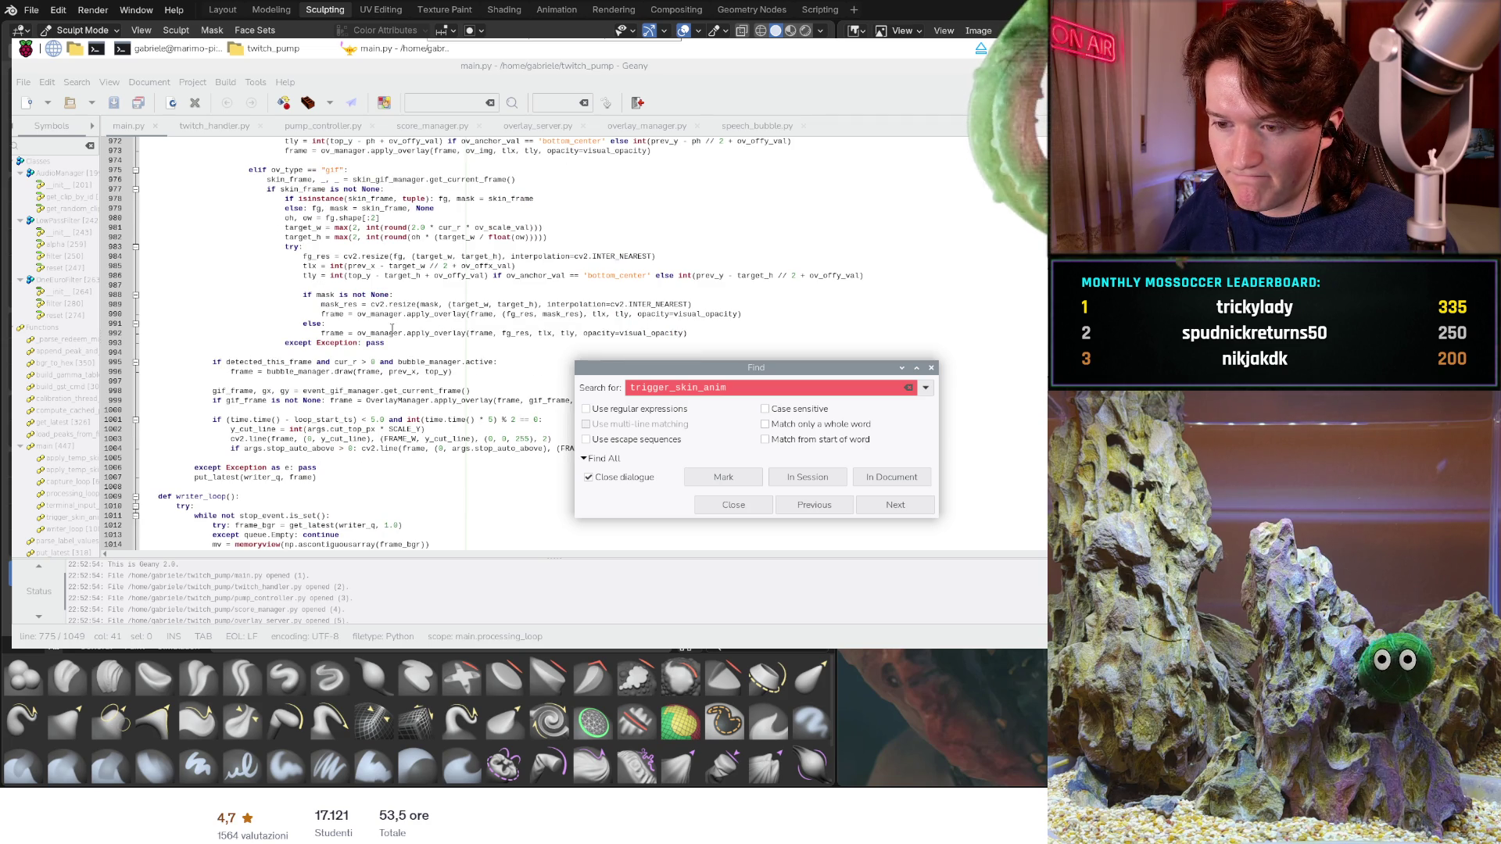
scroll(391, 329, "down", 2)
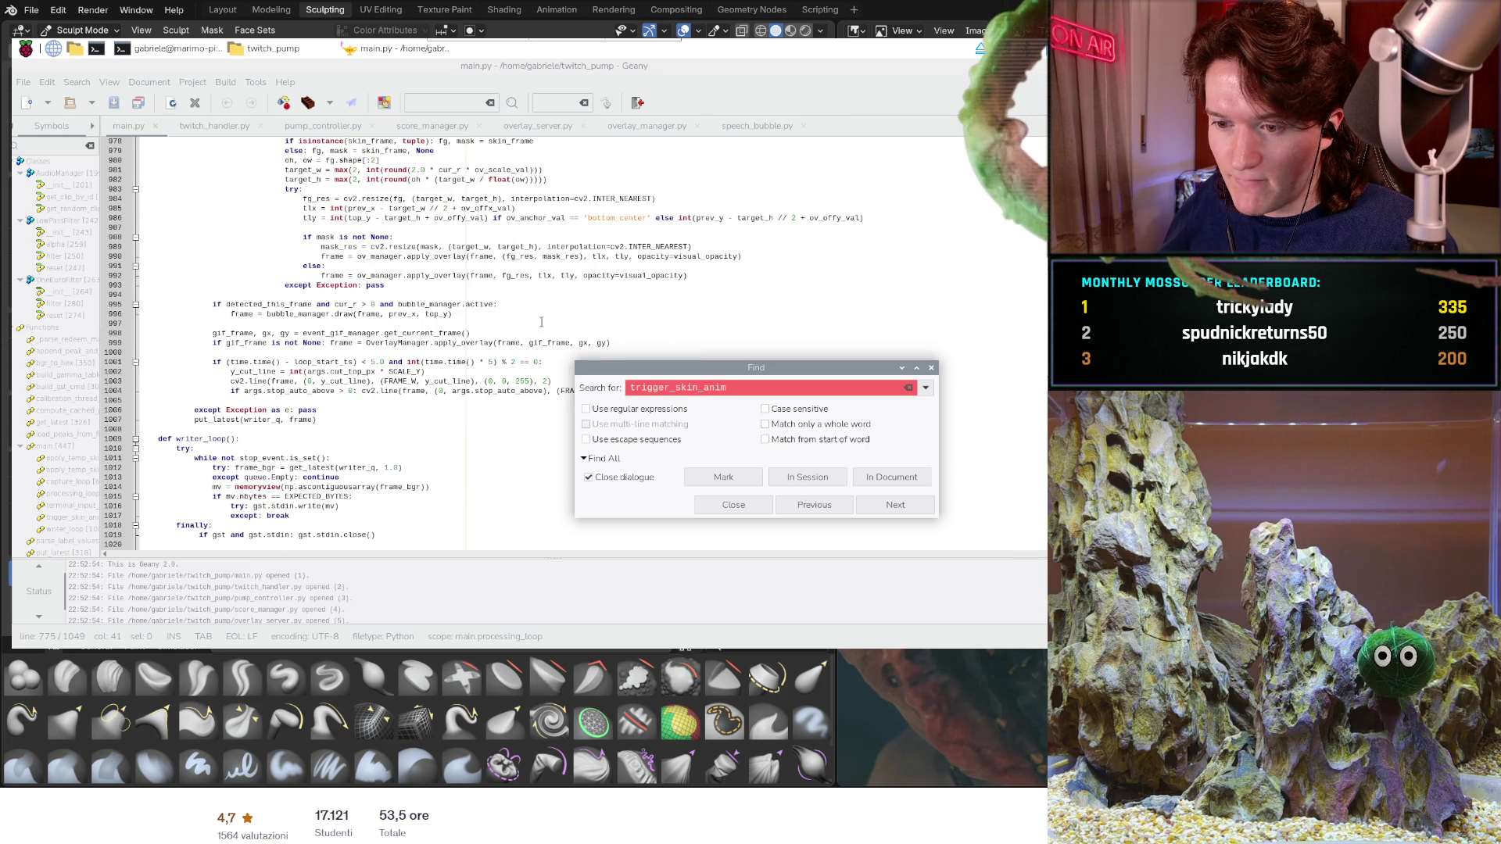
key("alt+Tab")
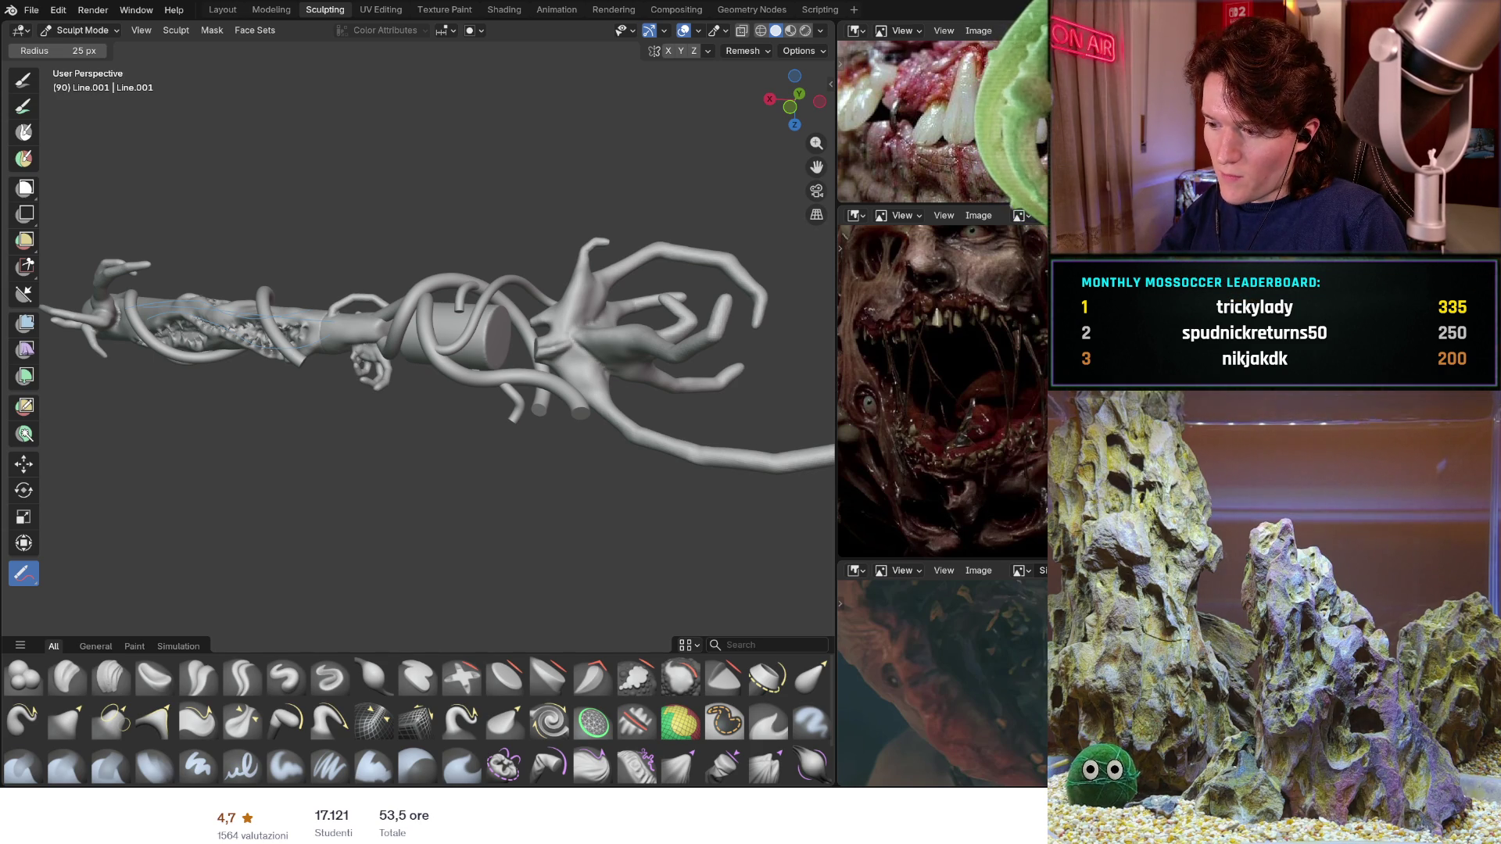
- Switch from Blender to the Chrome window showing the Udemy Blender course
key("alt+Tab")
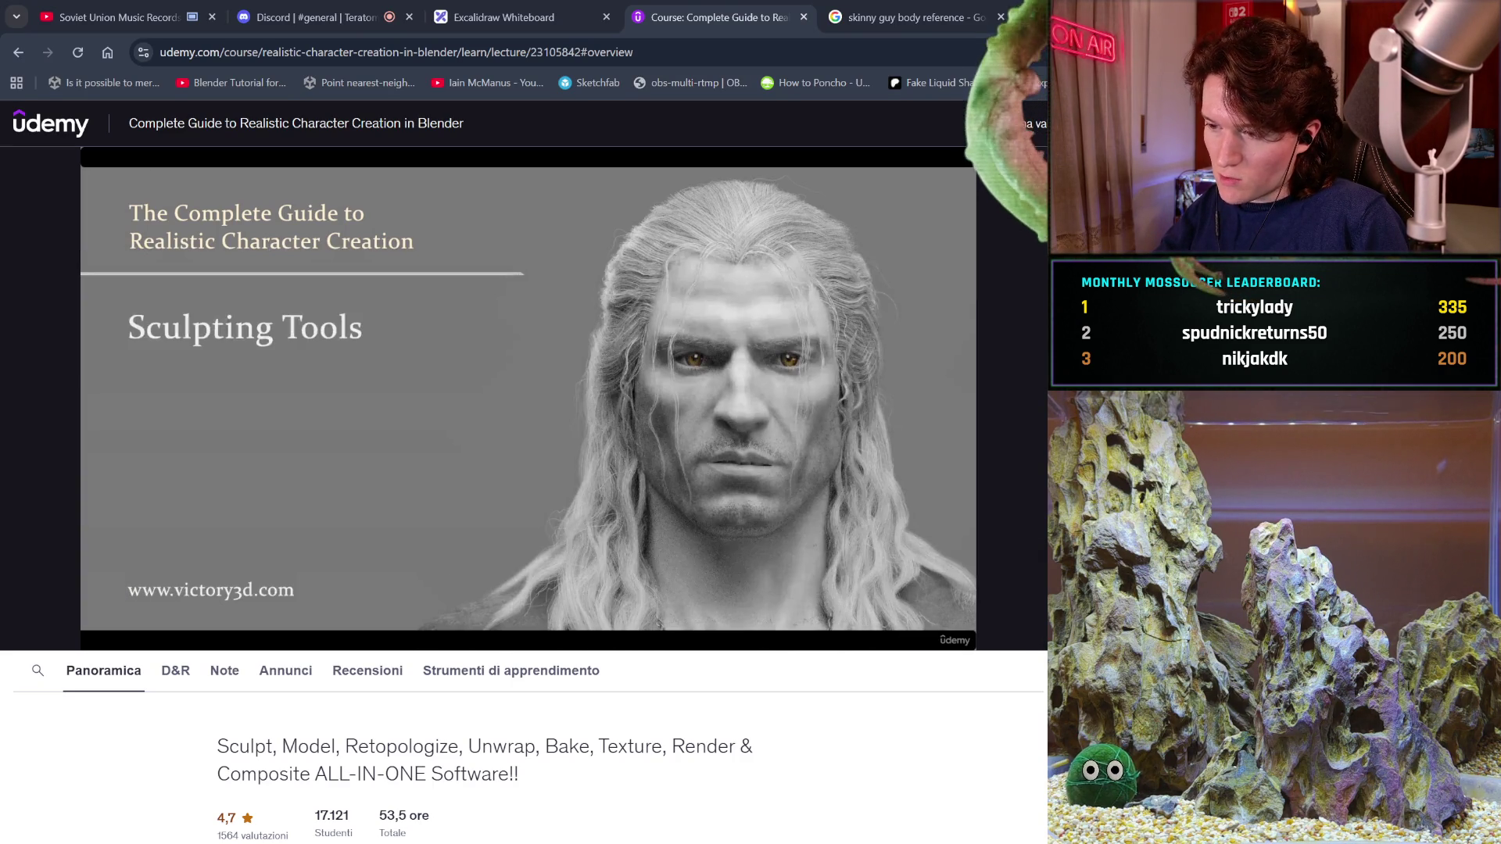
- Open Google AI Studio in a new Chrome tab from a 'gemini' address-bar search
key("ctrl+t")
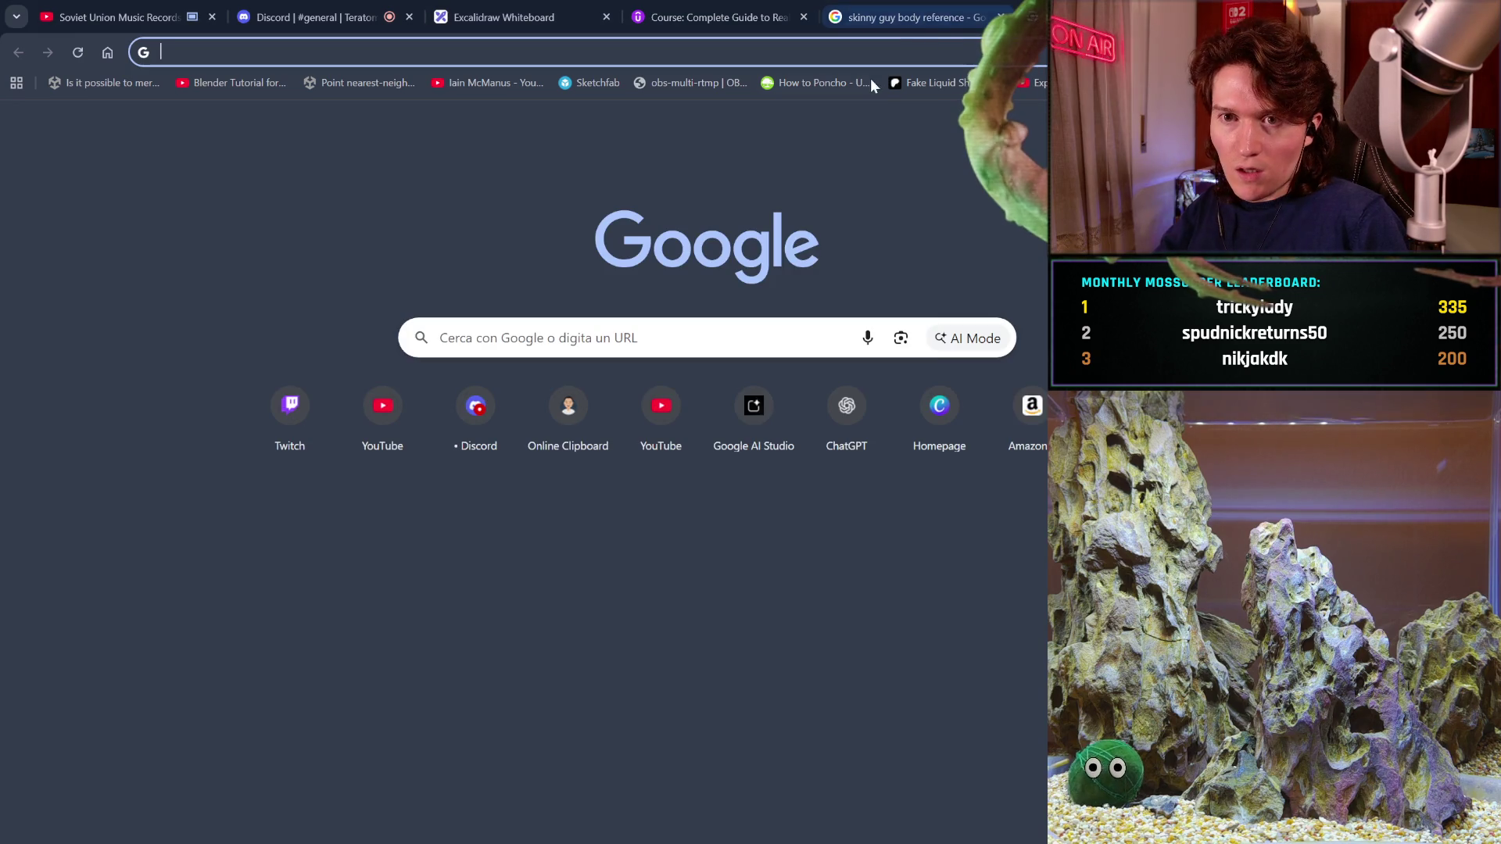
type("gemini")
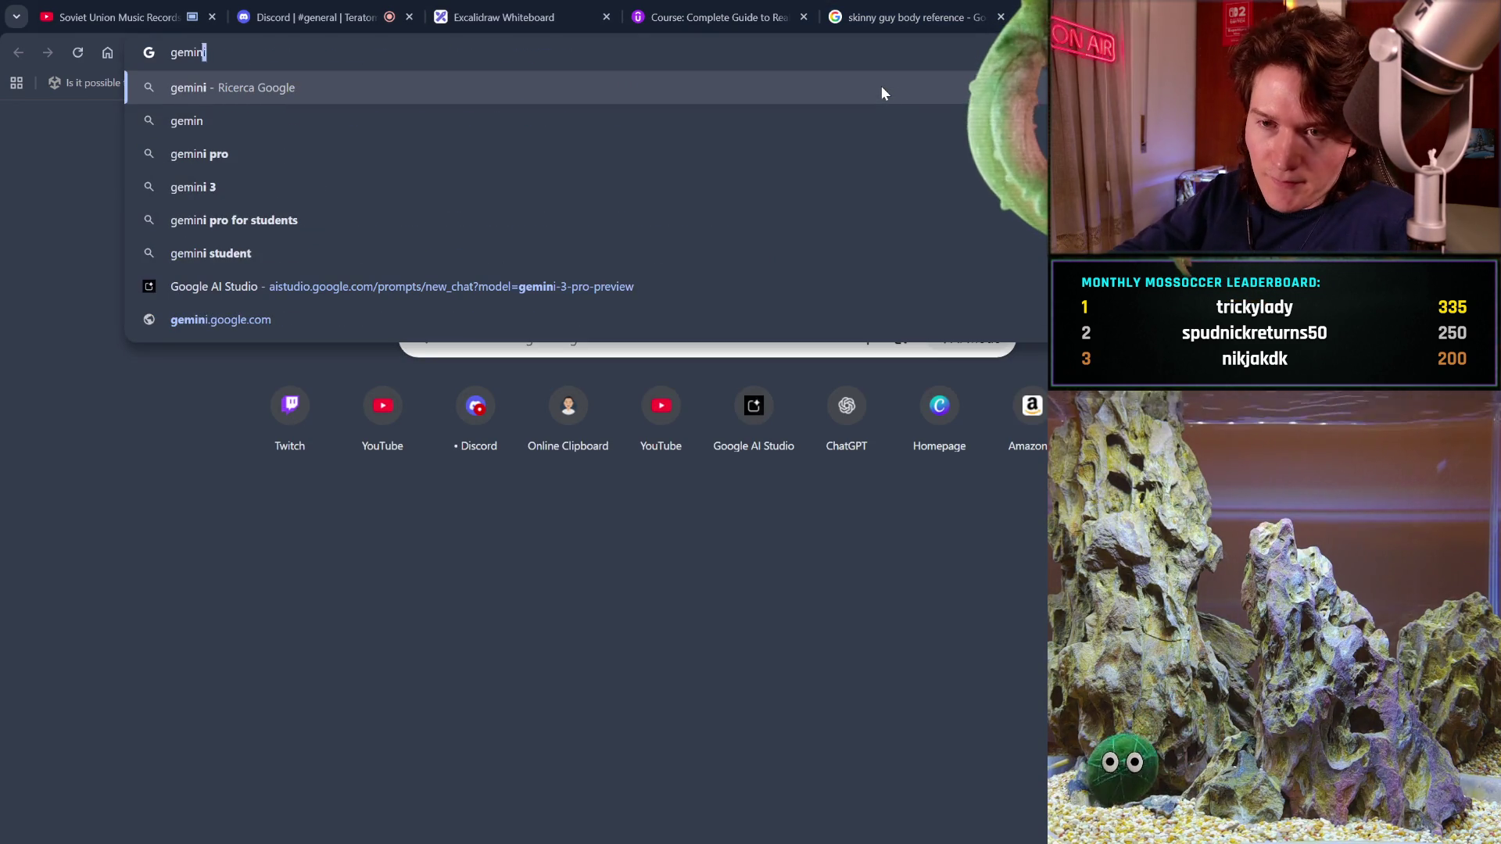
left_click(607, 288)
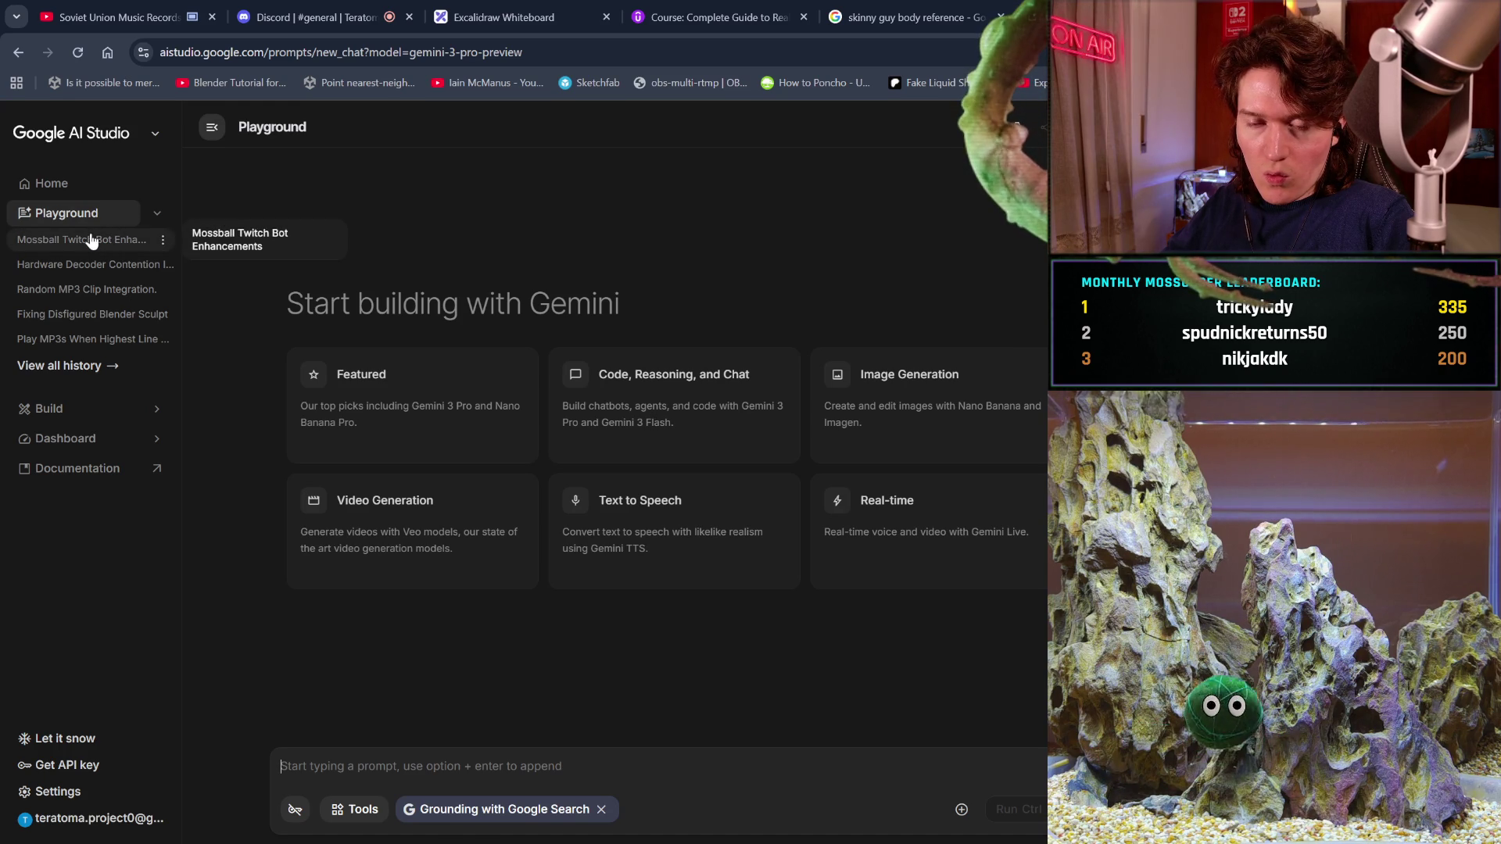
- Copy the first prompt of the Mossball Twitch Bot Enhancements chat, then start a new chat
left_click(90, 240)
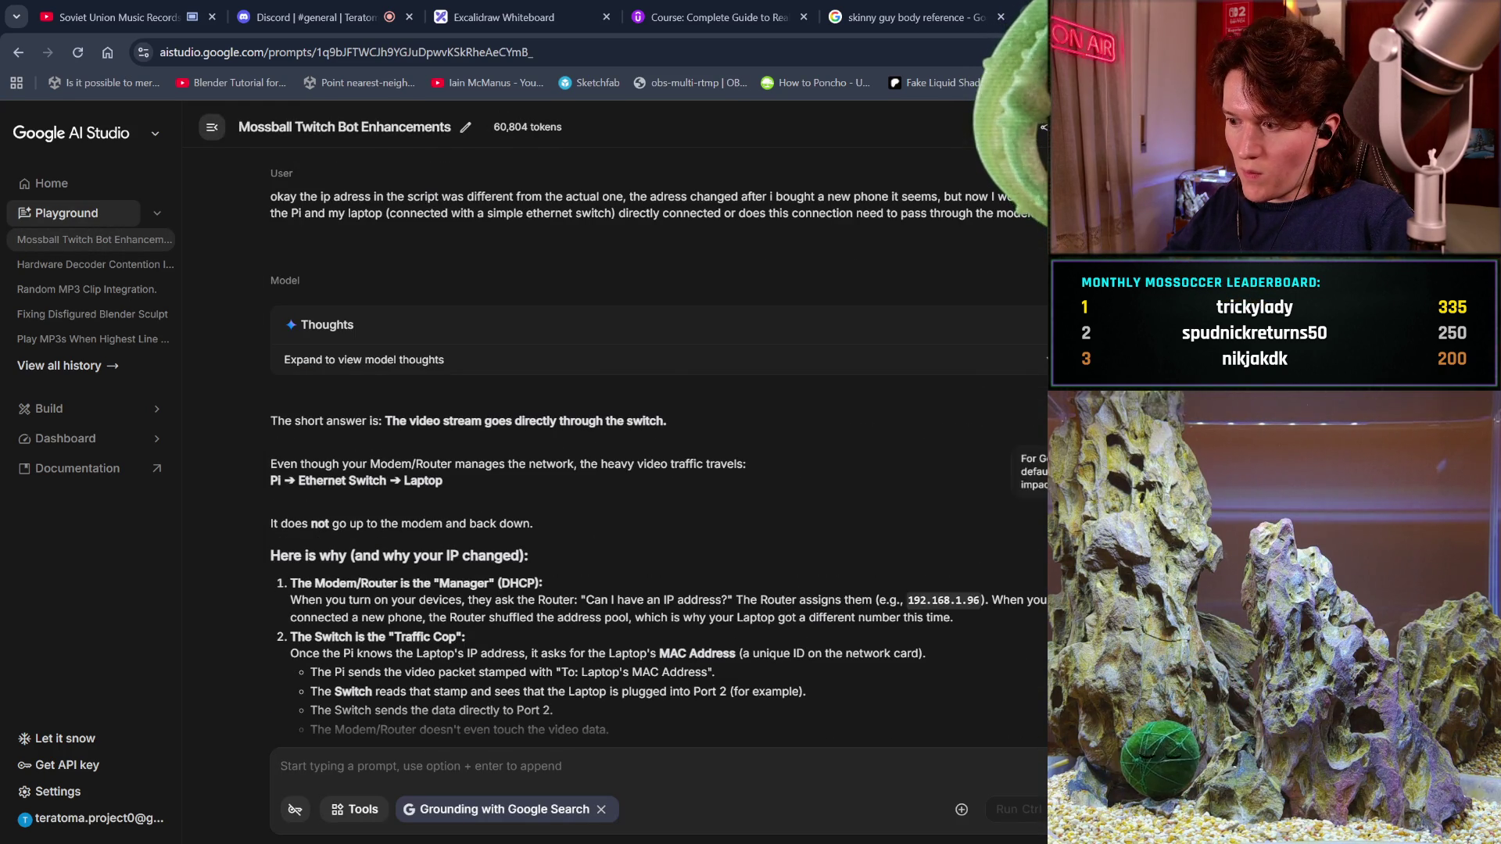
scroll(344, 599, "up", 20)
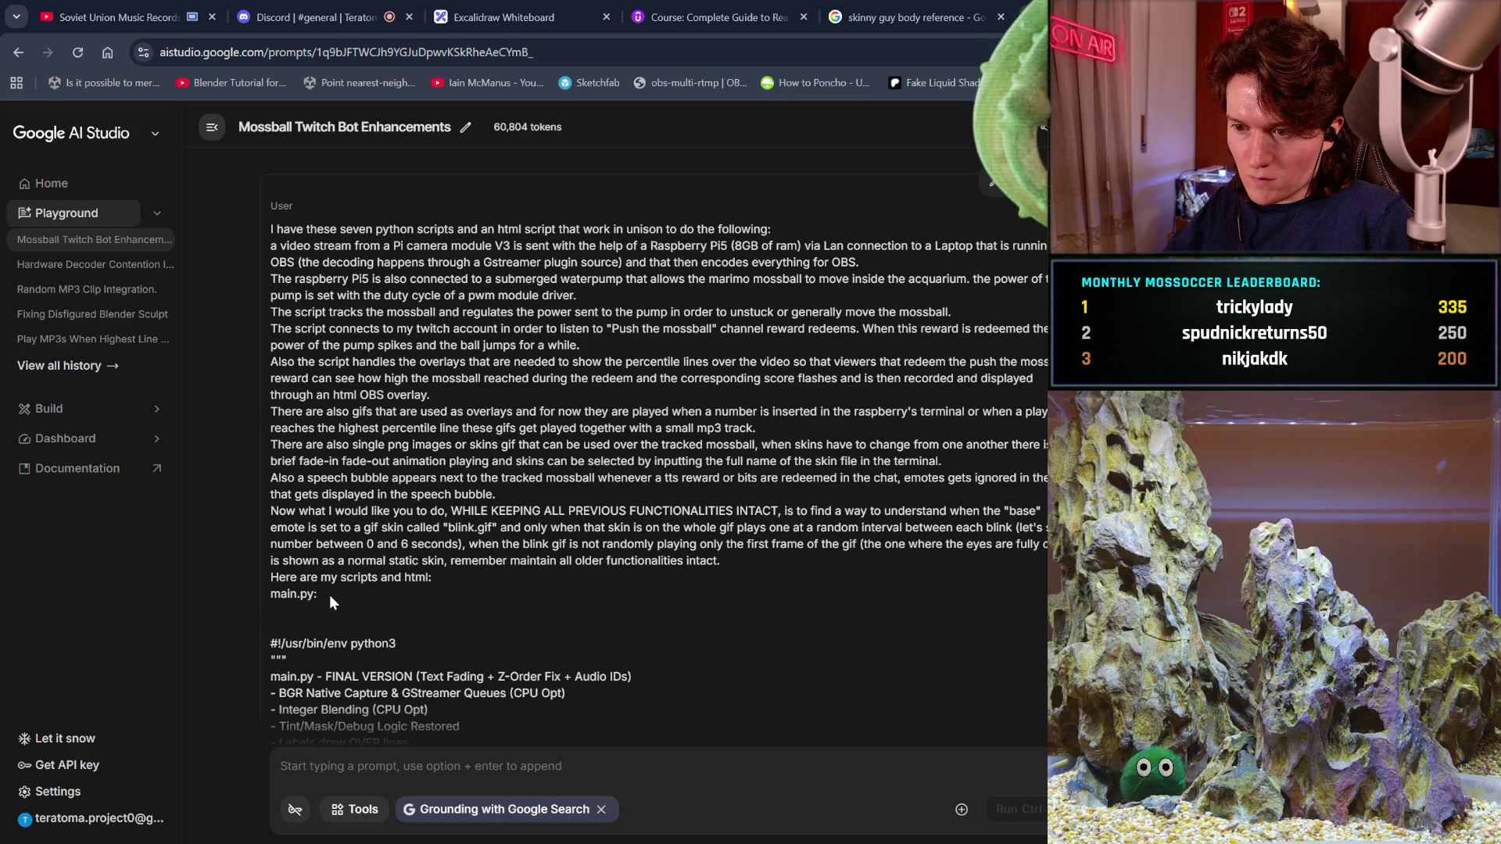
left_click_drag(330, 594, 275, 230)
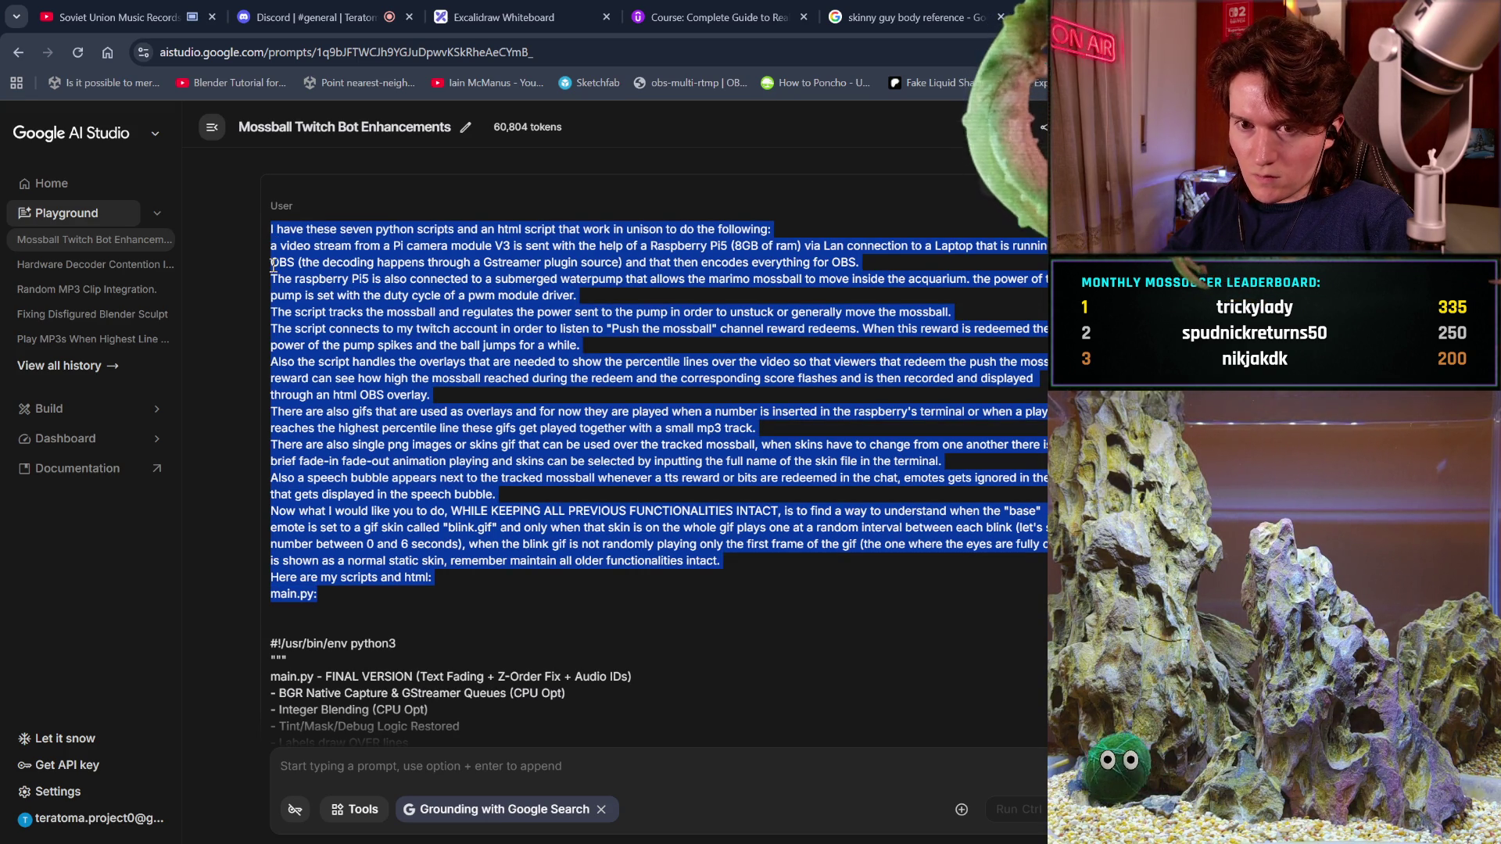
left_click(67, 213)
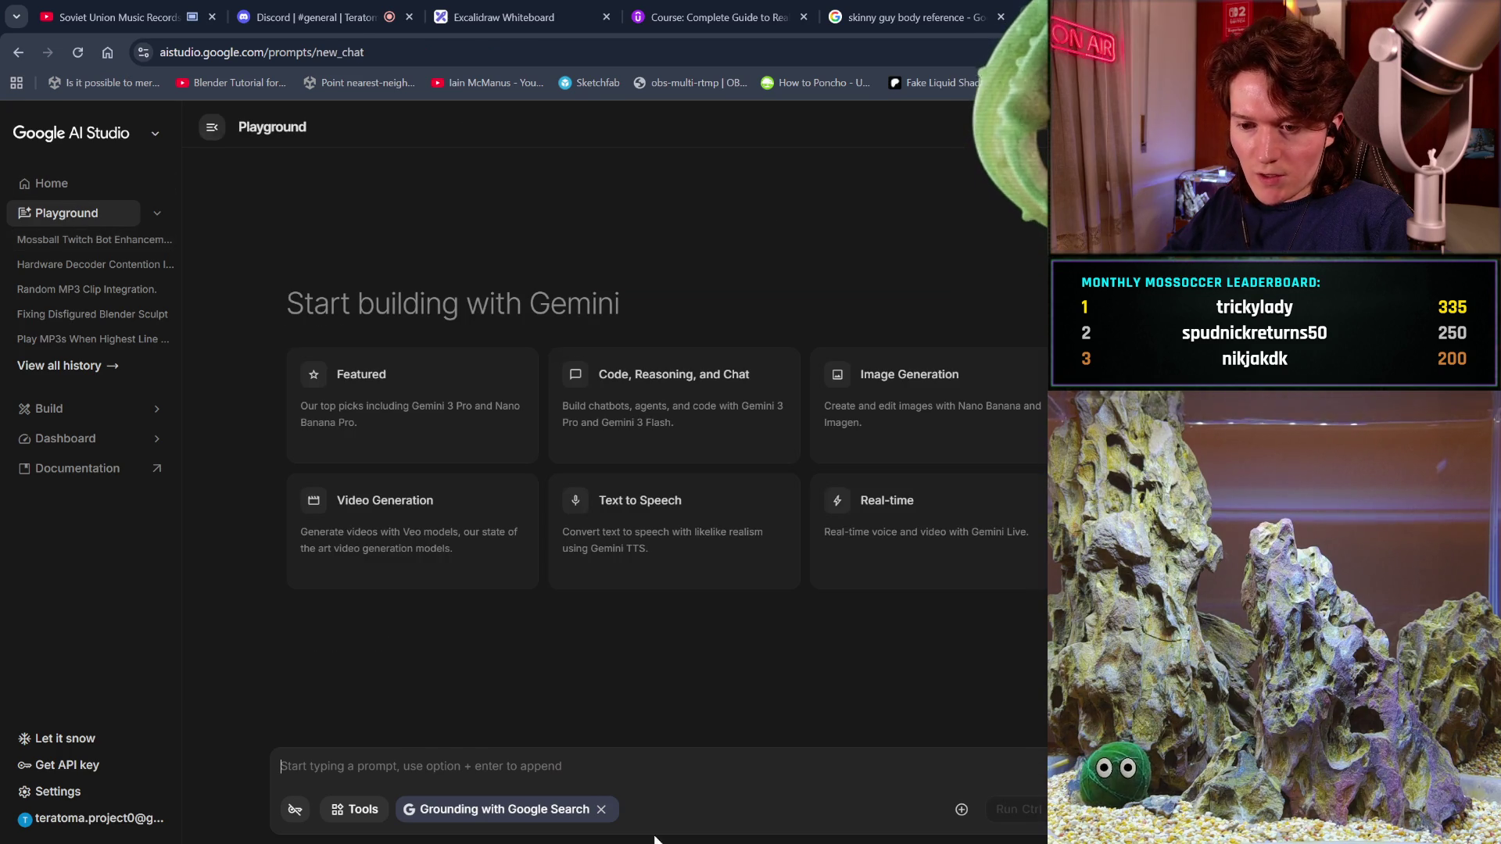
key("ctrl+v")
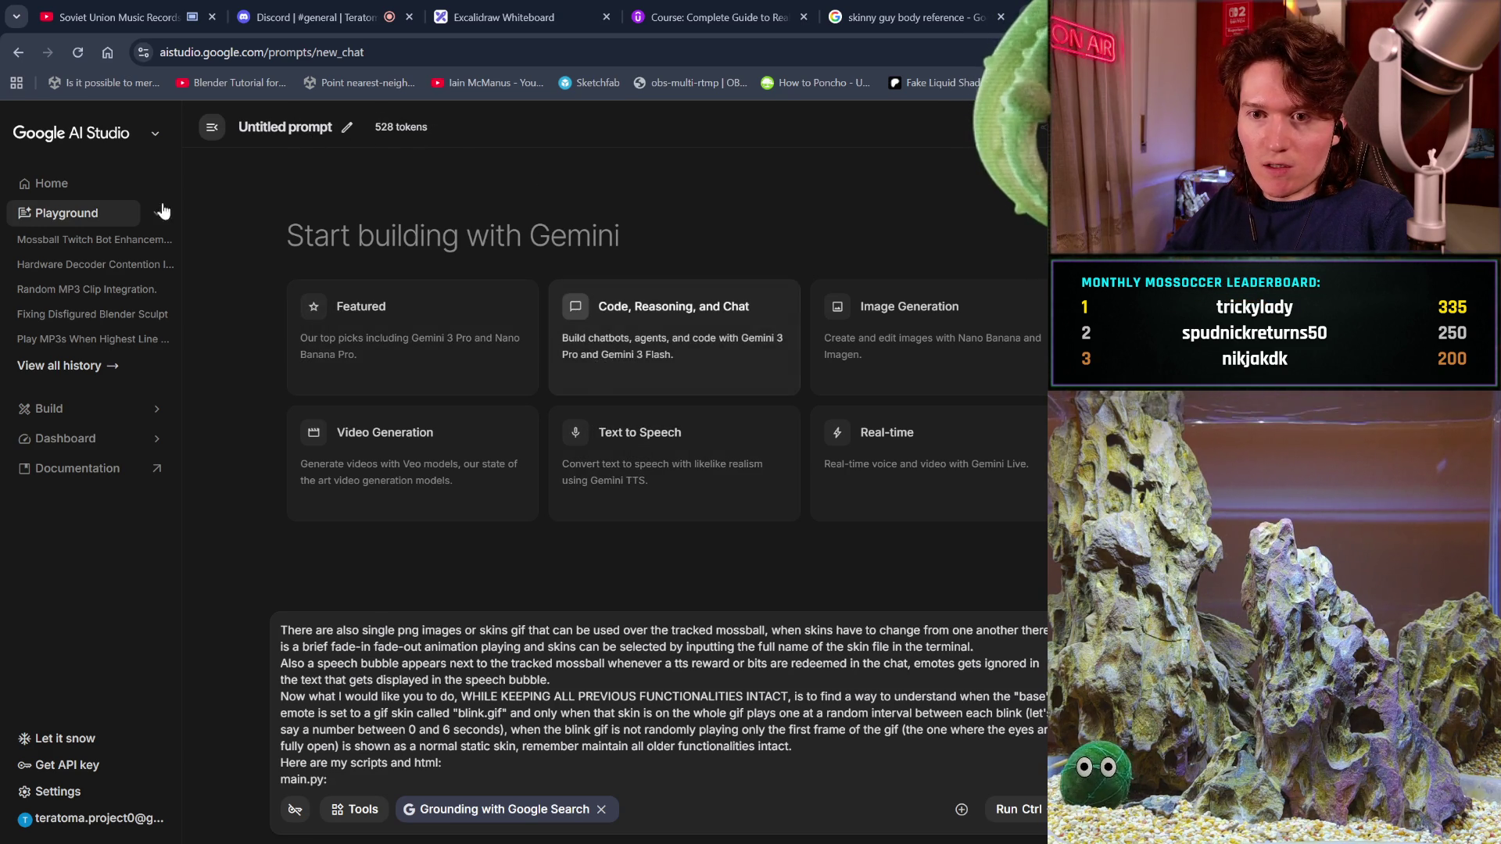
- Set the chat model to Gemini 3 Pro Preview and place the caret in the prompt
left_click(1289, 176)
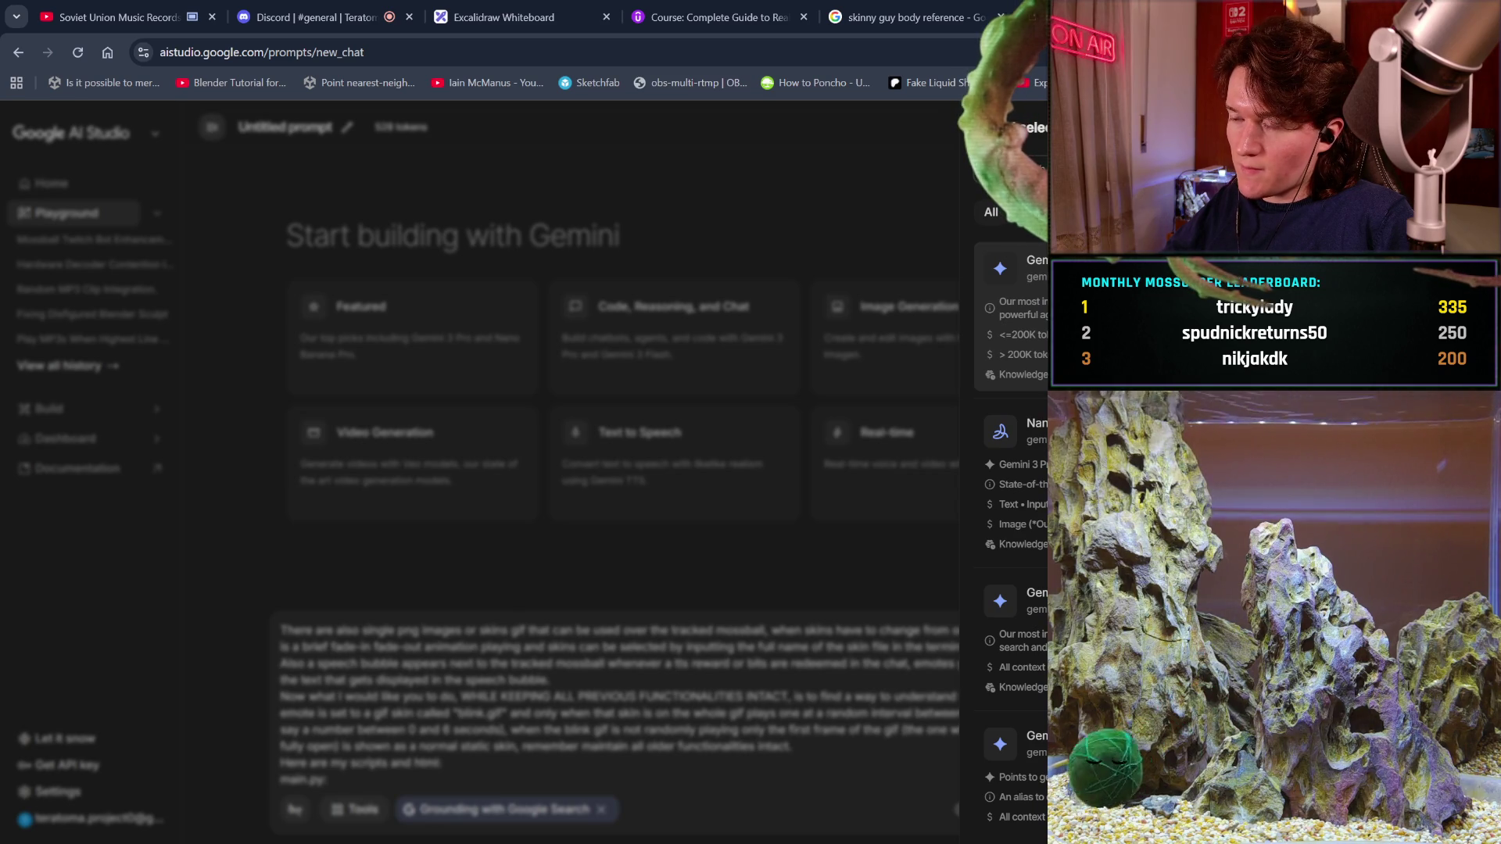
left_click(1008, 273)
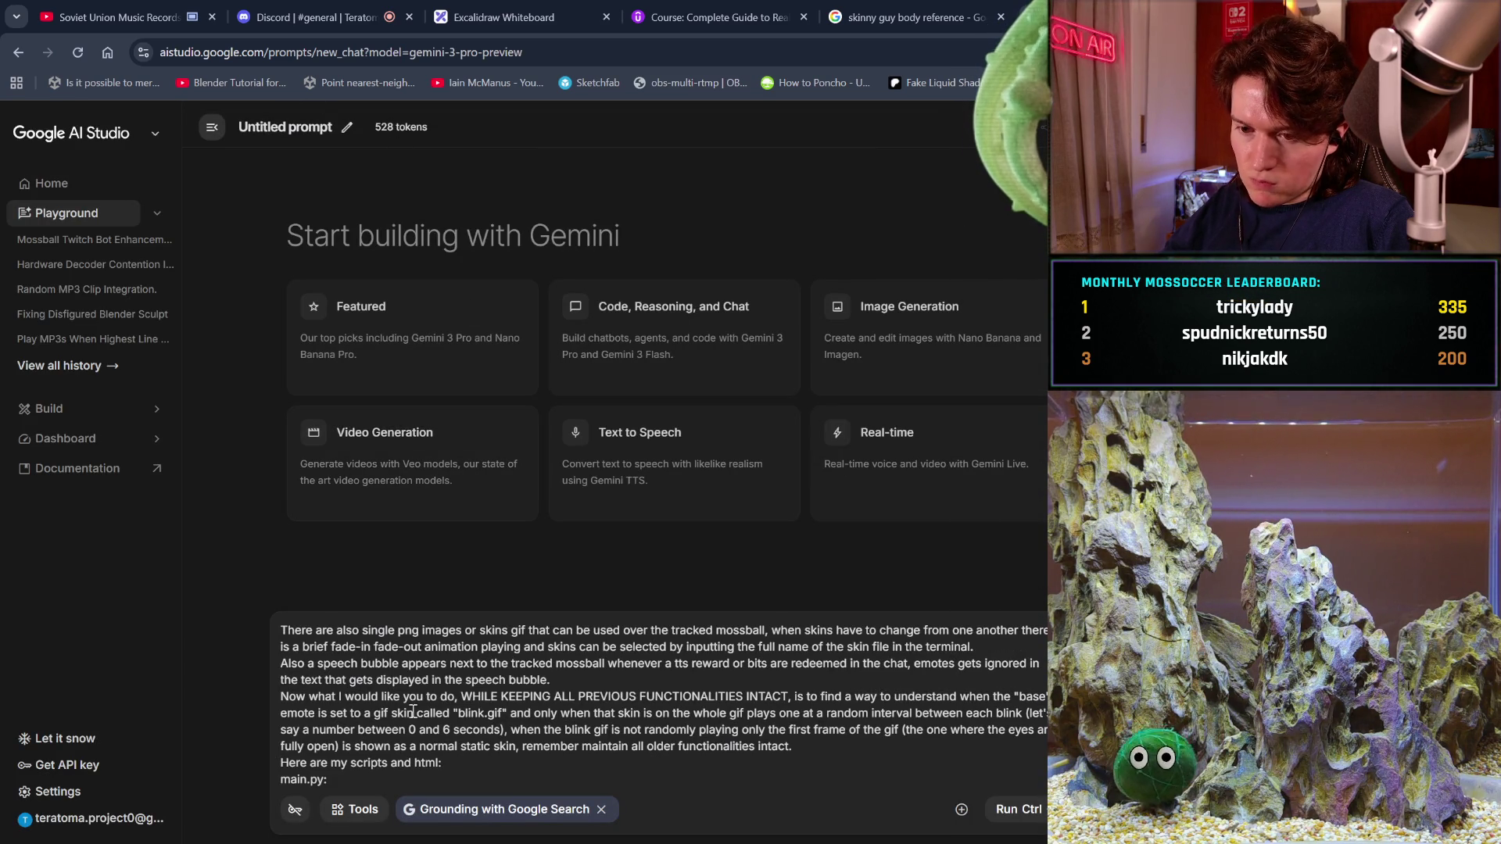
scroll(534, 673, "up", 10)
scroll(533, 672, "down", 6)
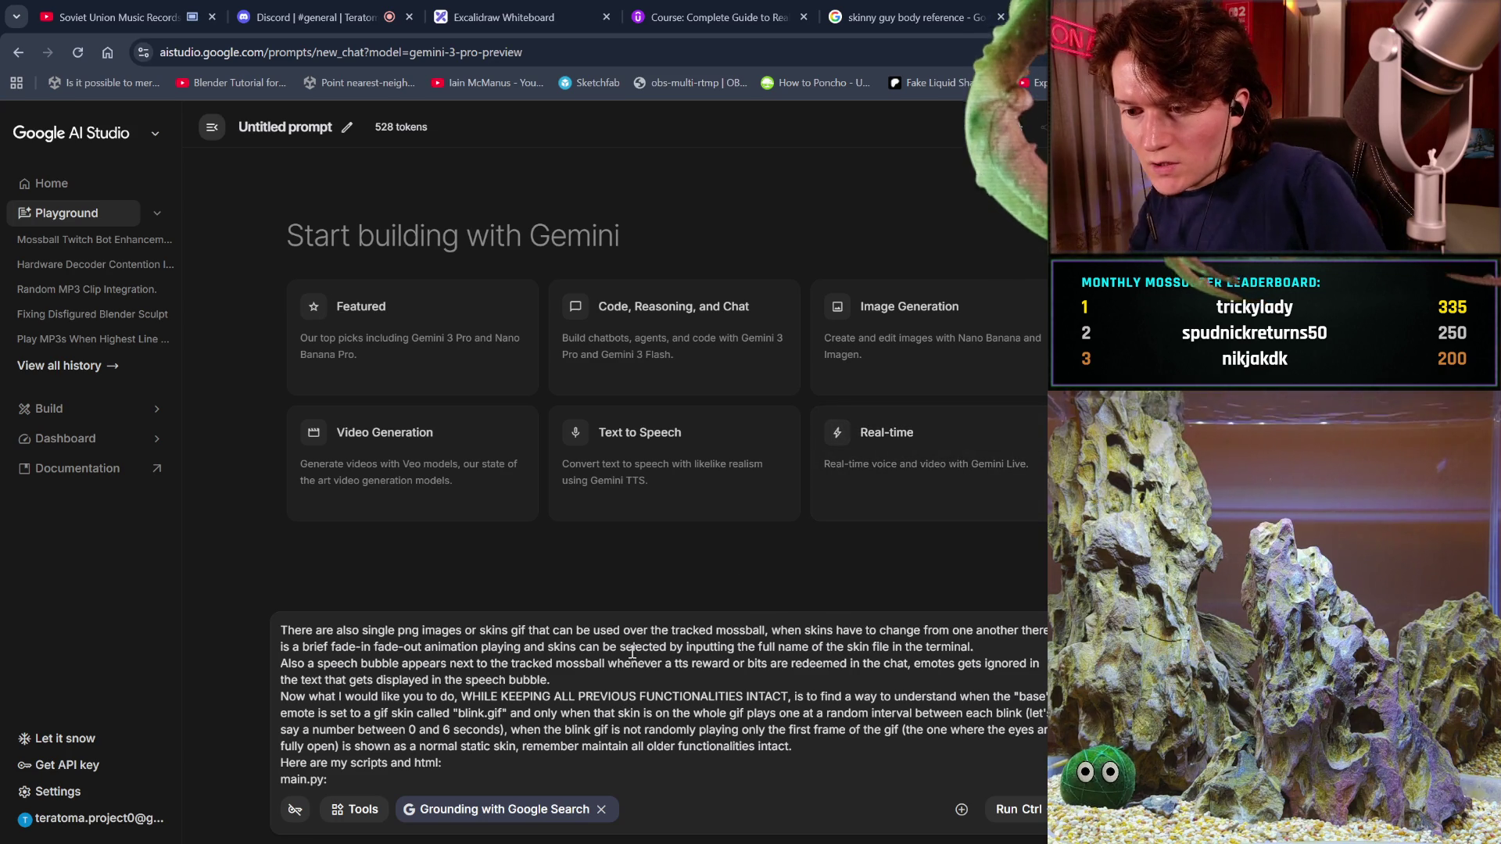
left_click(651, 714)
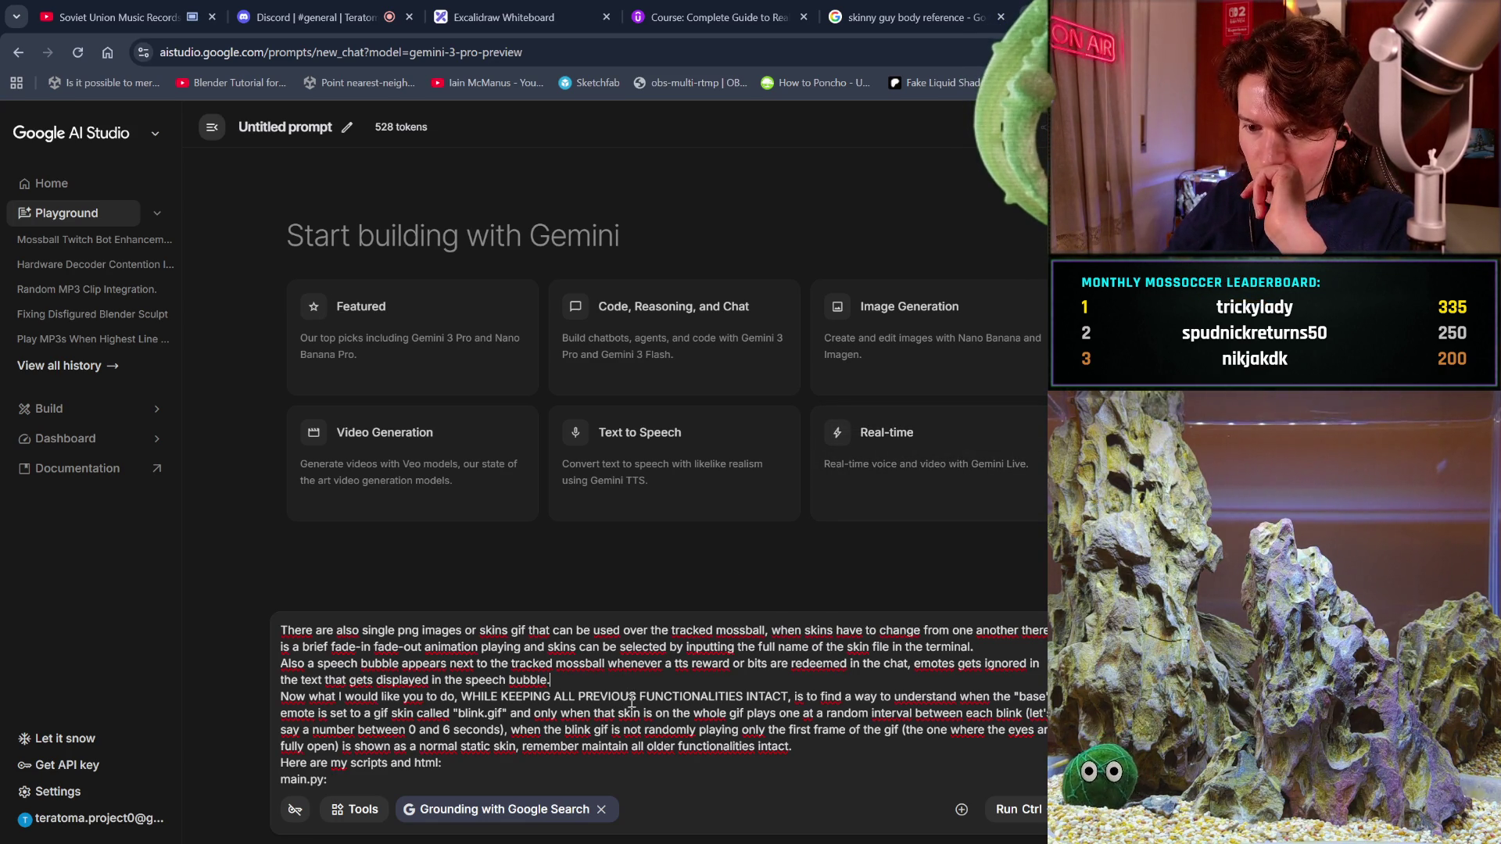
- Add a line: typing blink in the Raspberry's terminal plays blink.gif at random intervals for realistic blinking
scroll(630, 700, "up", 2)
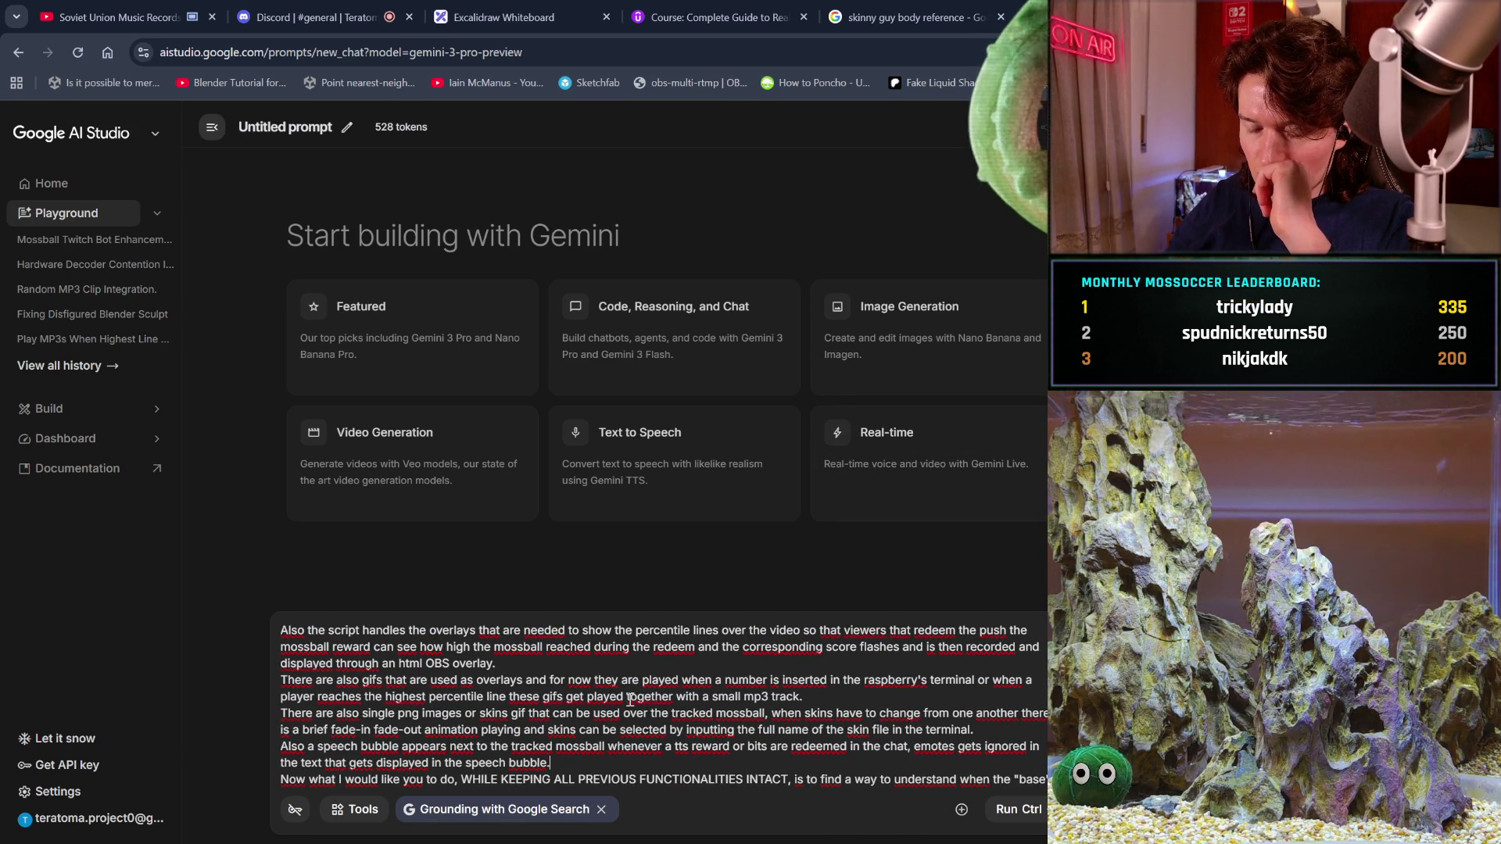
scroll(630, 699, "down", 2)
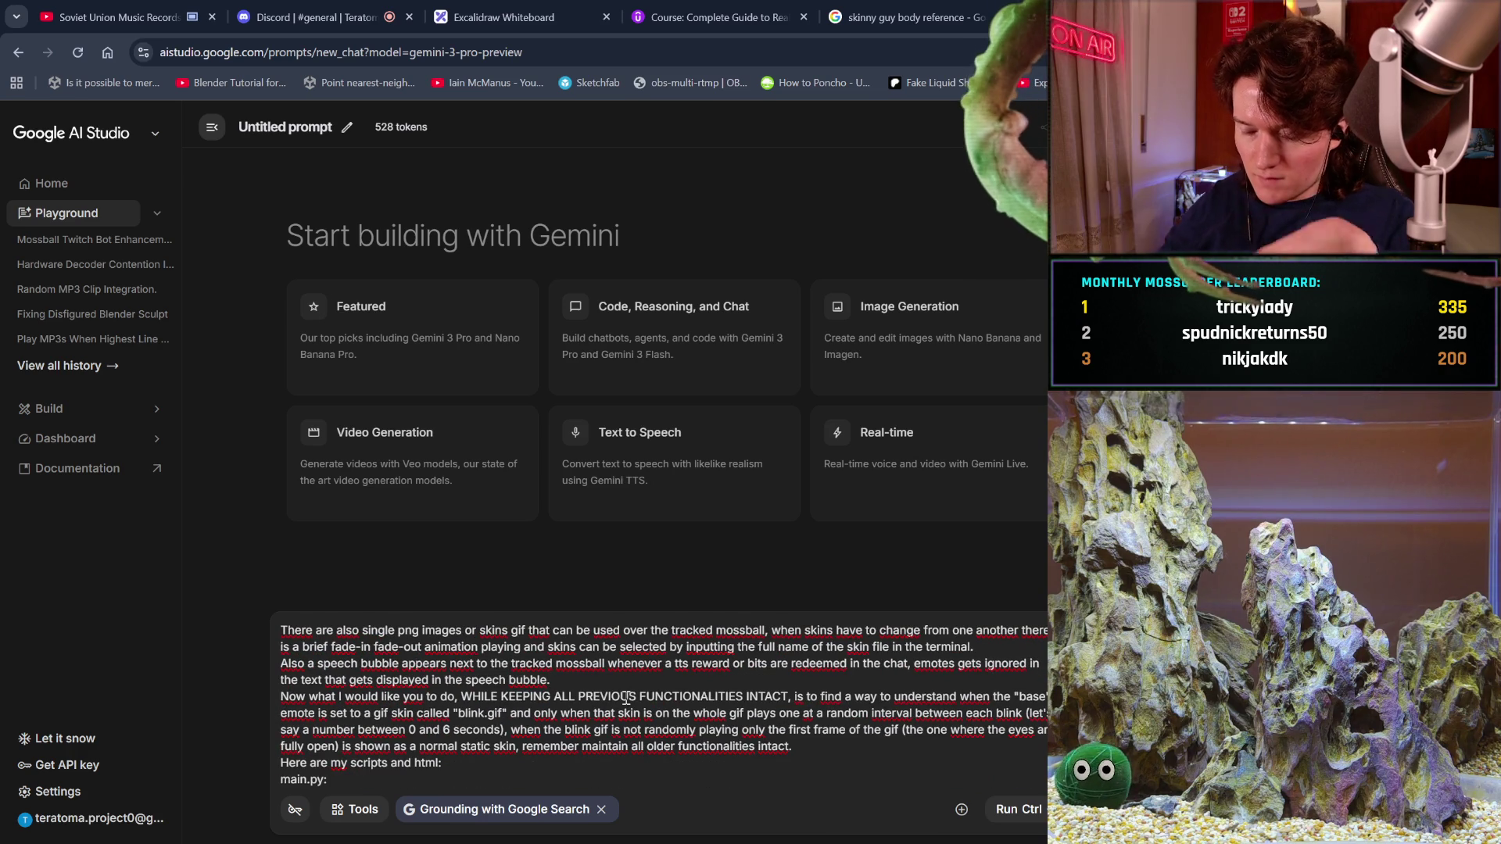
key("Return")
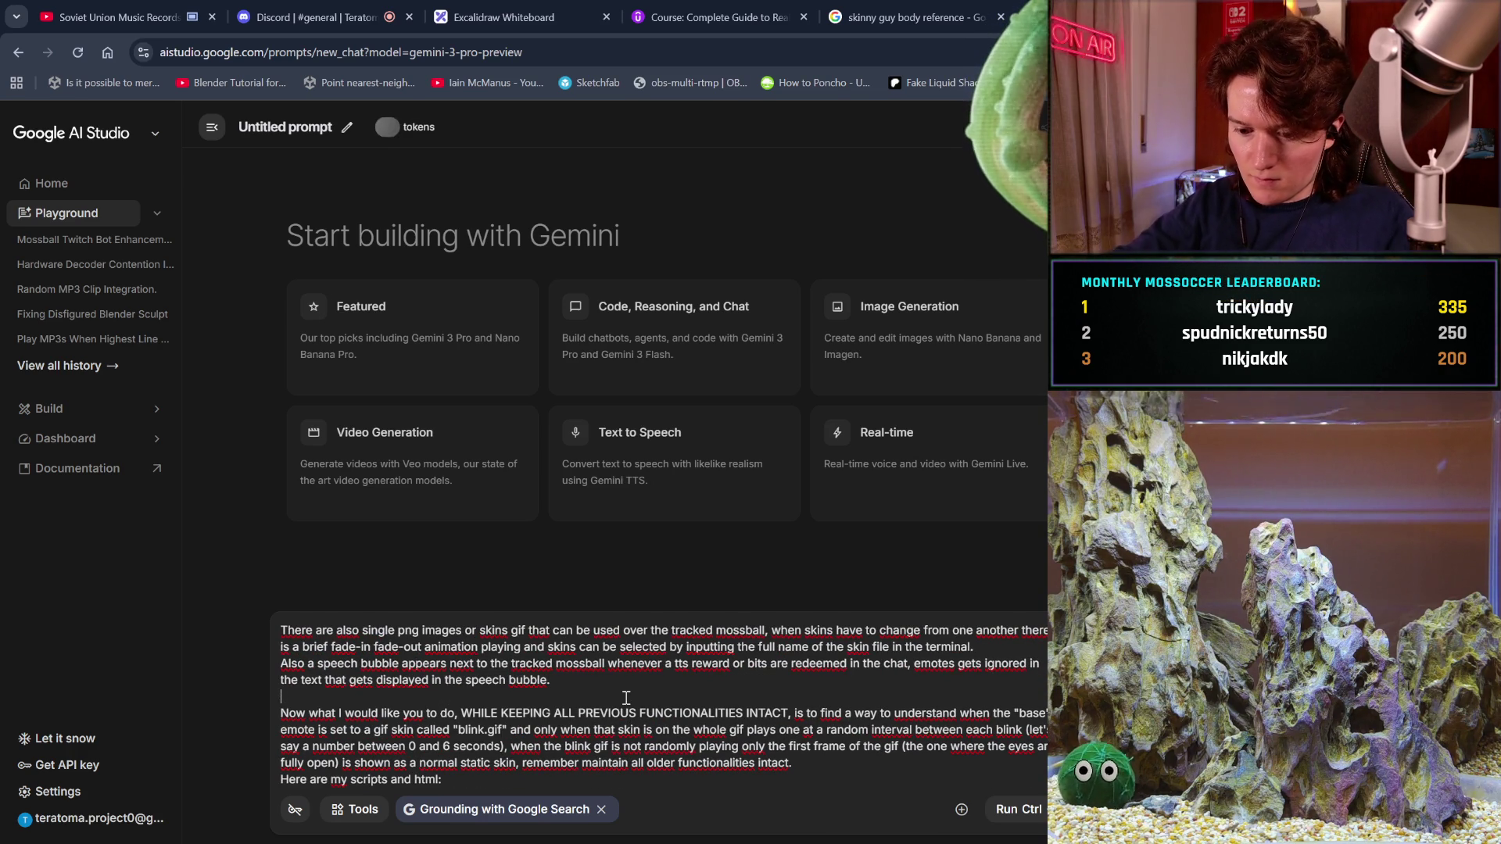
type("When blink")
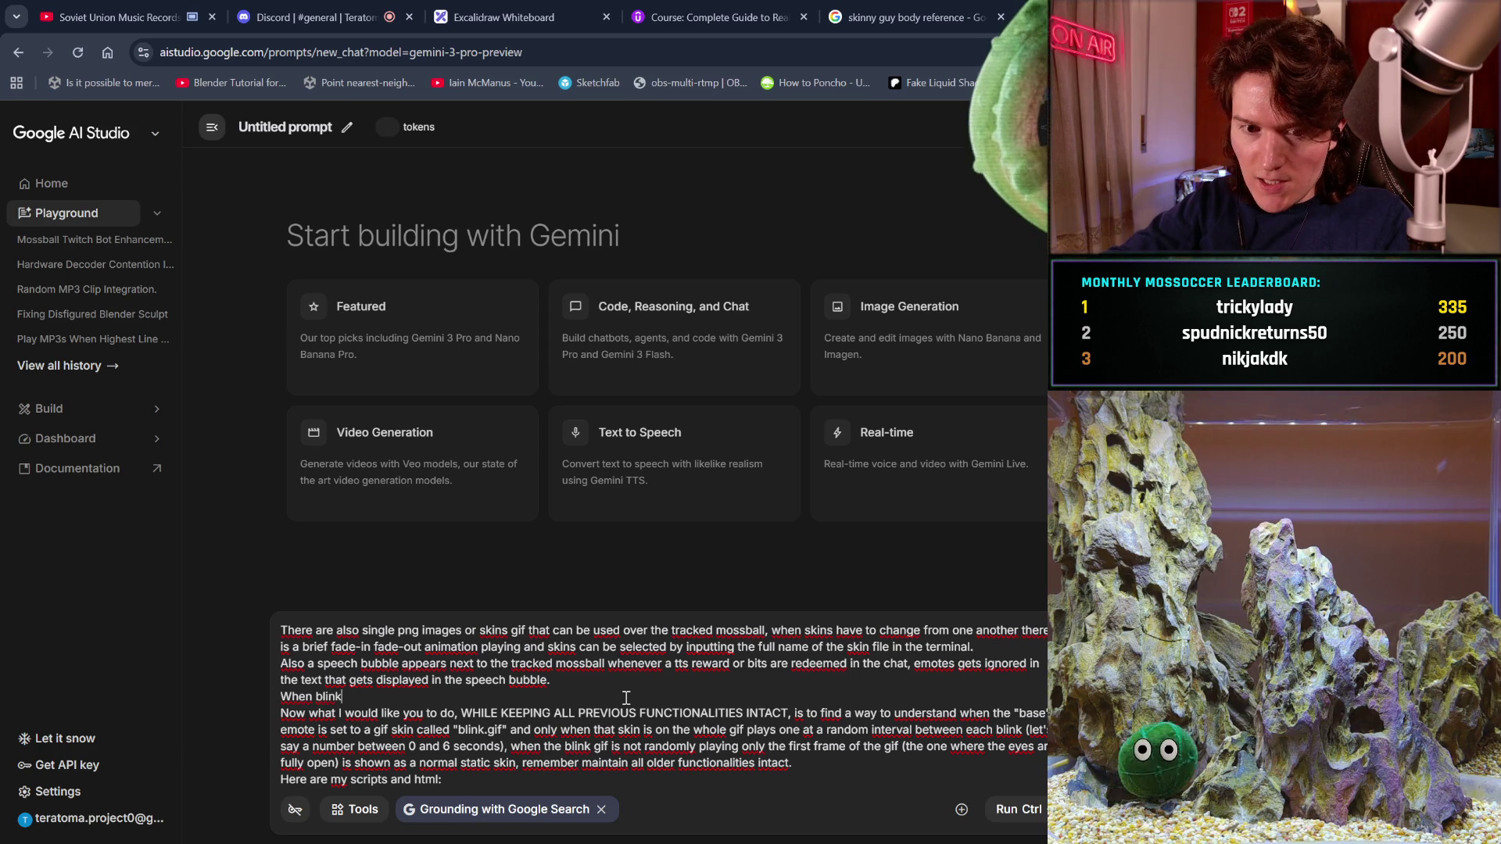
type(" is ")
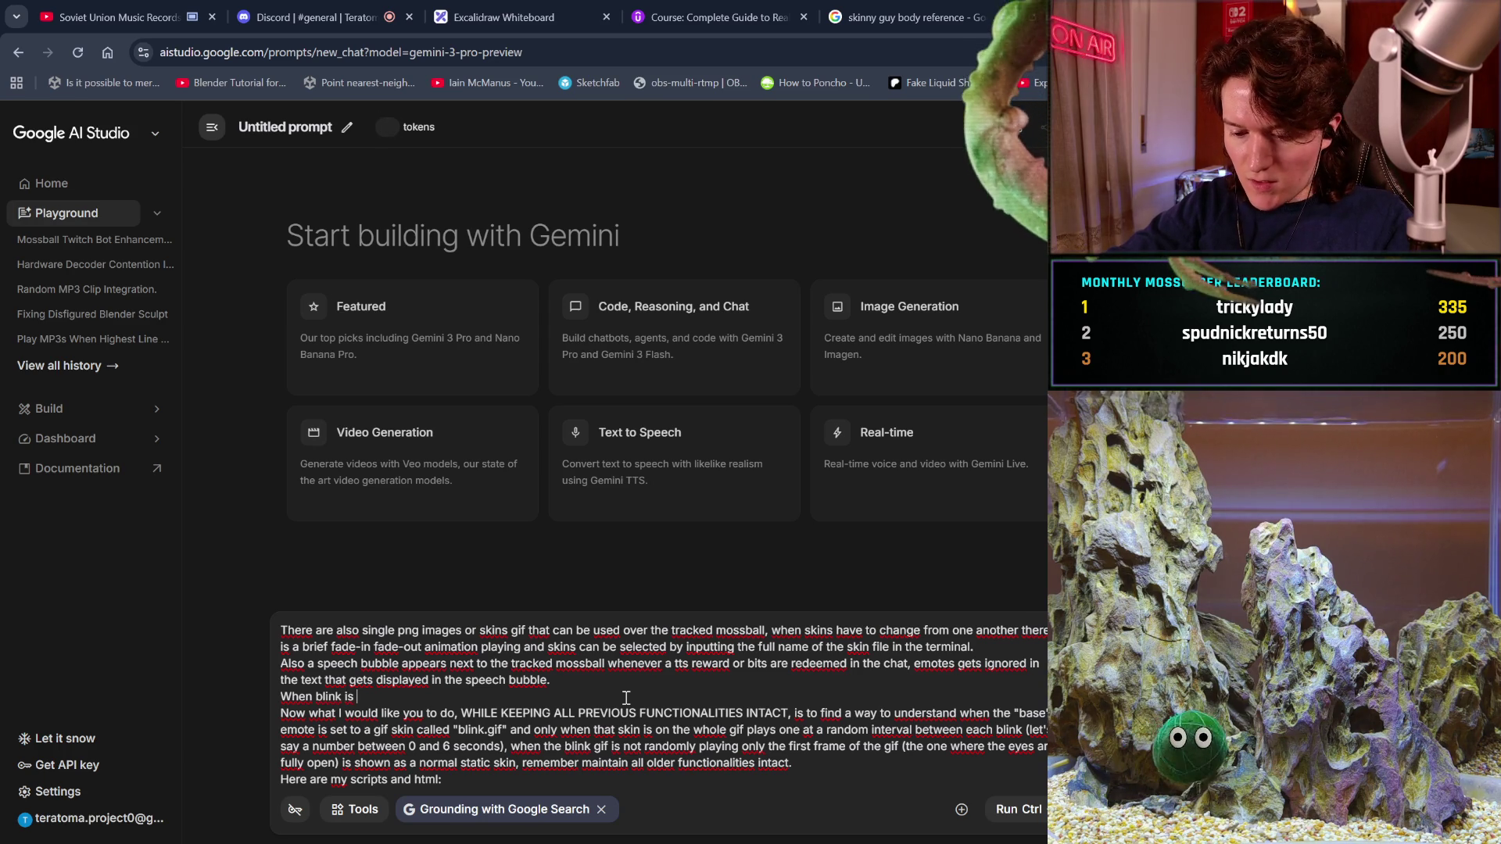
type("insert")
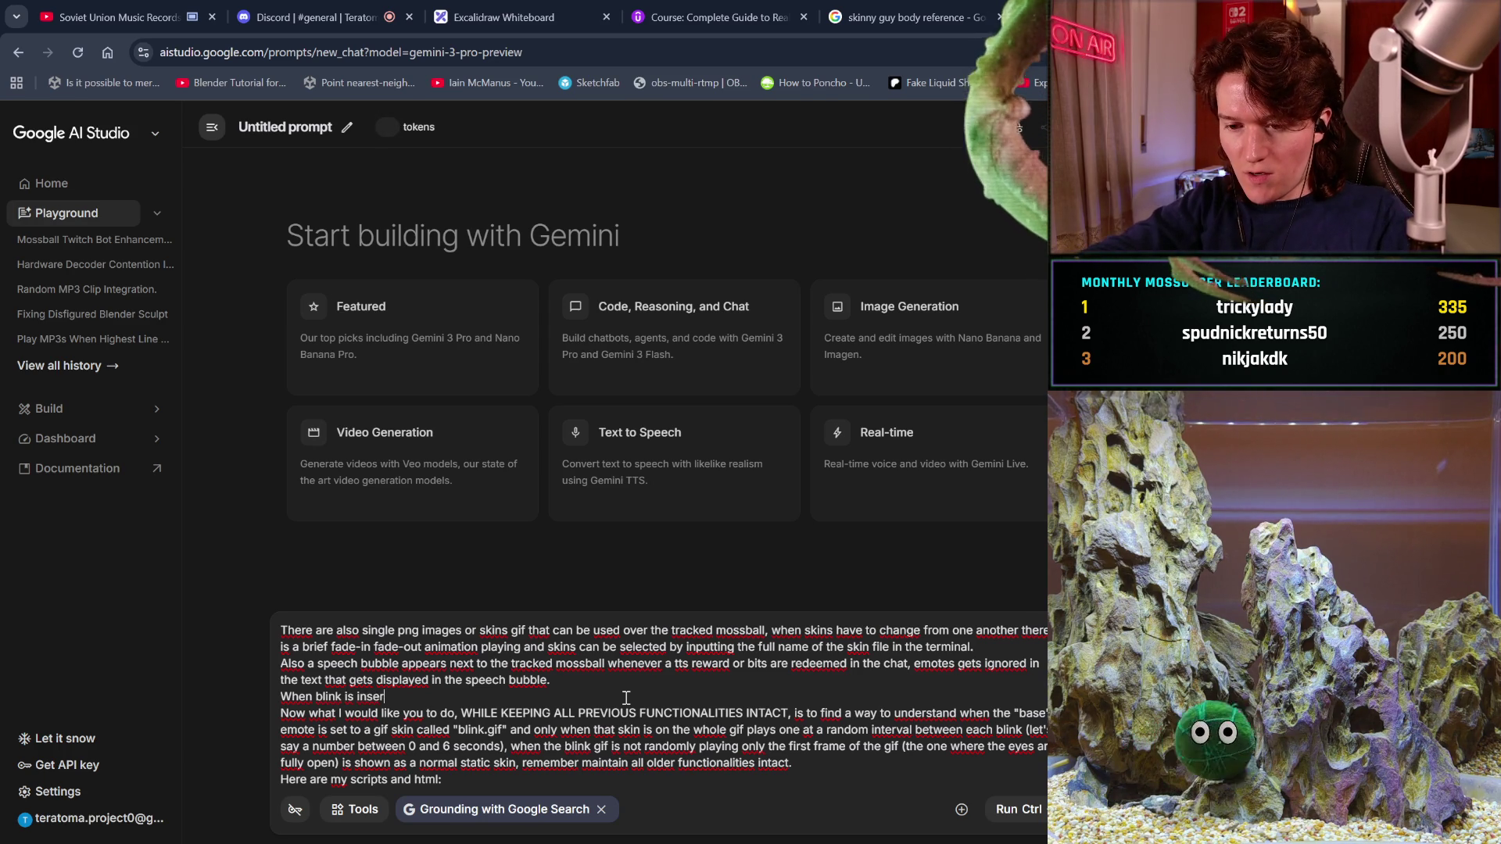
key("BackSpace")
key("BackSpace")
key("BackSpace")
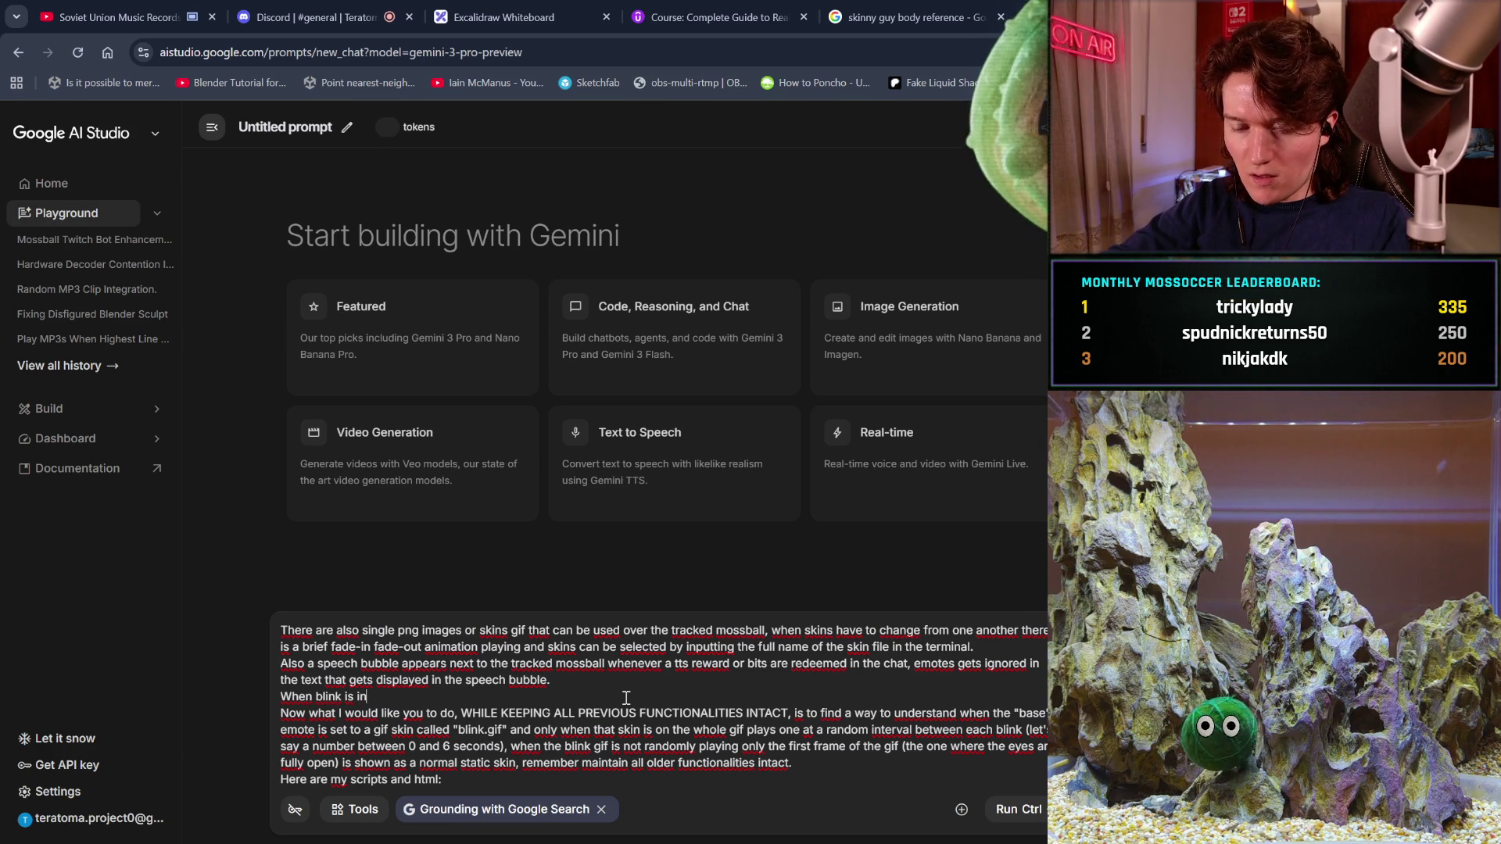
type("wrote ")
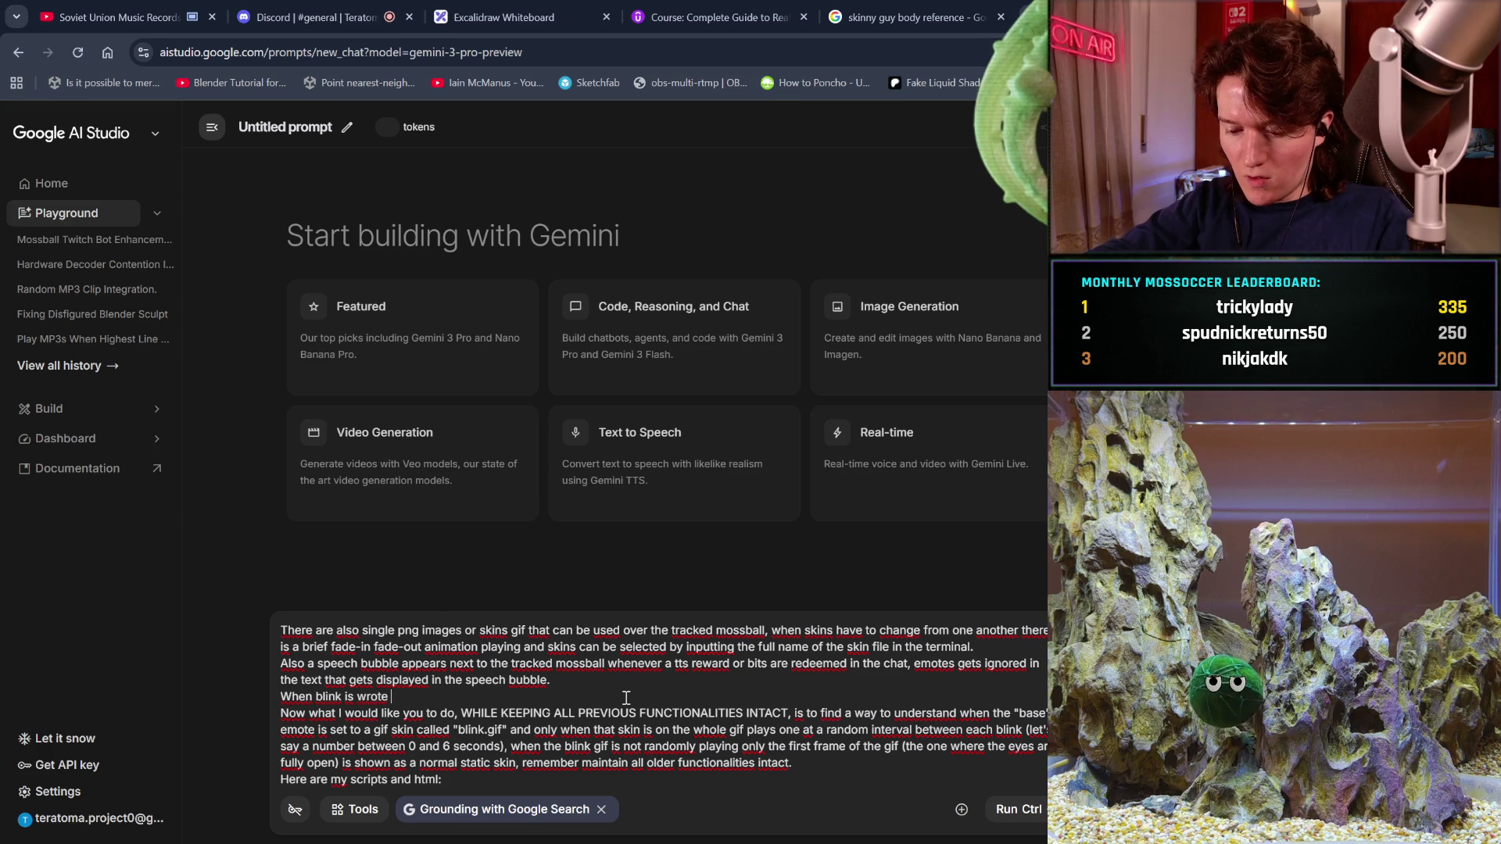
type("on the raspberry's t")
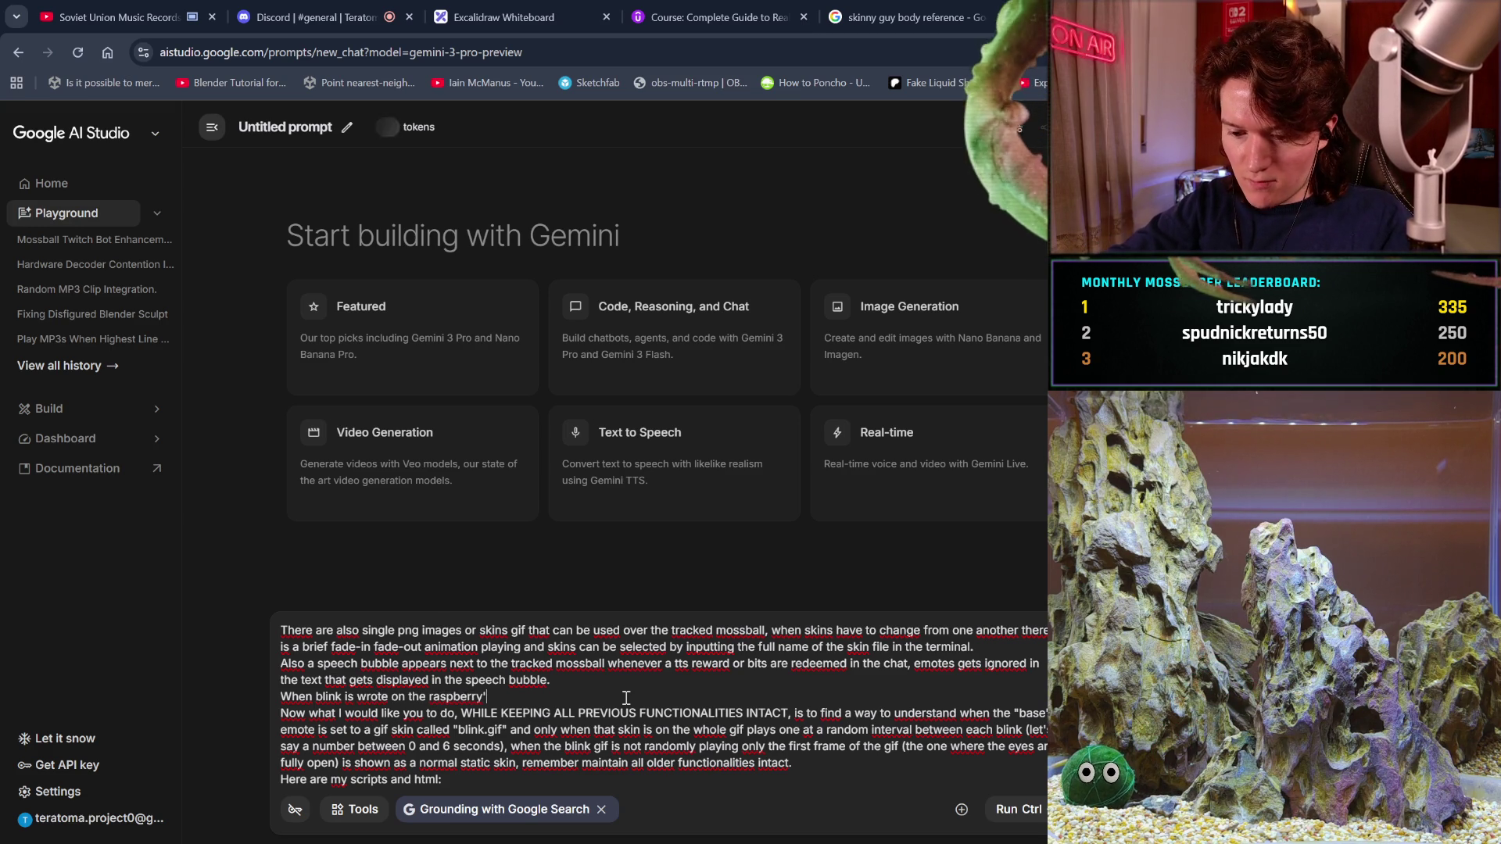
type("erminal a")
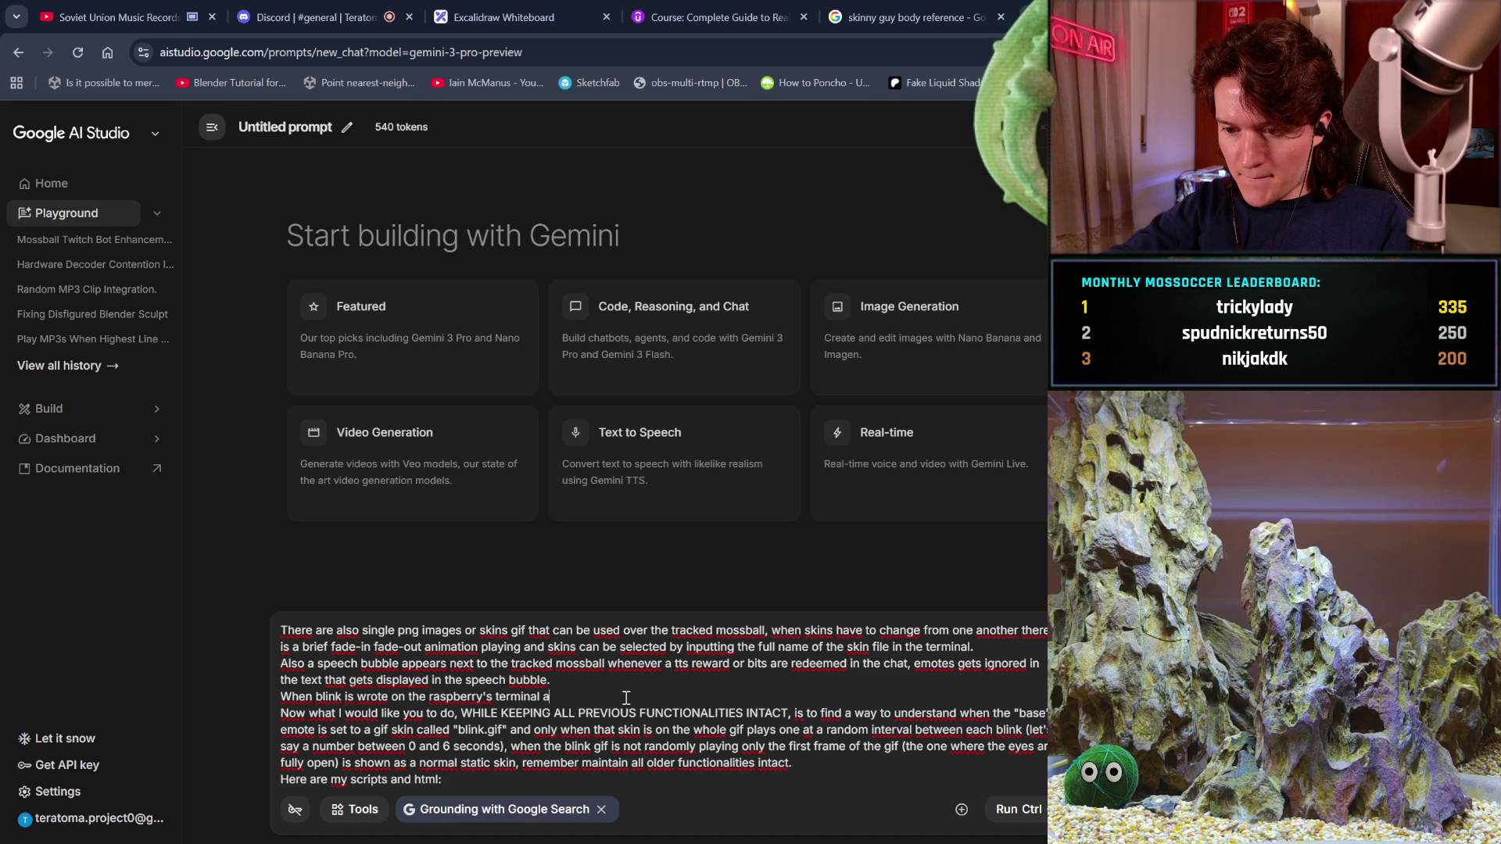
type(" blin")
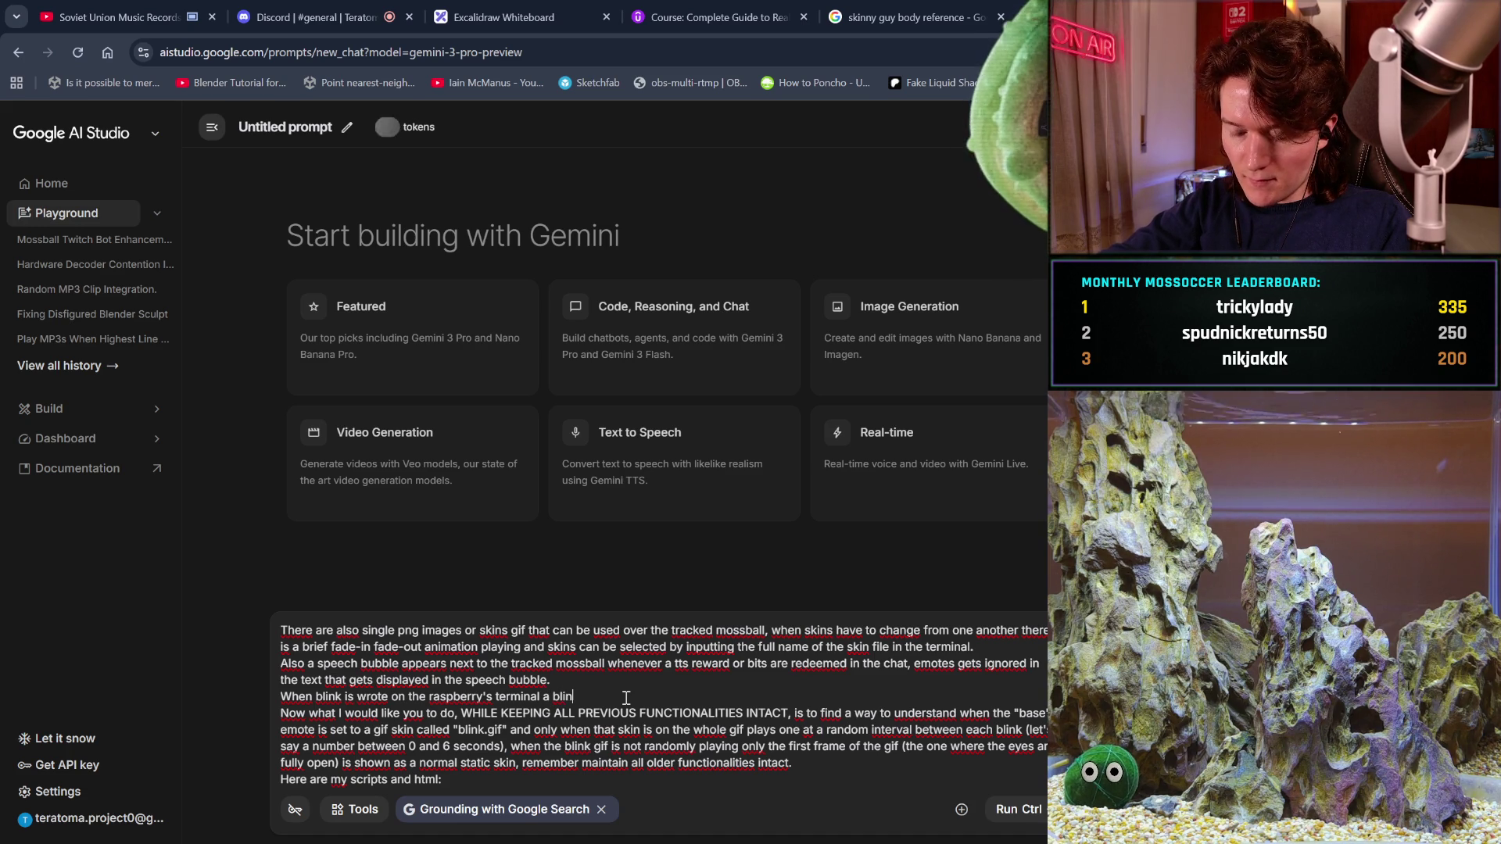
type("k.gif starts")
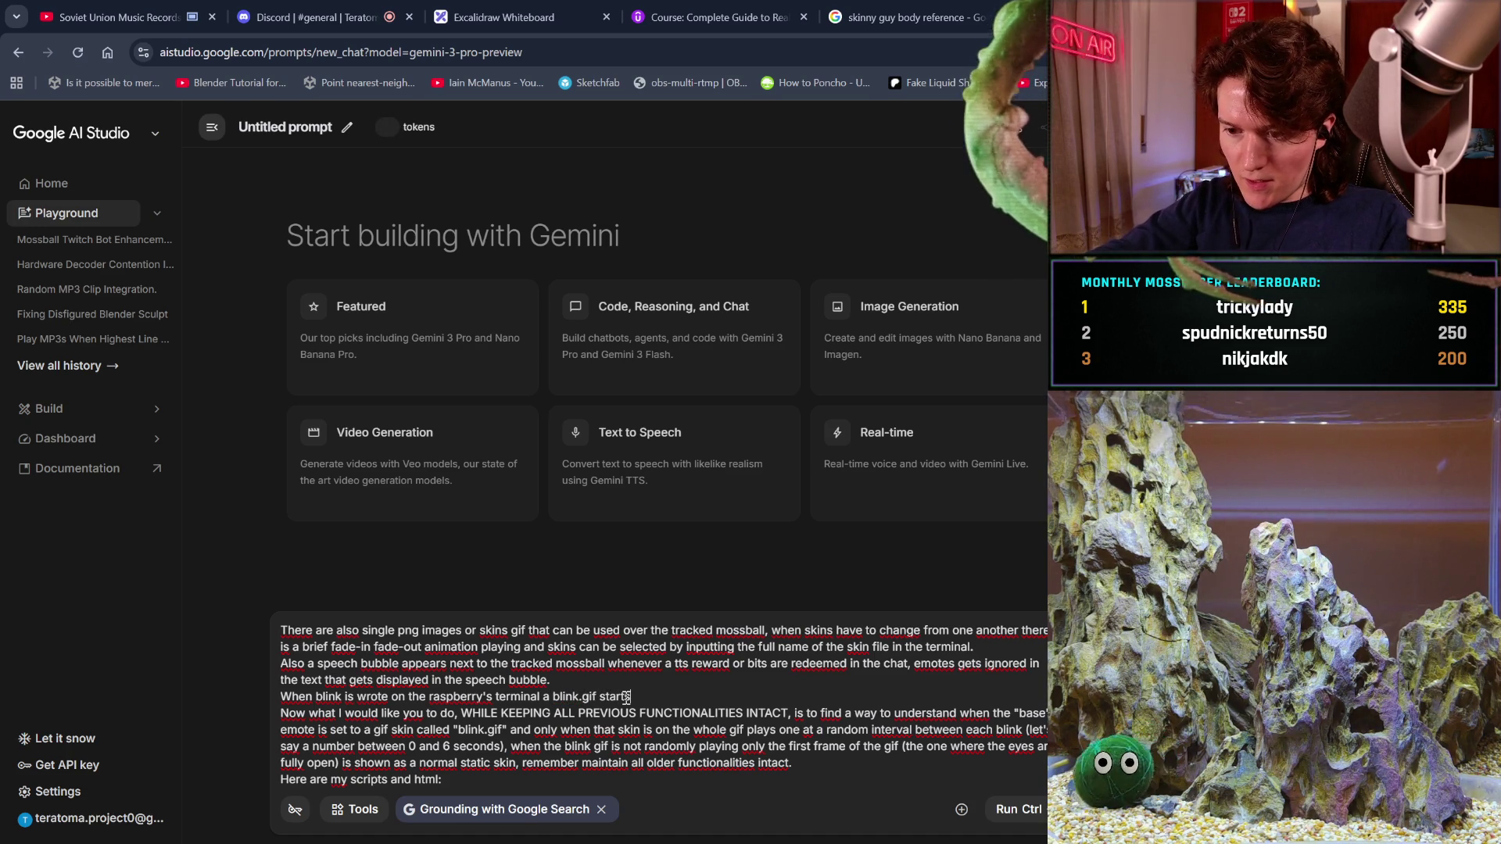
type(" playing at random intervals")
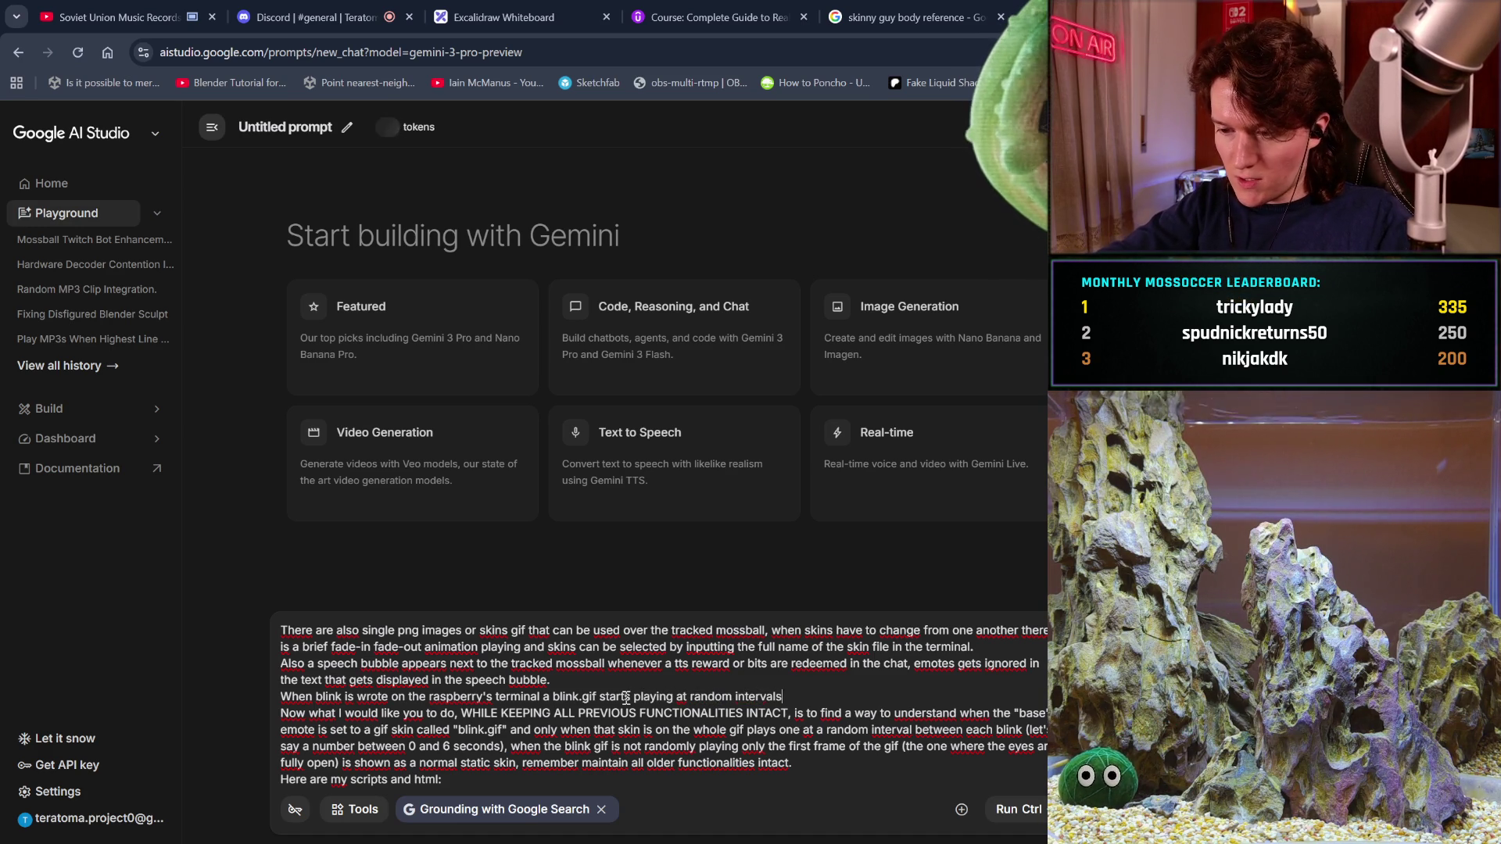
type(" to simulate")
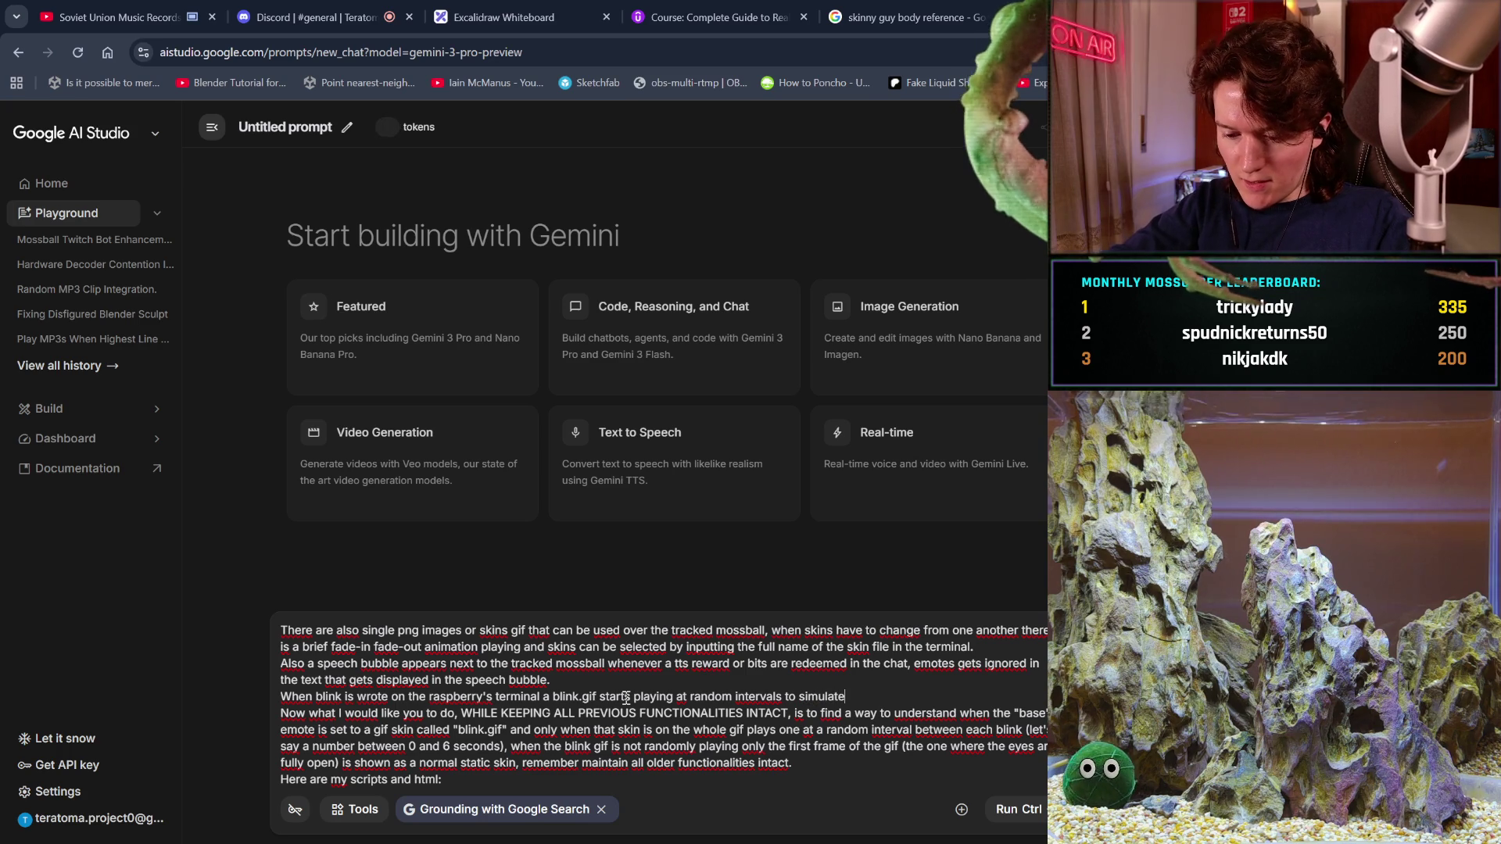
key("BackSpace")
key("BackSpace")
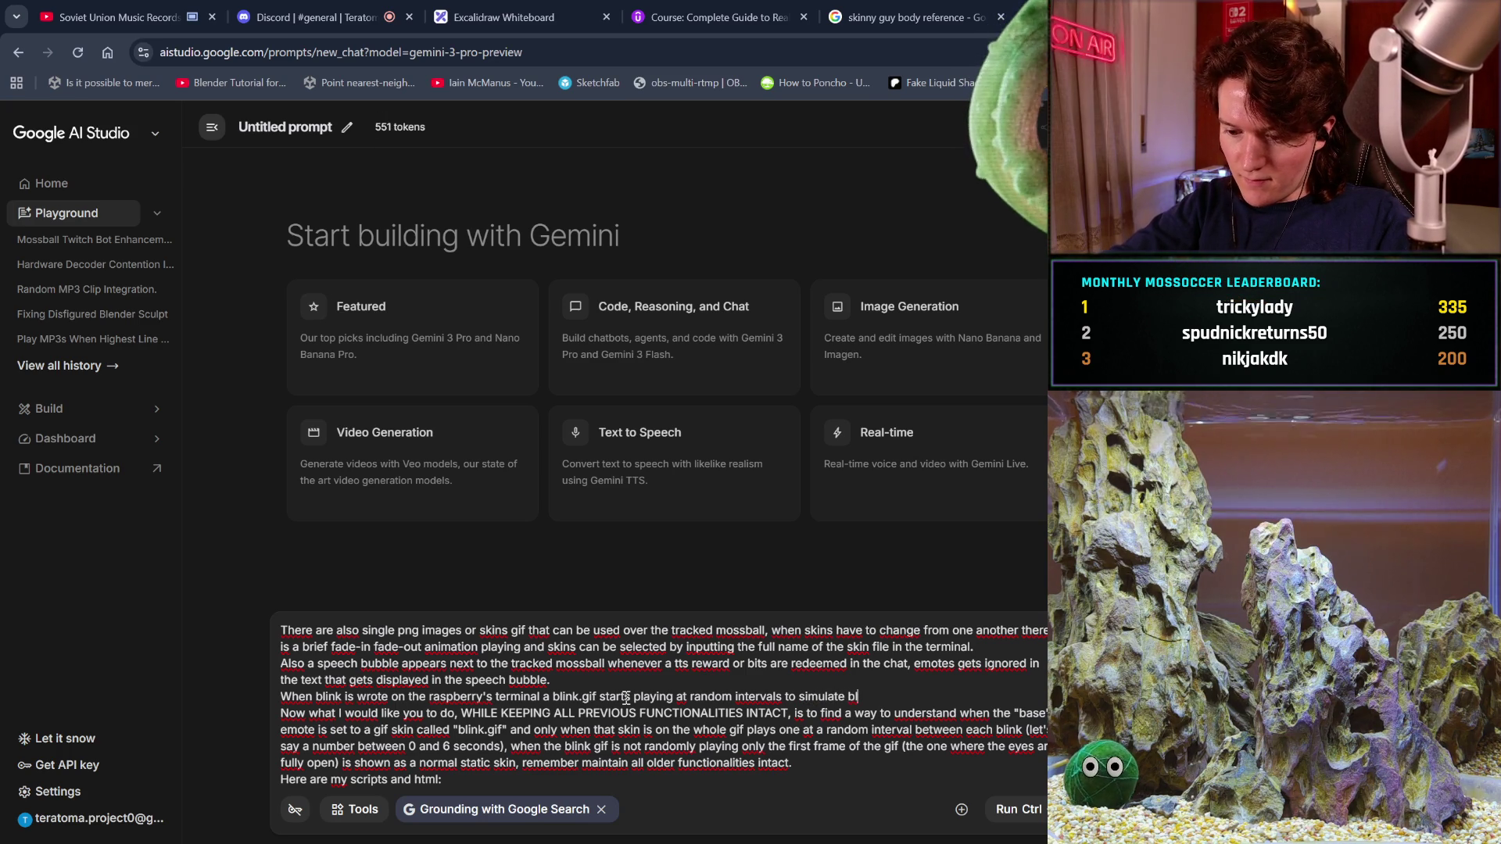
type("realistic random blinking")
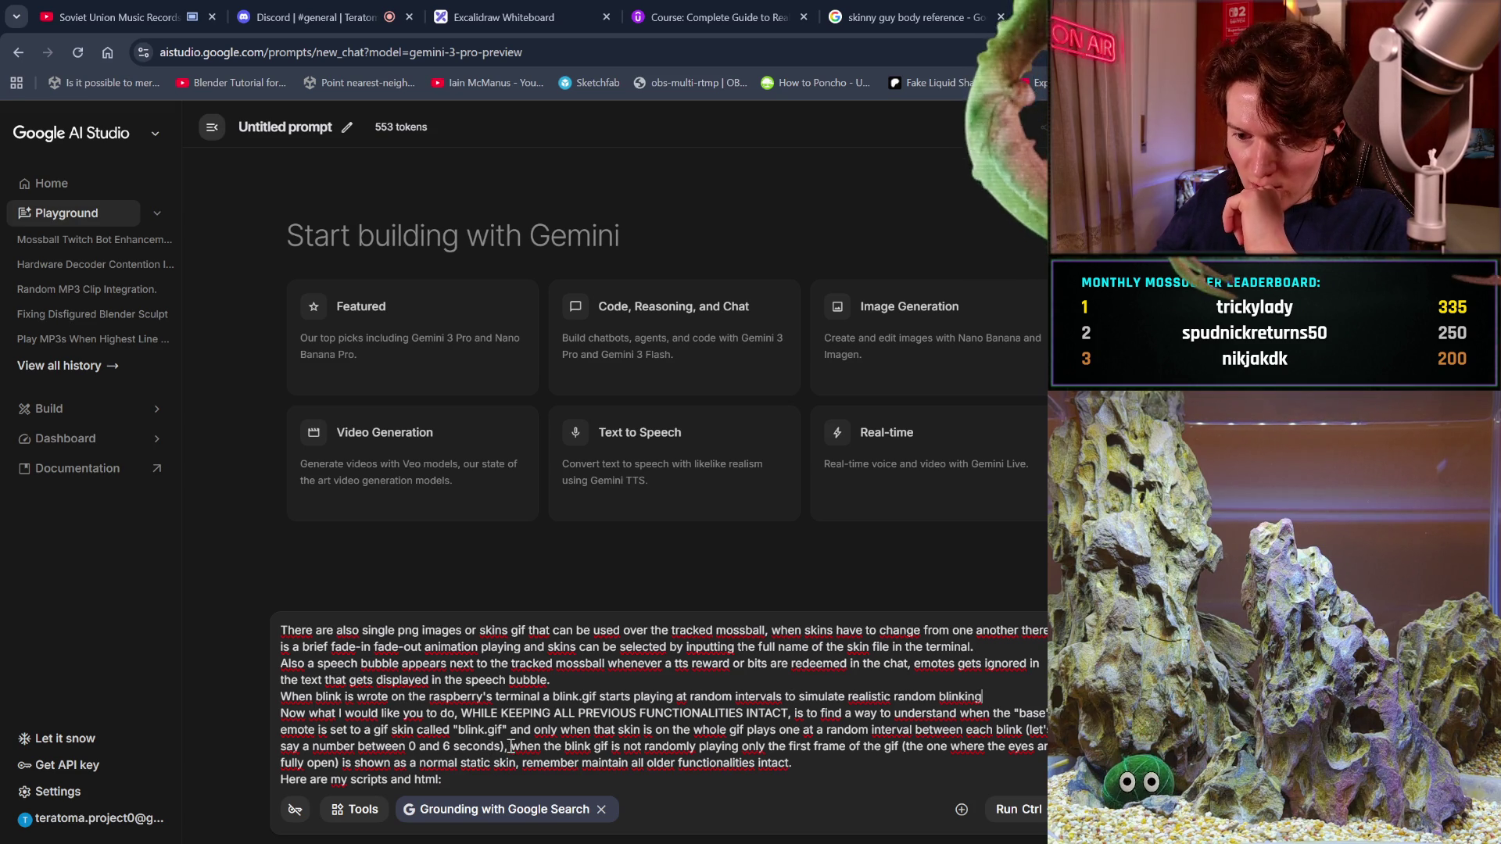
mouse_move(509, 747)
left_mouse_down()
mouse_move(501, 782)
mouse_move(454, 766)
mouse_move(794, 746)
mouse_move(522, 739)
left_mouse_up()
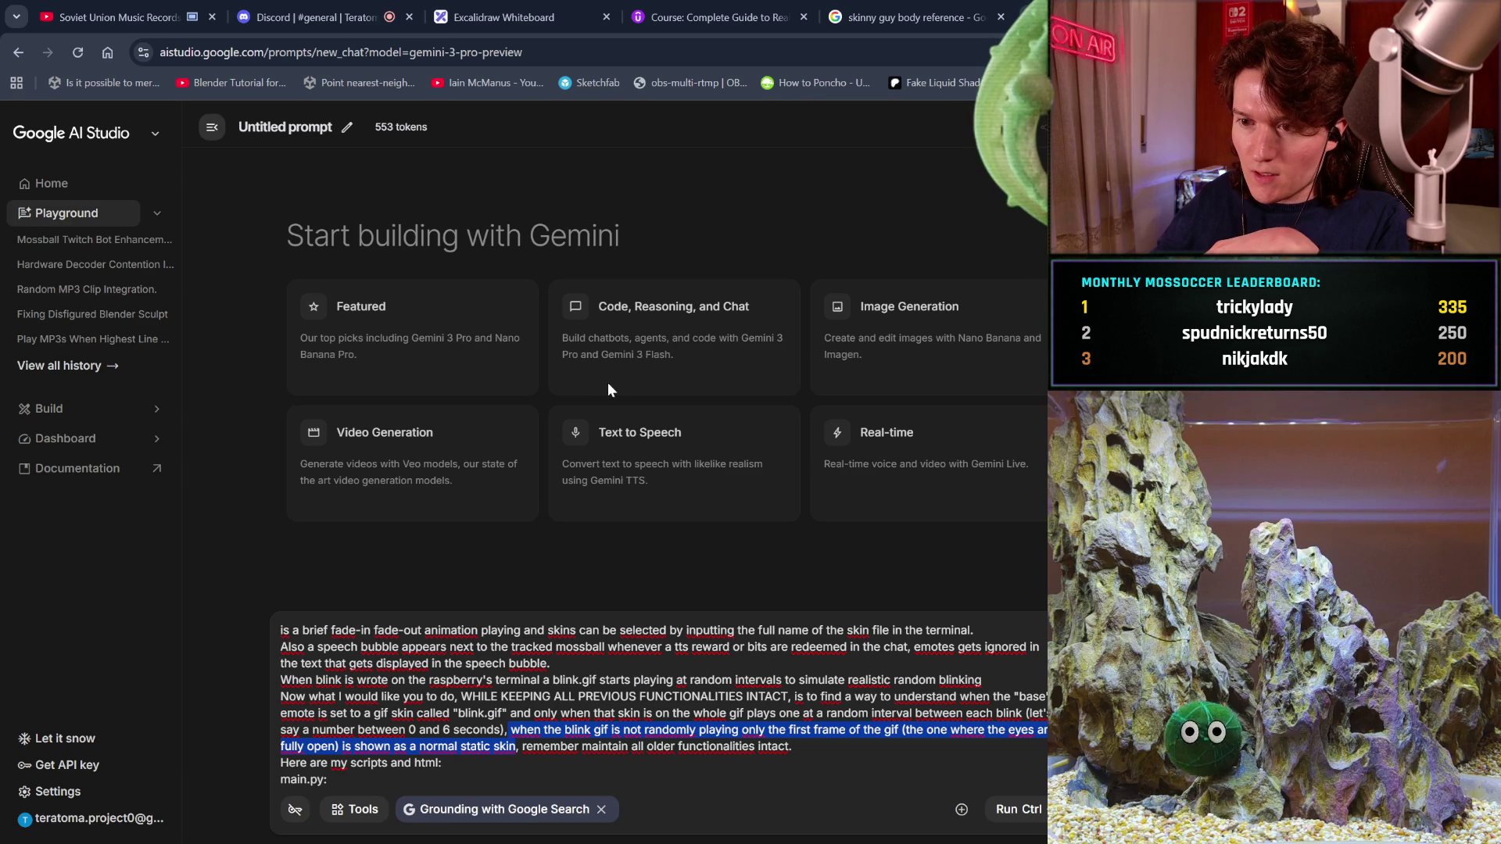
- Move the static first-frame clause so it follows 'blinking' in the blink description
key("BackSpace")
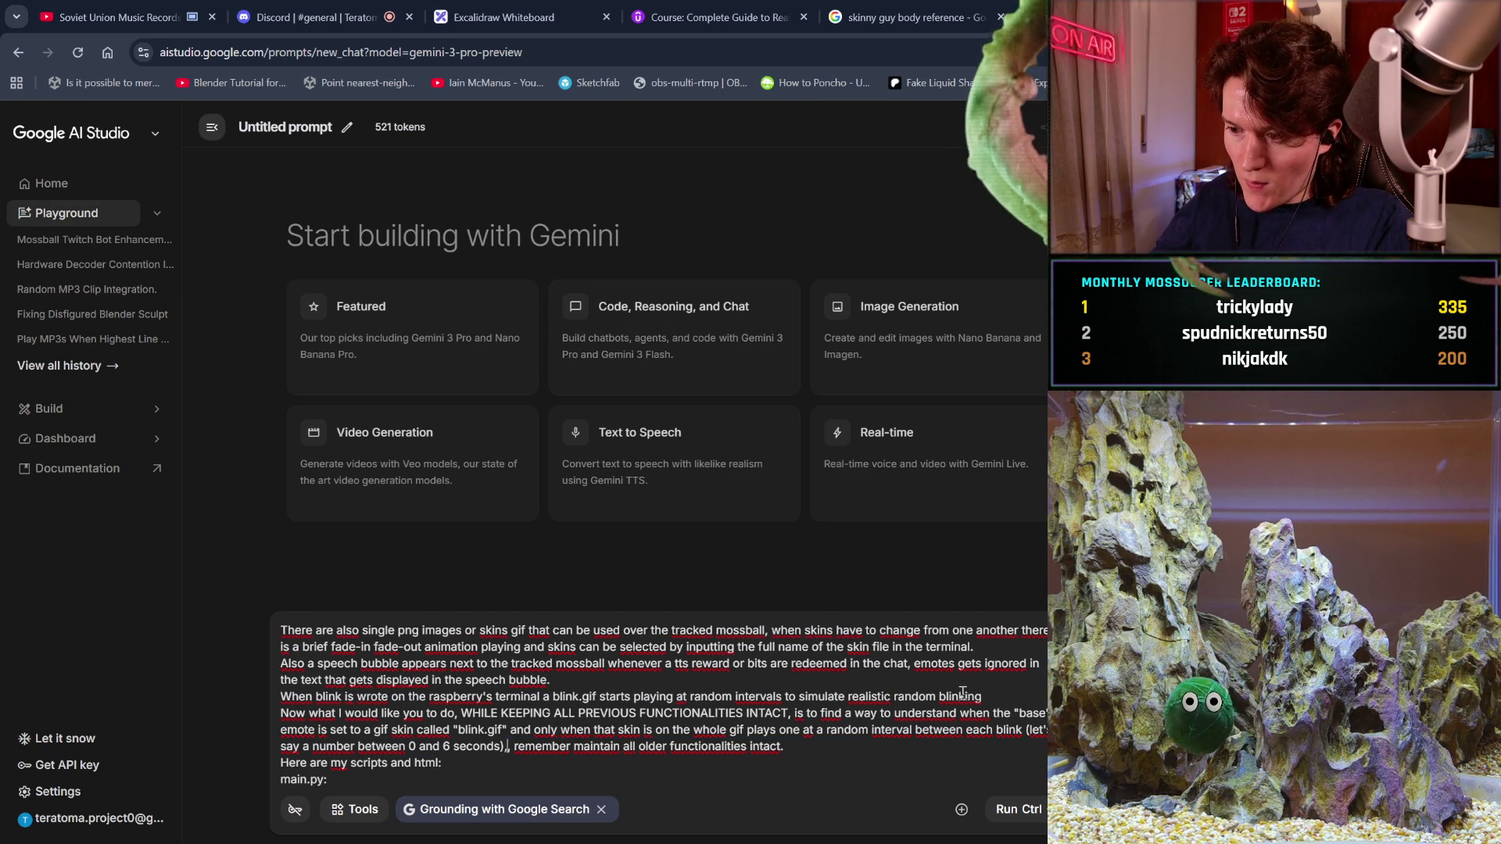
left_click(1002, 695)
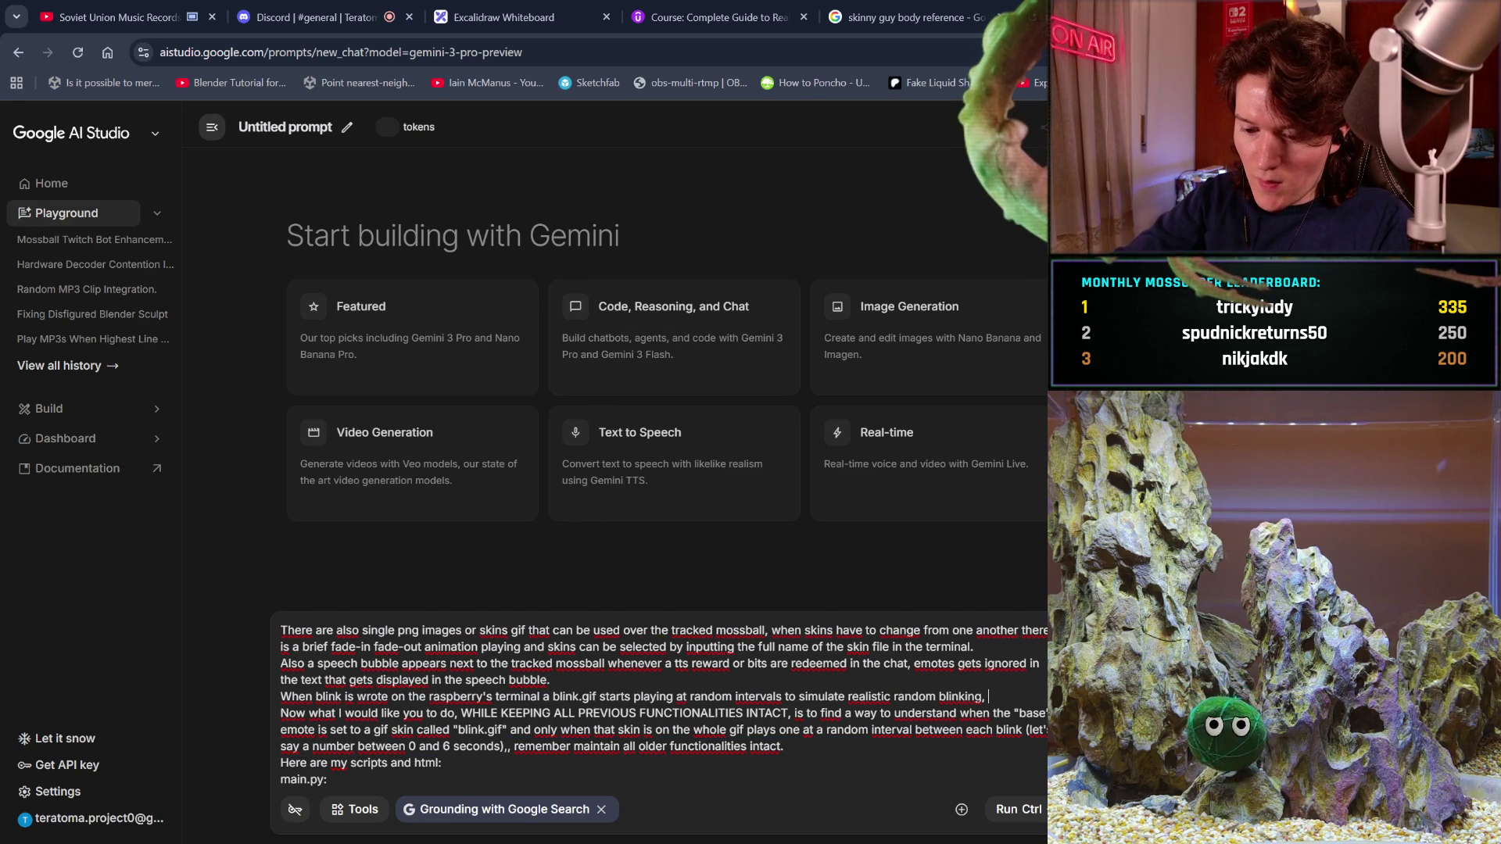
key("ctrl+v")
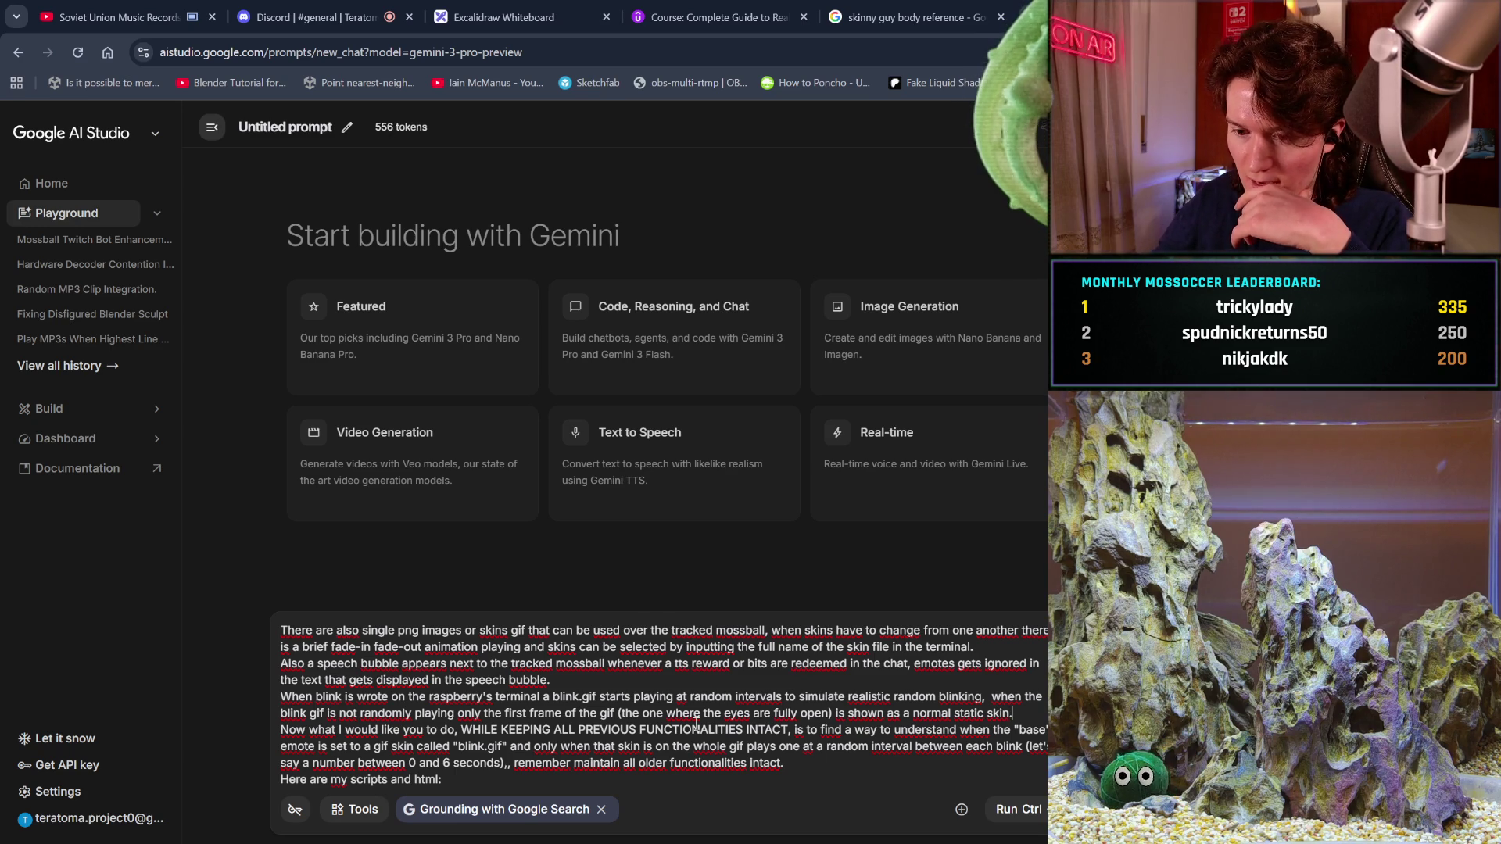
- Replace the old request after 'to find' with 'why when going from the blinking state'
mouse_move(783, 762)
left_mouse_down()
mouse_move(988, 747)
mouse_move(793, 713)
mouse_move(807, 733)
mouse_move(842, 731)
left_mouse_up()
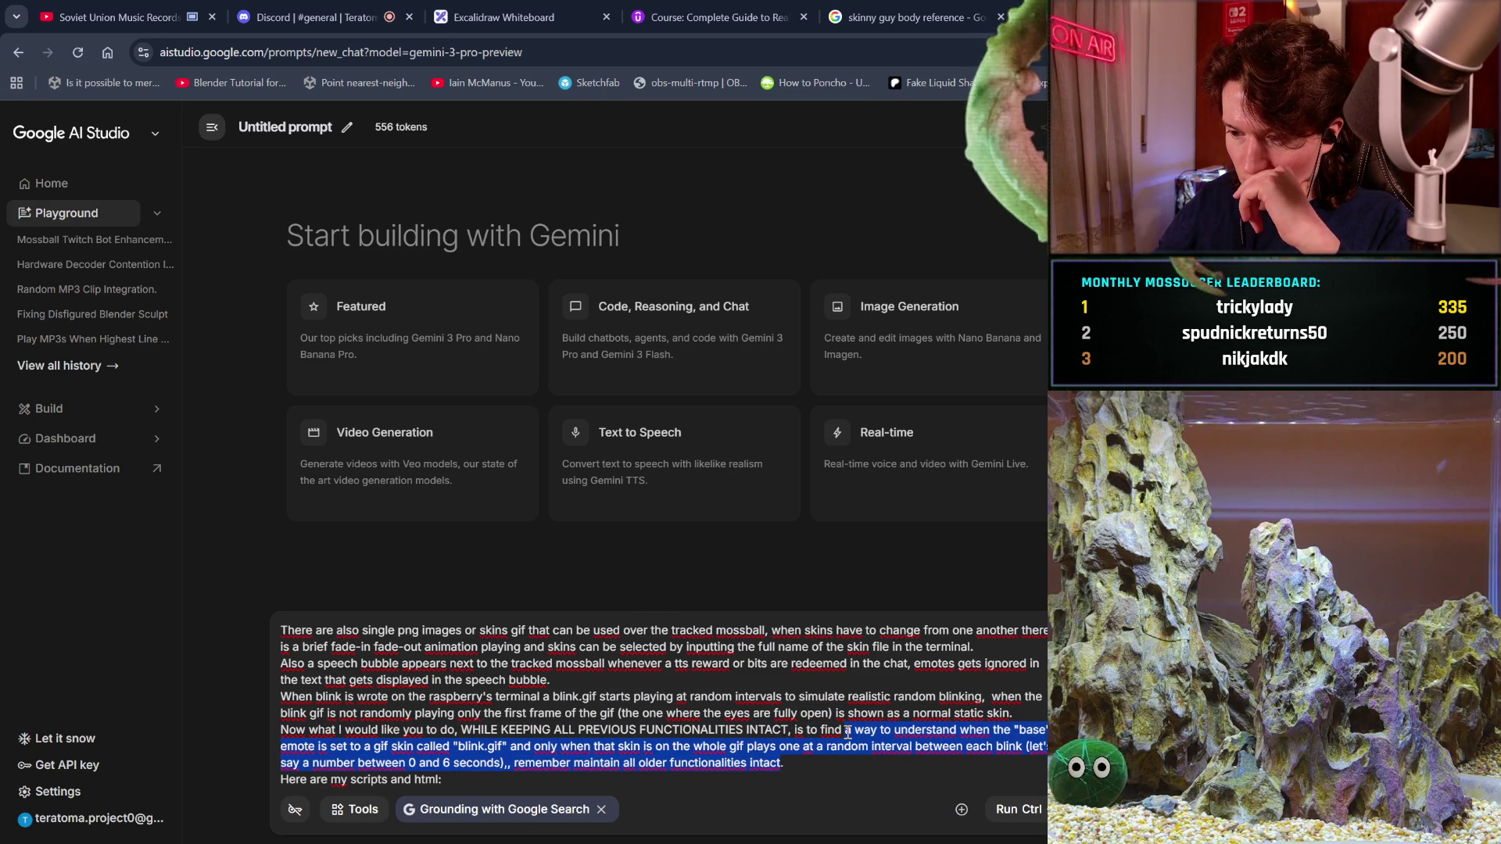
key("BackSpace")
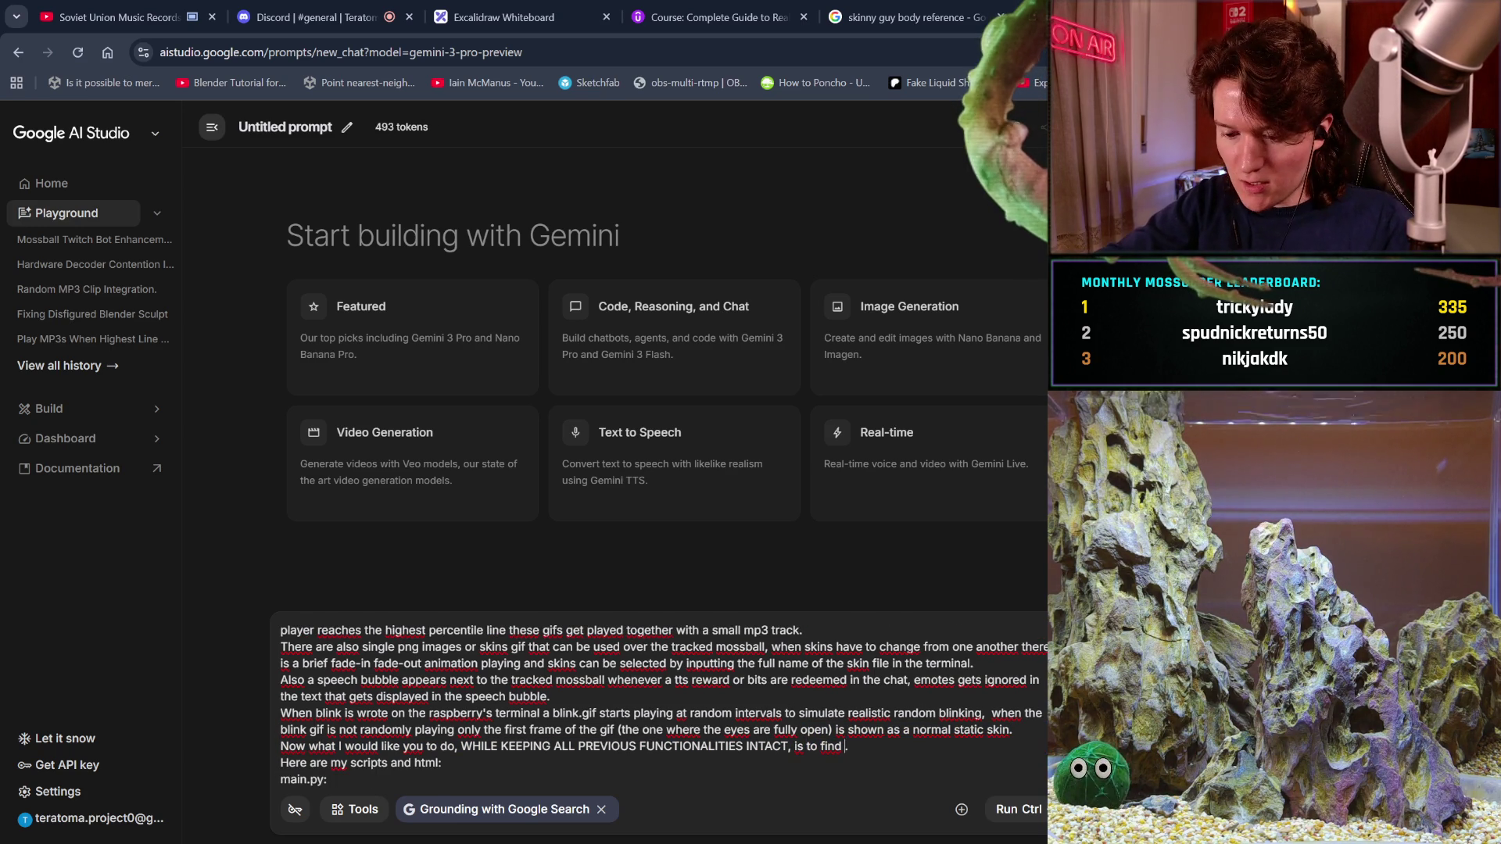
type("why w")
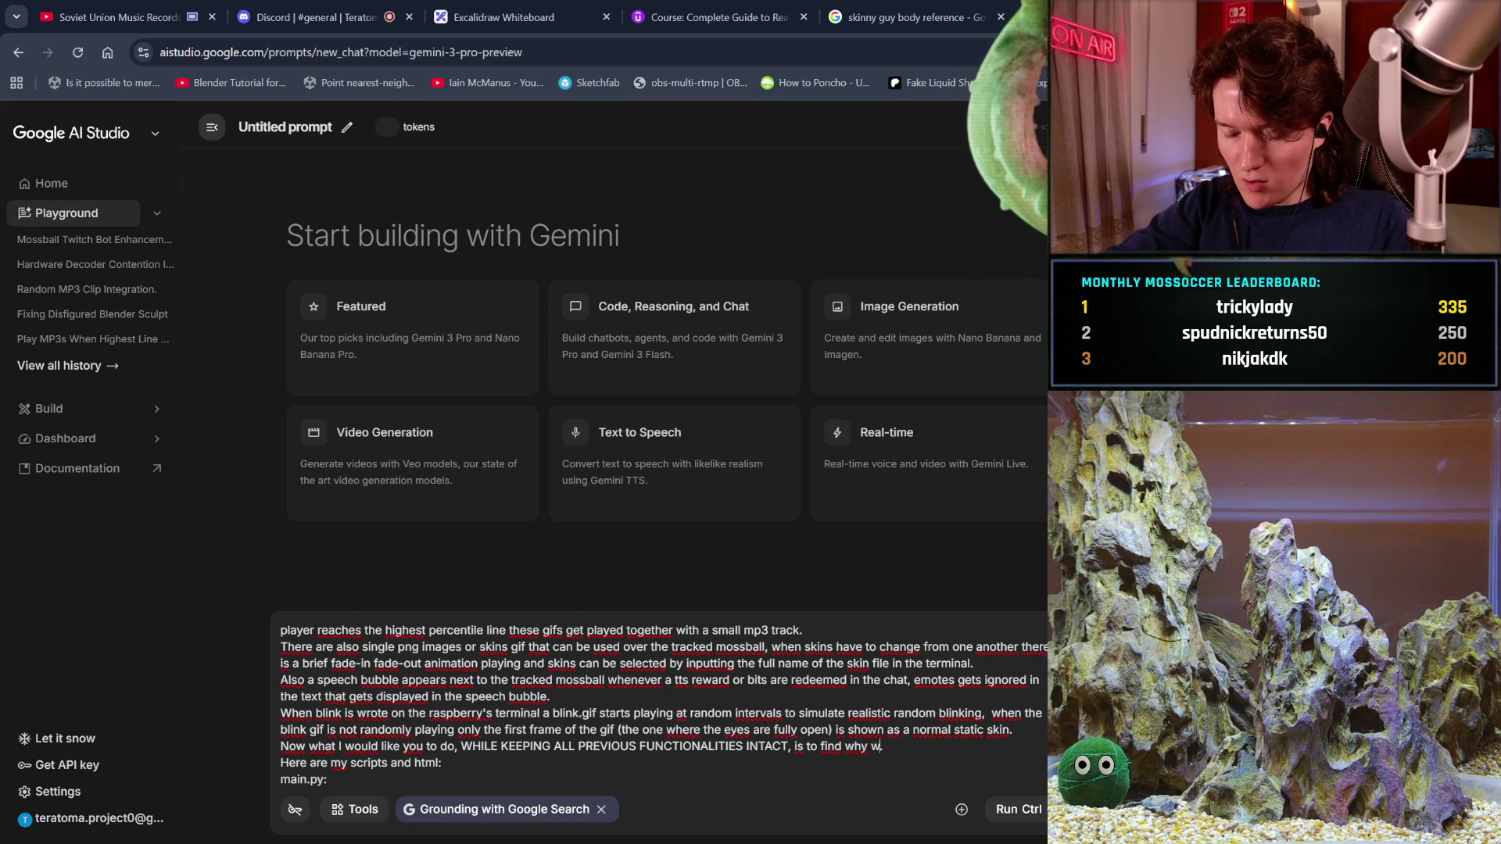
type("hen going from ")
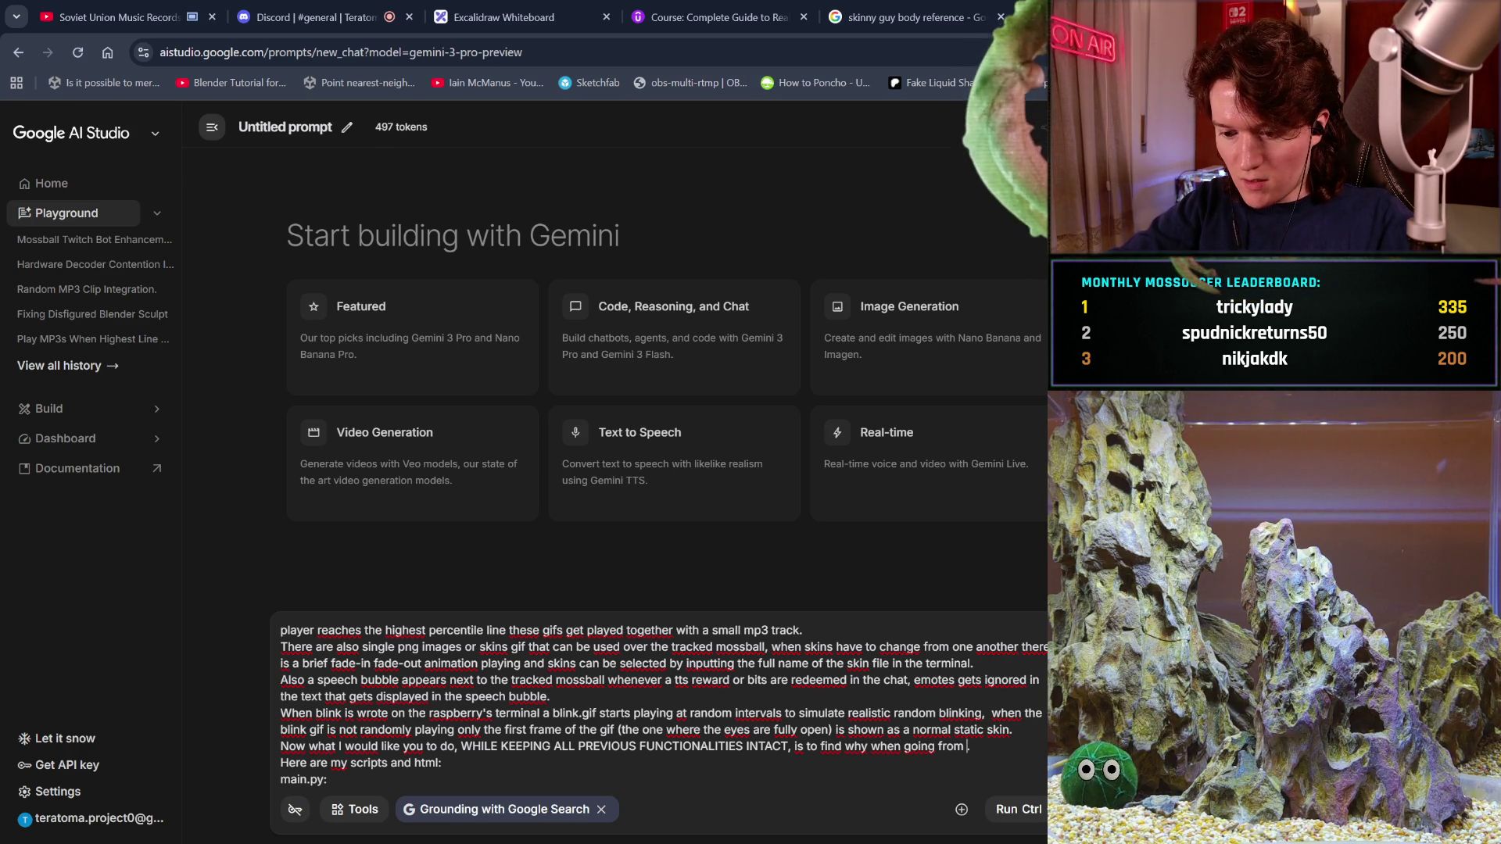
type("the blin")
type("king st")
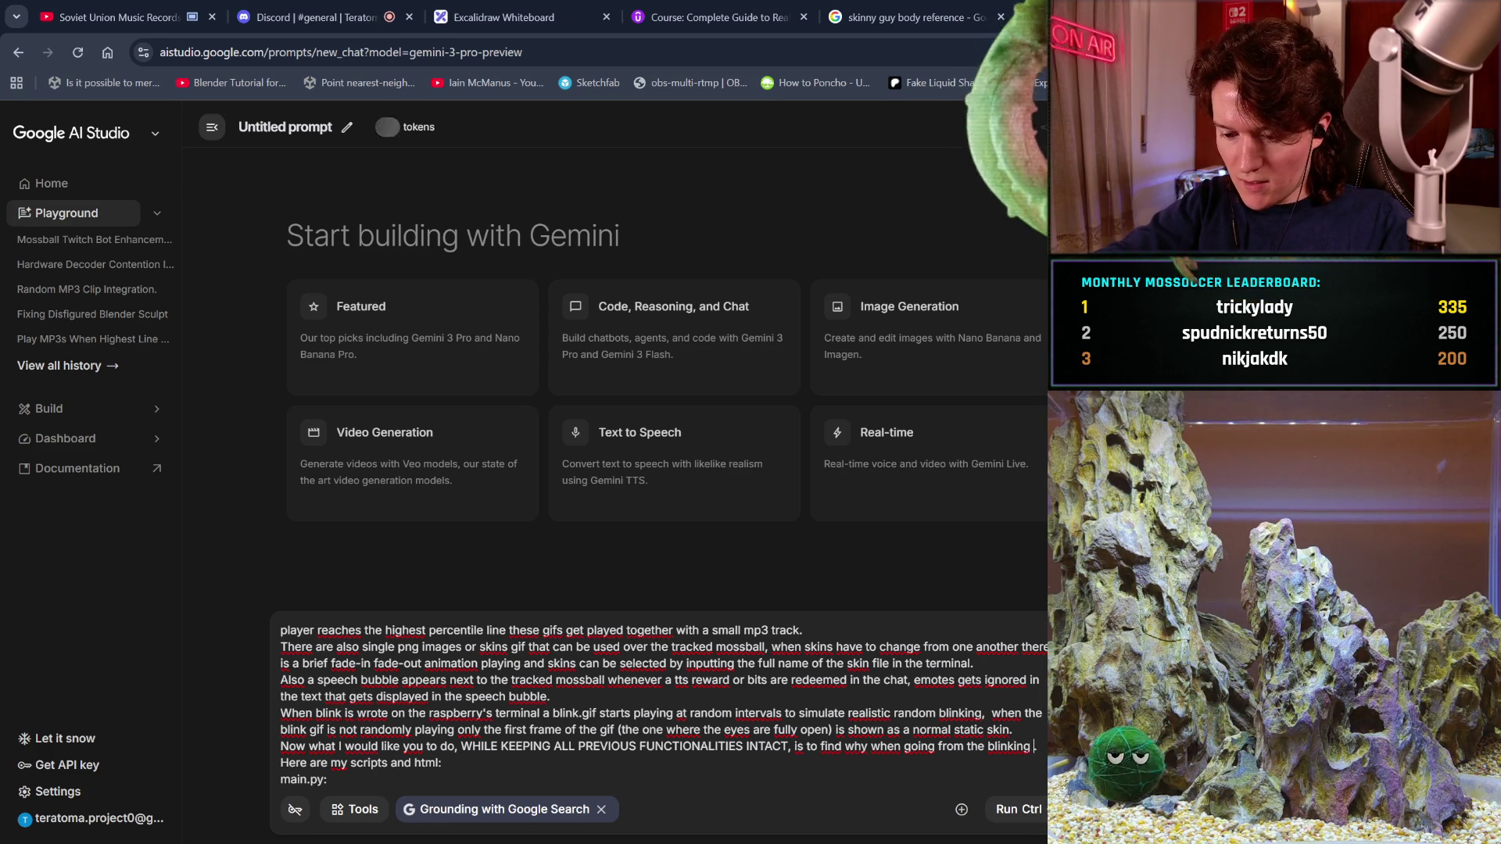
type("ate .")
- Describe frames of the next gif skin playing at the wrong scale, likely the previous gif's scale
left_click(1030, 749)
type("idl s")
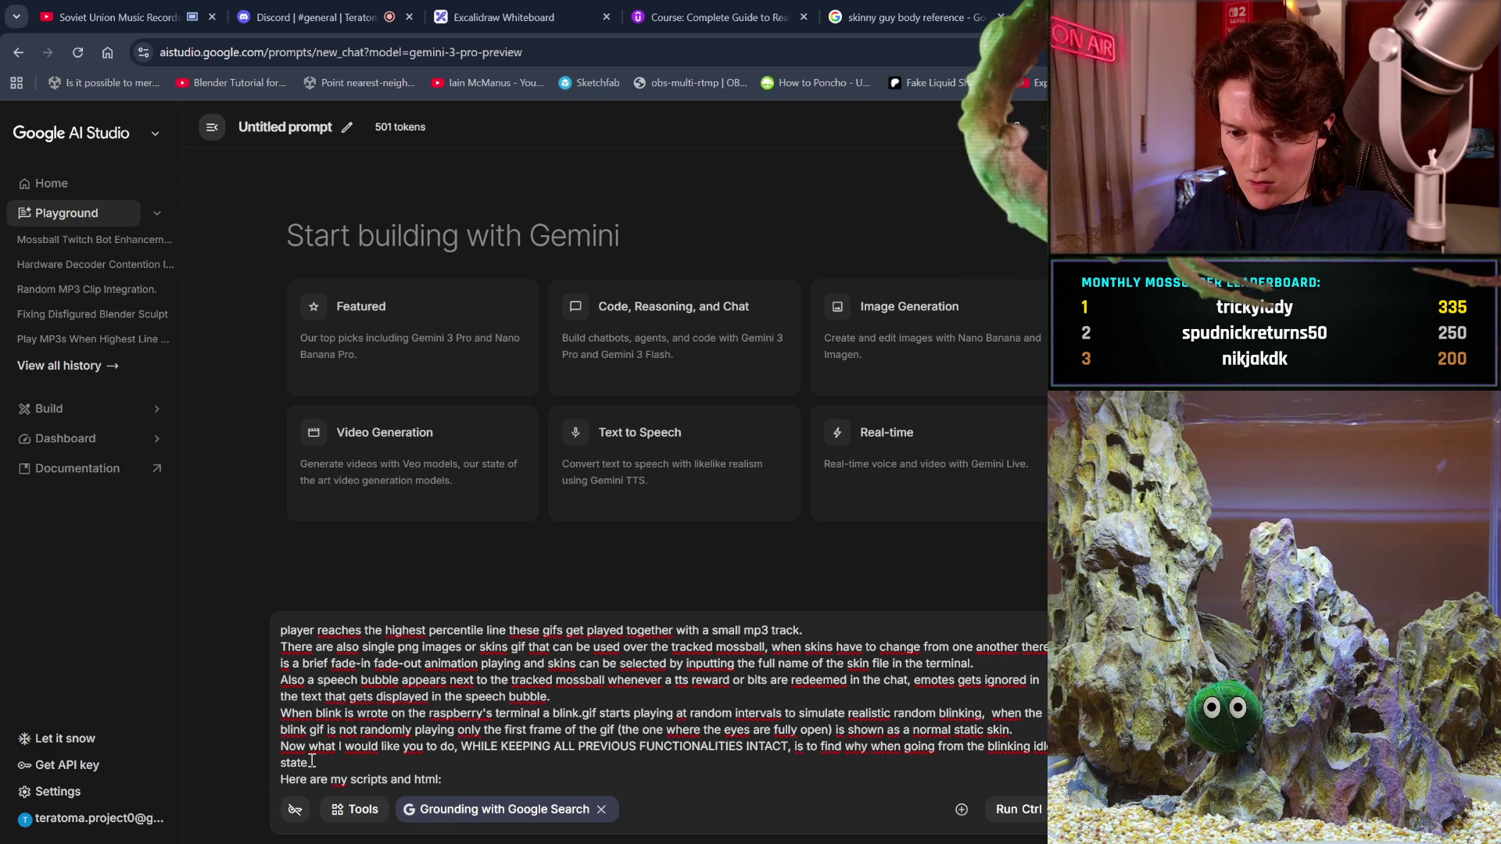
type("tate to an")
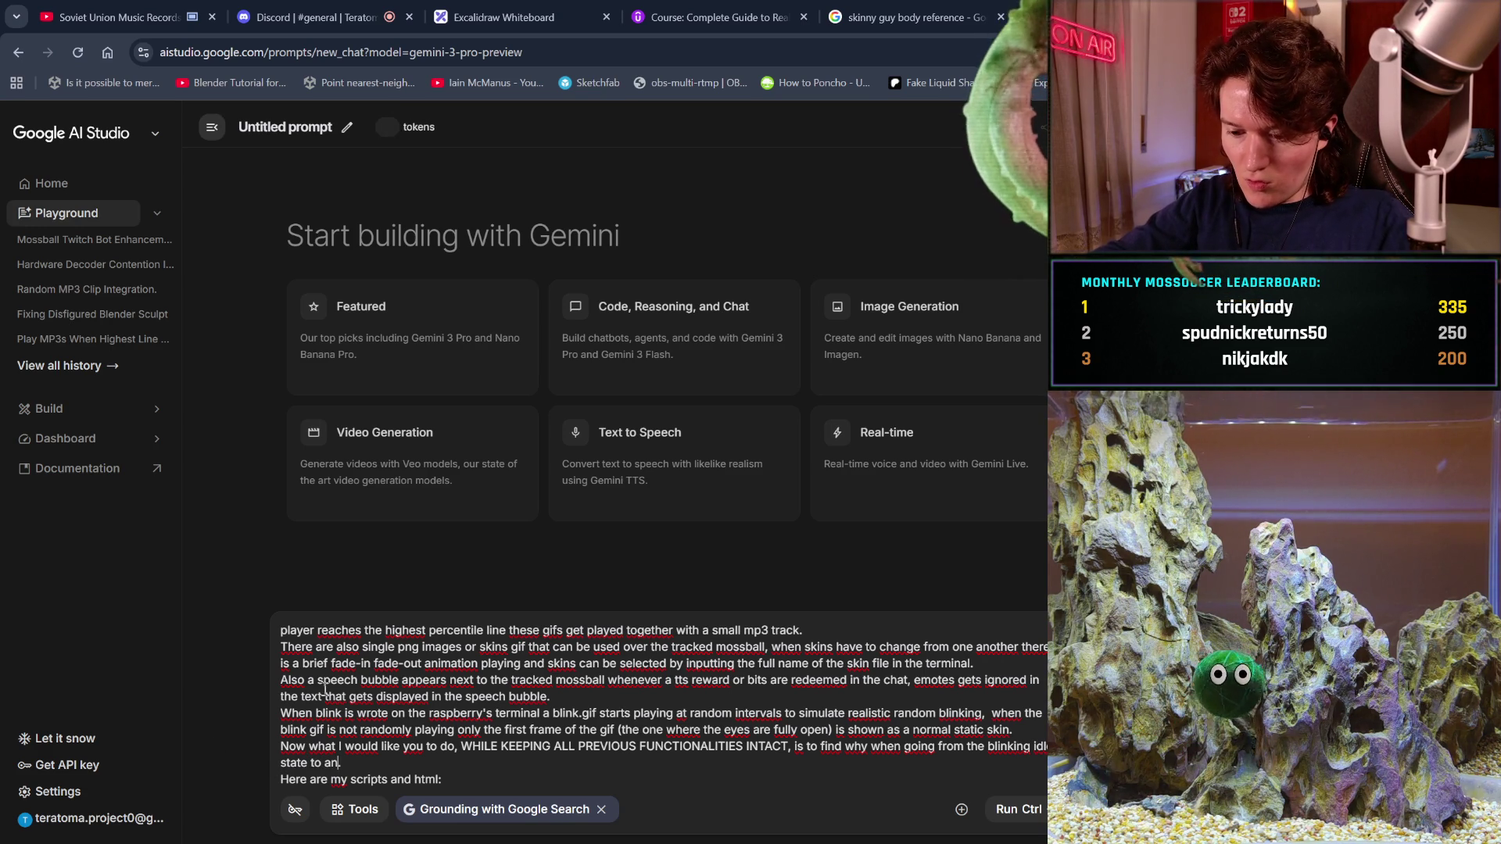
type("other gif ")
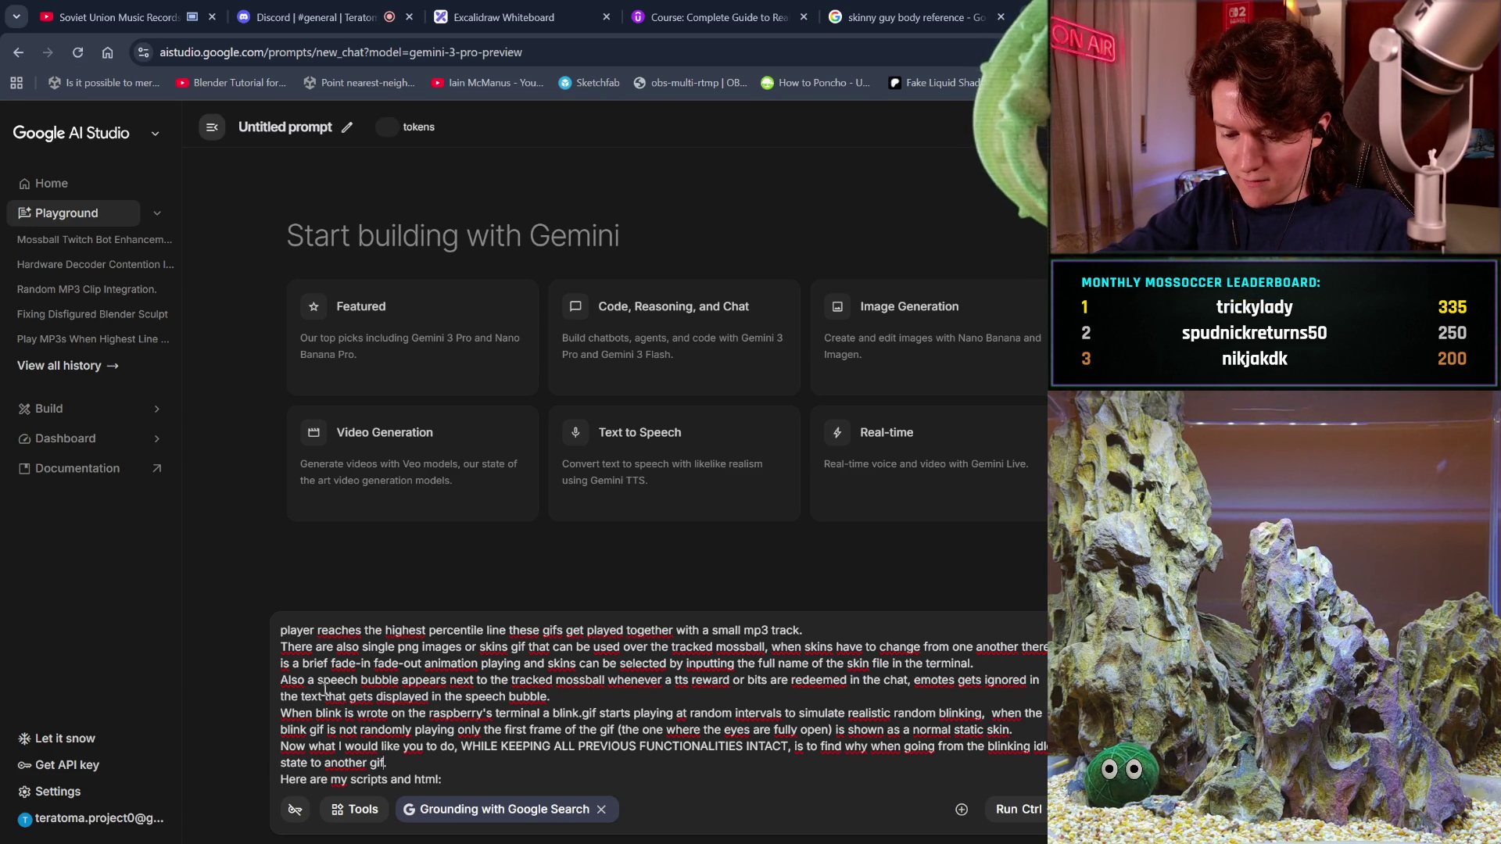
type("skin ")
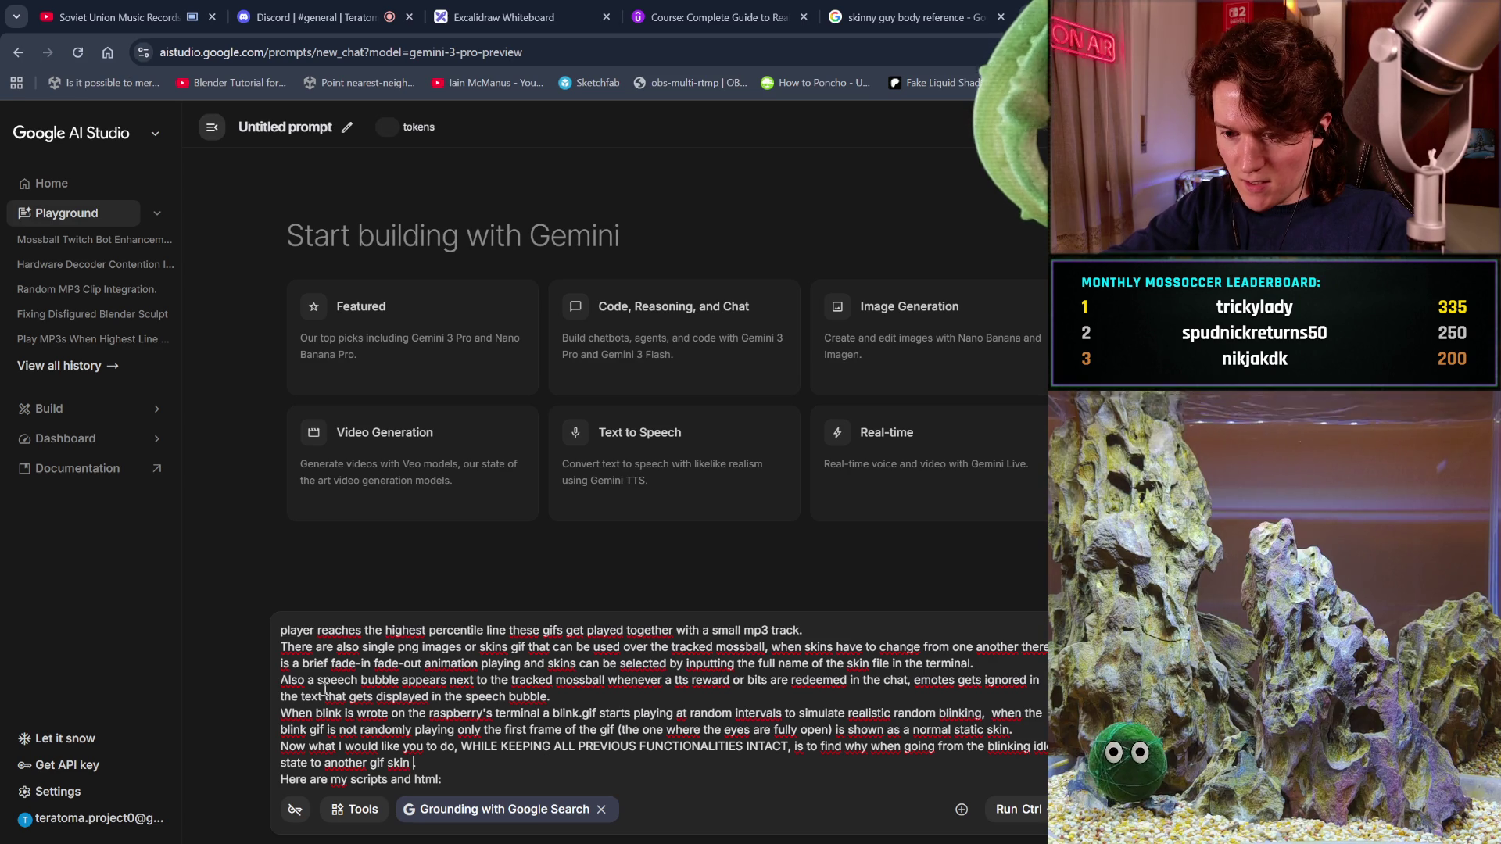
type("I see a ")
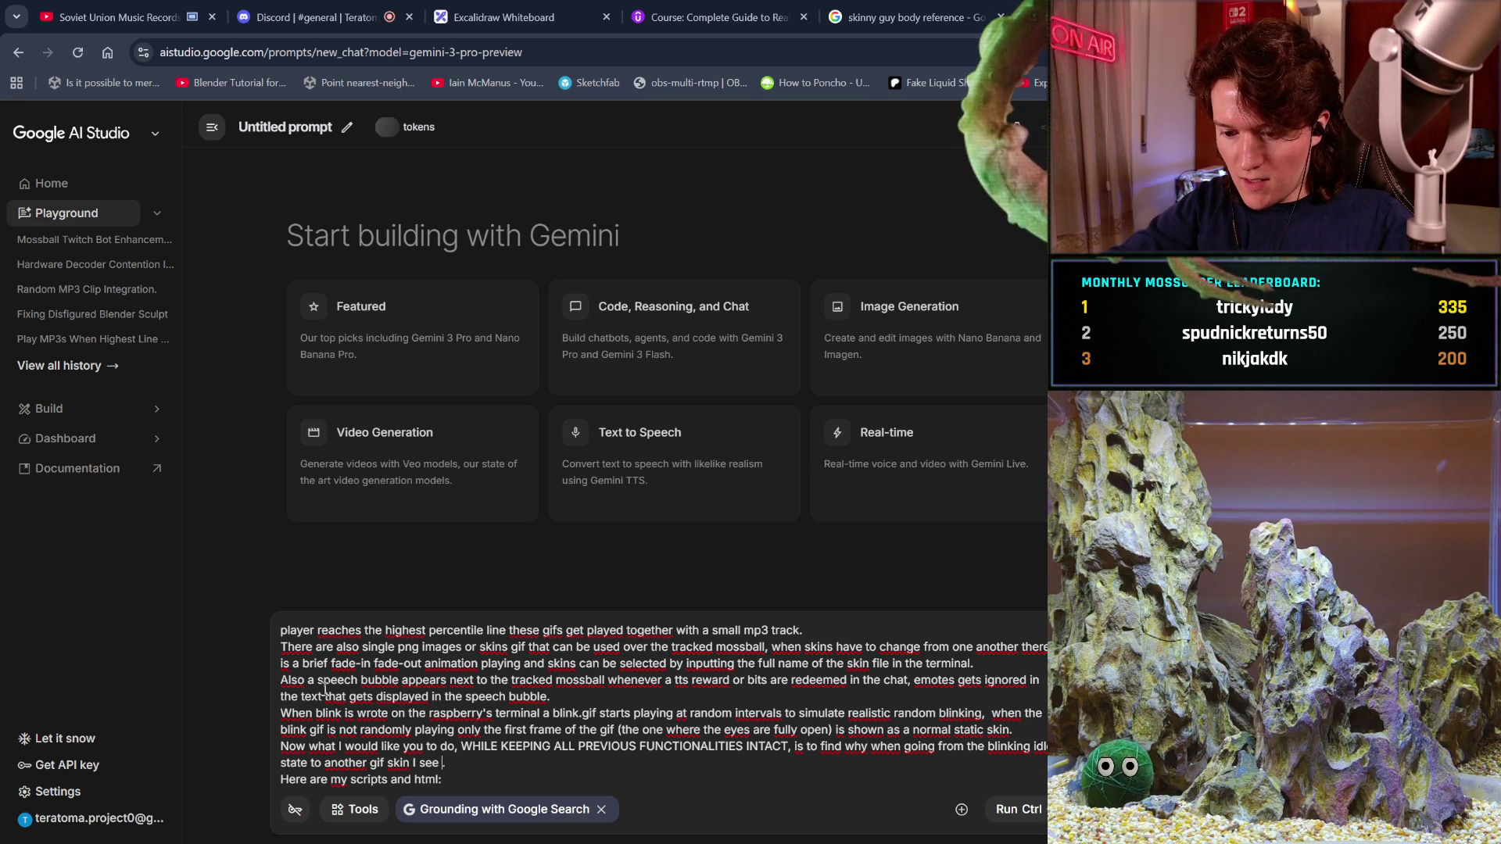
type("few fr")
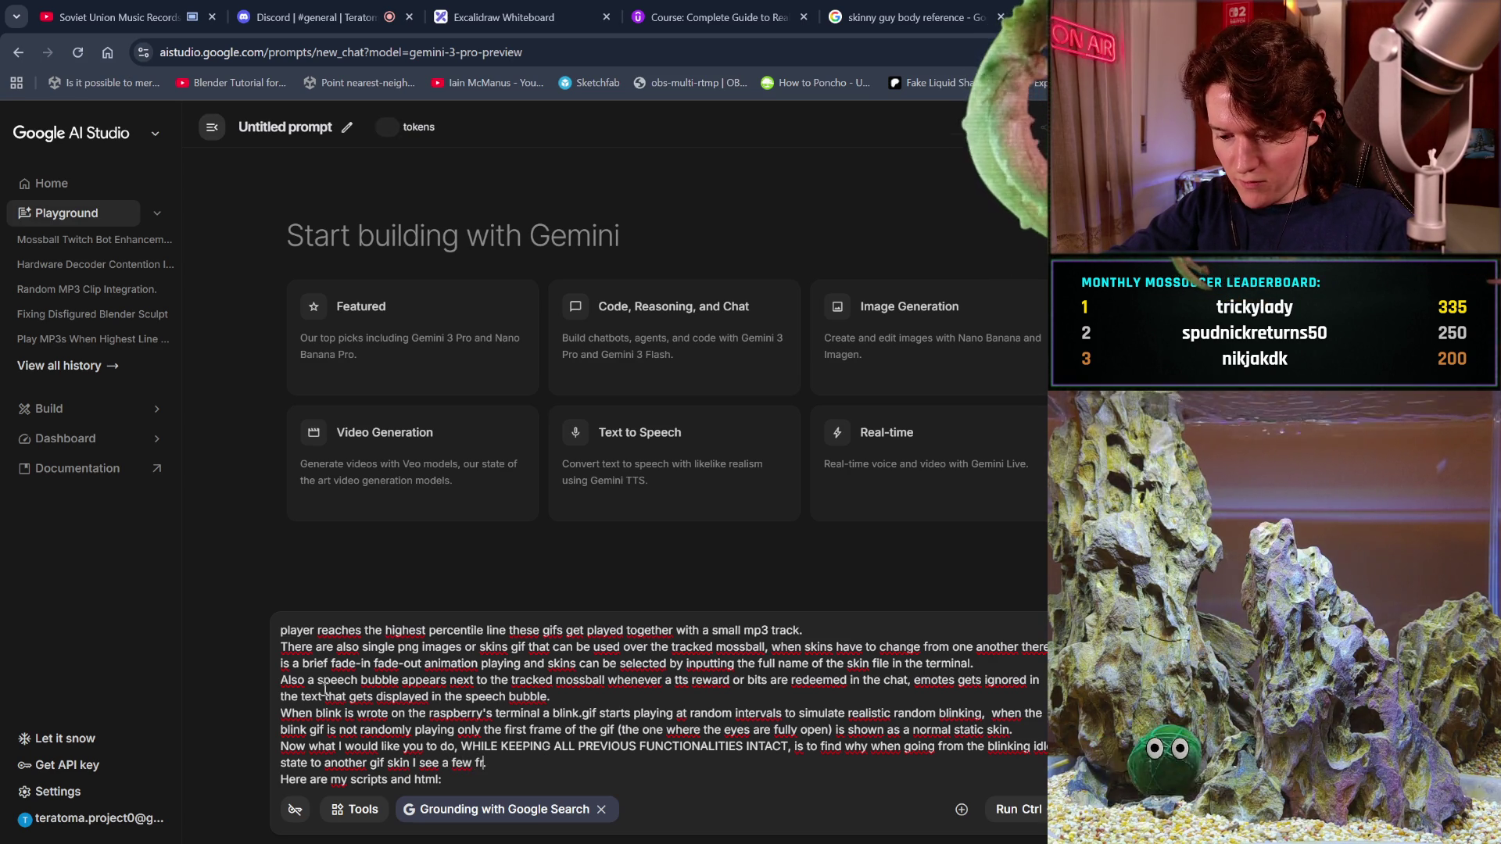
type("ames of the other gif play")
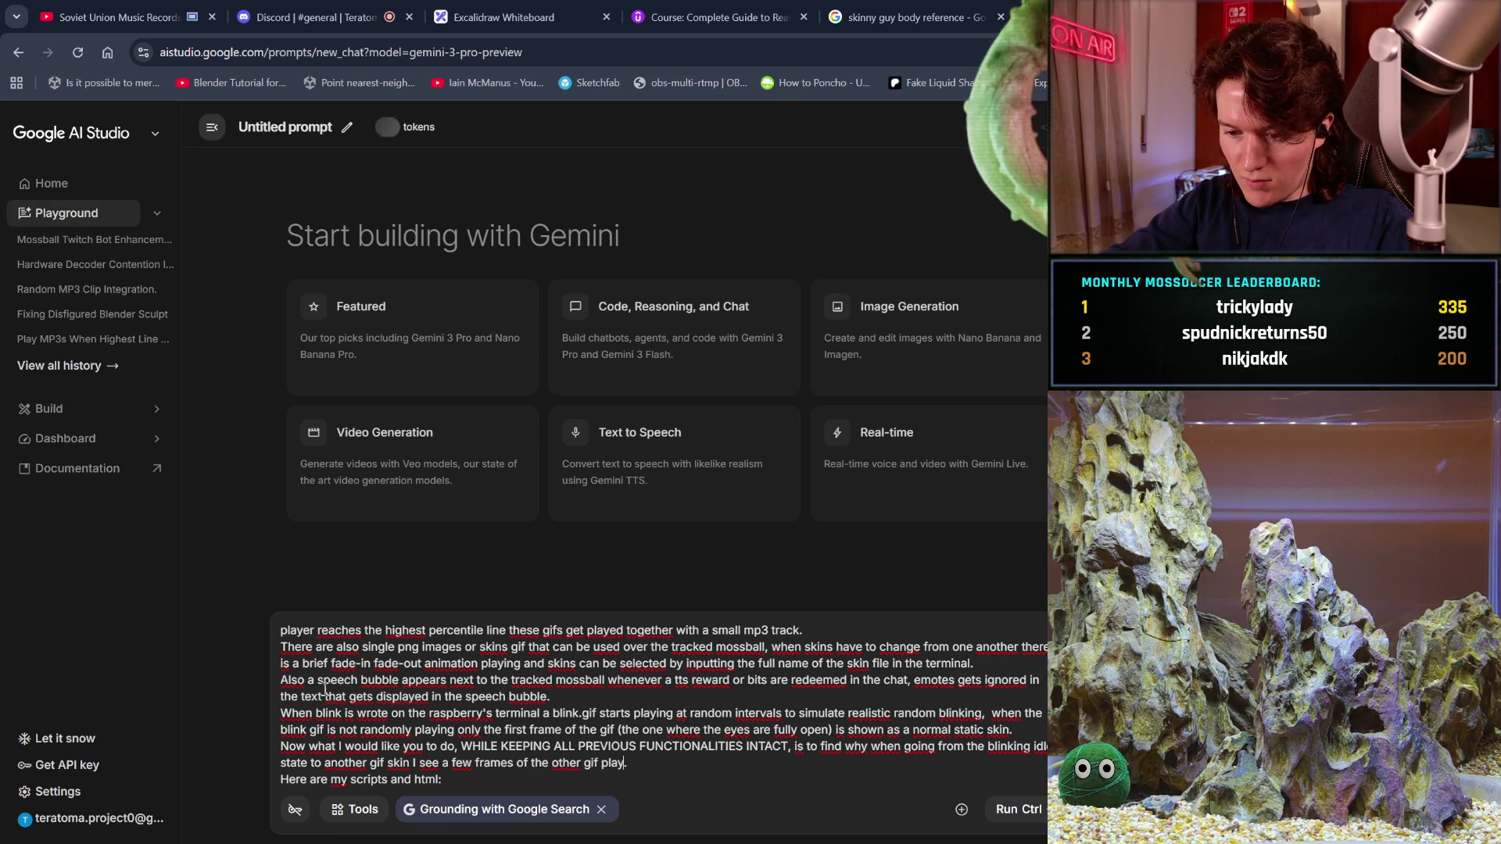
type("ing at a differen")
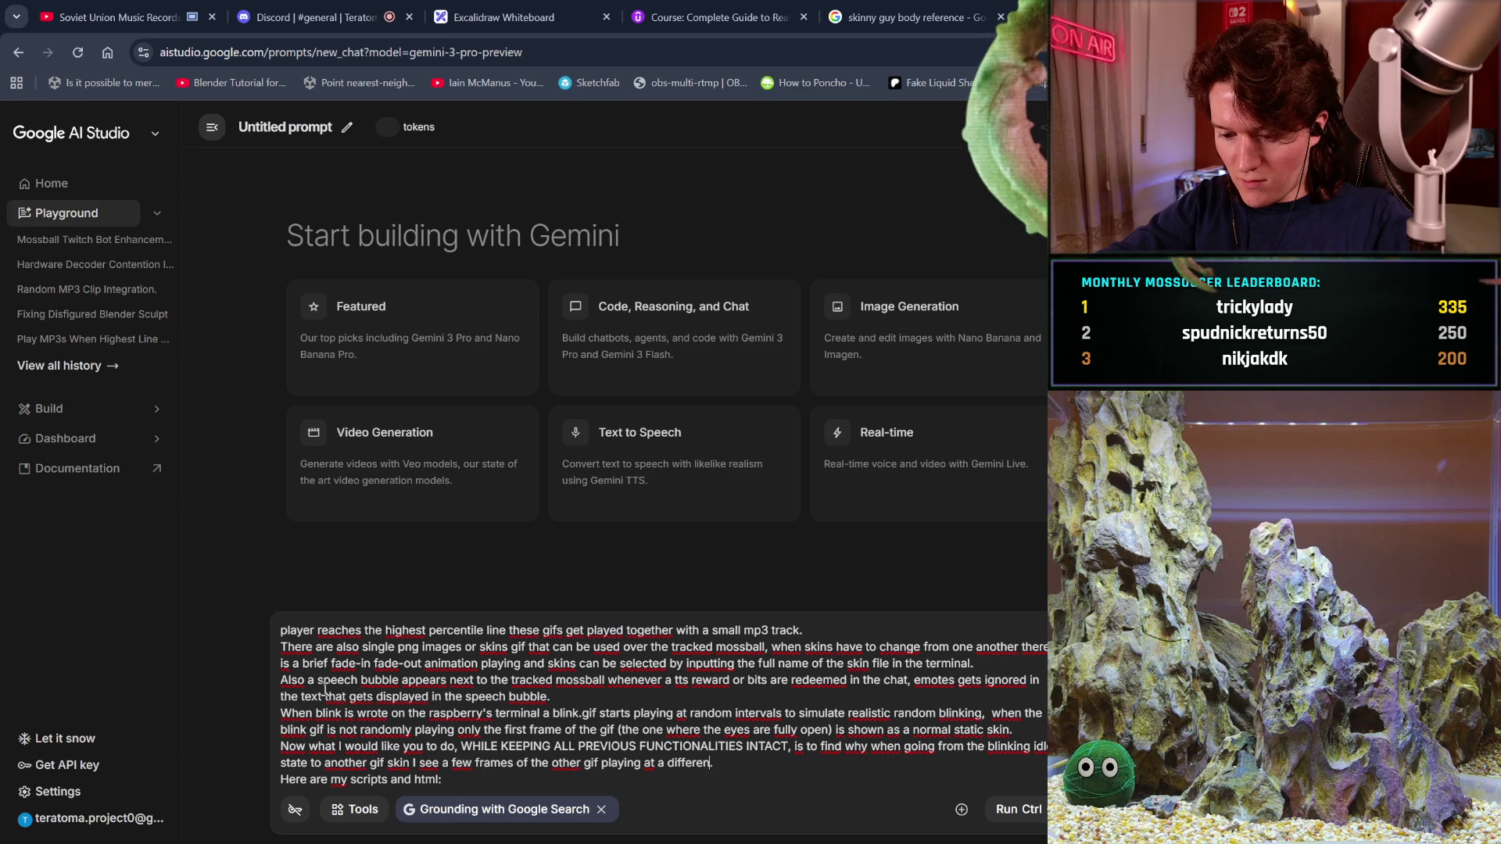
type("t scale t")
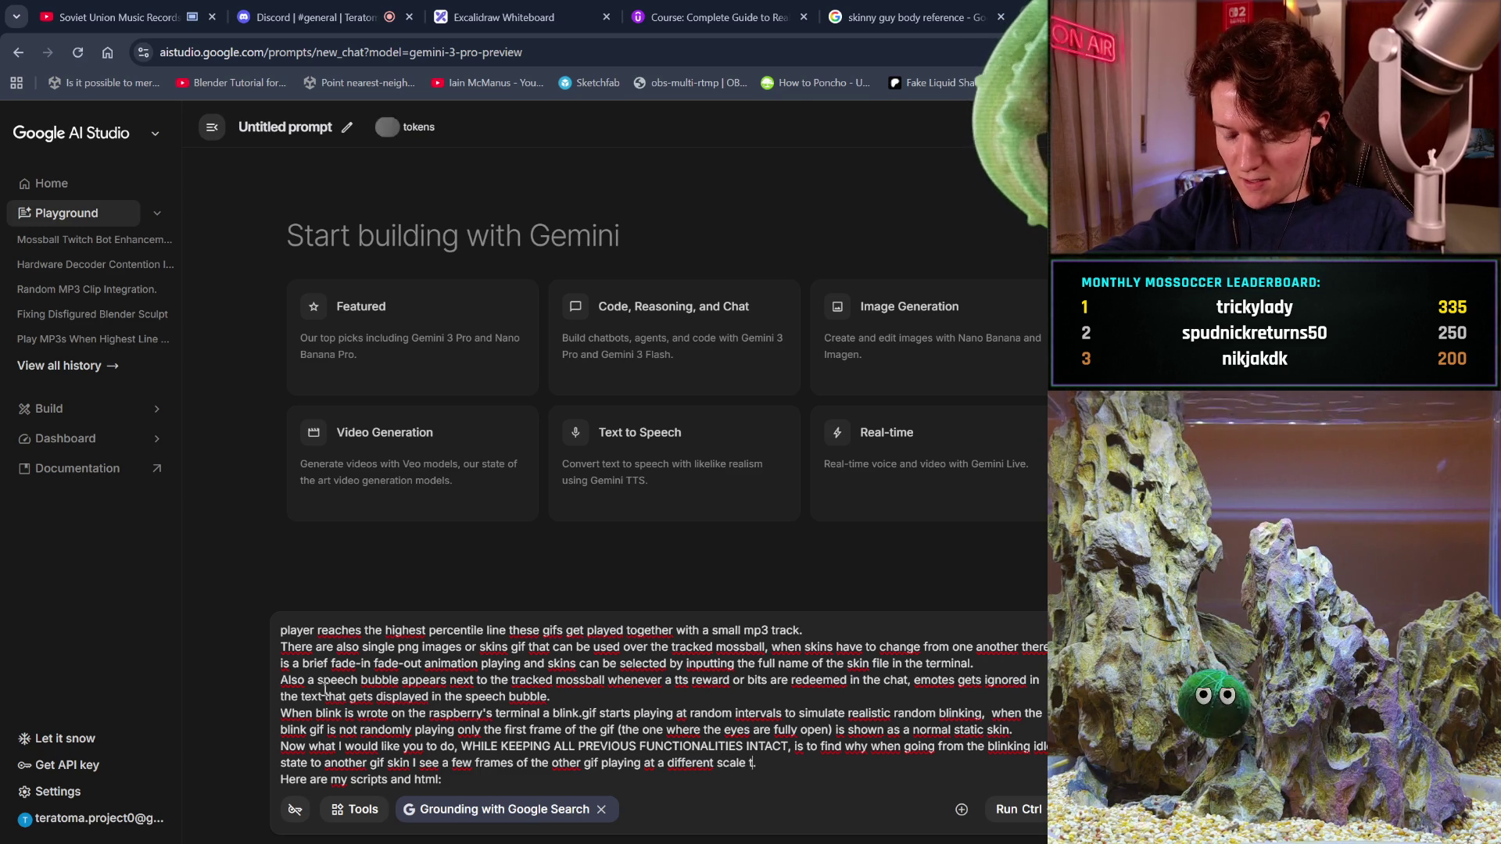
type("han what it's s")
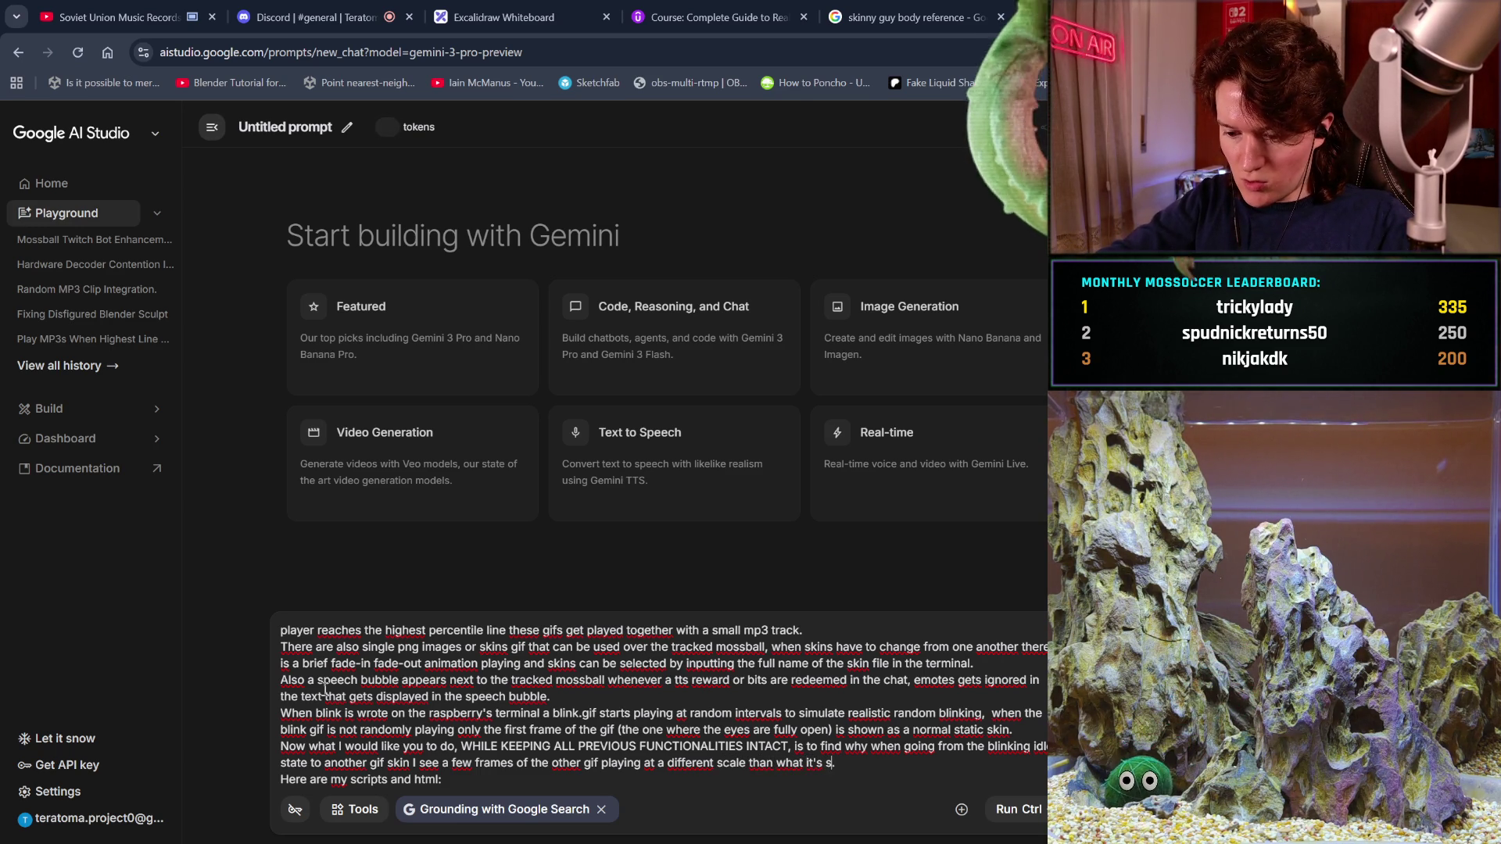
type("upposed to be p")
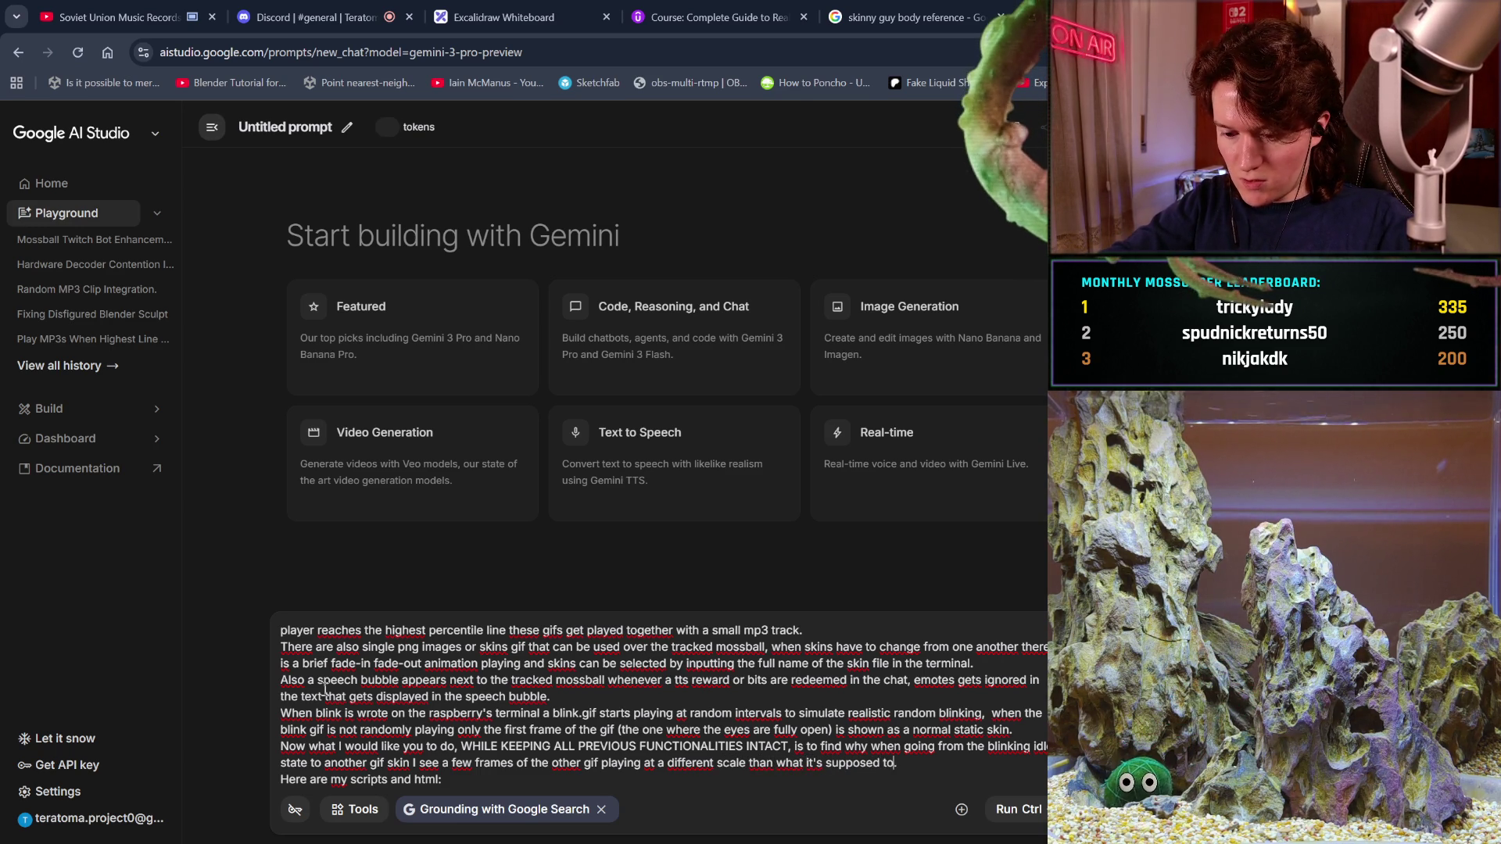
type("laye")
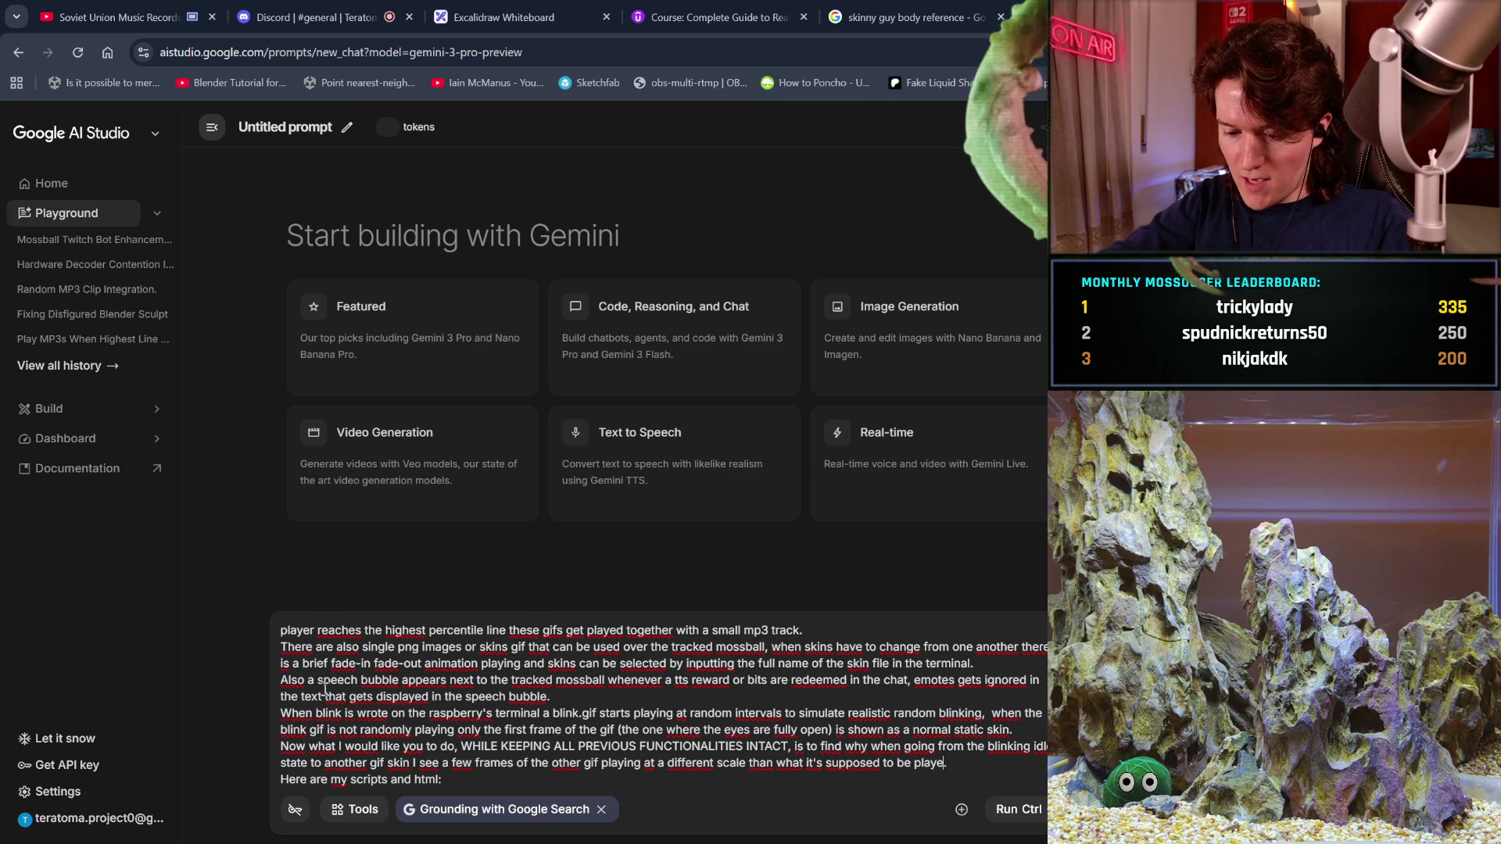
type("d at ()")
key("Left")
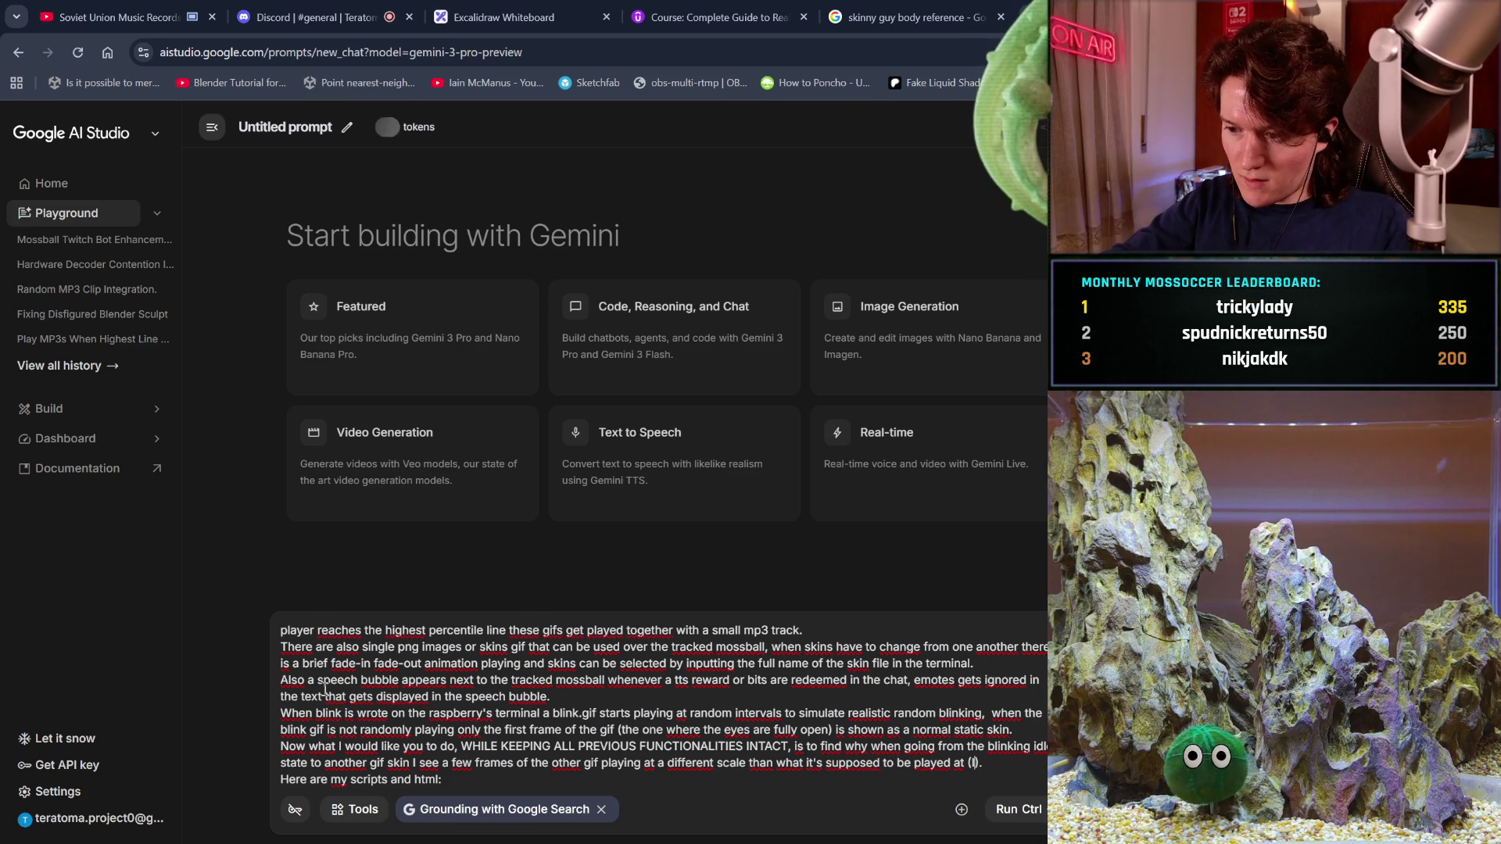
type("I")
type(" believe it")
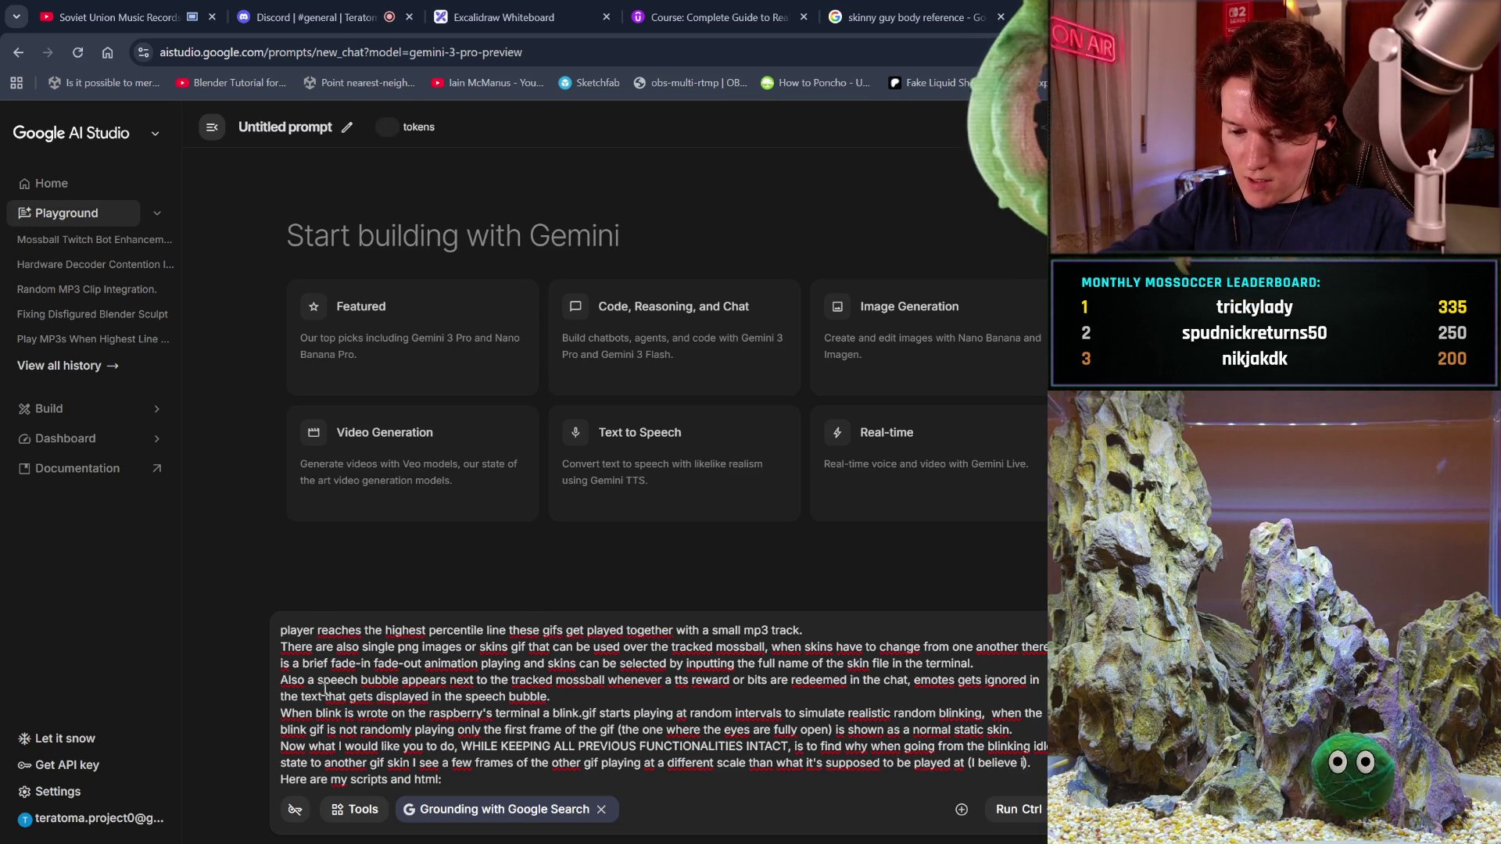
type(" uses th")
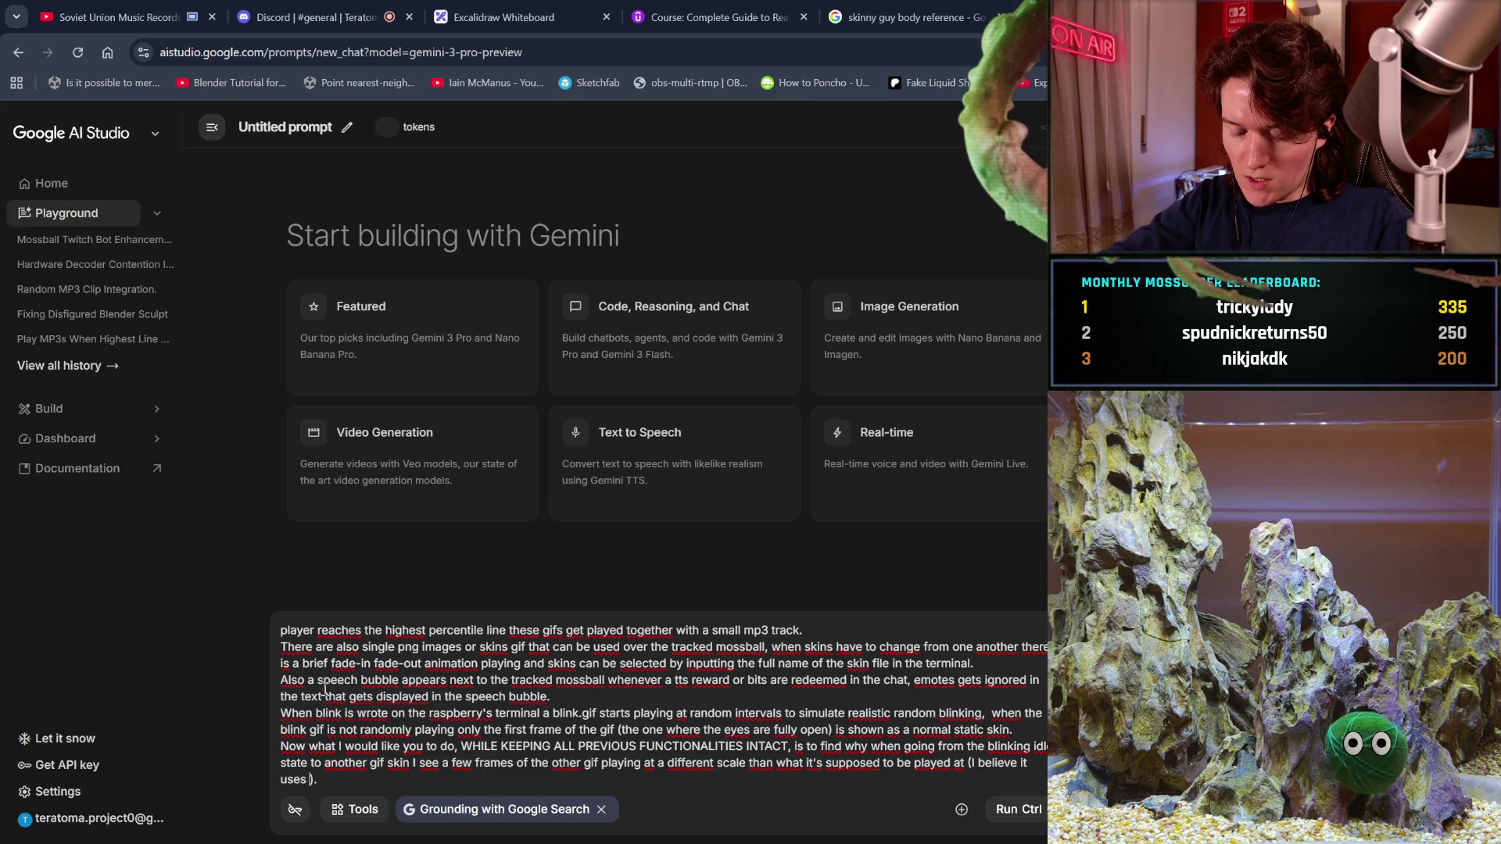
type("e scale values of the previous")
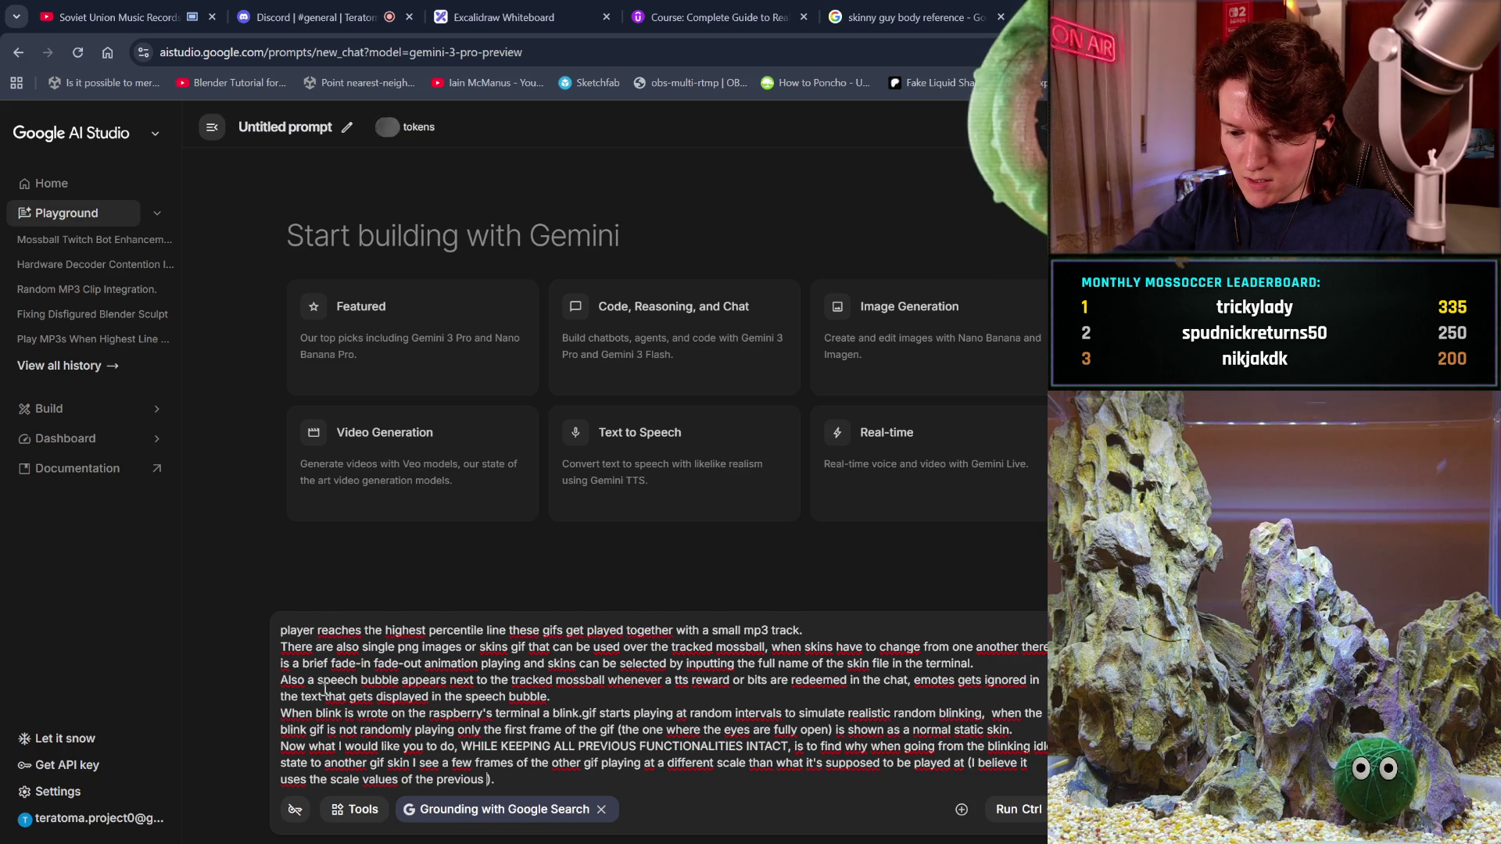
type("gif")
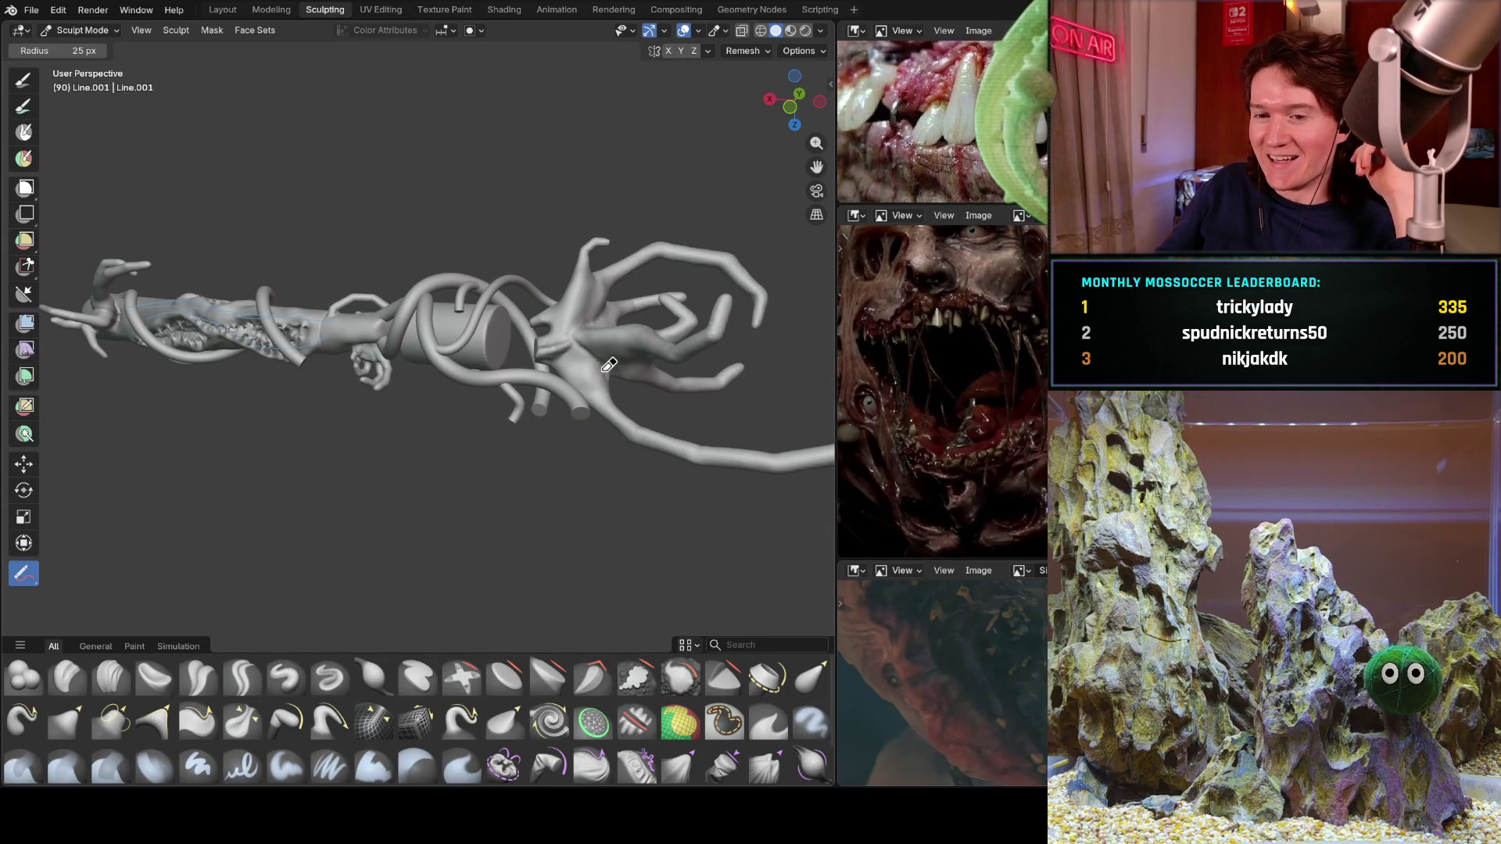
middle_click_drag(534, 293, 225, 303)
scroll(701, 307, "down", 3)
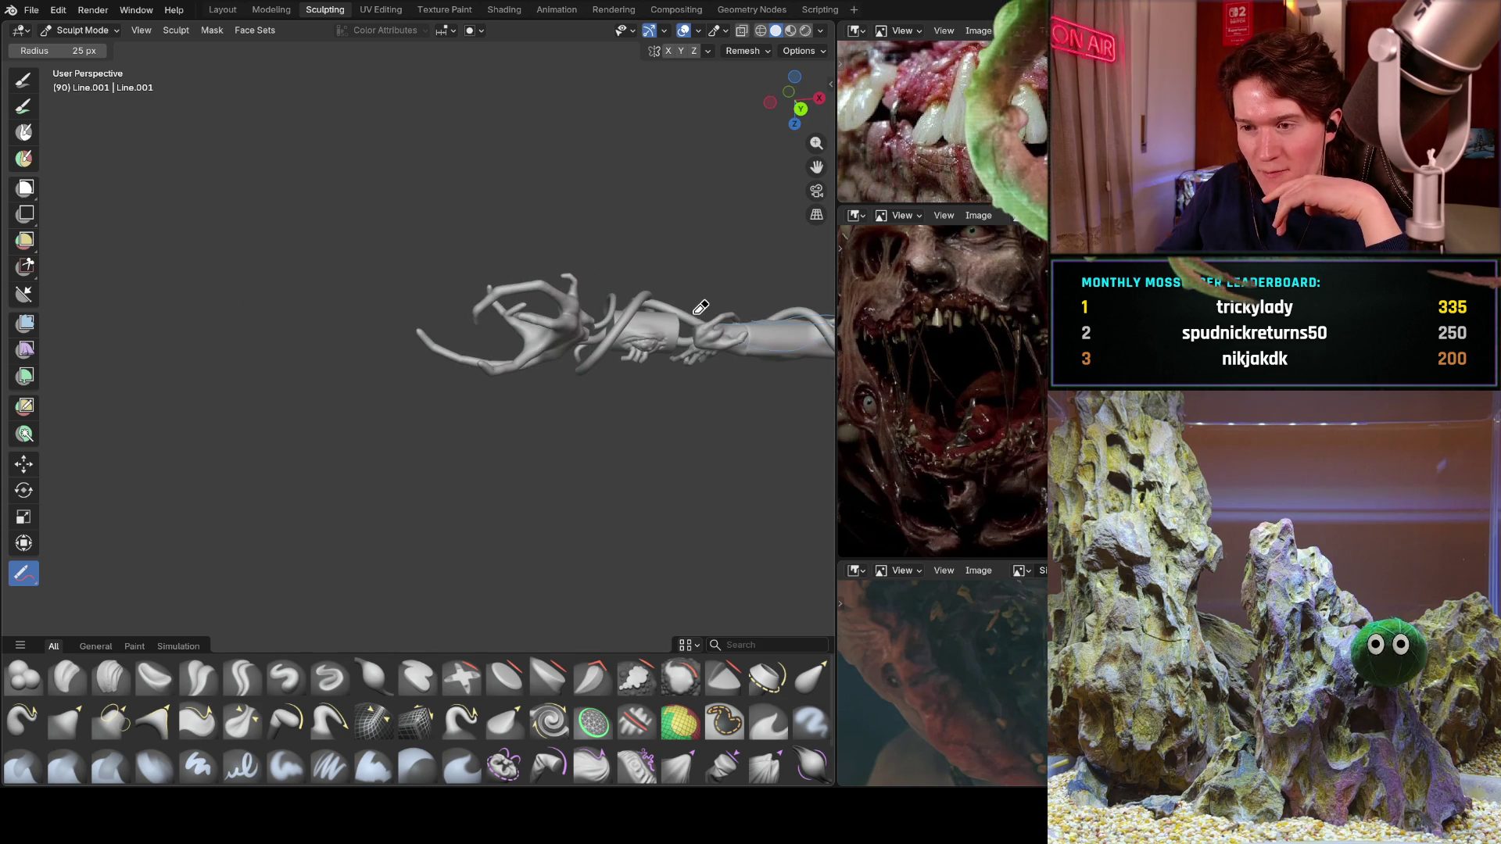
mouse_move(731, 318)
middle_mouse_down("shift")
mouse_move(384, 240)
mouse_move(525, 357)
middle_mouse_up("shift")
scroll(547, 364, "up", 4)
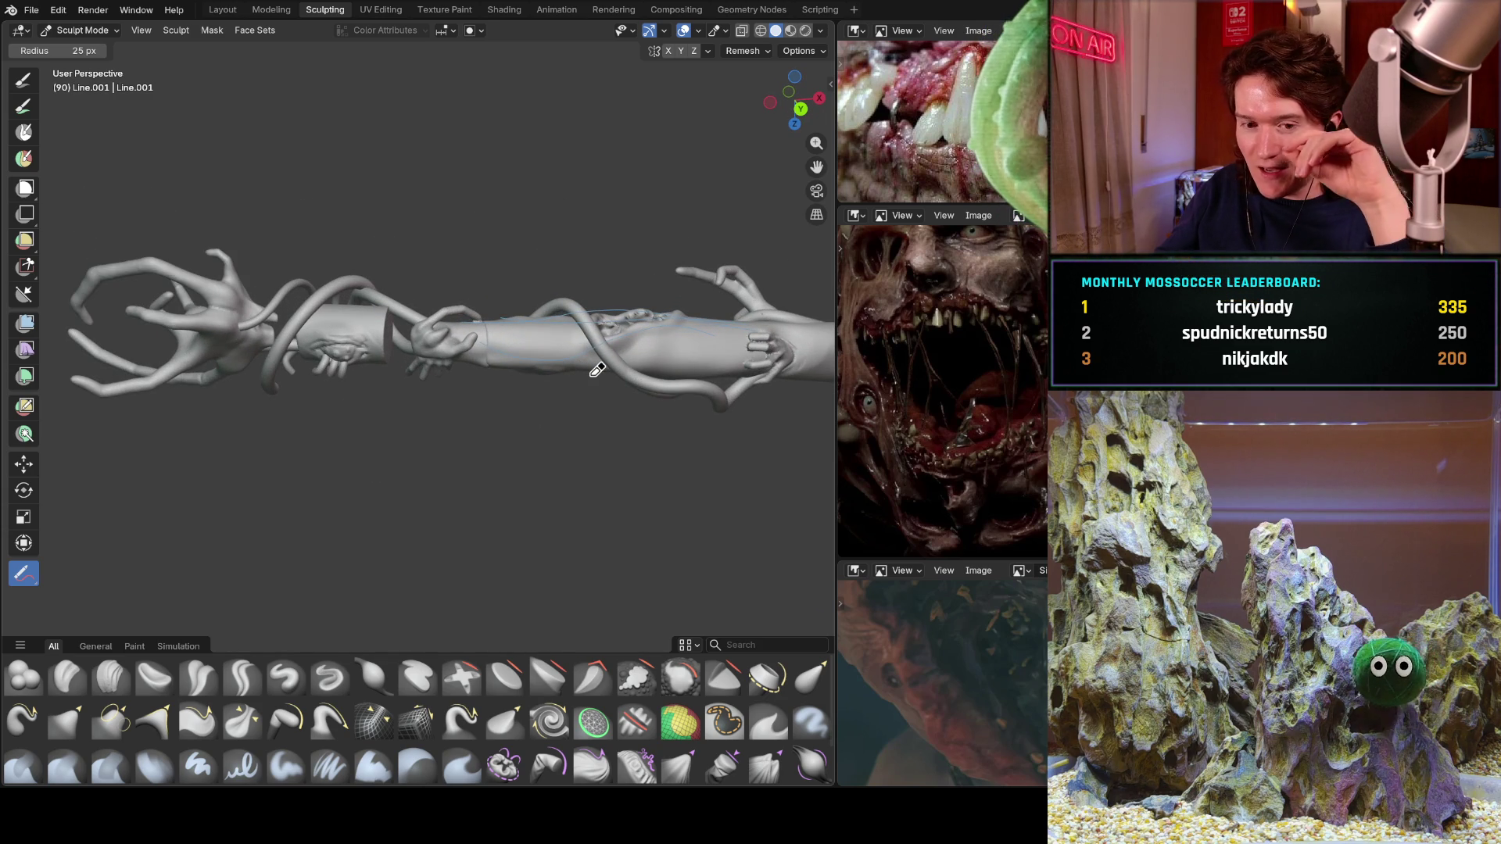
mouse_move(599, 366)
middle_mouse_down()
mouse_move(603, 295)
mouse_move(526, 344)
mouse_move(438, 374)
mouse_move(686, 360)
mouse_move(509, 357)
mouse_move(686, 357)
mouse_move(473, 316)
mouse_move(332, 337)
middle_mouse_up()
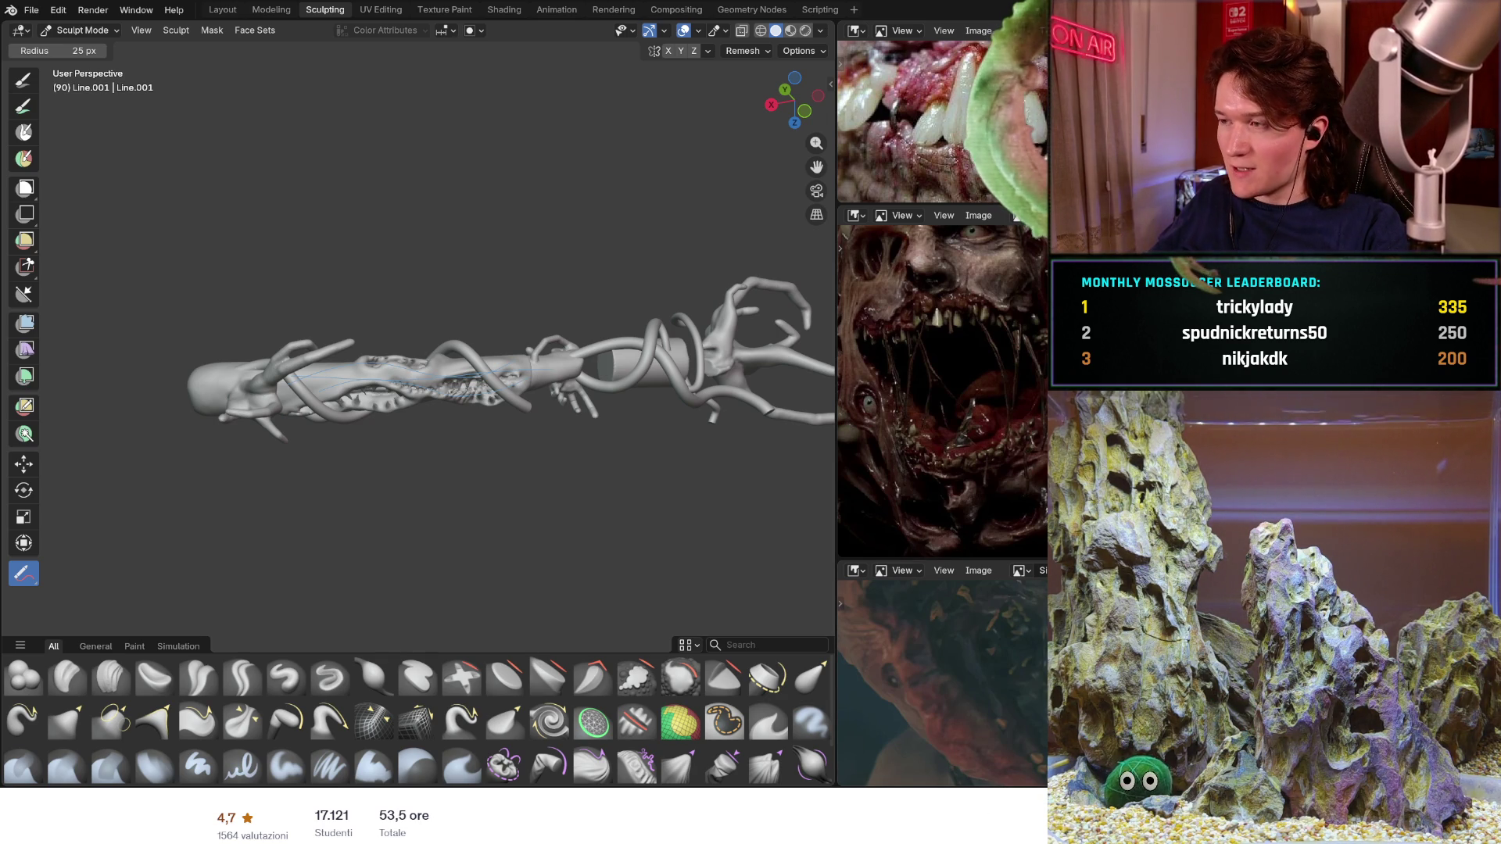
- Show the Udemy course tab, then return to the Google AI Studio prompt tab
left_click(188, 805)
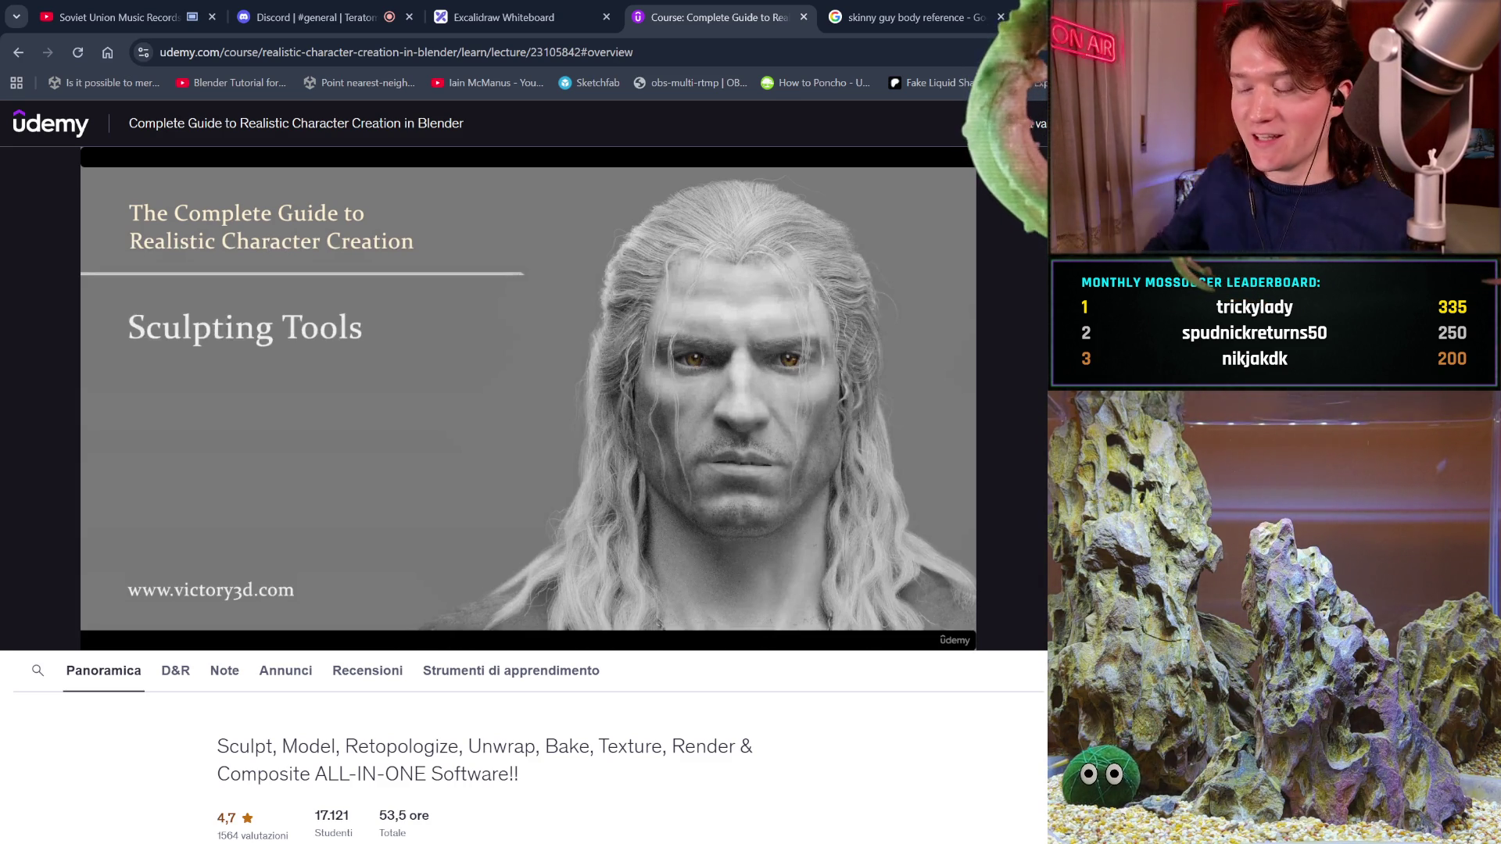
key("ctrl+Tab")
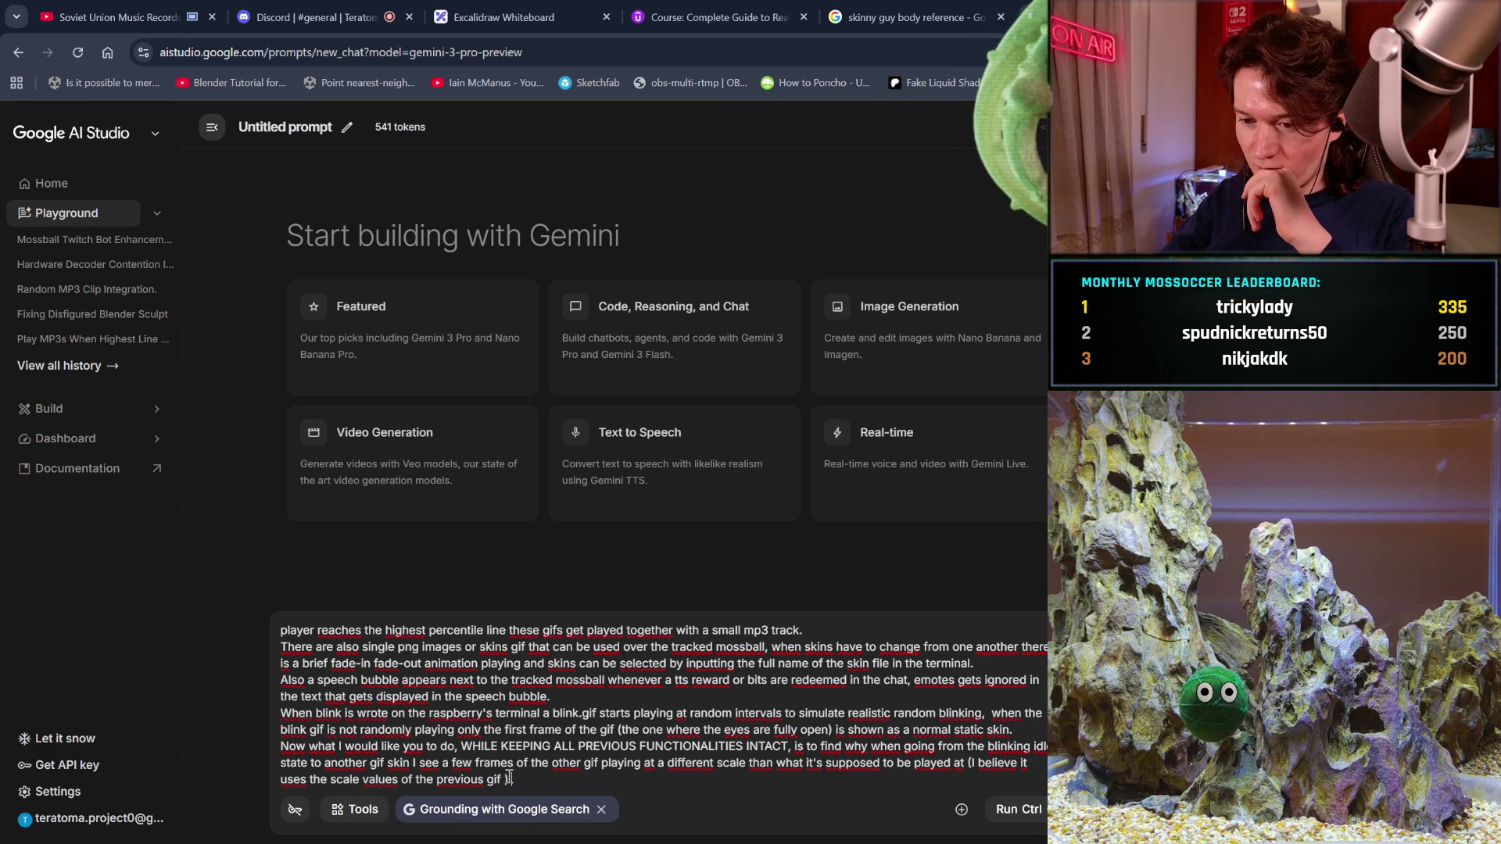
- Select parts of the last prompt paragraph to review the intended-scale wording
triple_click(509, 778)
left_click(507, 779)
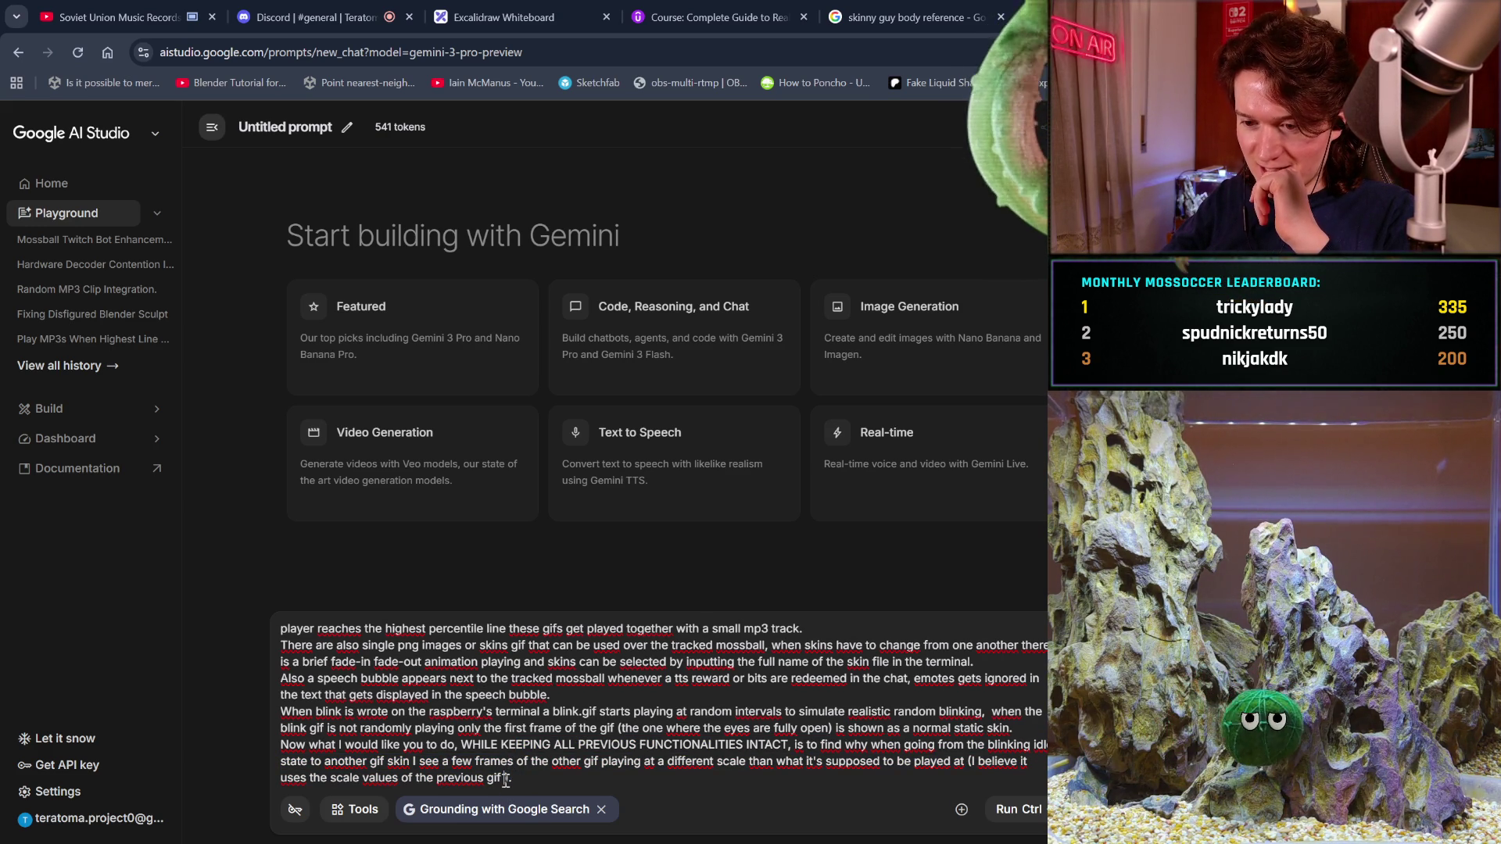
left_click_drag(508, 779, 614, 752)
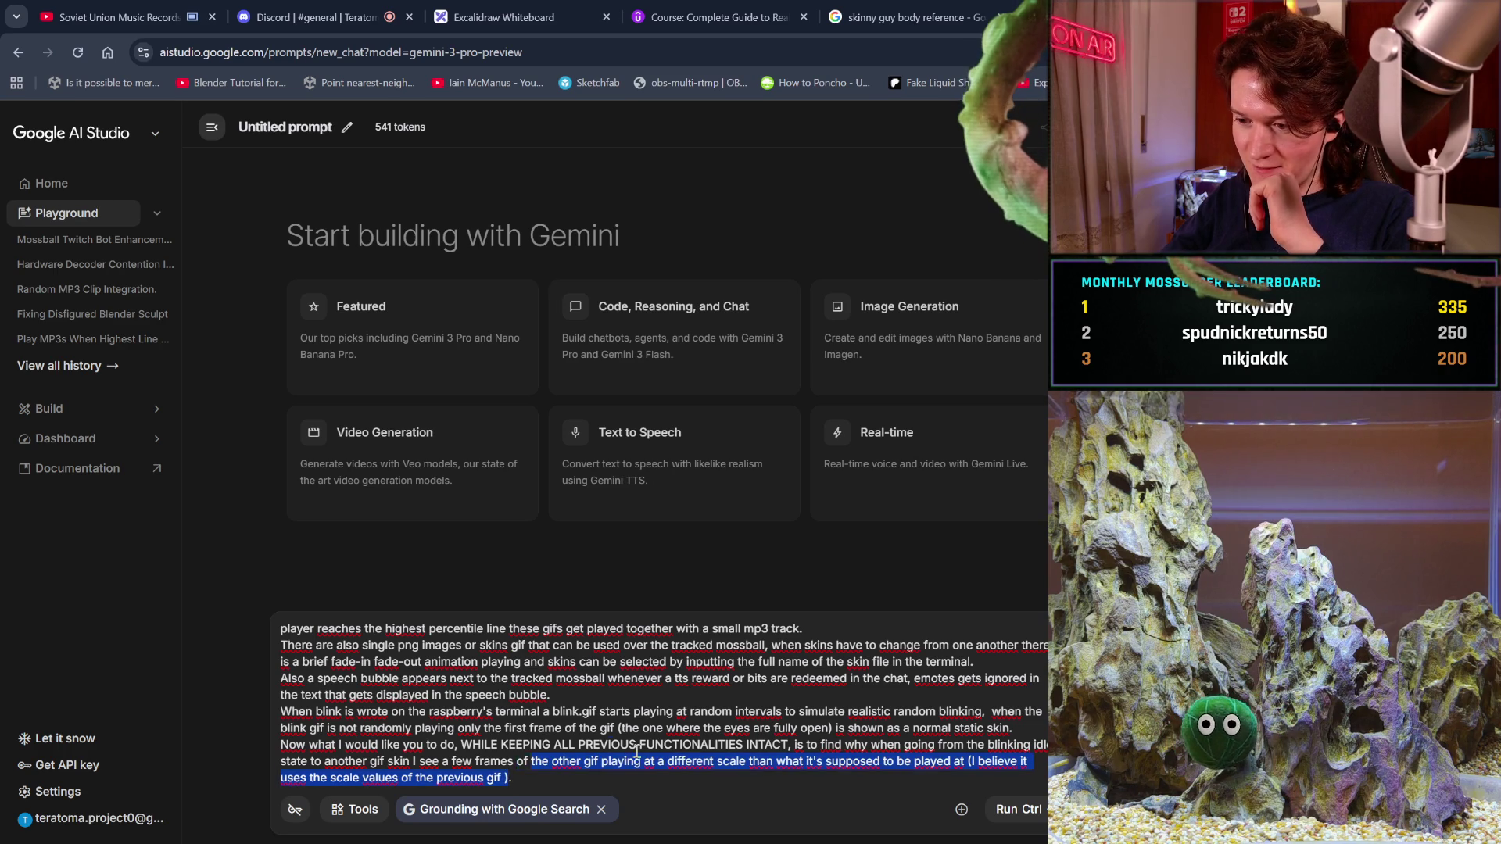
left_click(920, 748)
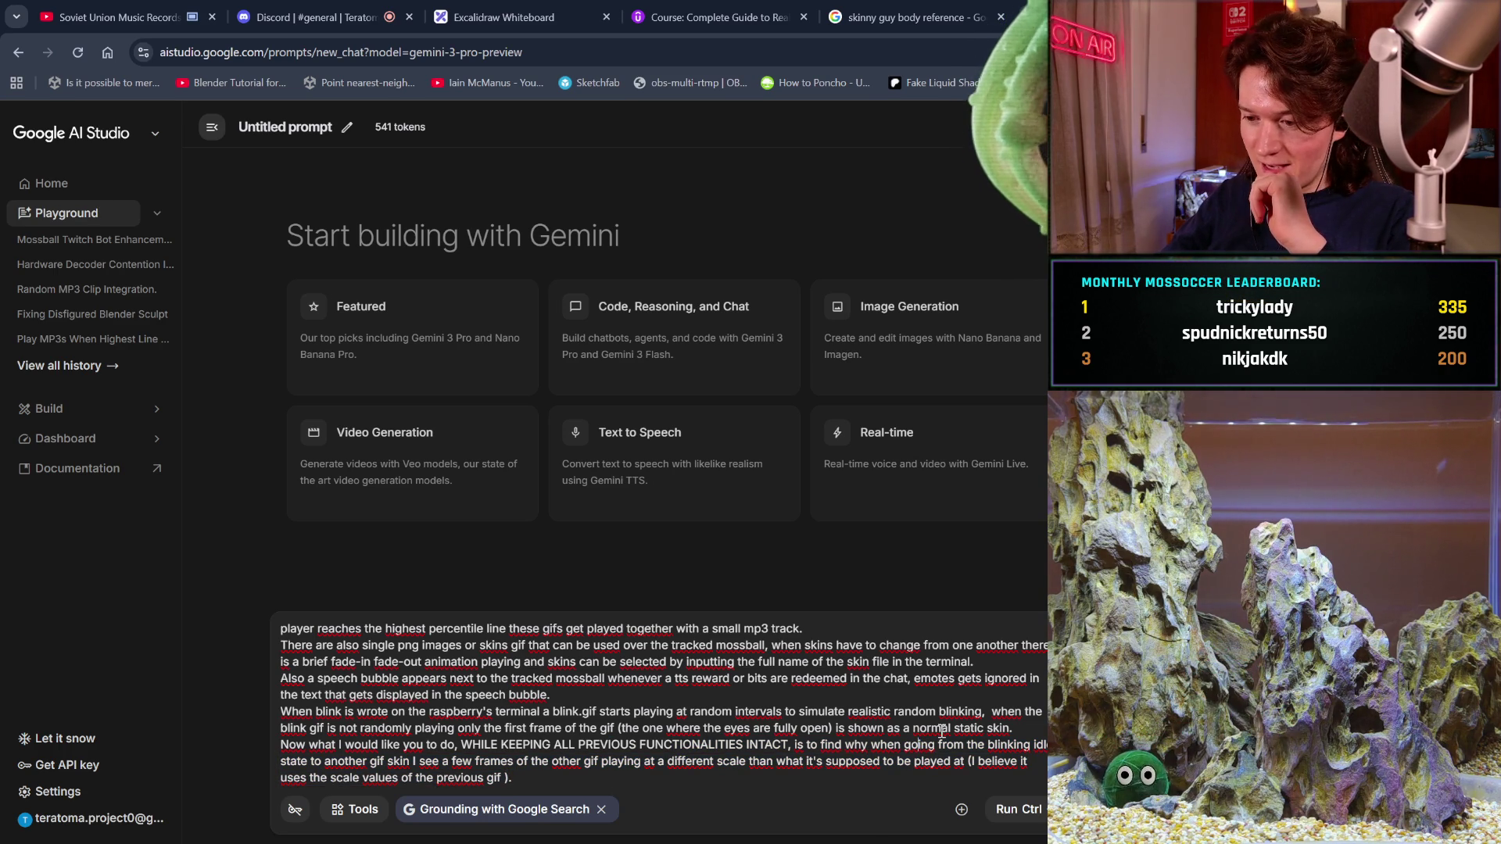
left_click_drag(512, 769, 791, 756)
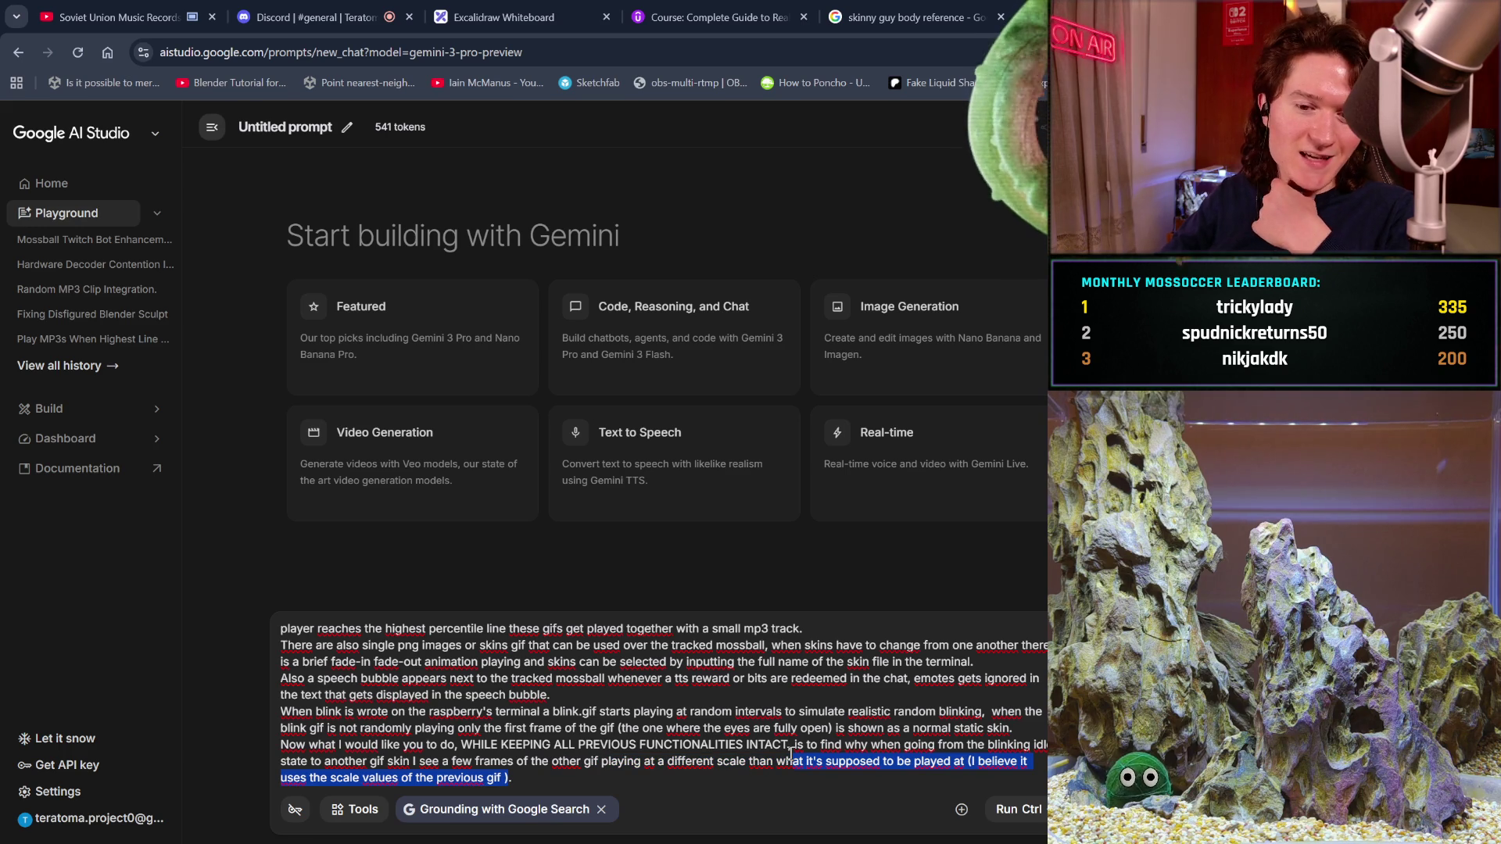
mouse_move(791, 755)
left_mouse_down()
mouse_move(955, 763)
mouse_move(960, 748)
mouse_move(751, 764)
left_mouse_up()
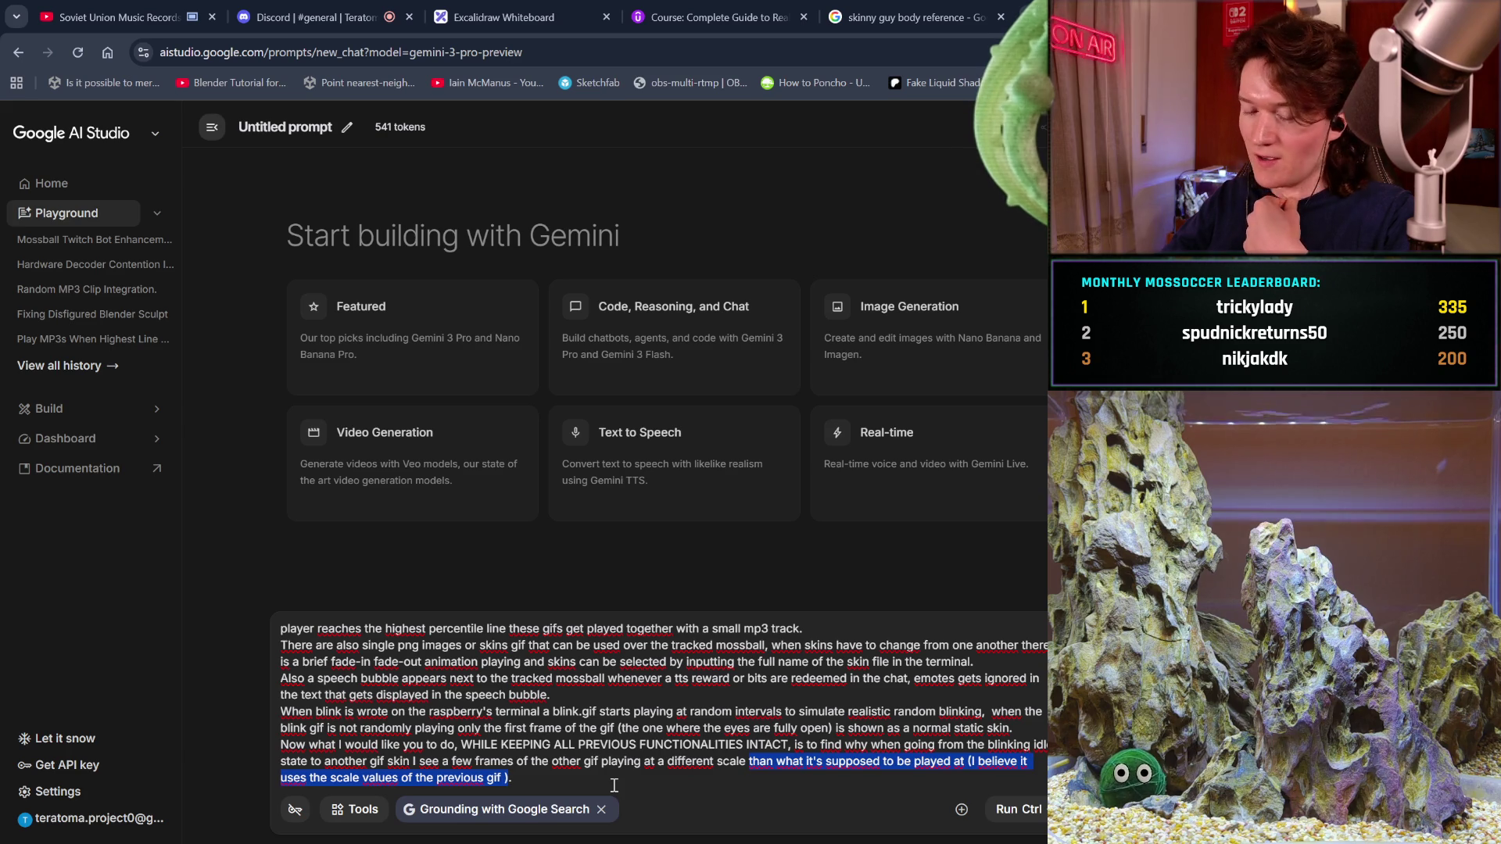
- Add 'in the new one' inside the scale parenthetical and continue the sentence with 'and the'
left_click(733, 791)
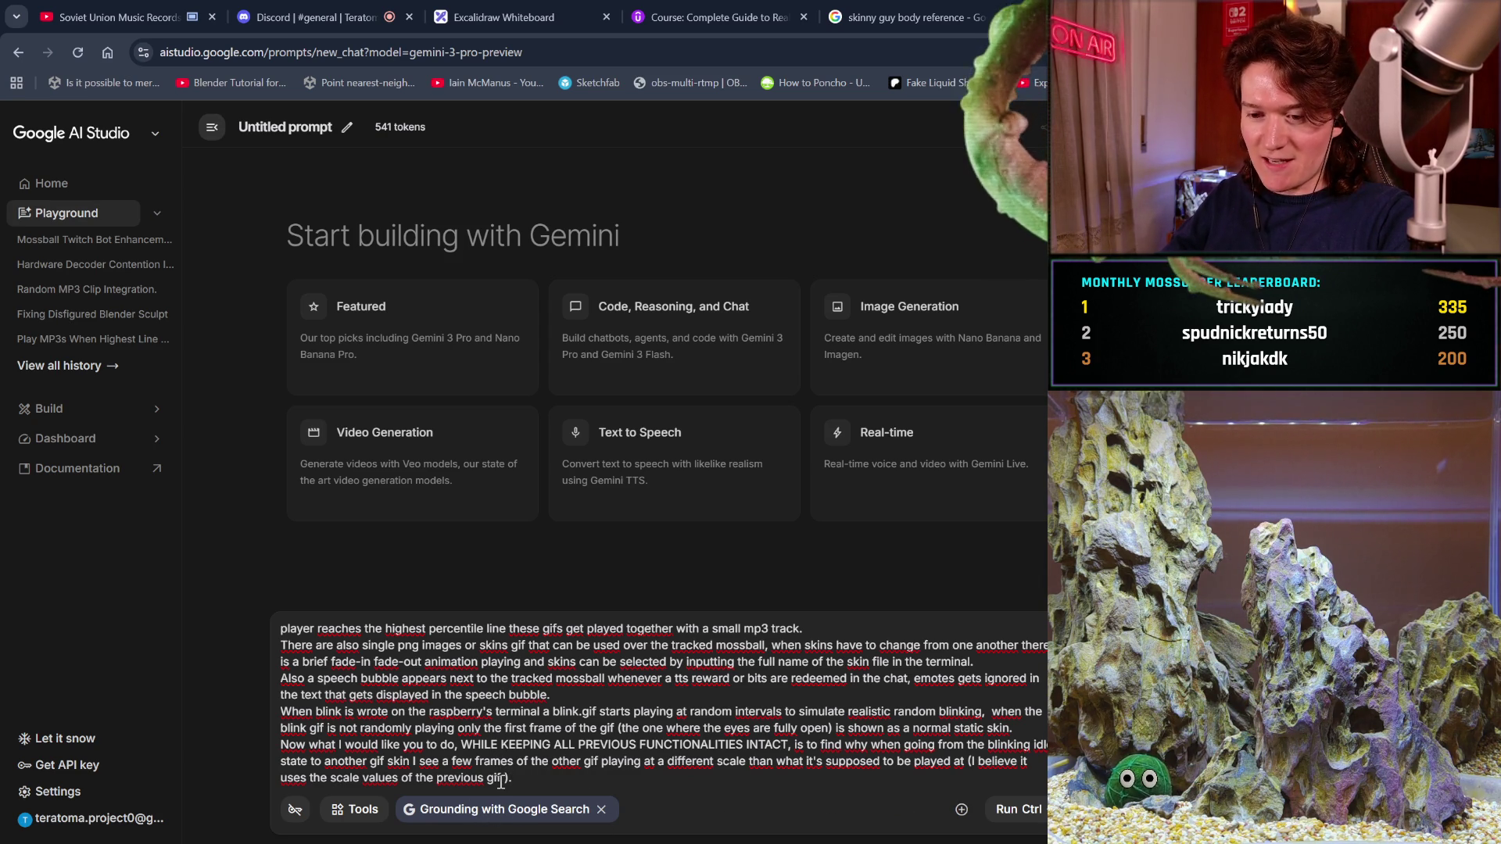
key("Left")
key("Left")
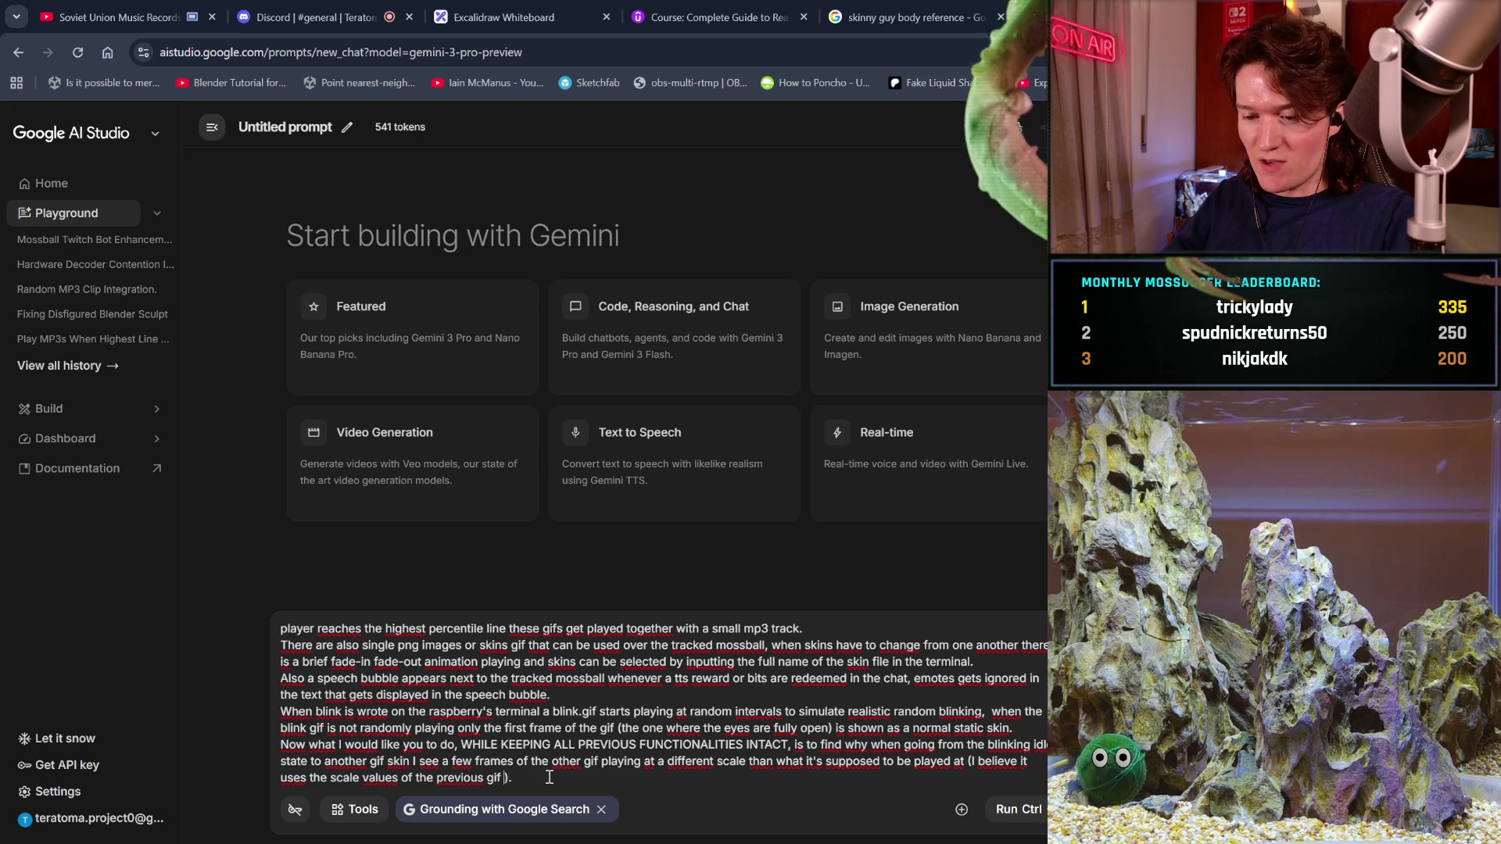
type("in the n")
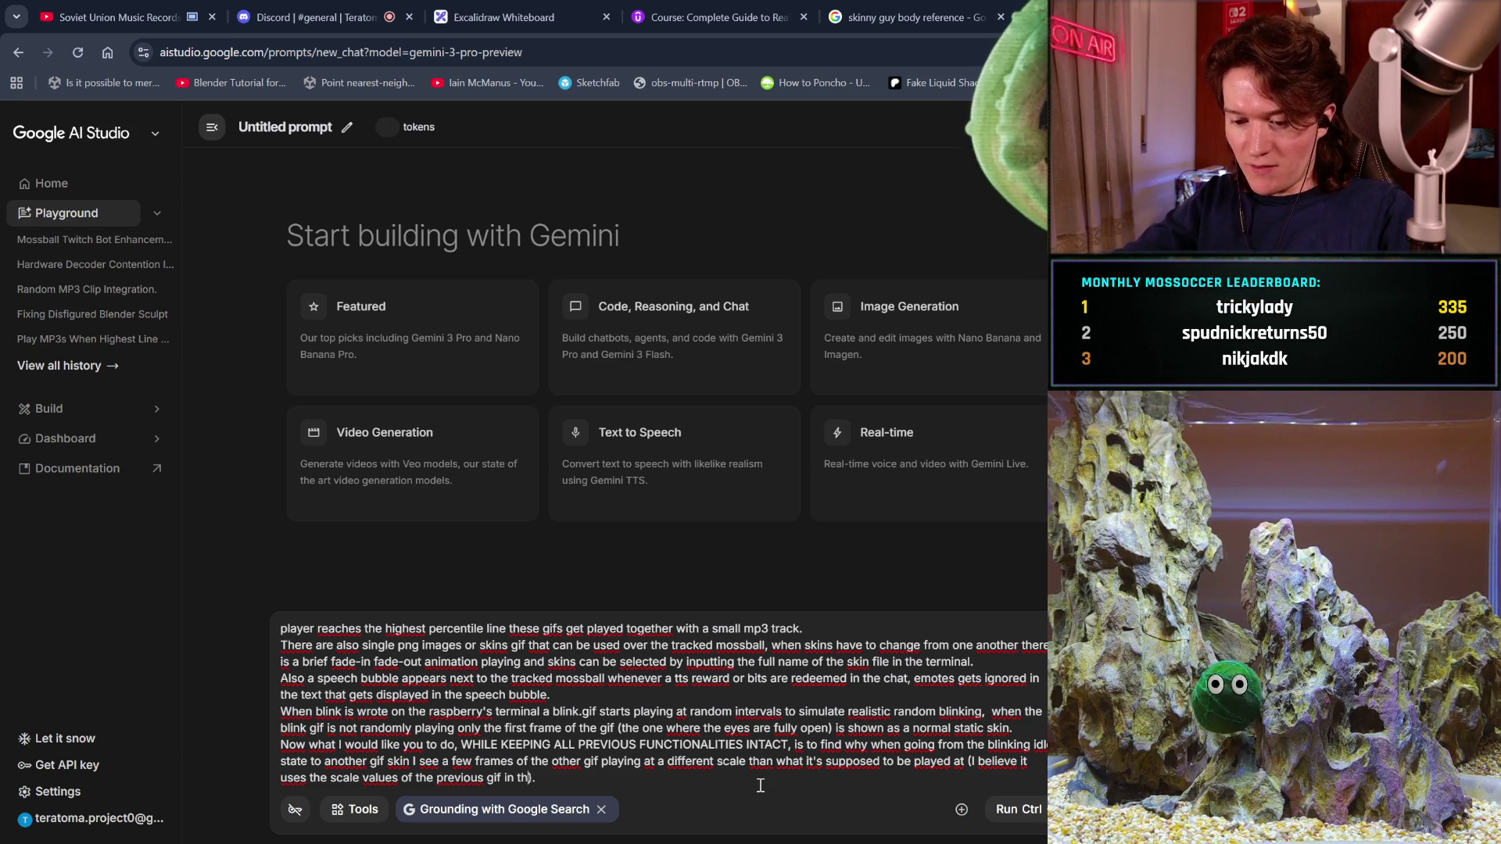
type("ew one")
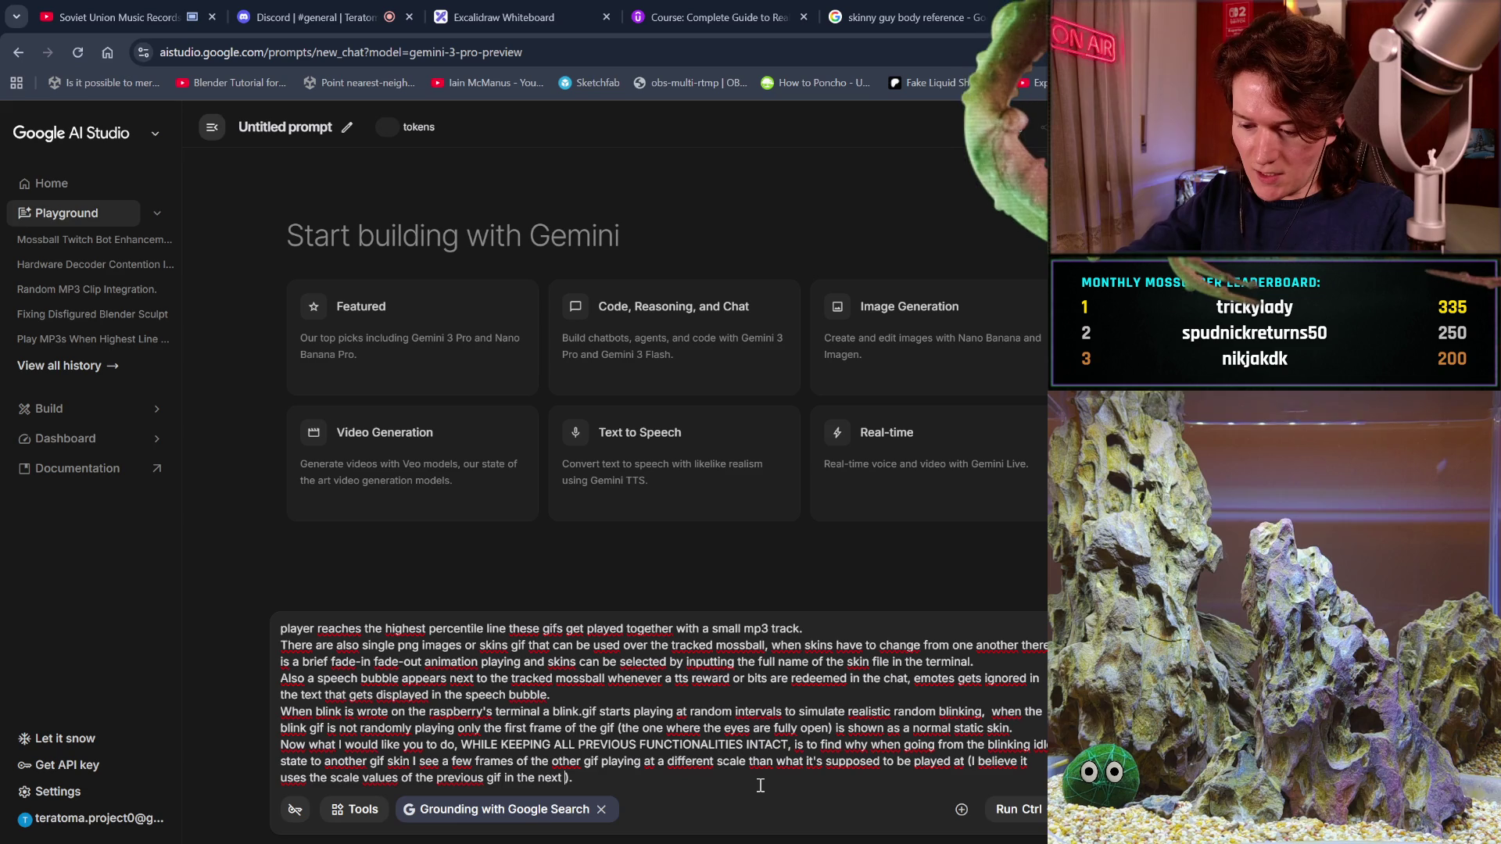
type("that")
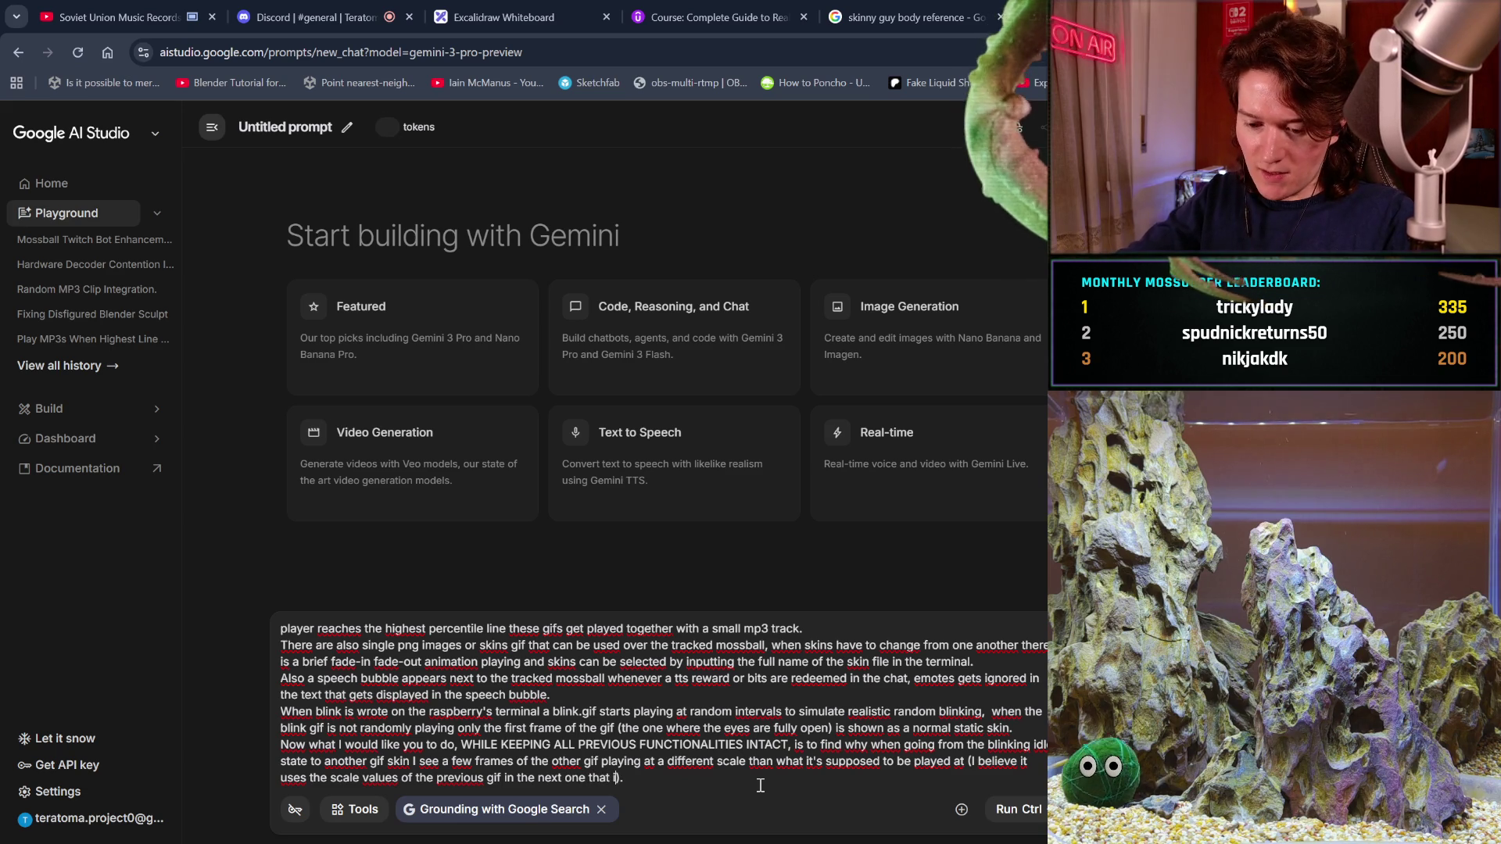
type("is pla")
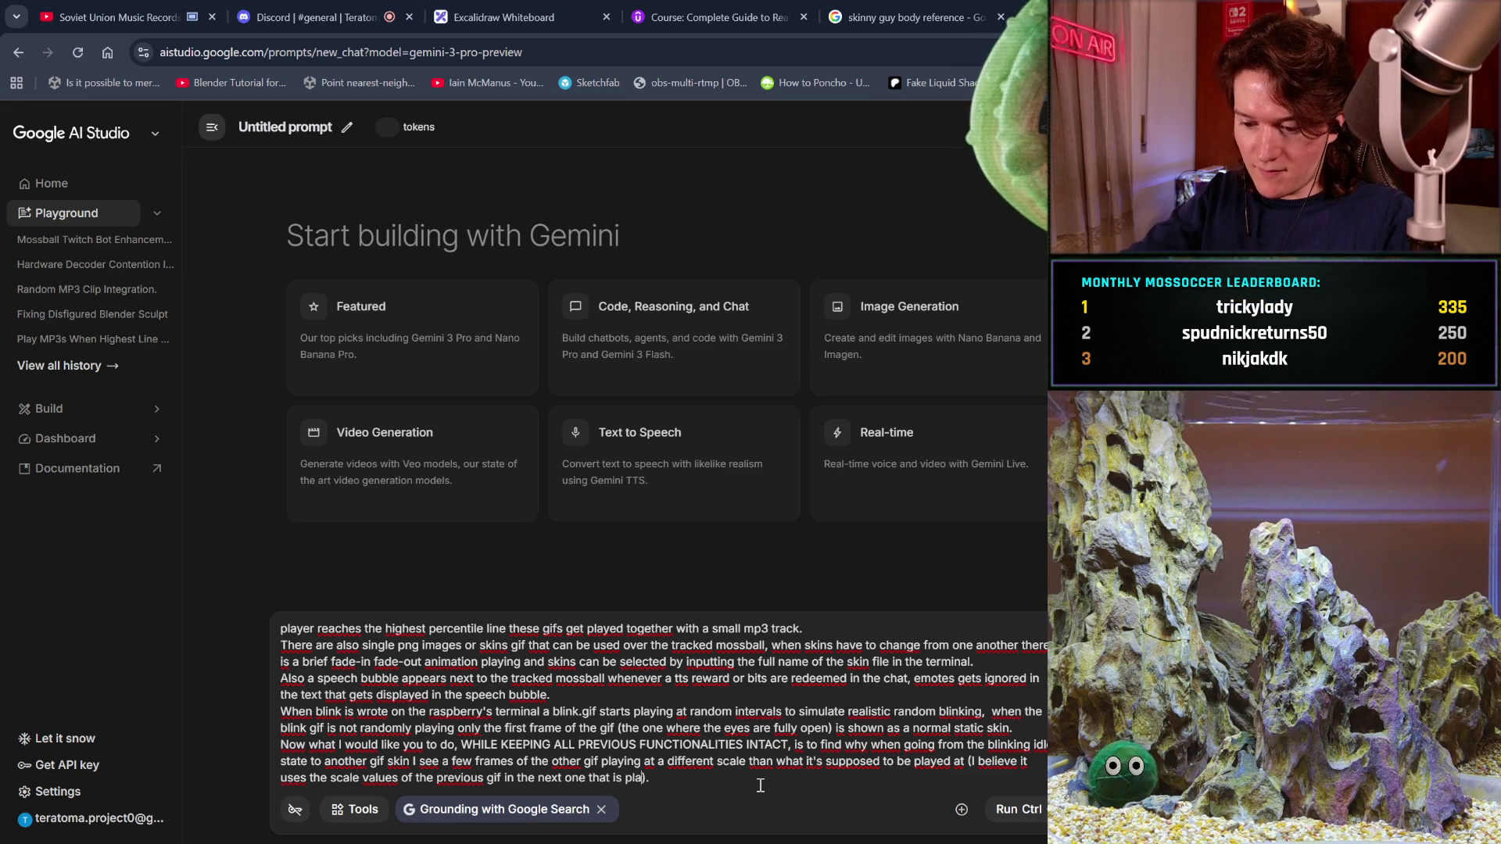
type("ing")
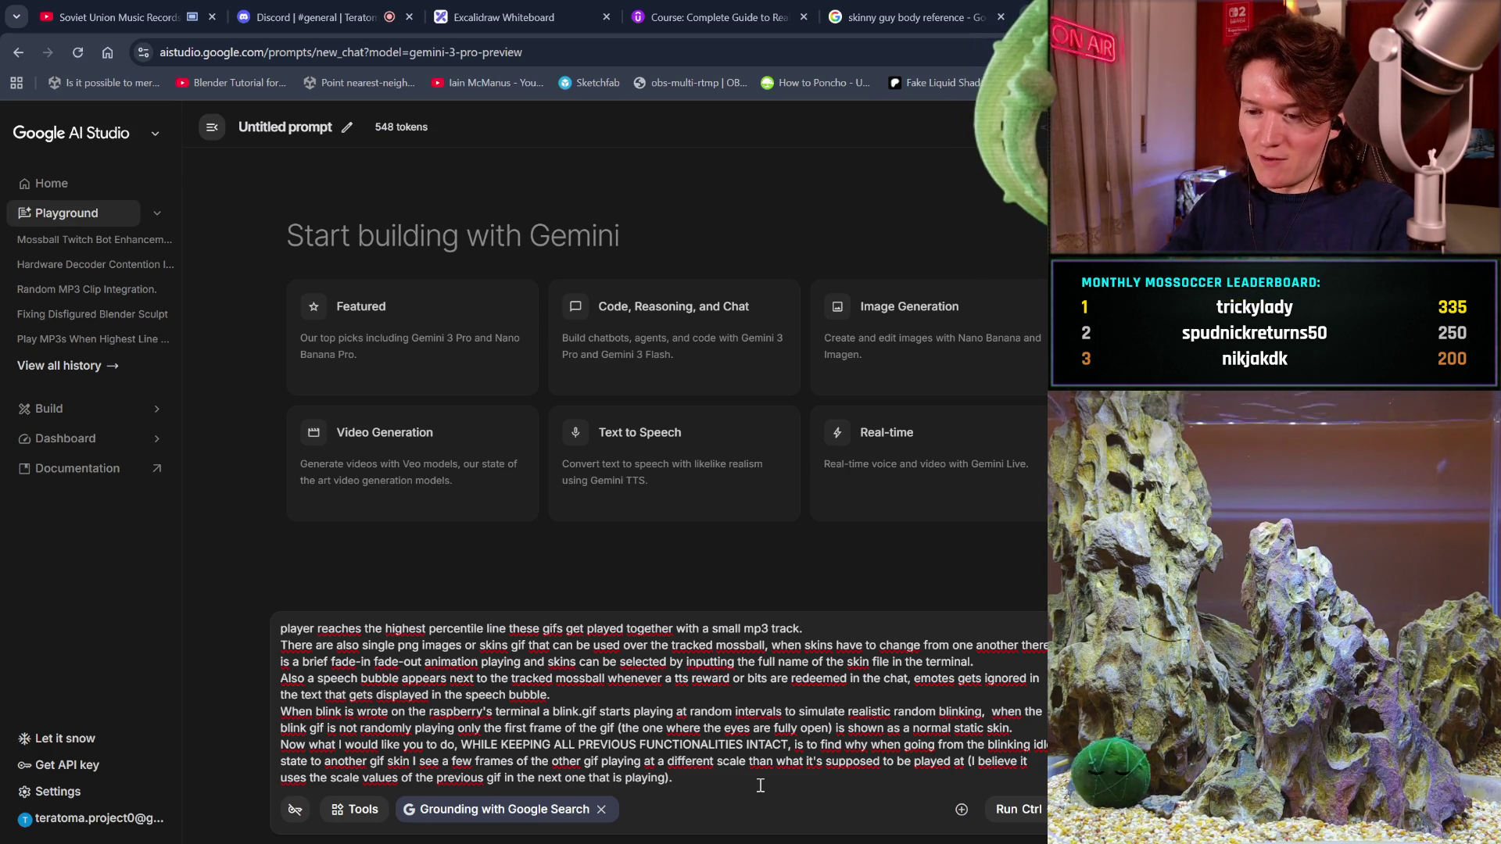
key("BackSpace")
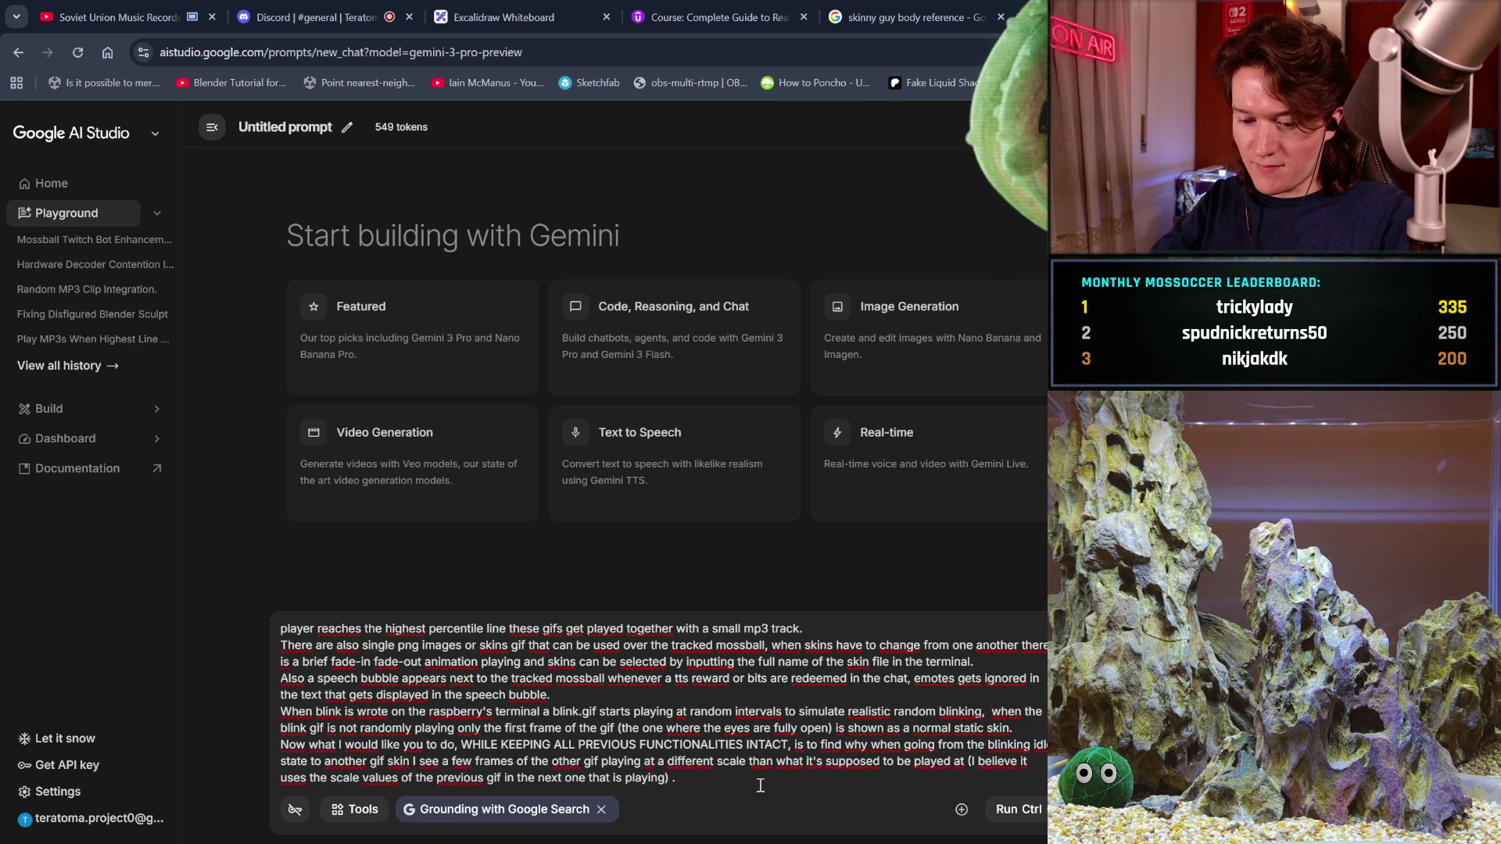
type("and the fa")
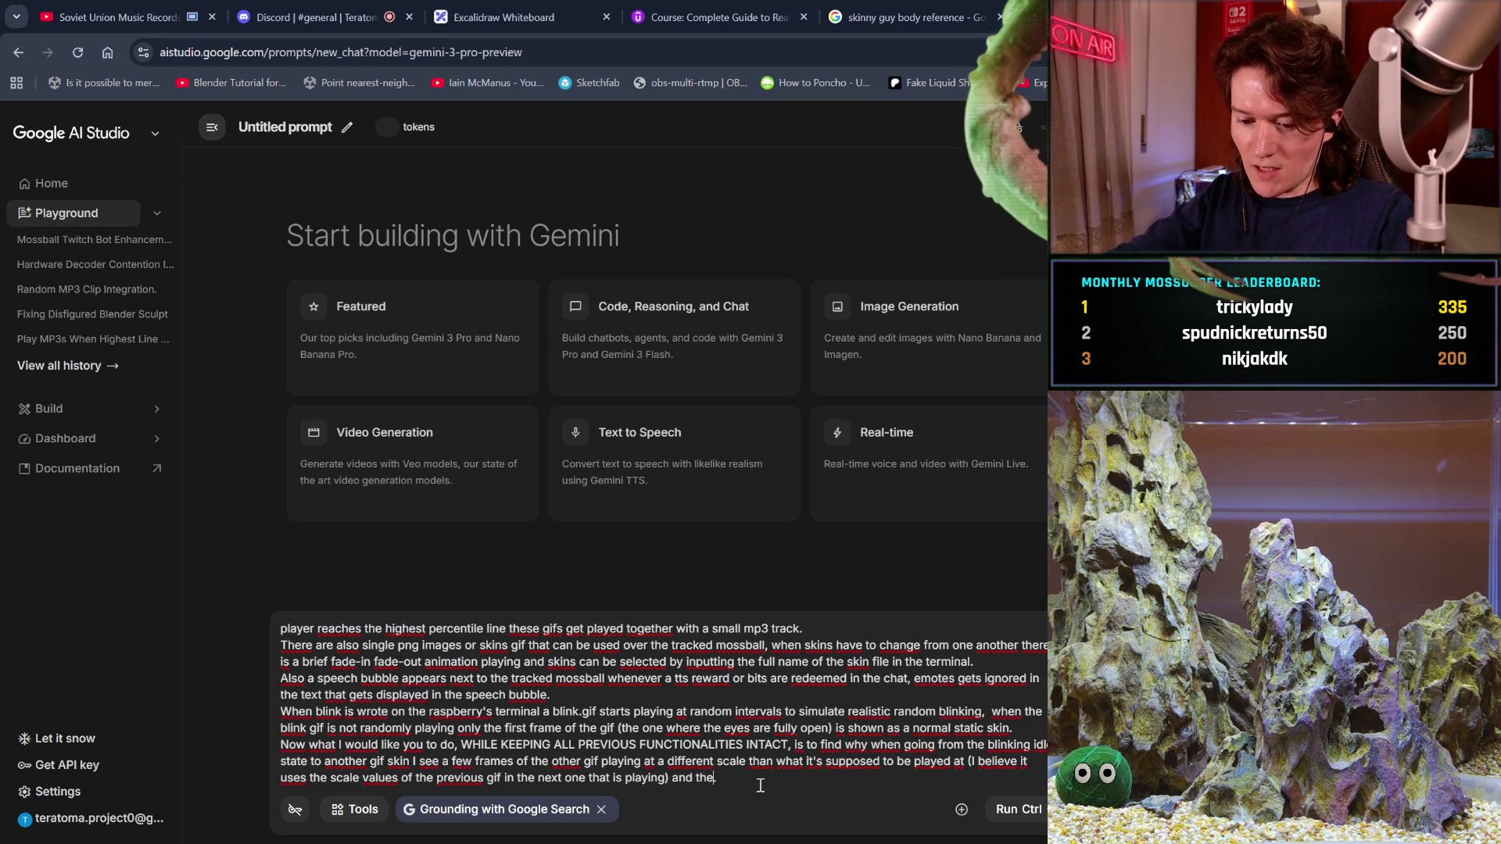
type("d in")
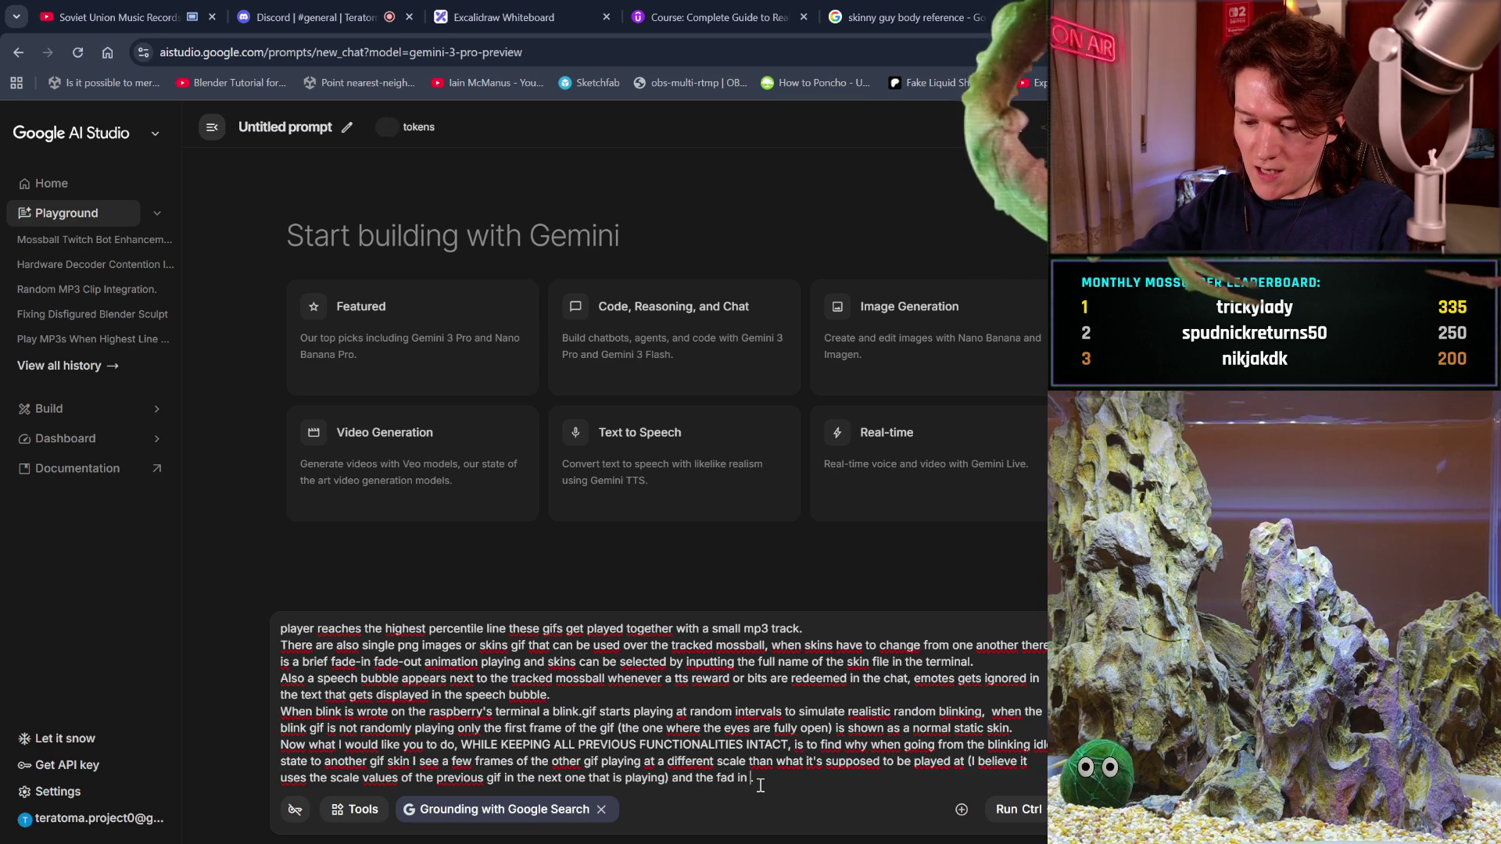
type(" animation ")
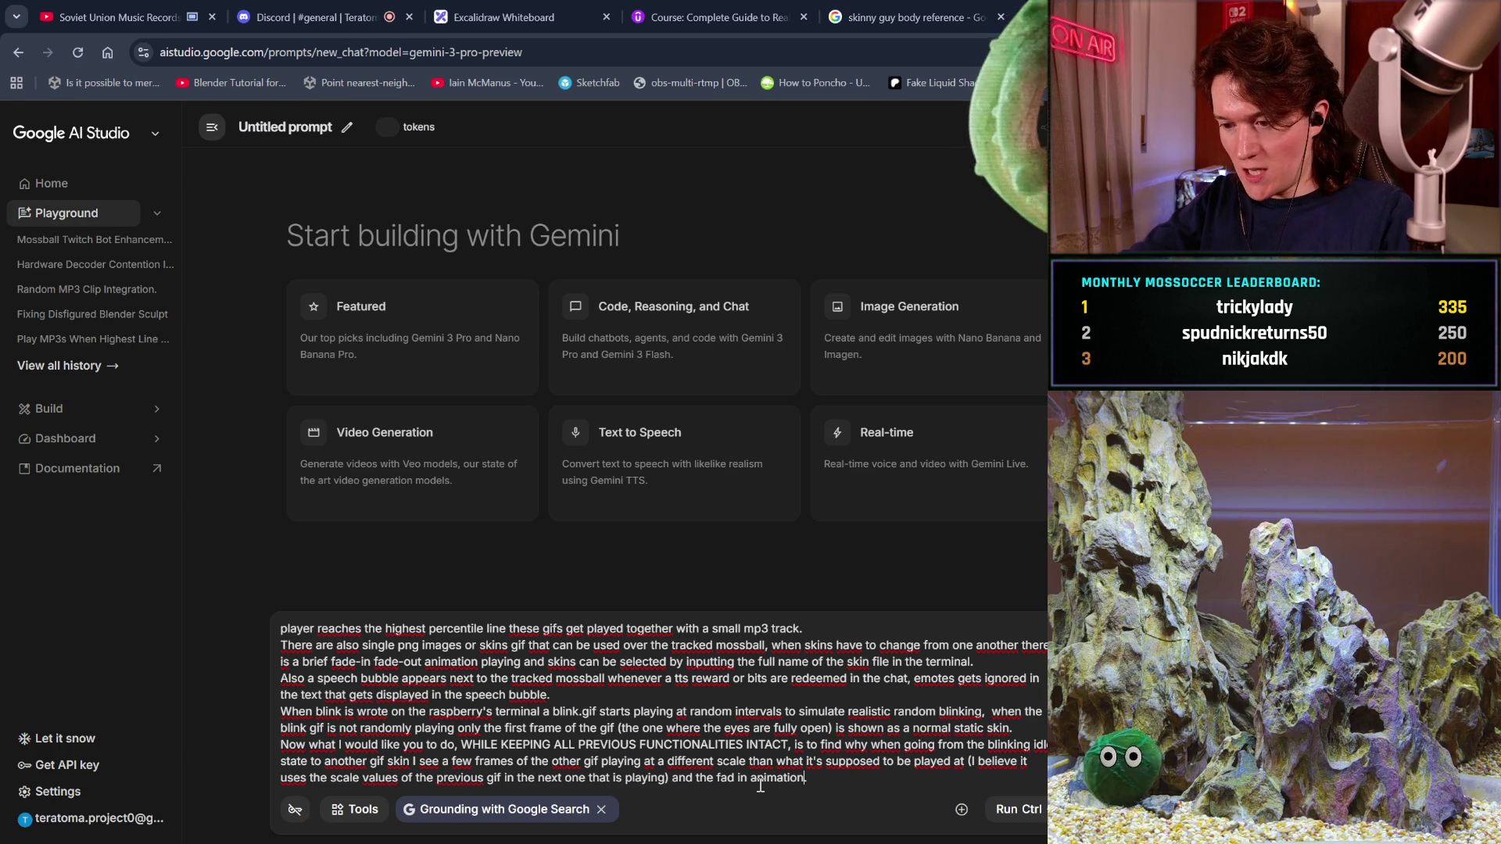
type("starts only")
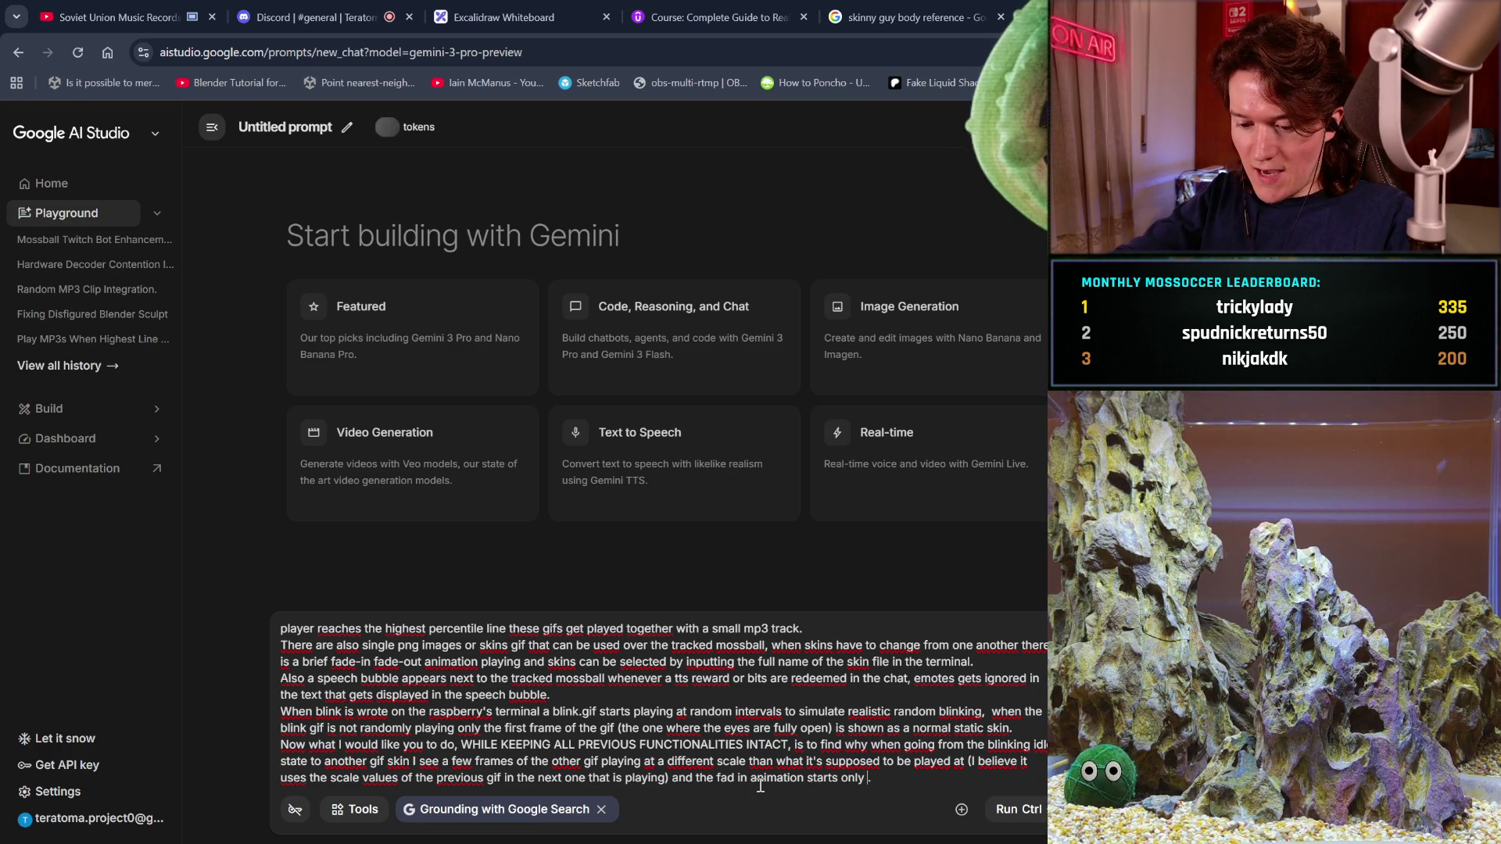
type("the n")
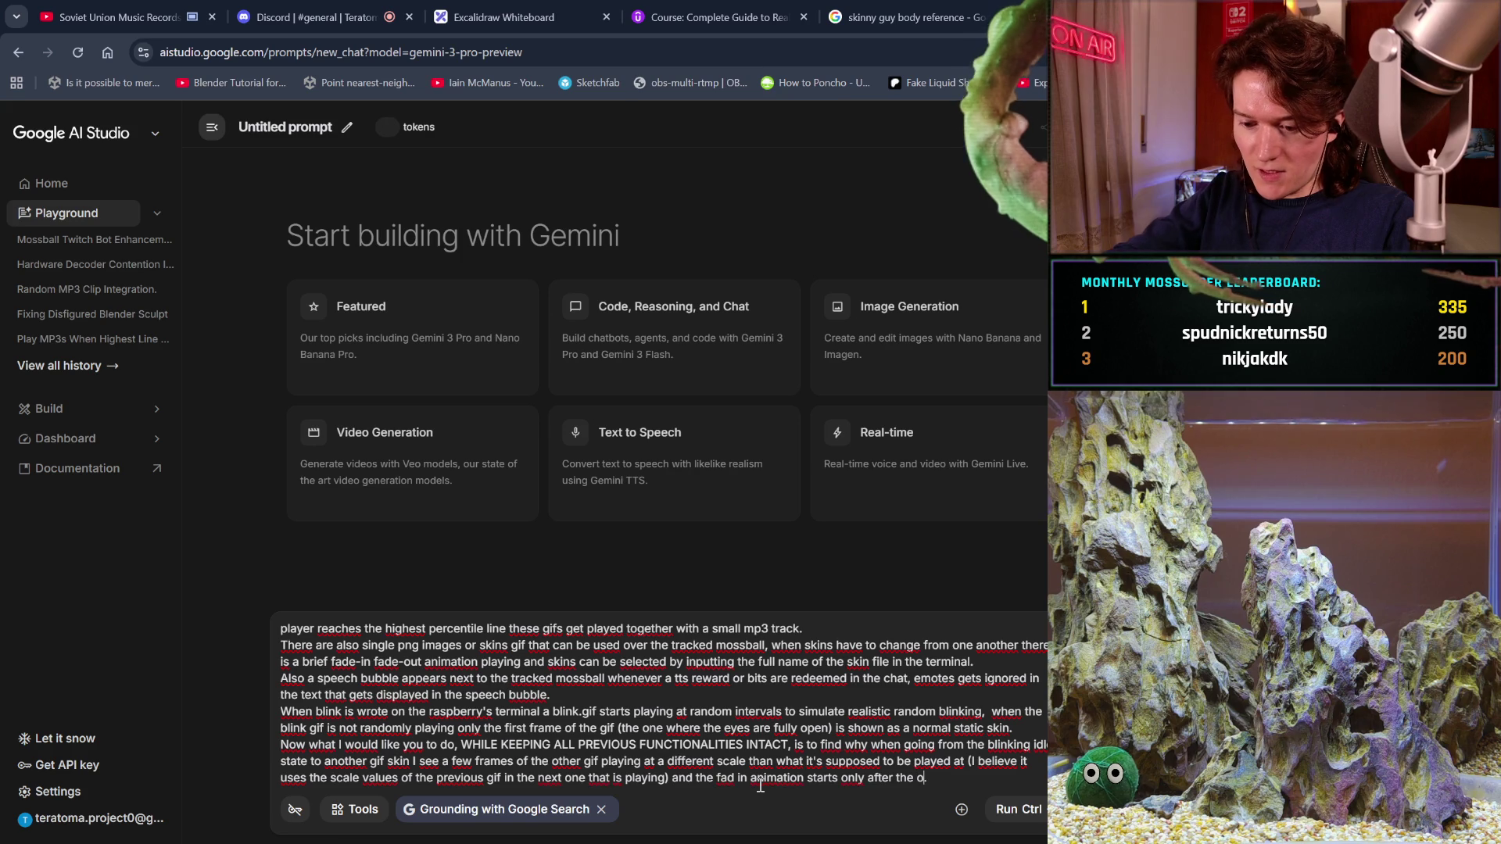
type("if ")
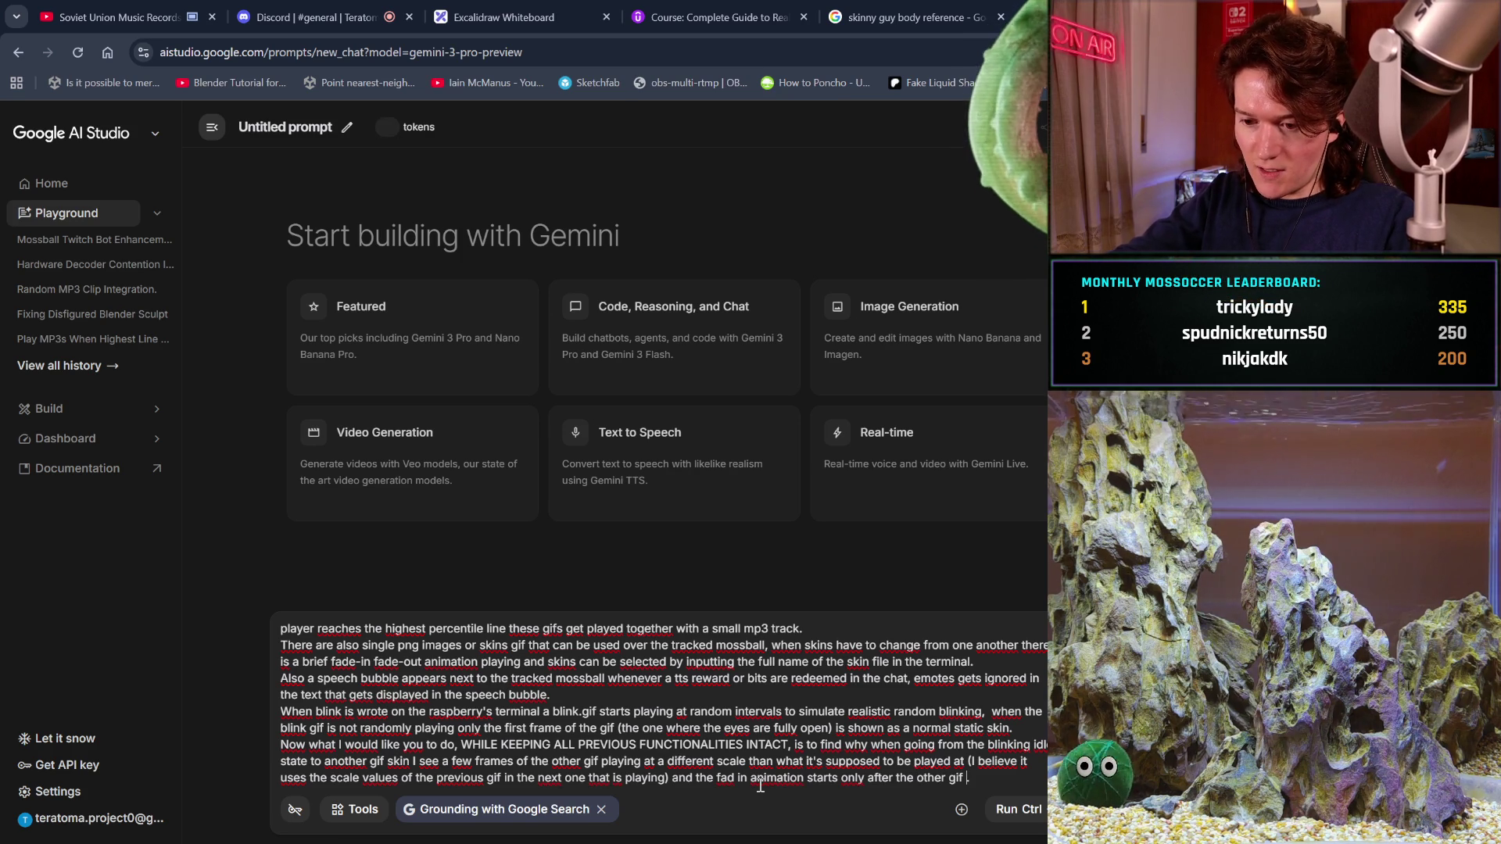
type("has started pla")
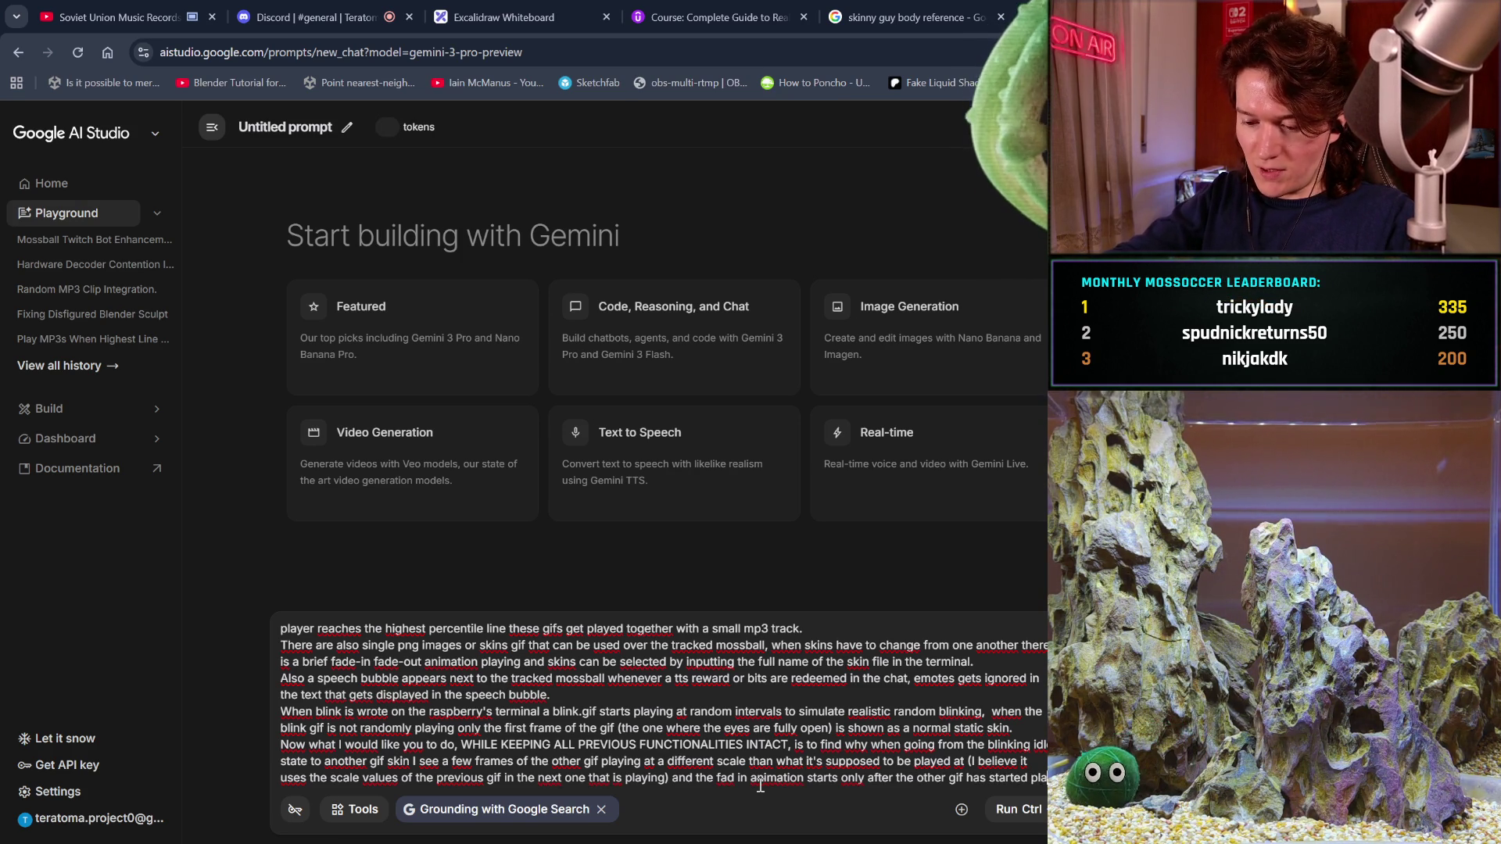
type("ying too.")
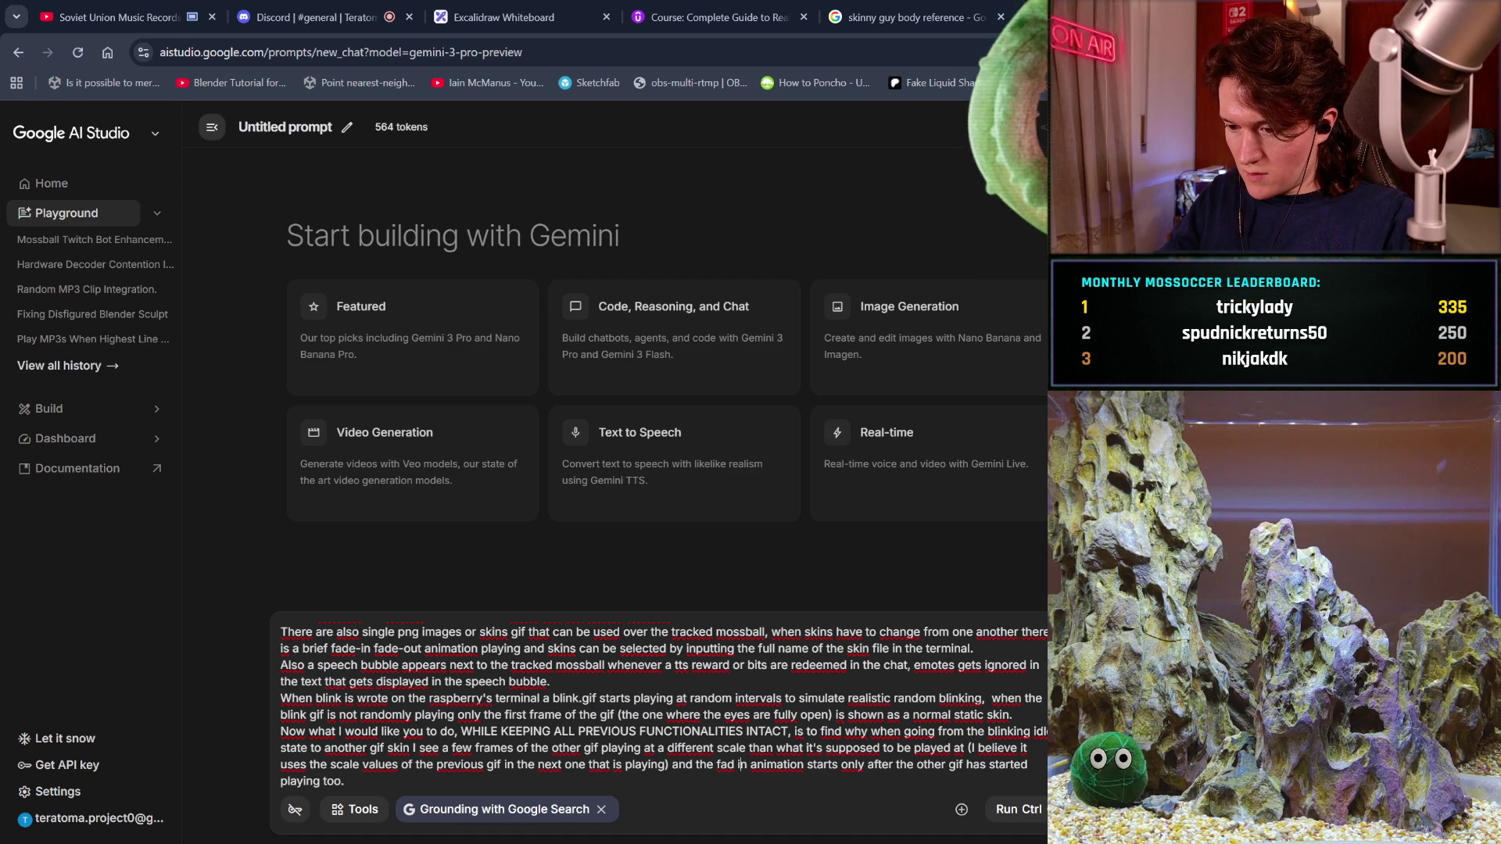
- End with 'fade in and out at the wrong scale.', paste the scripts/main.py: lines, then open a tab
type("e in")
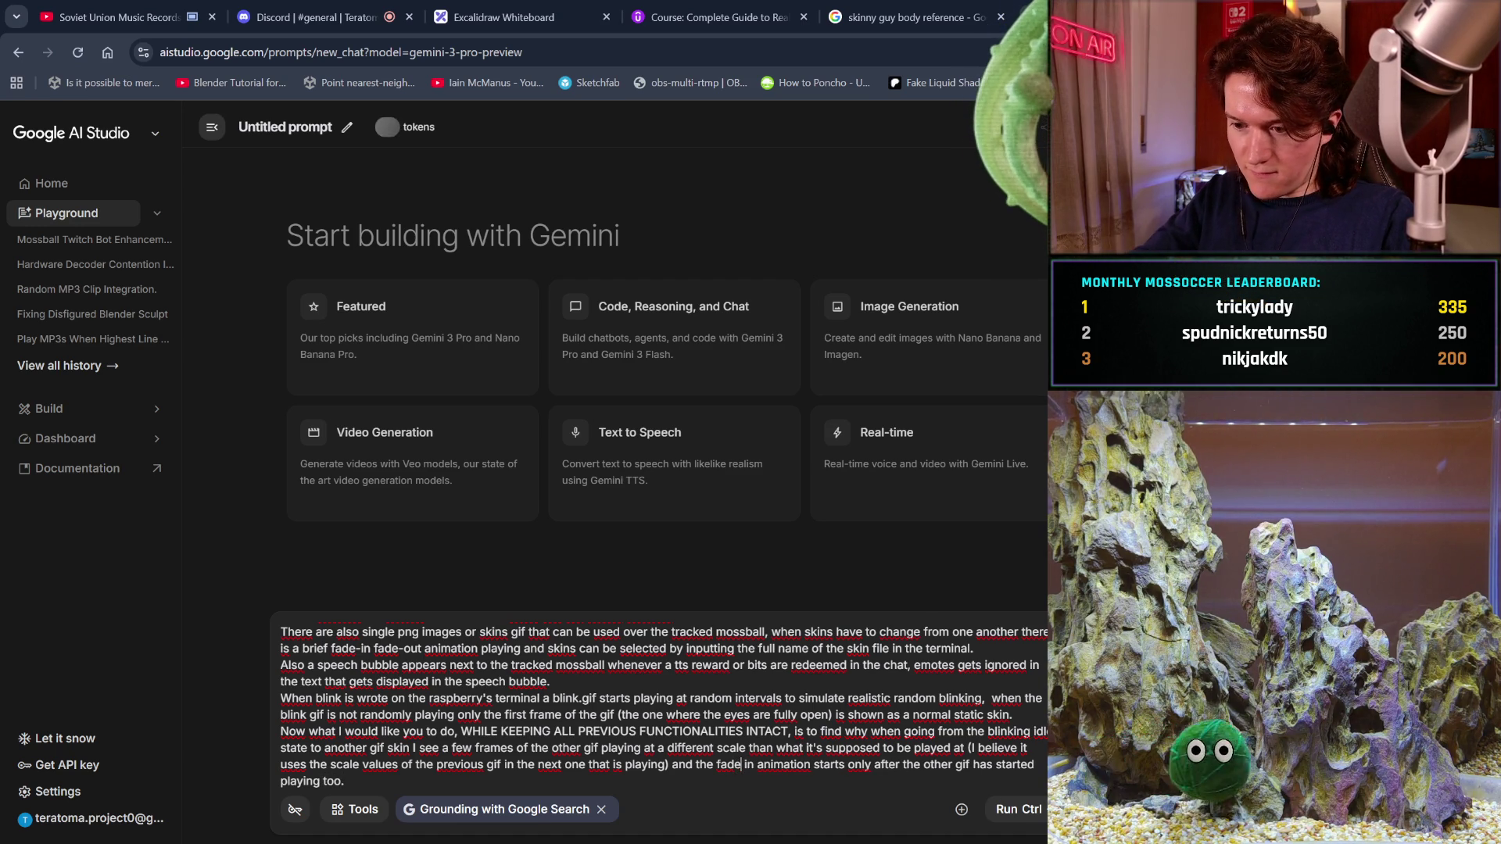
type(" and out an")
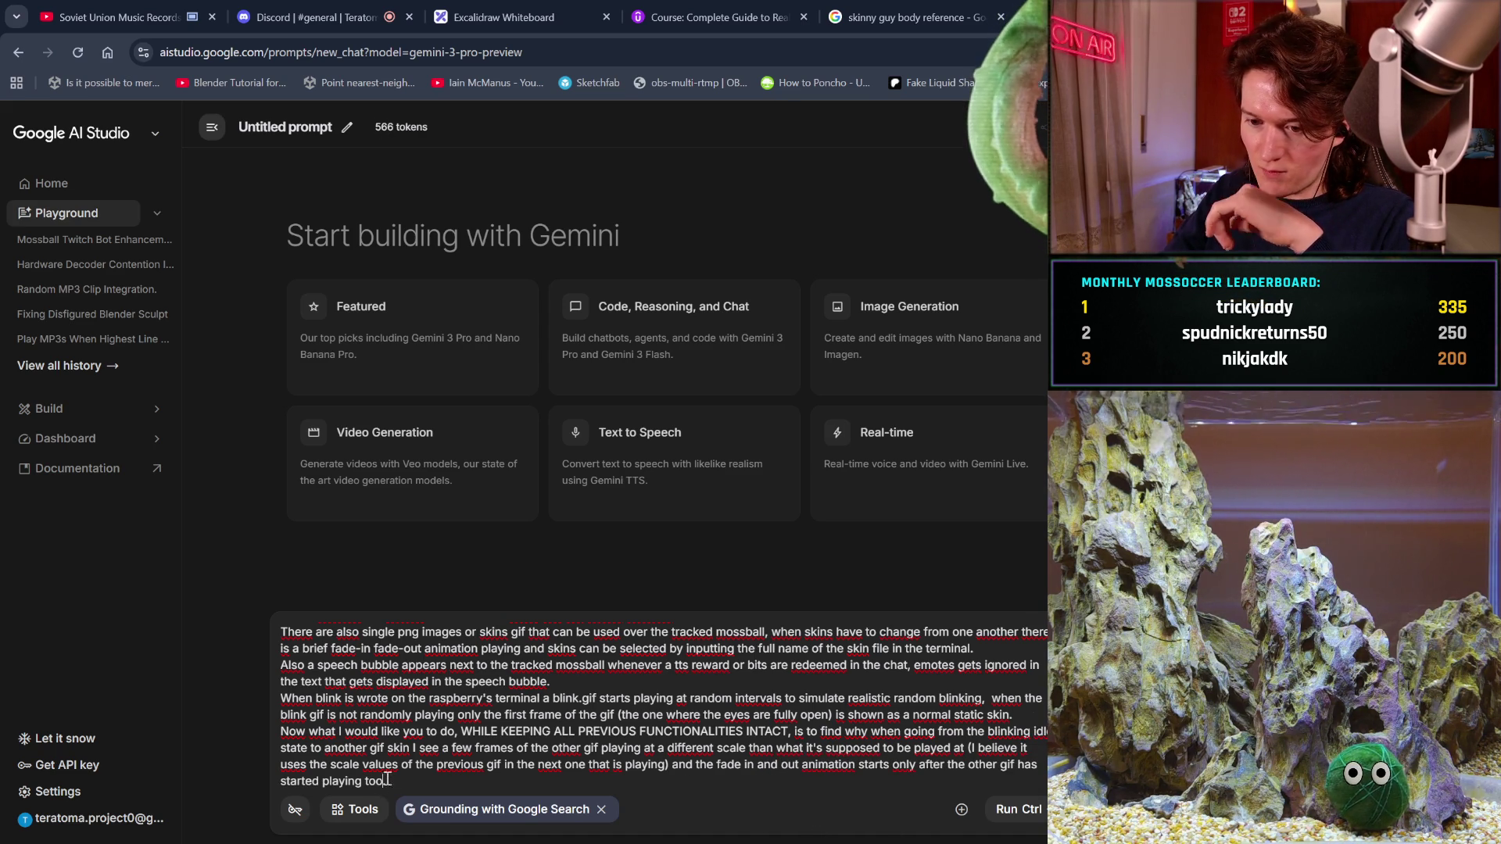
type("at the wrong scale.")
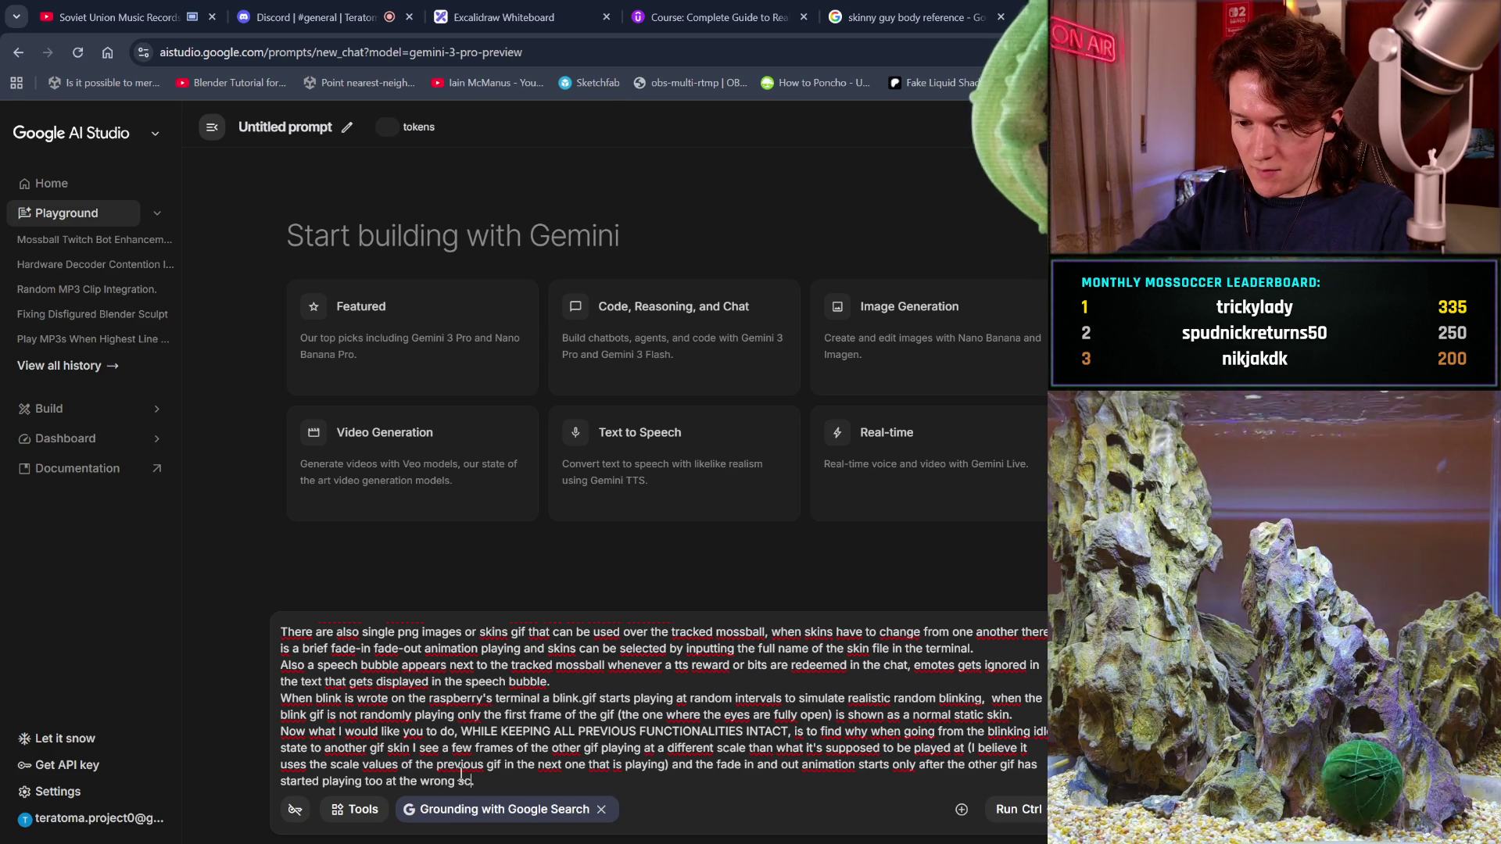
key("ctrl+v")
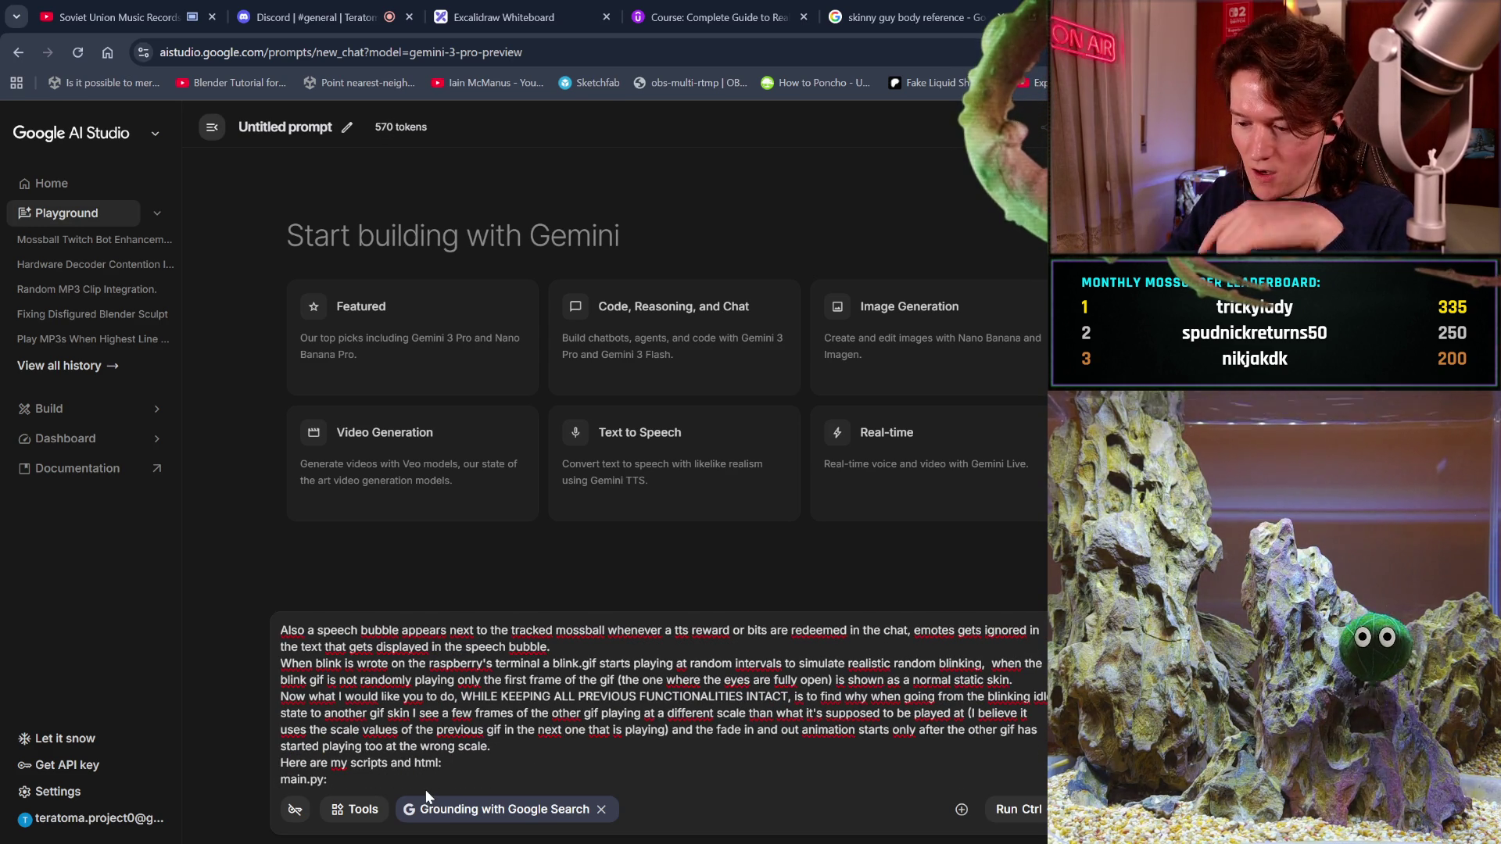
key("Return")
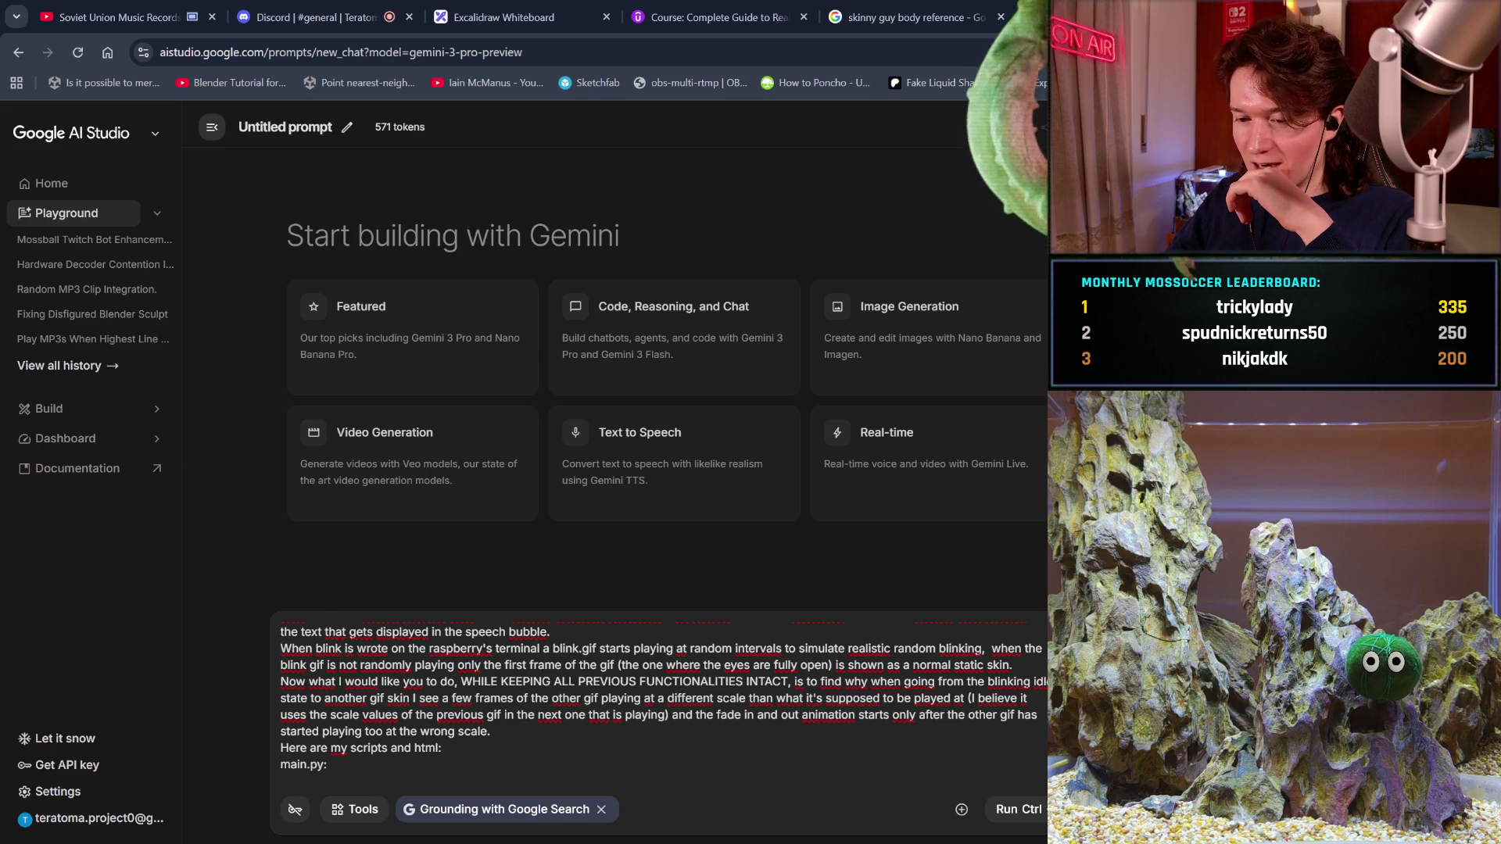
key("alt+Home")
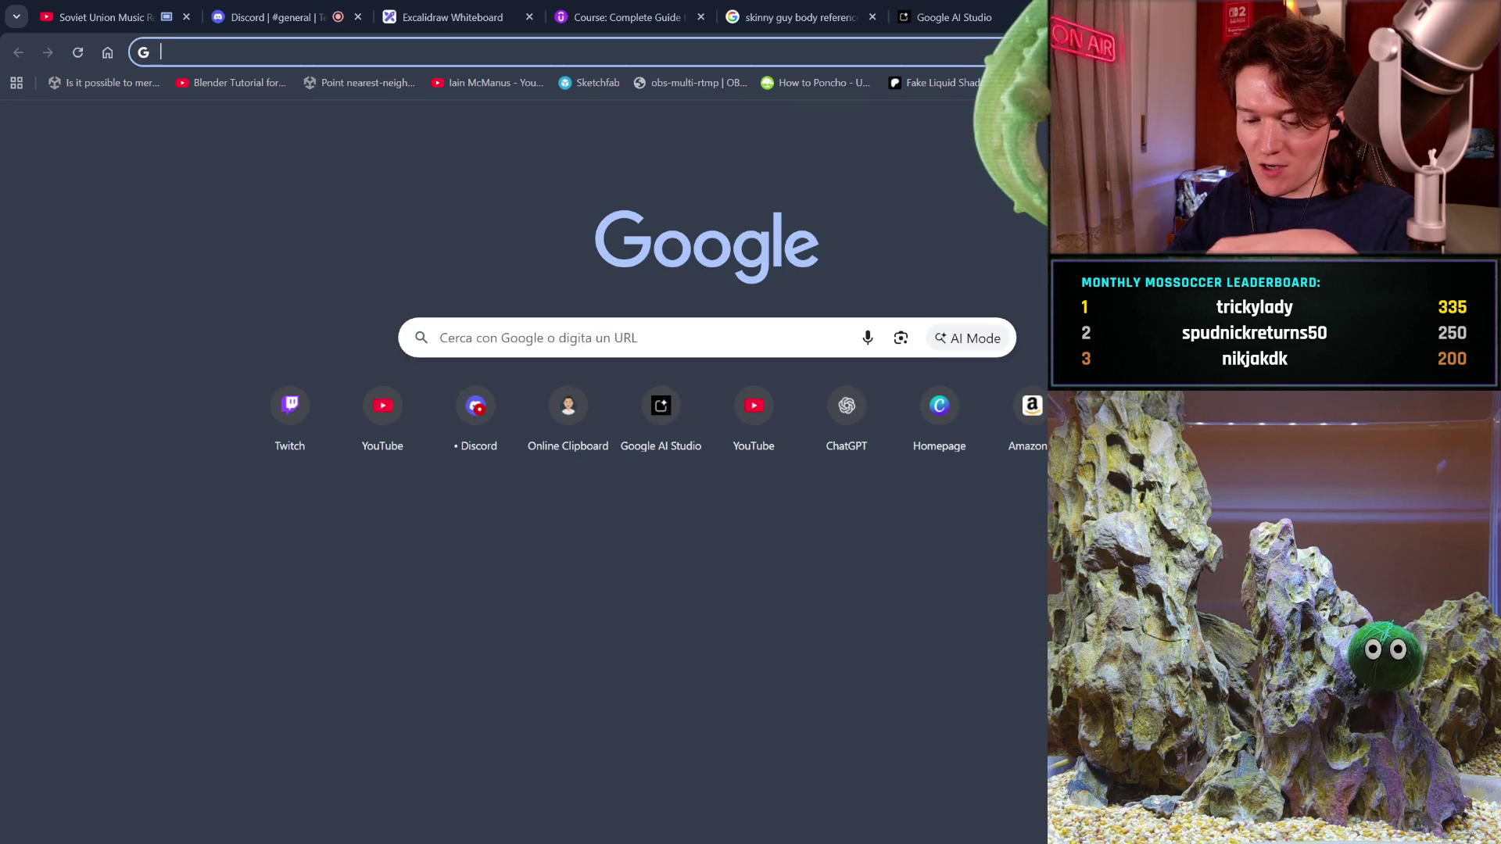
- Search 'buffalo wild wings' in the new tab, close that tab, and switch to Geany
type("uf")
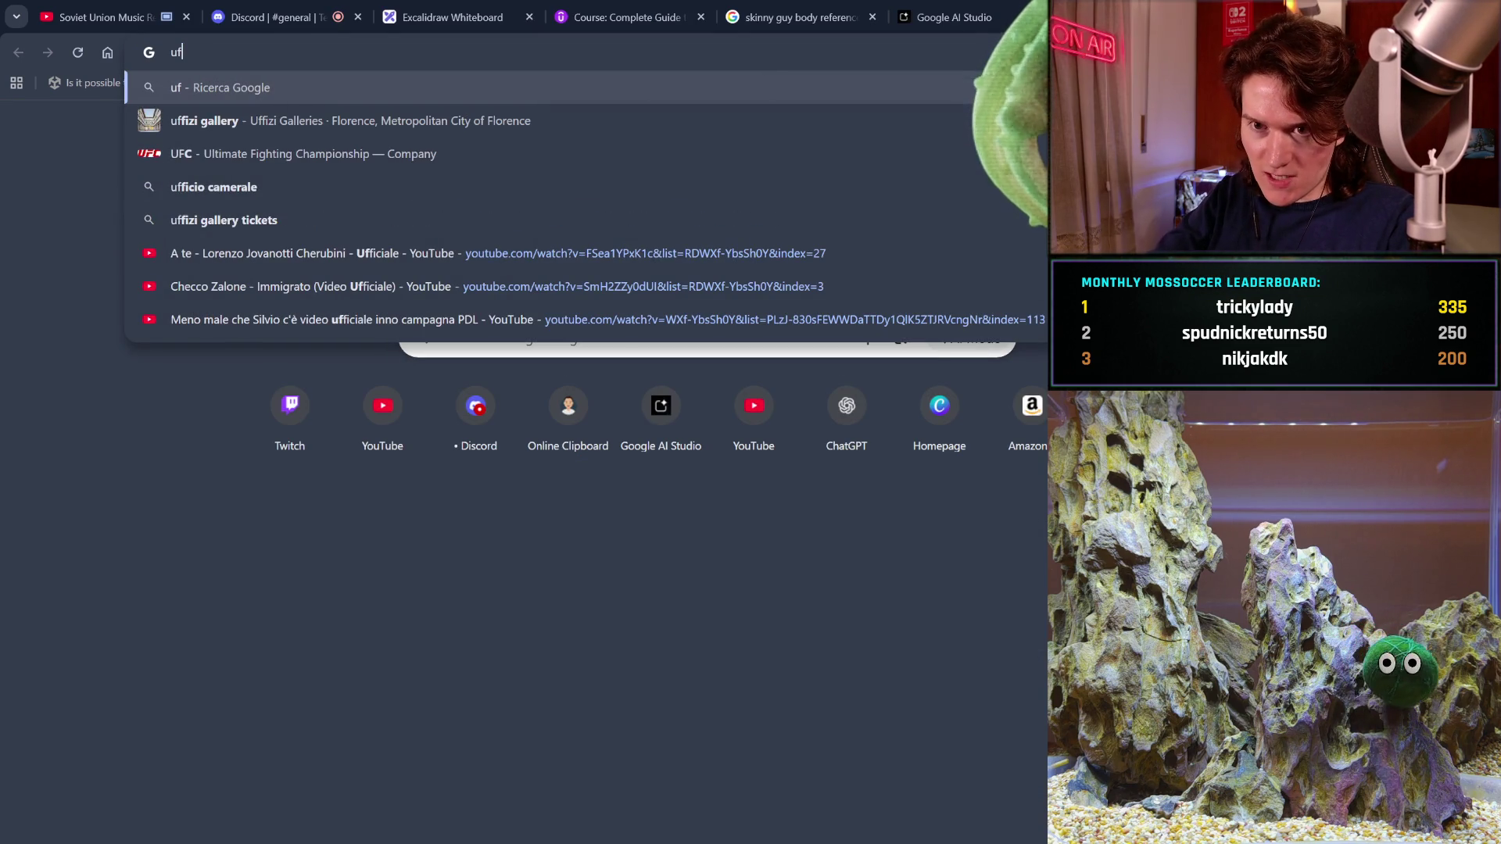
key("BackSpace")
key("BackSpace")
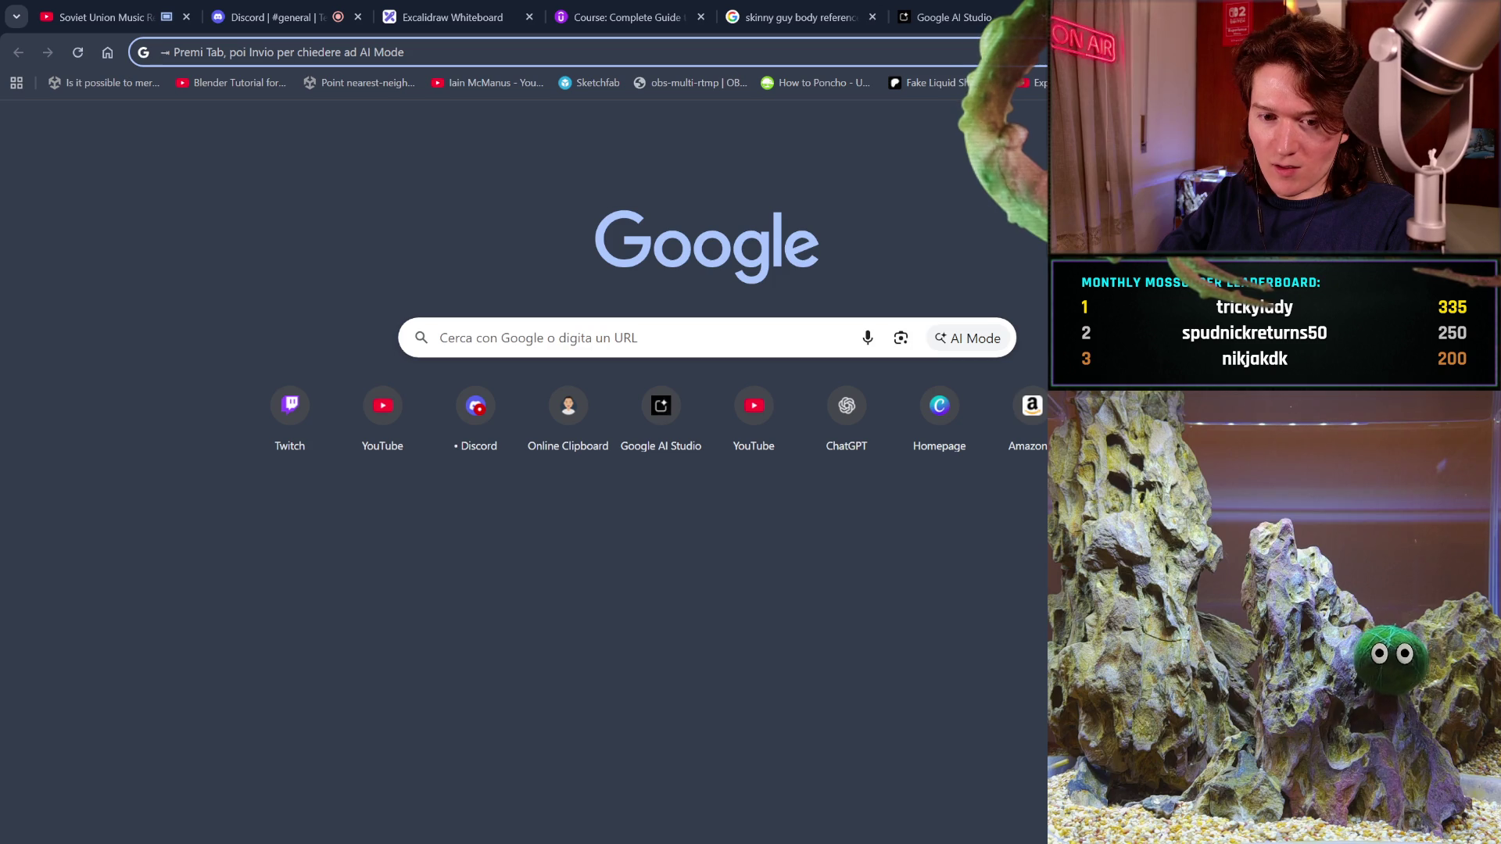
type("bu")
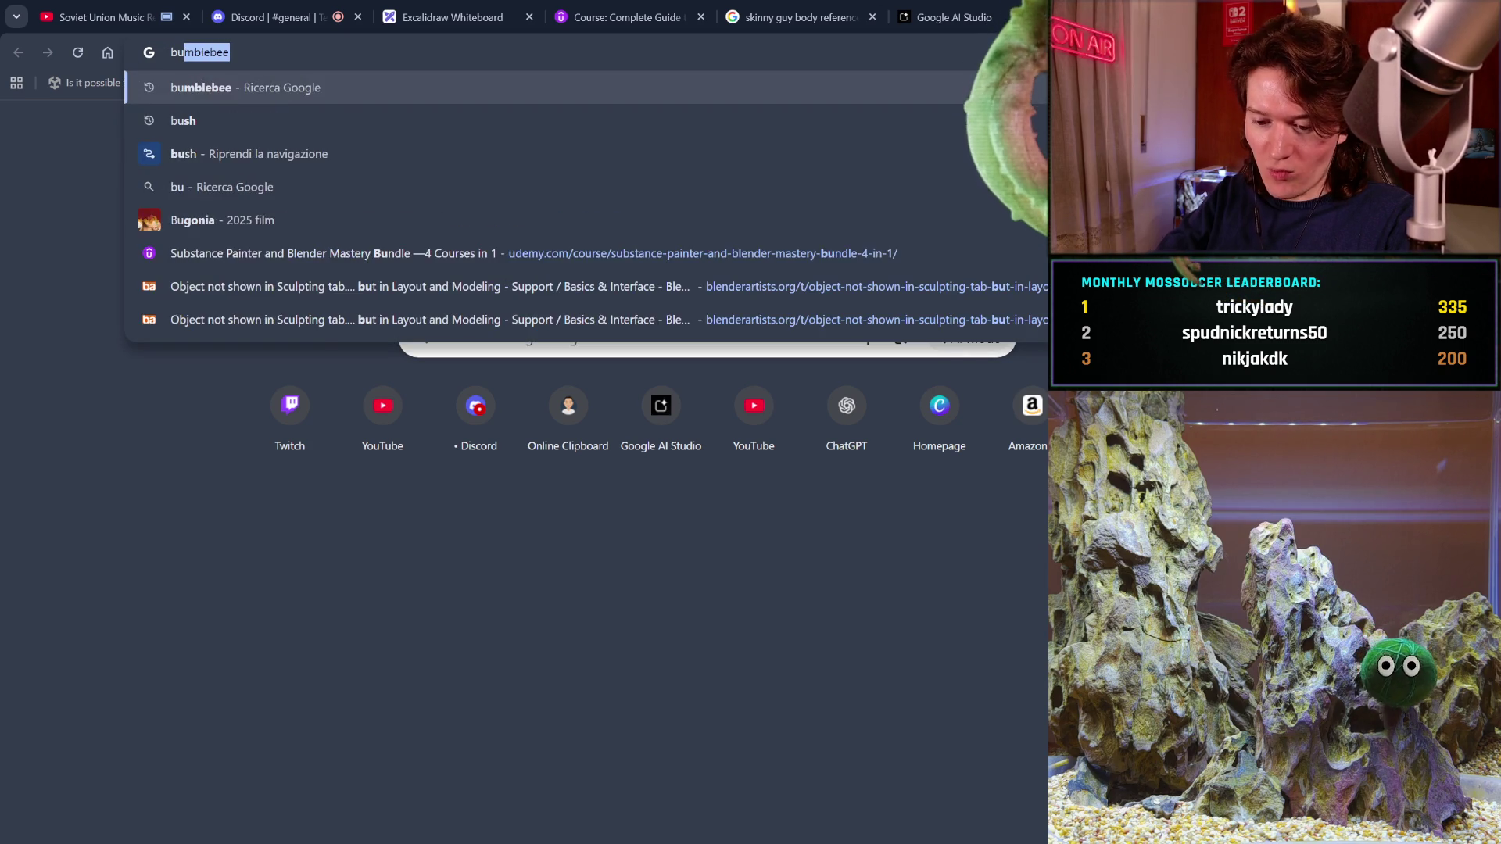
type("ffalo wind")
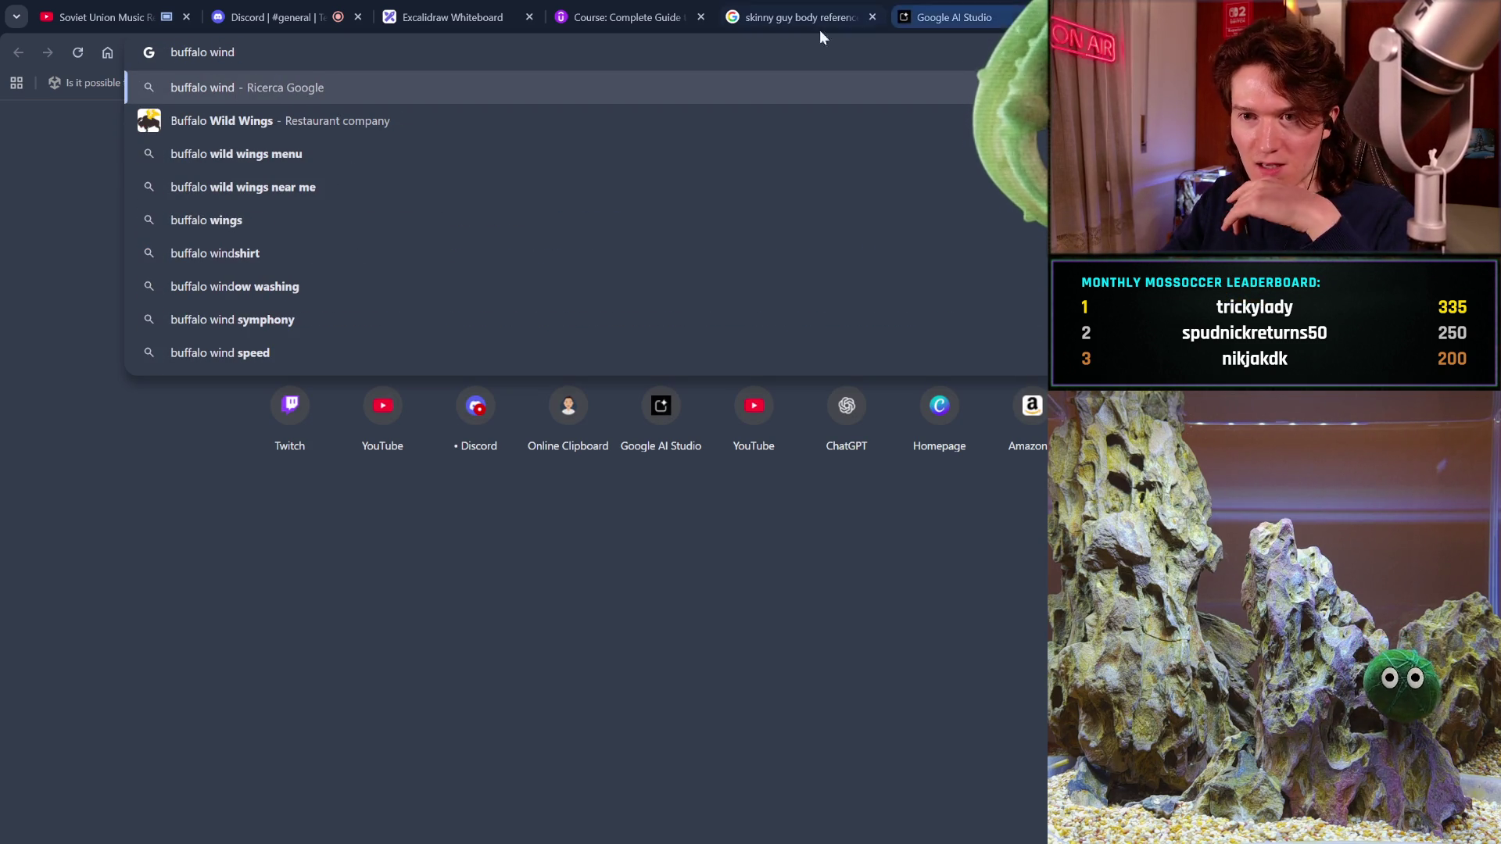
left_click(572, 118)
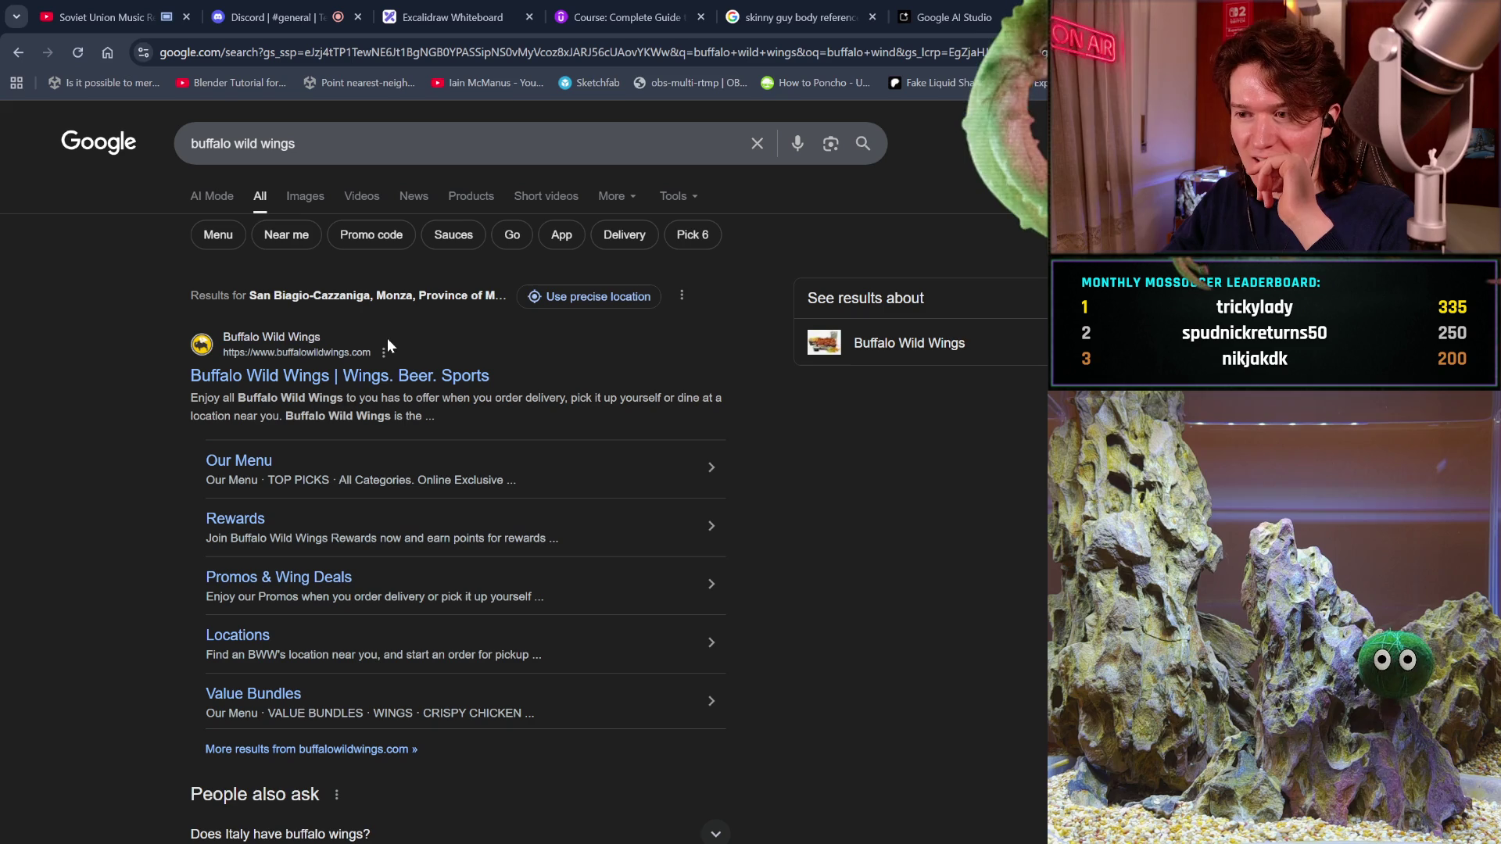
scroll(383, 327, "down", 2)
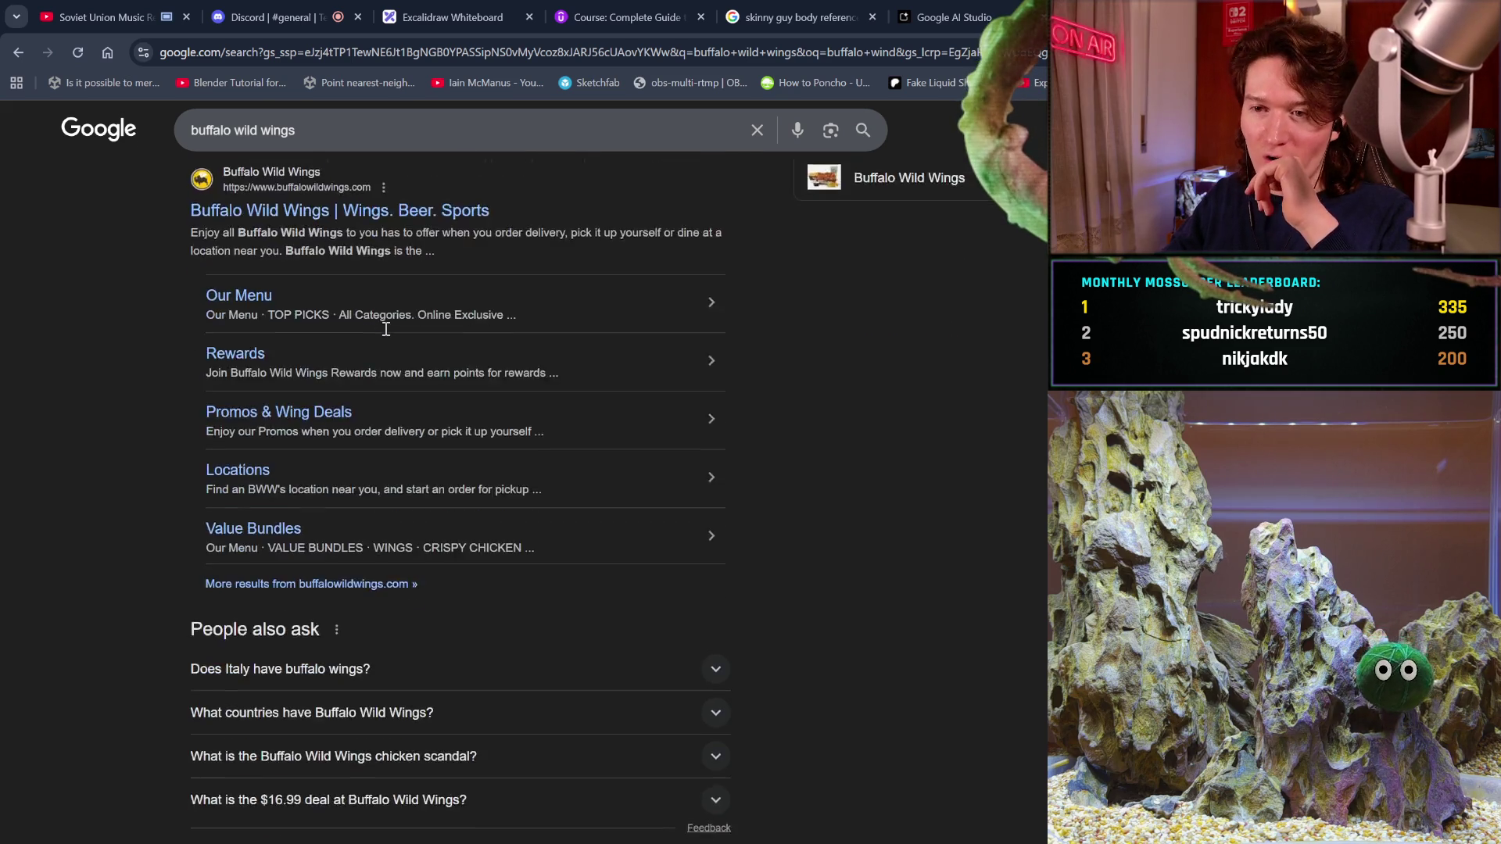
scroll(385, 328, "down", 1)
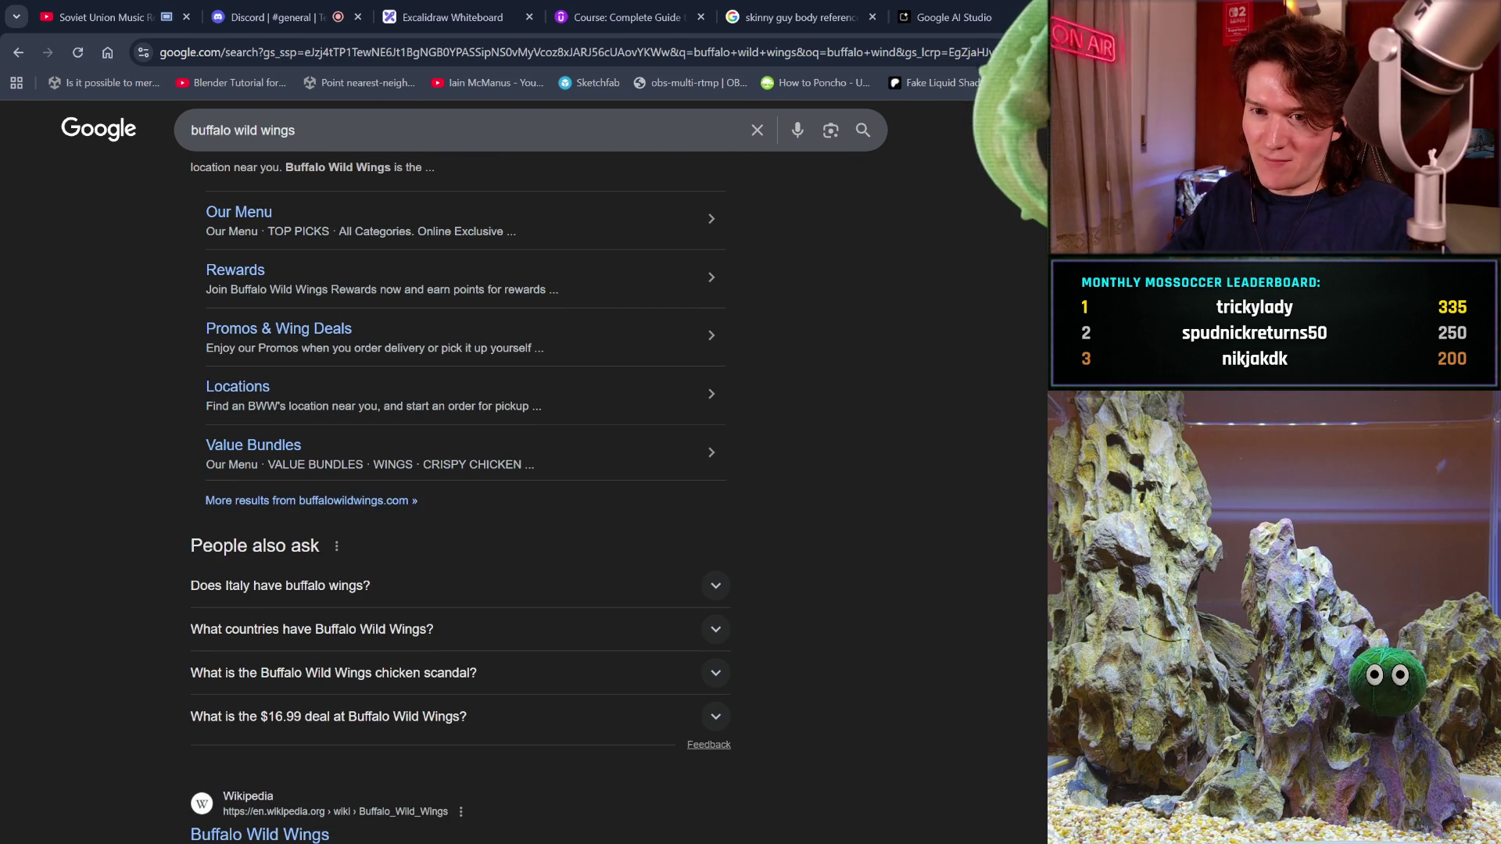
key("ctrl+w")
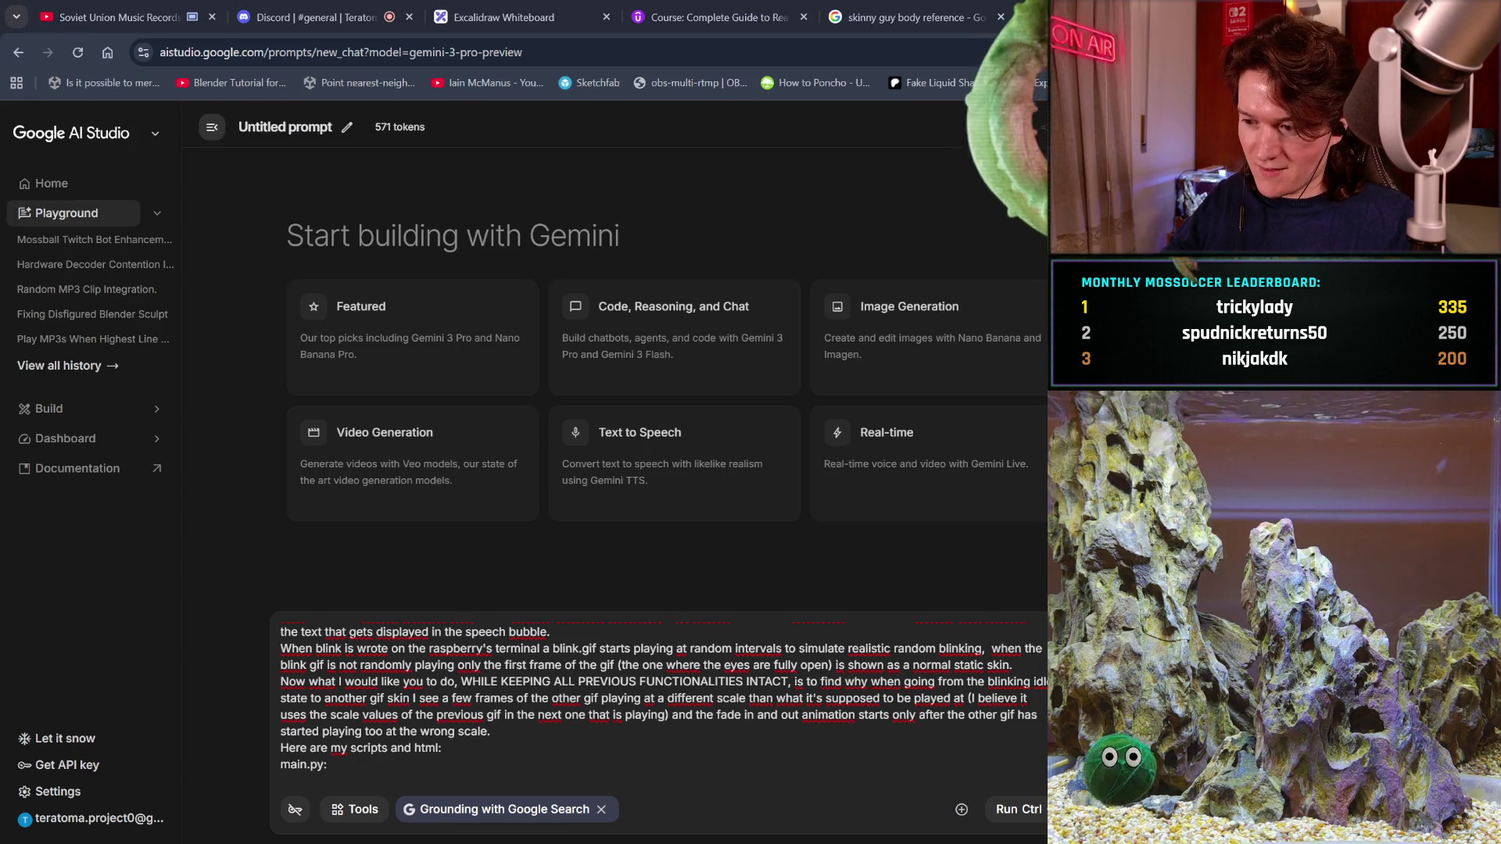
key("alt+Tab")
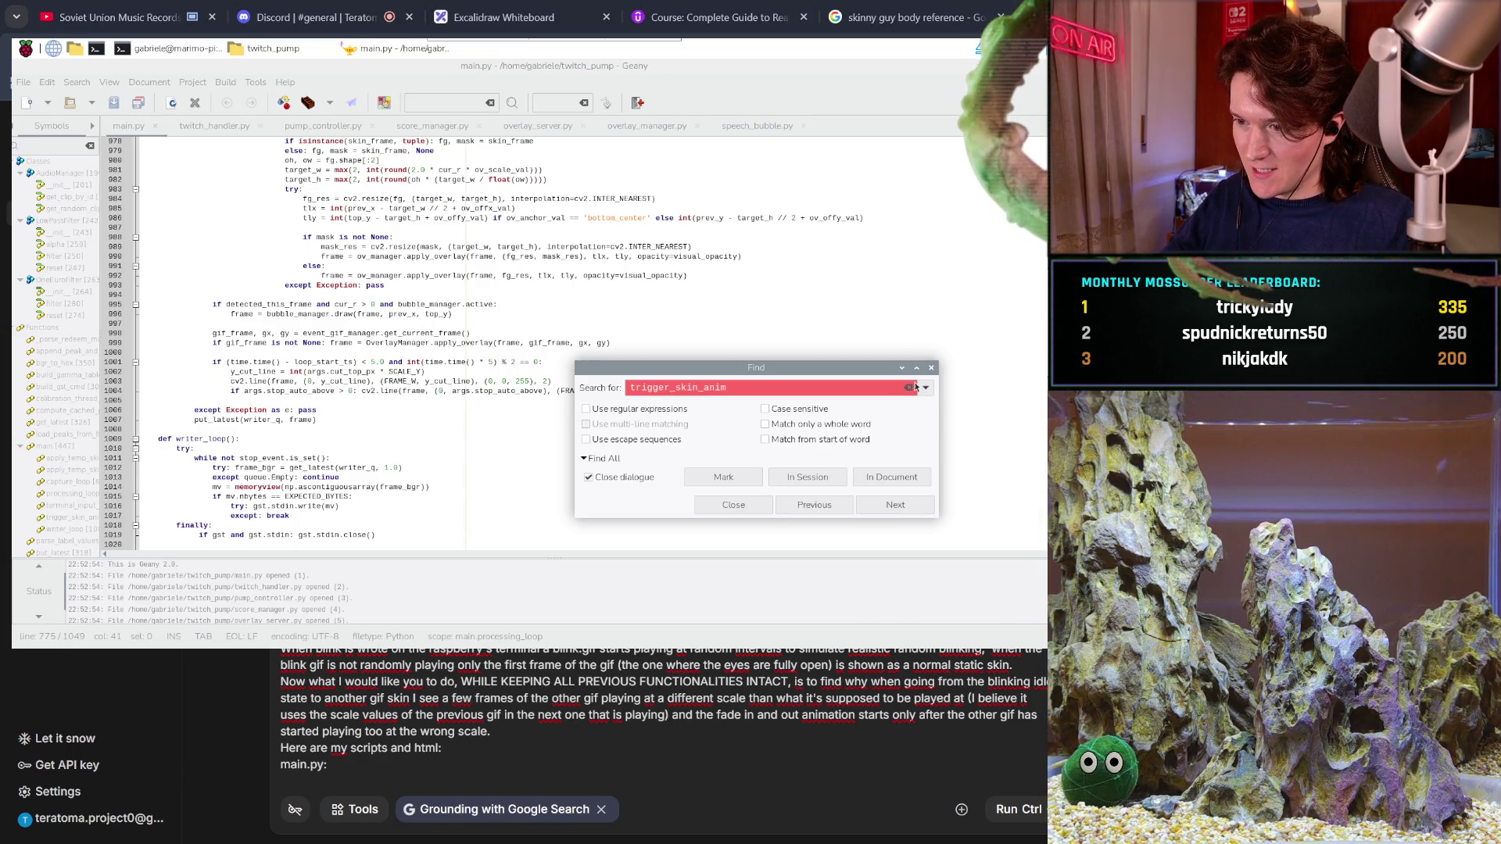
- Select all of main.py in Geany, paste it into the prompt, then remove the attachment
key("Escape")
left_click(619, 238)
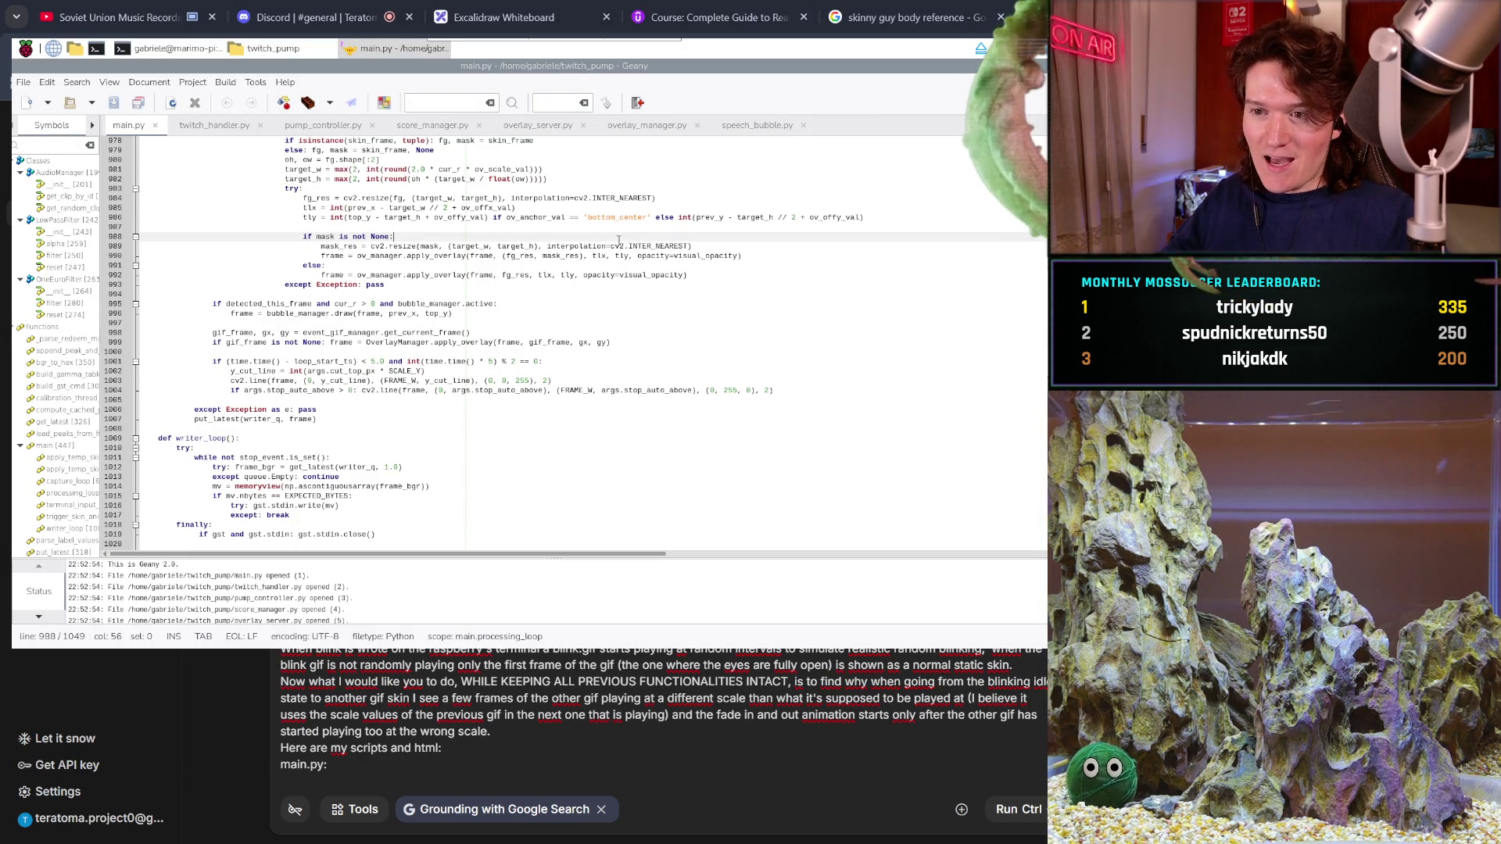
key("ctrl+a")
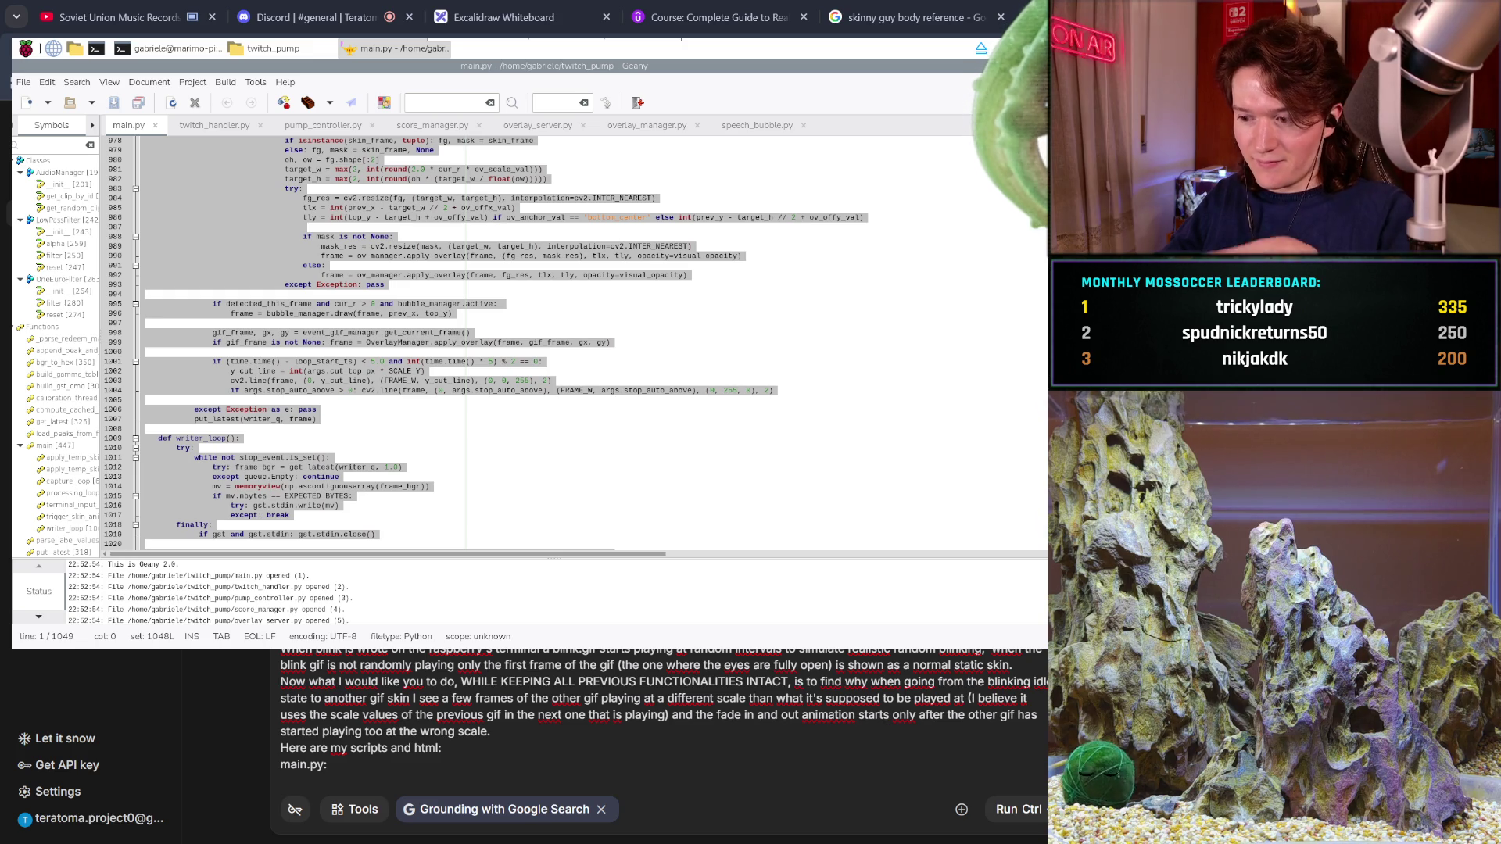
left_click(471, 756)
key("ctrl+v")
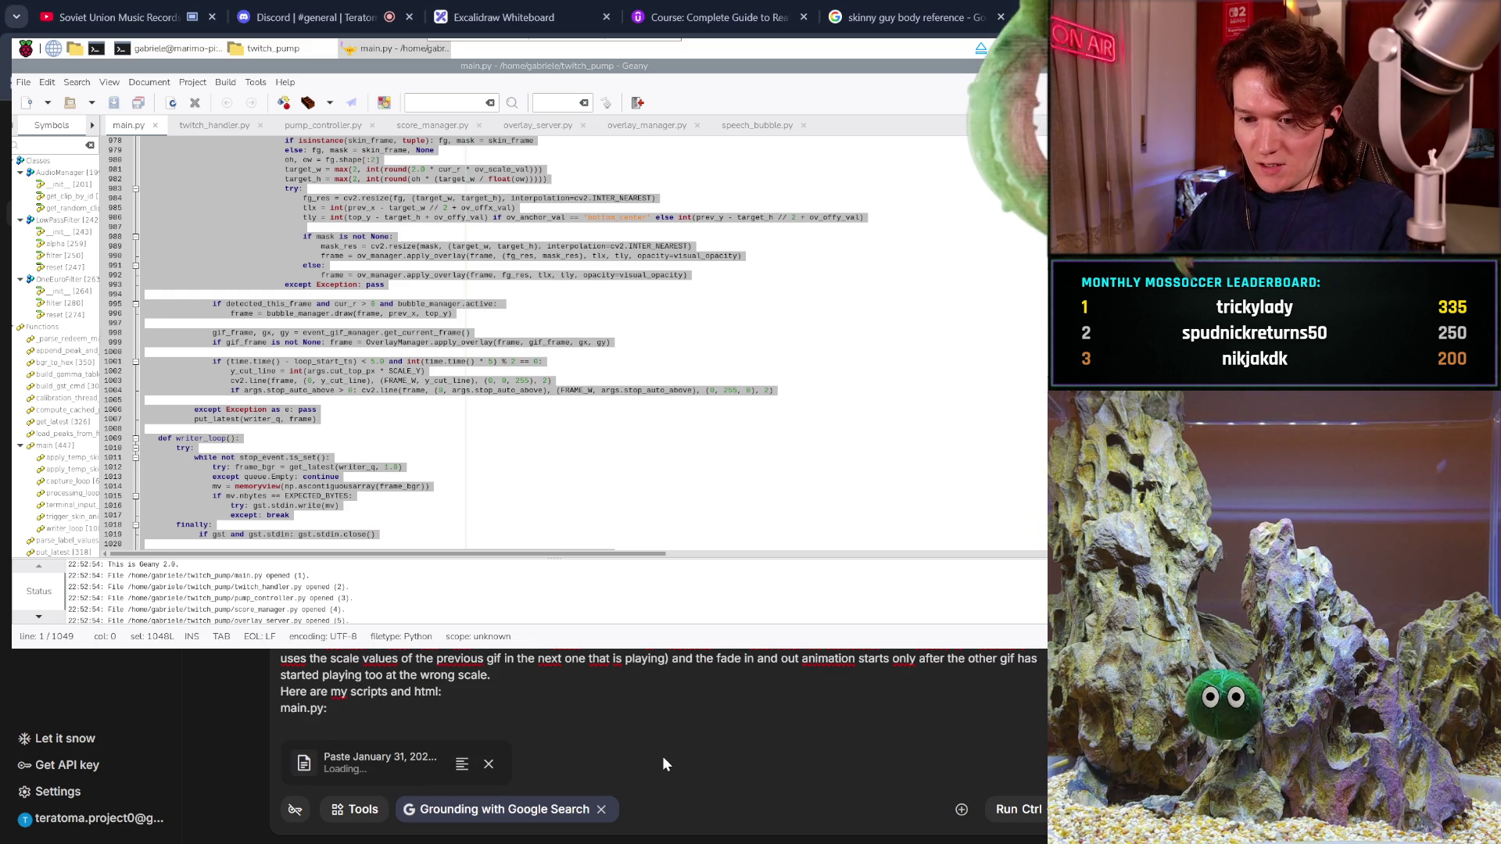
left_click(492, 765)
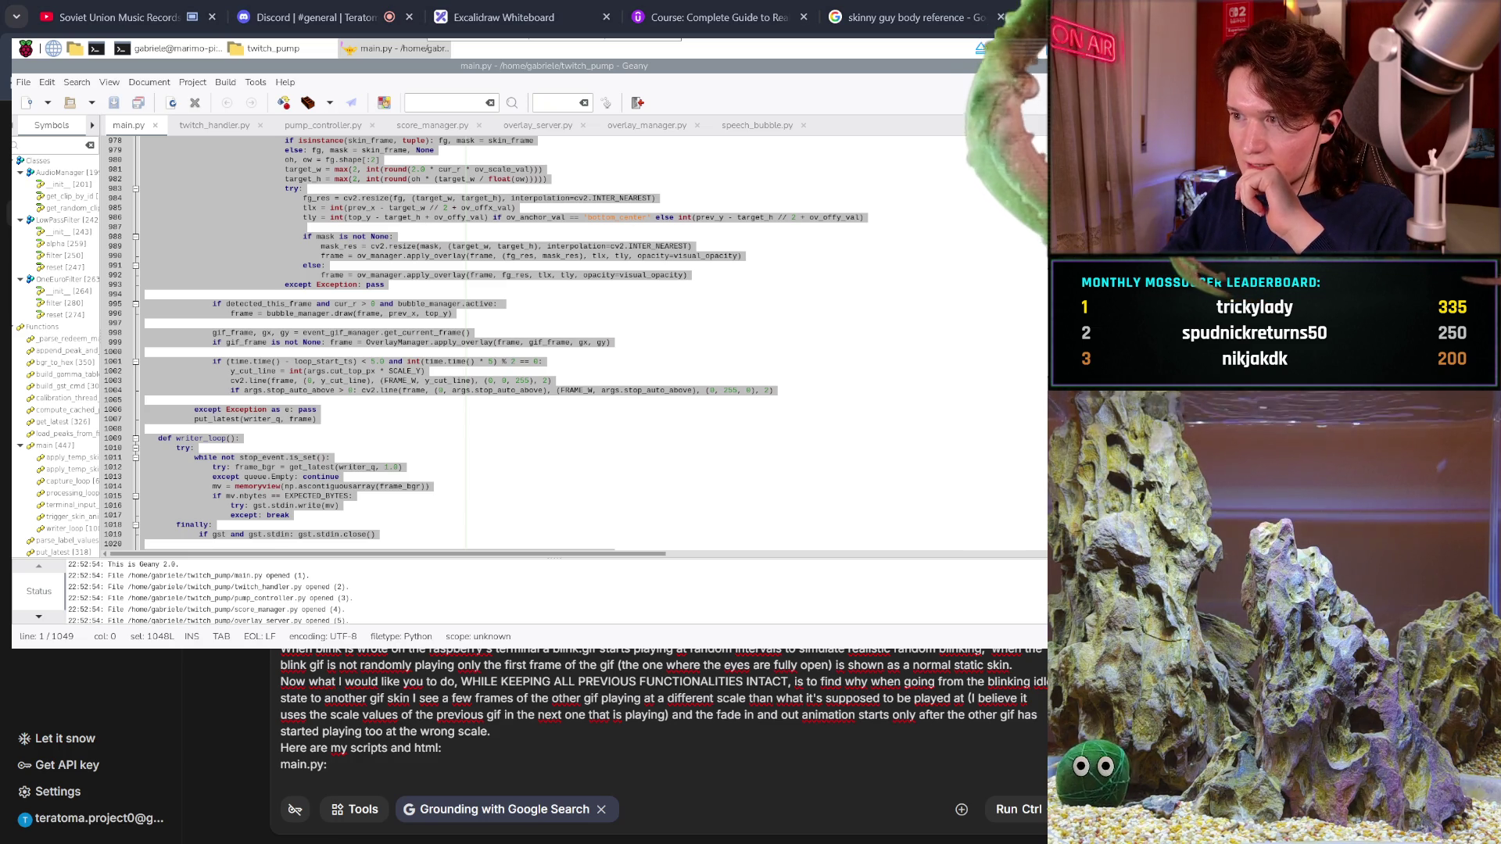
key("alt+Tab")
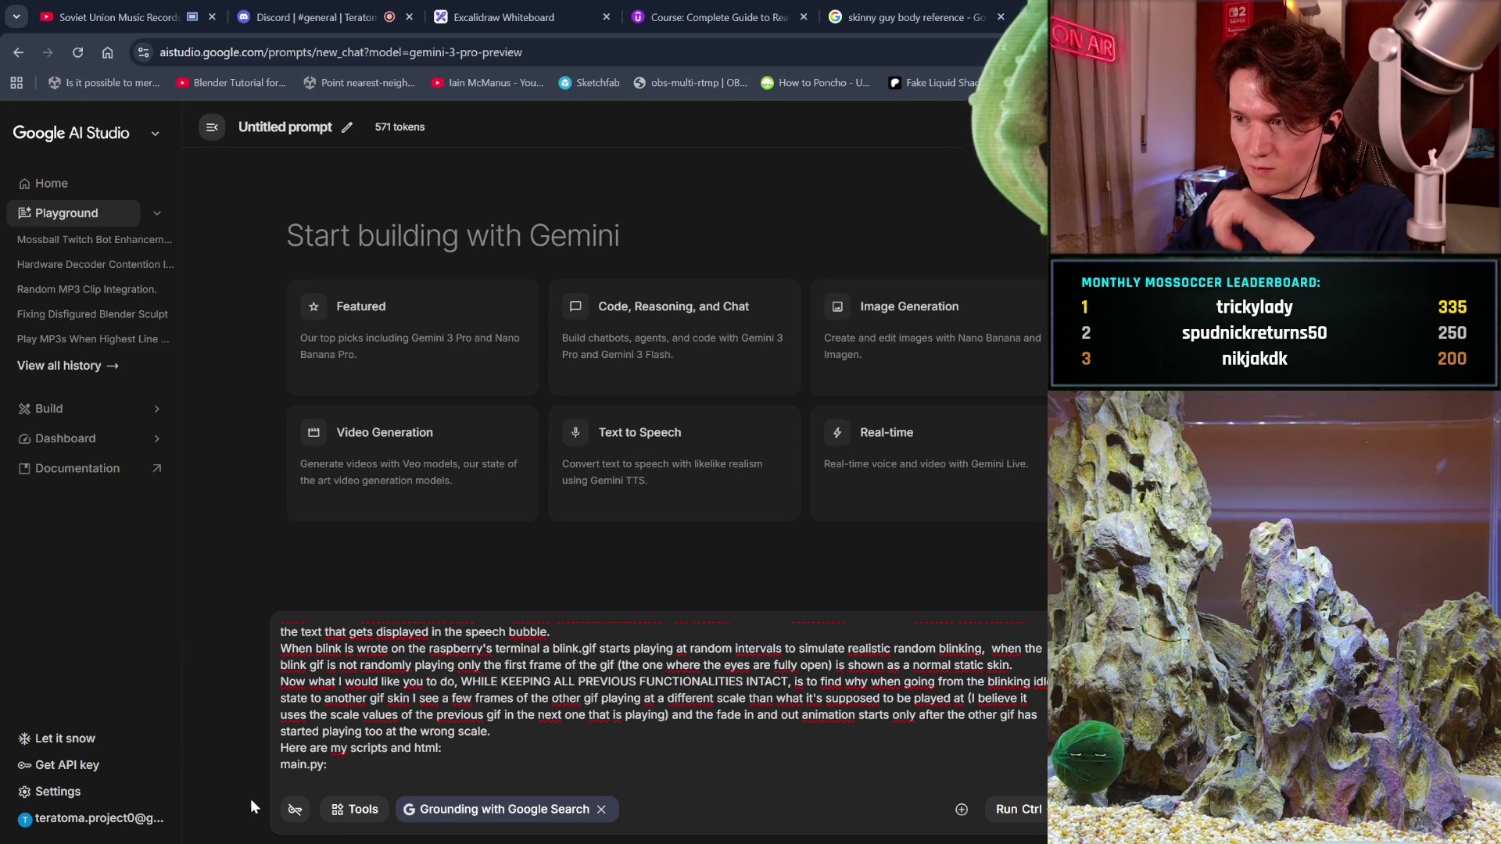
- Paste main.py's code inline as prompt text and add a new line after it
key("ctrl+v")
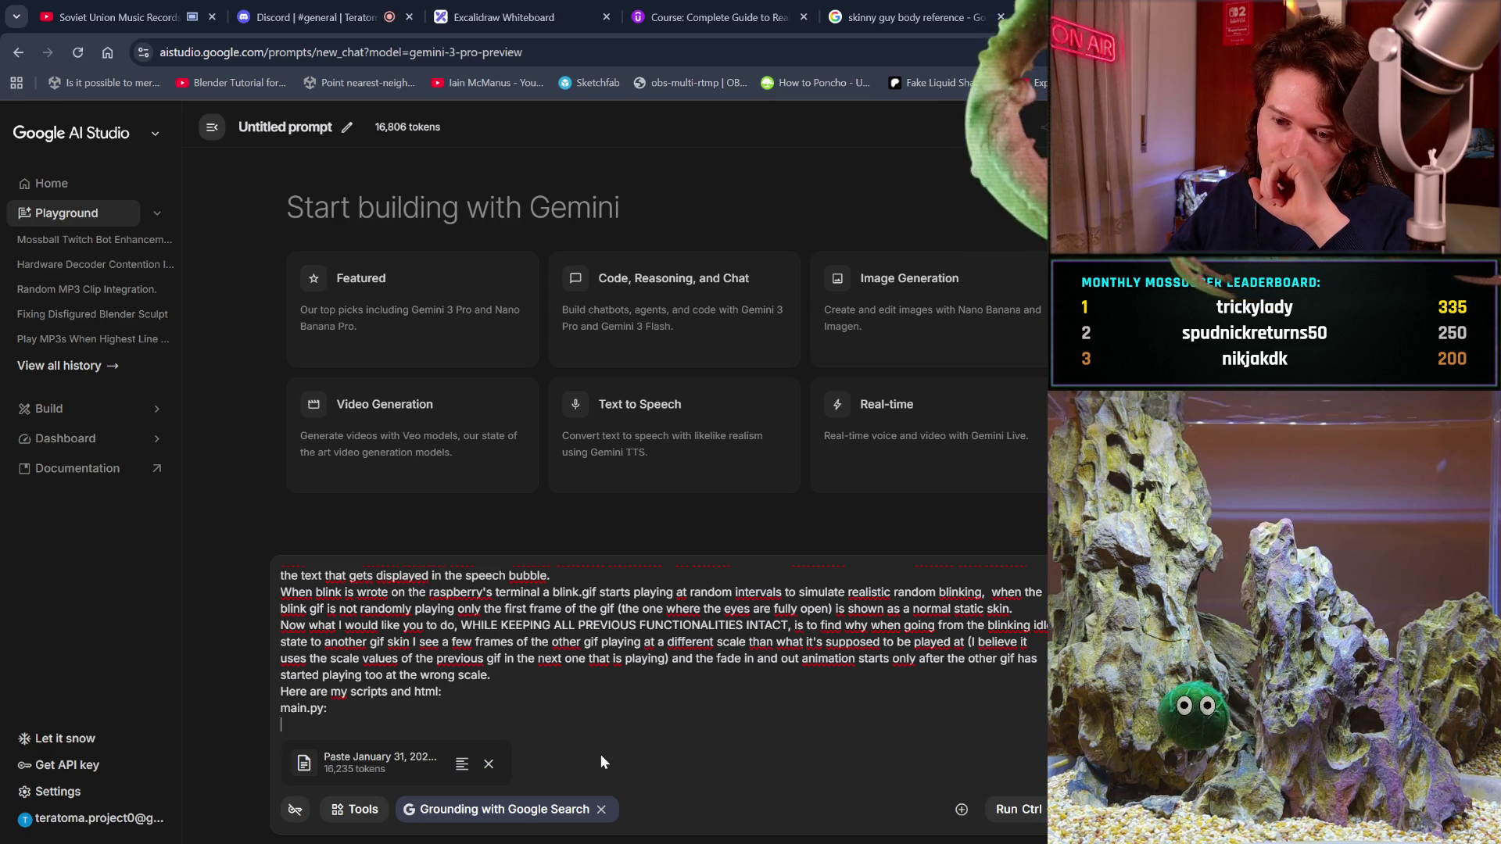
key("BackSpace")
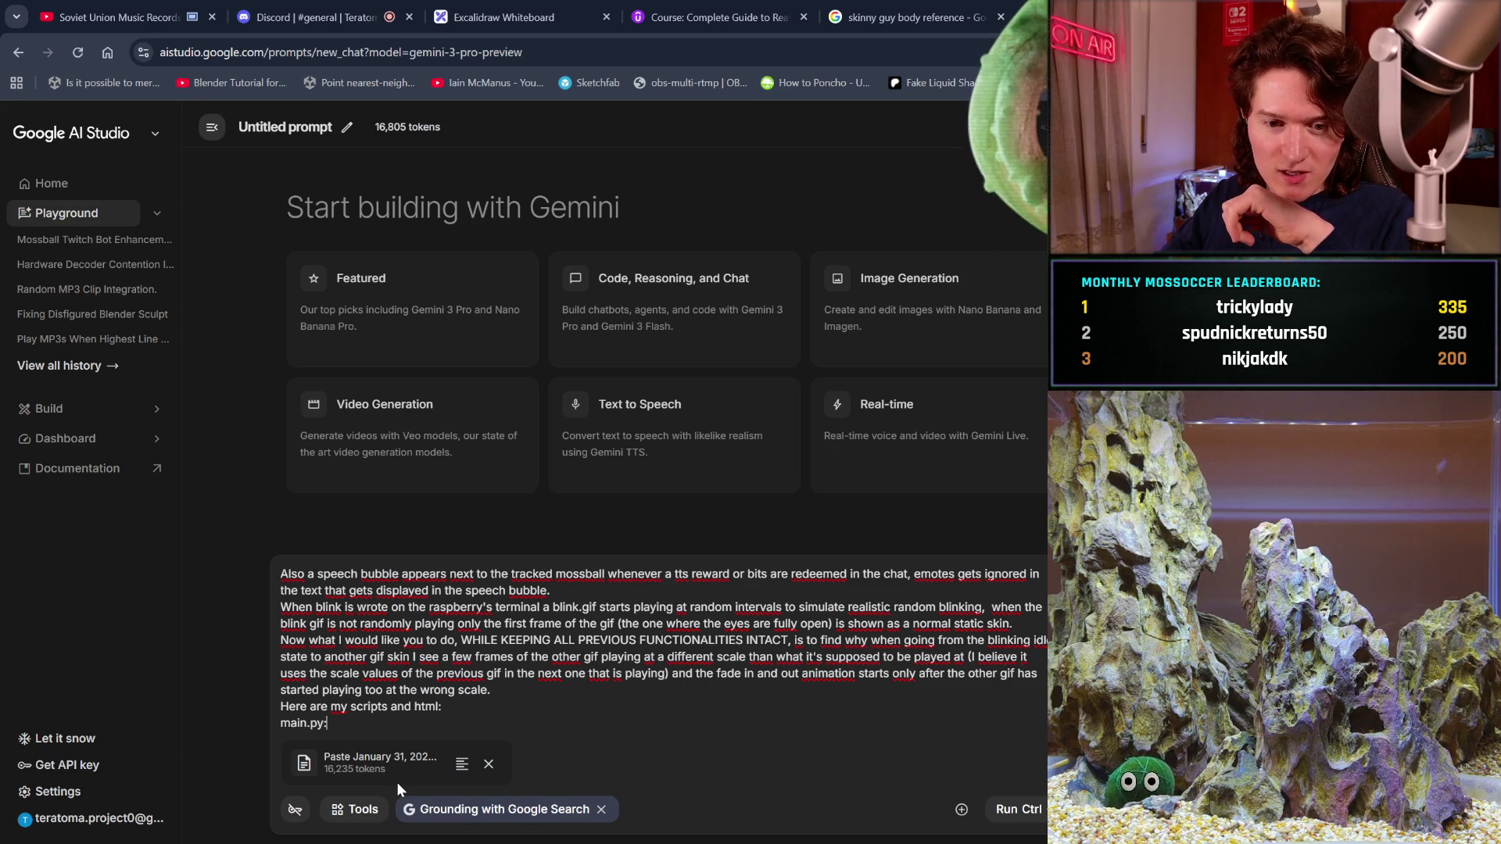
left_click(462, 764)
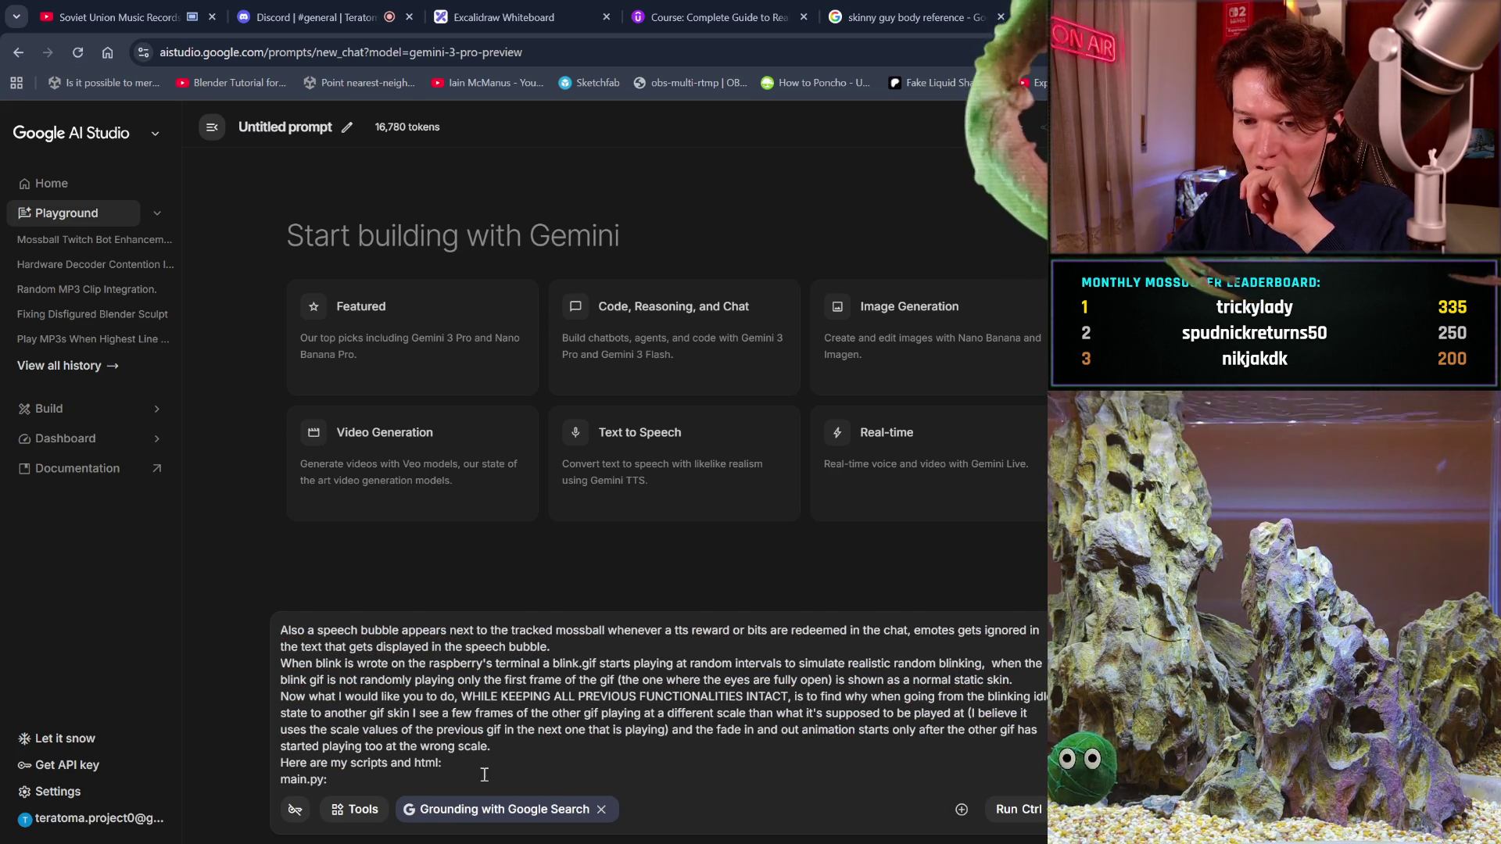
scroll(528, 767, "down", 3)
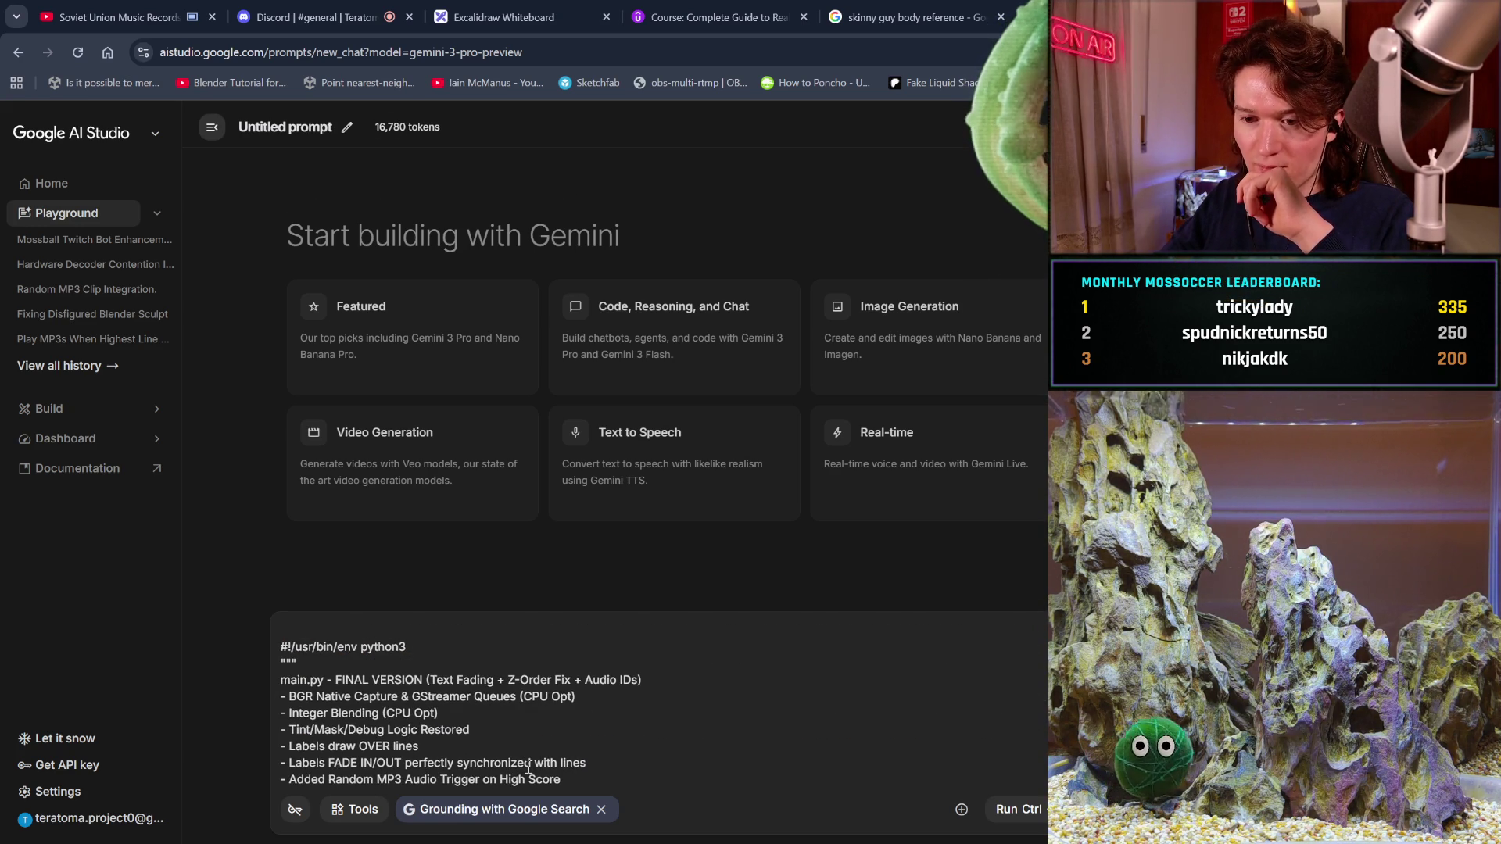
scroll(528, 766, "down", 20)
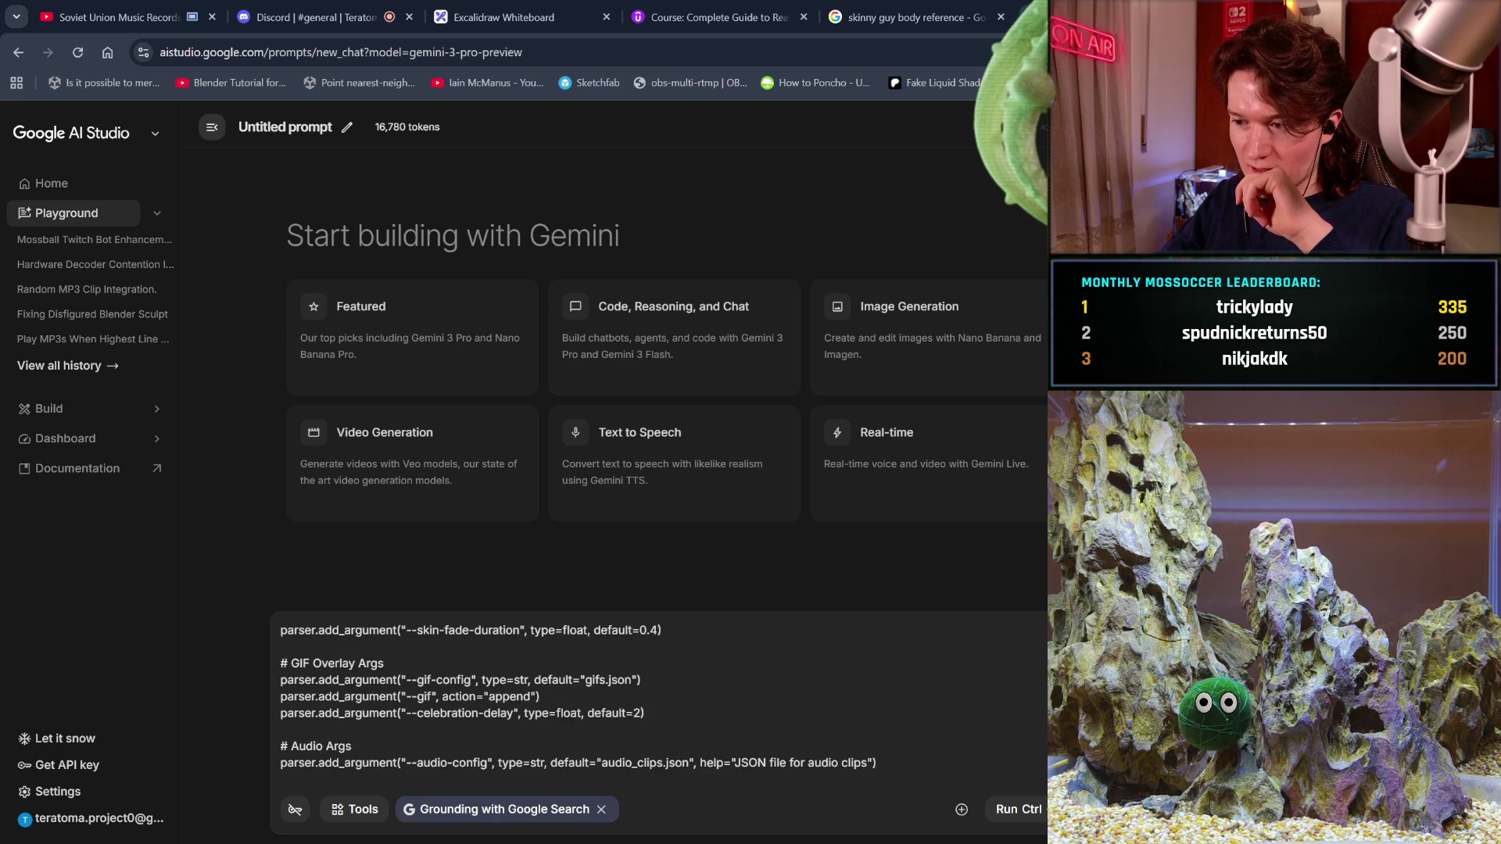
scroll(528, 704, "down", 20)
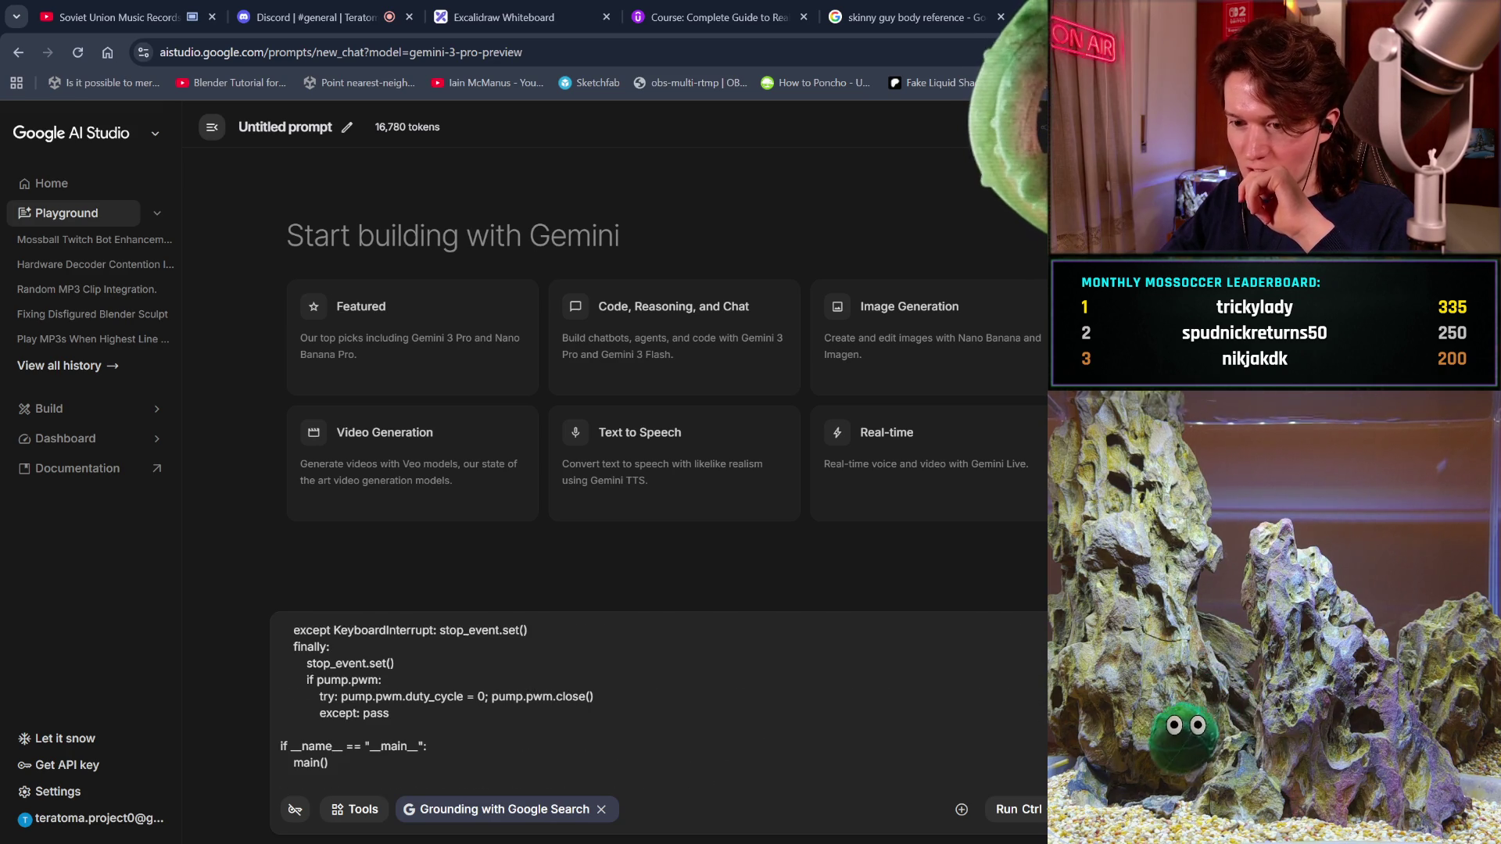
left_click(414, 765)
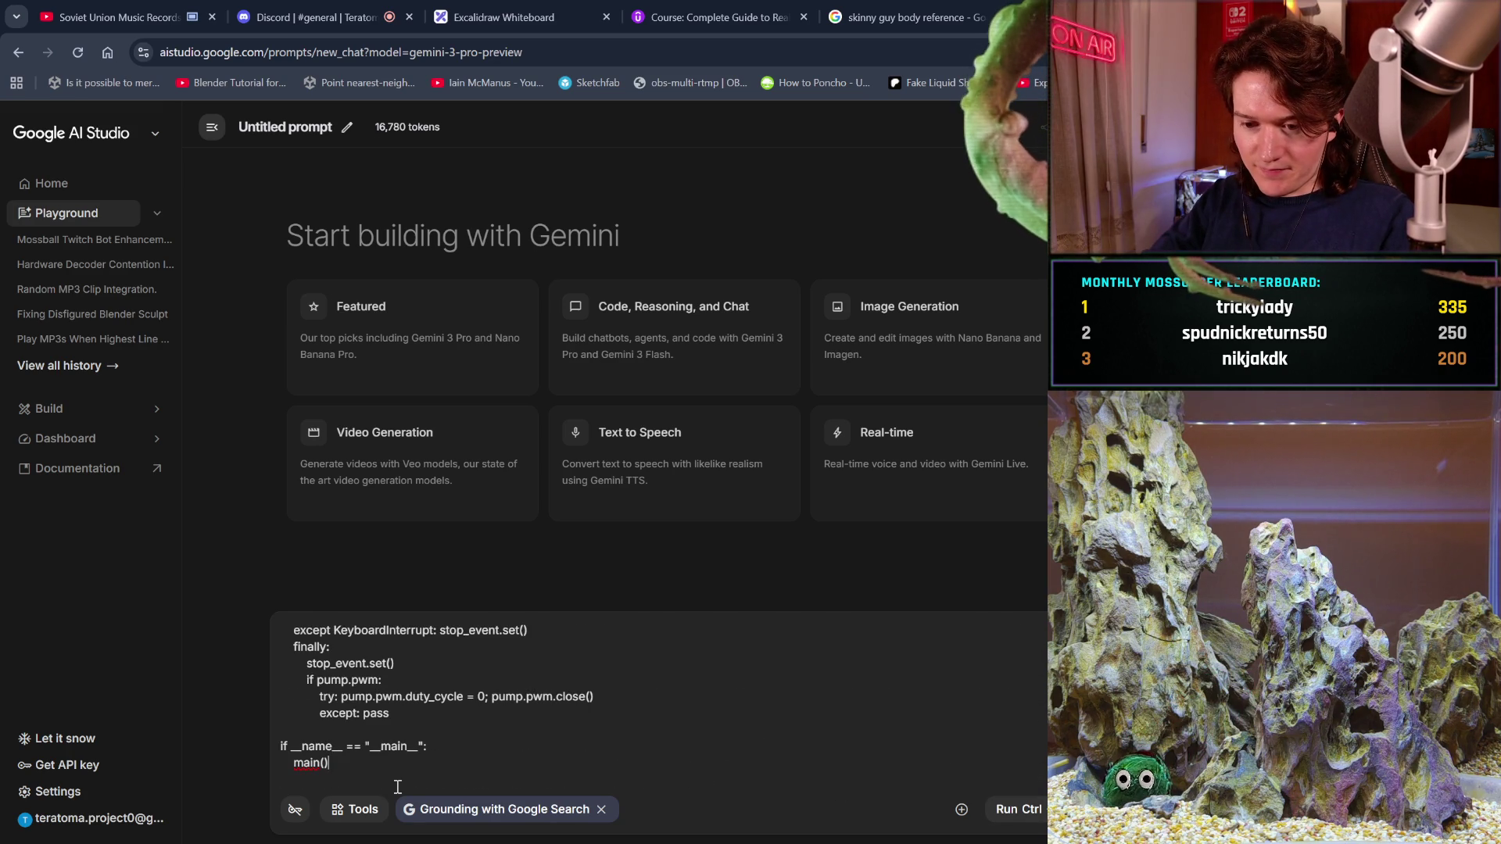
key("Return")
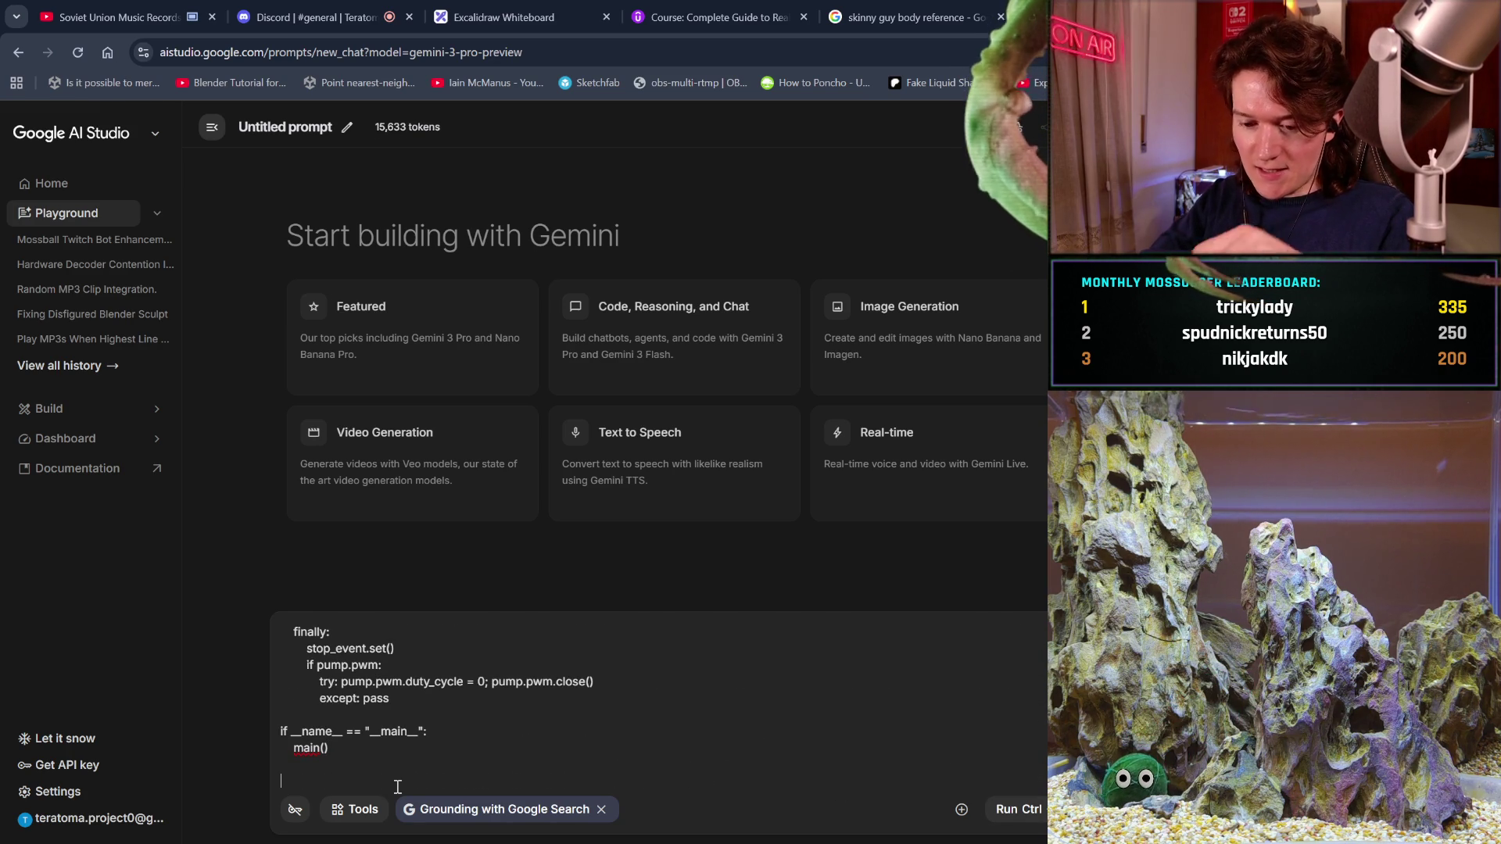
key("alt+Tab")
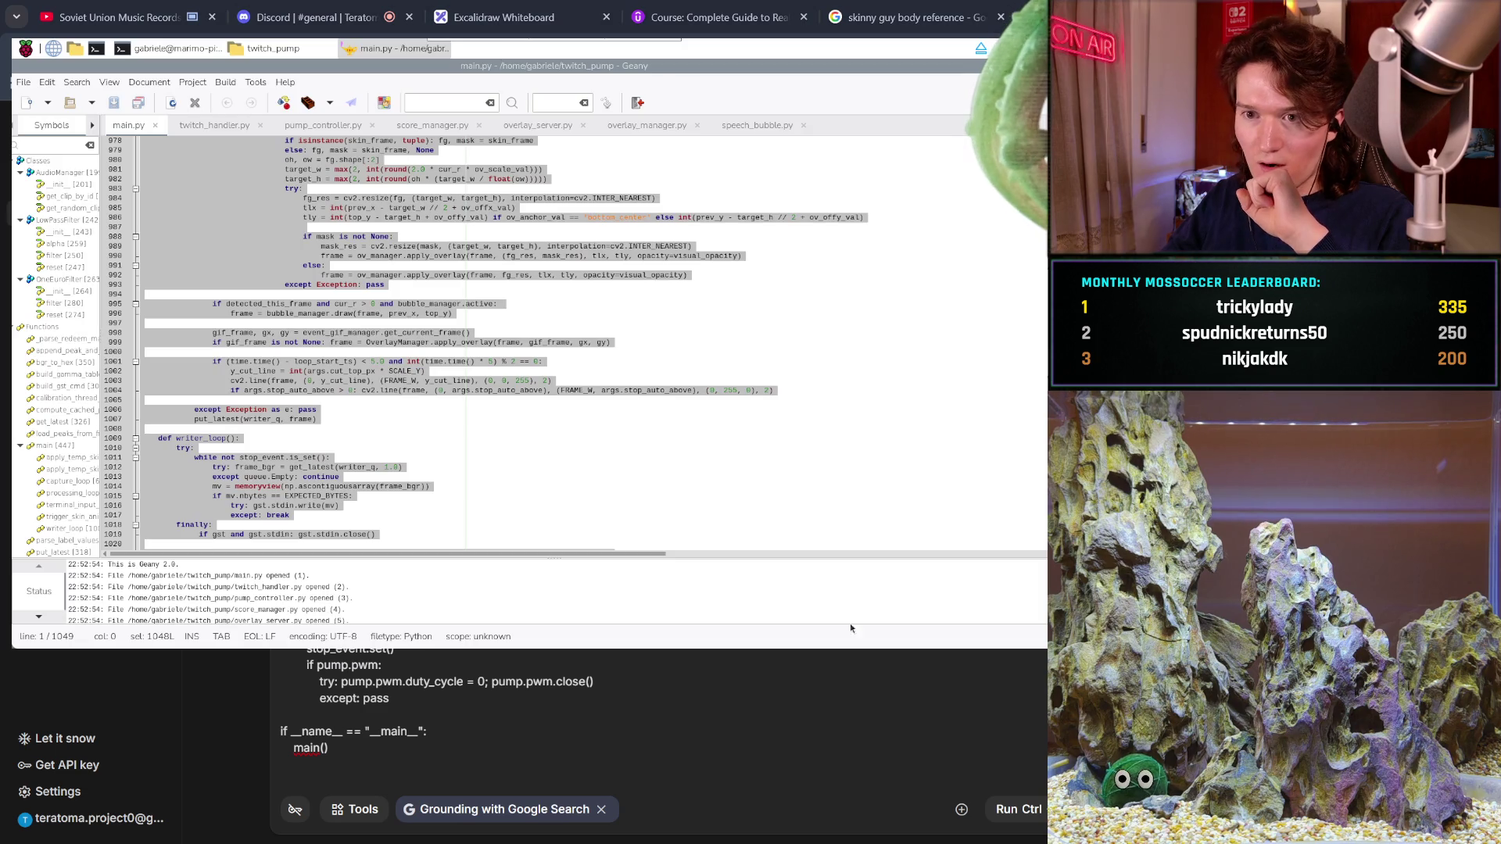
- Open twitch_handler.py in Geany and type the 'twitch_handler.py:' heading into the prompt
left_click(217, 125)
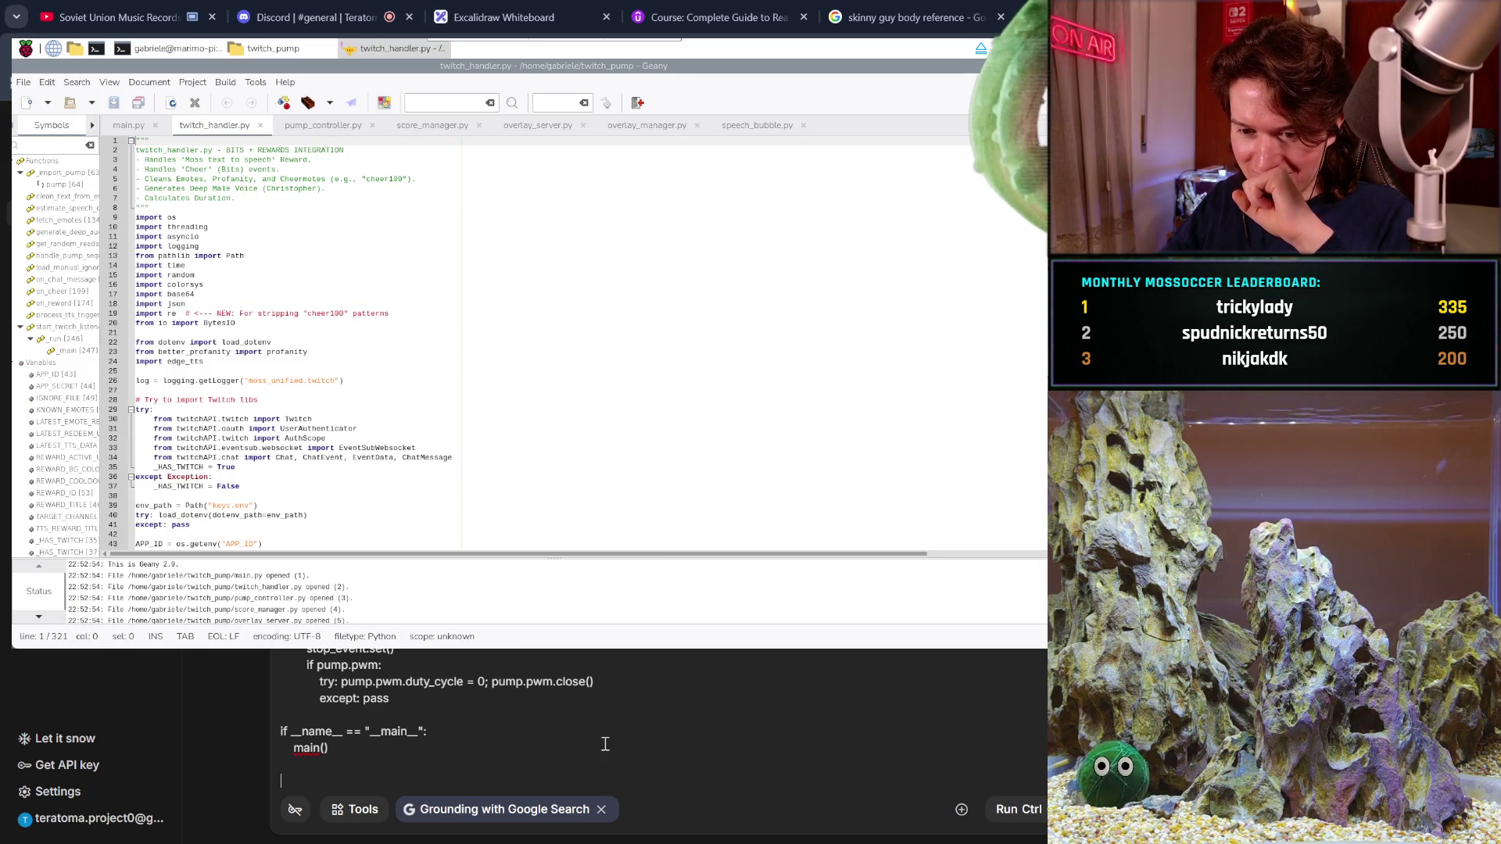
type("tw")
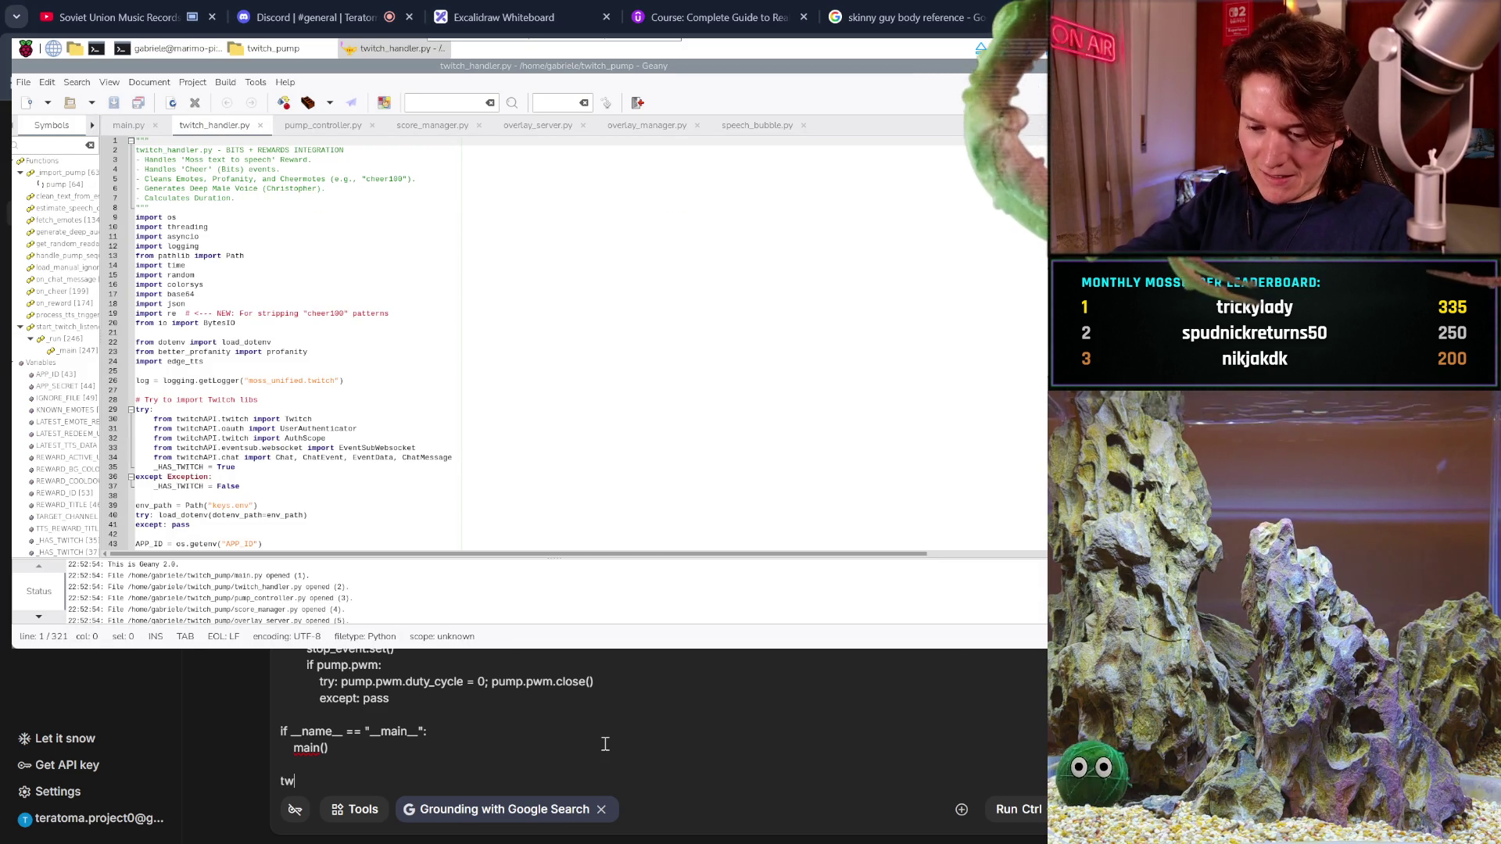
type("itch.")
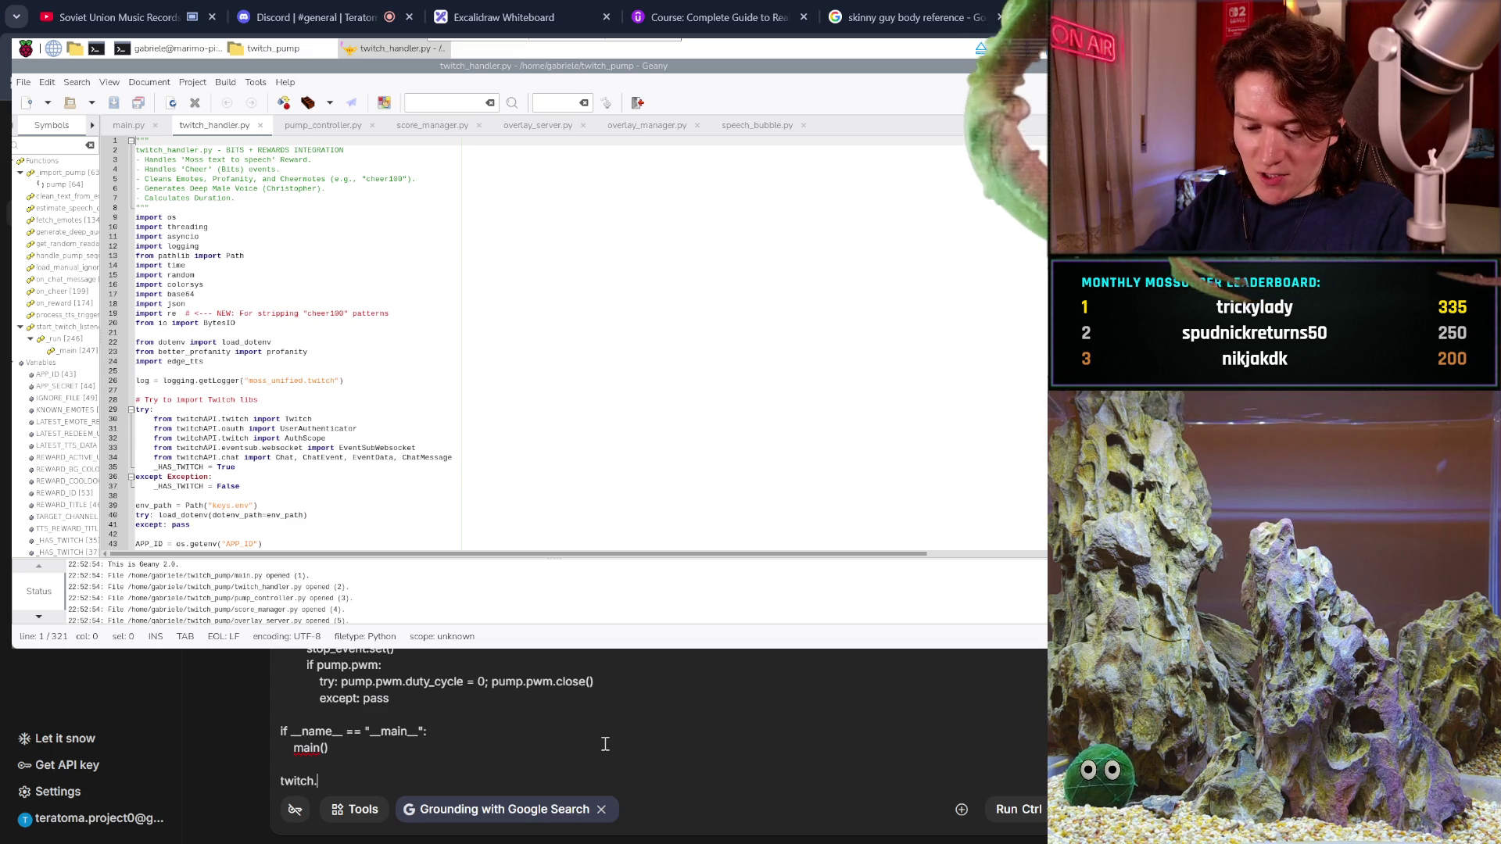
type("handler")
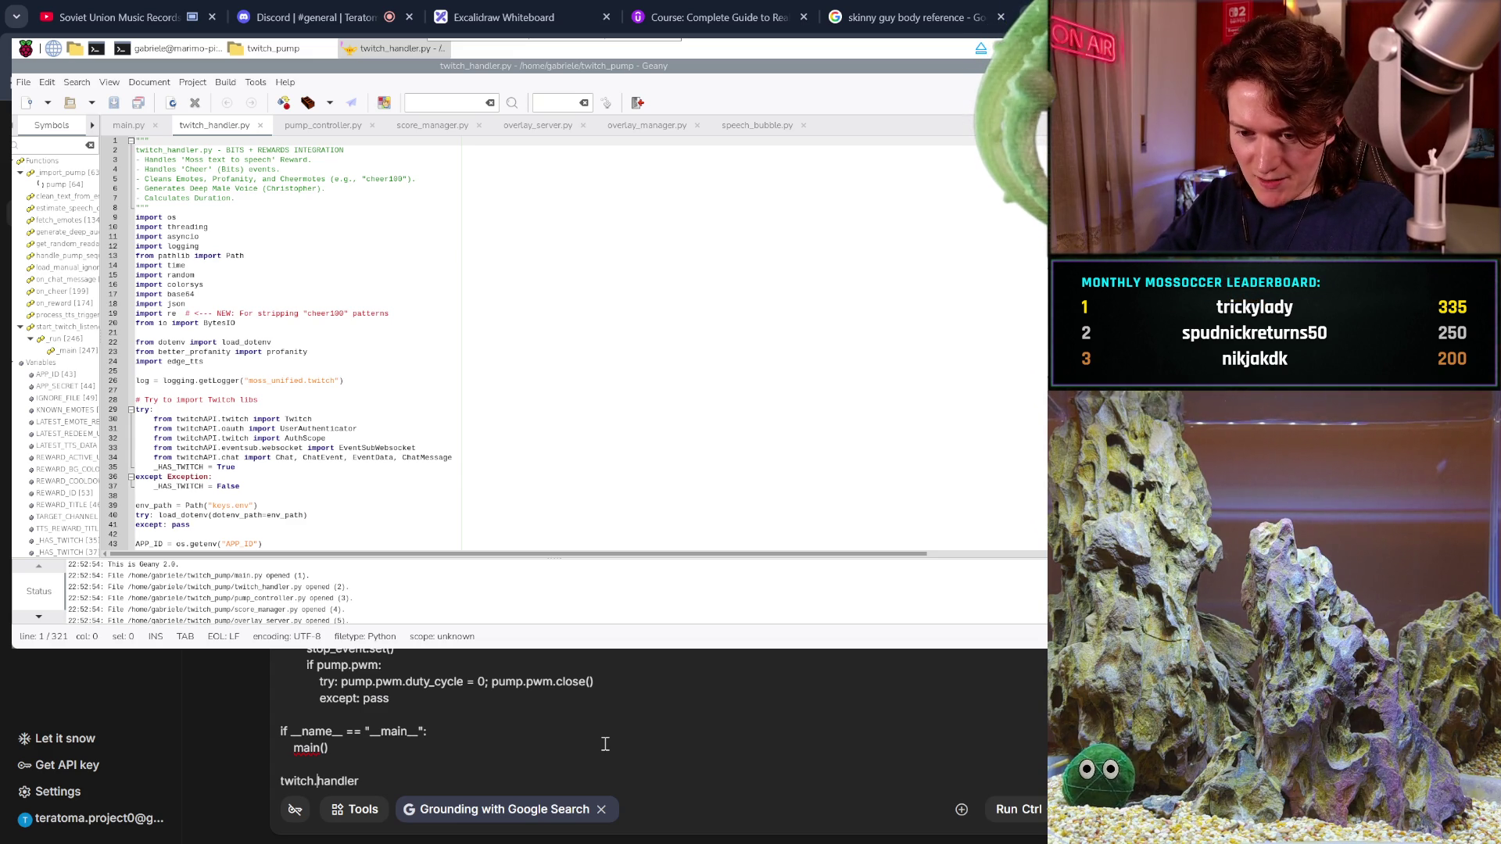
type("_")
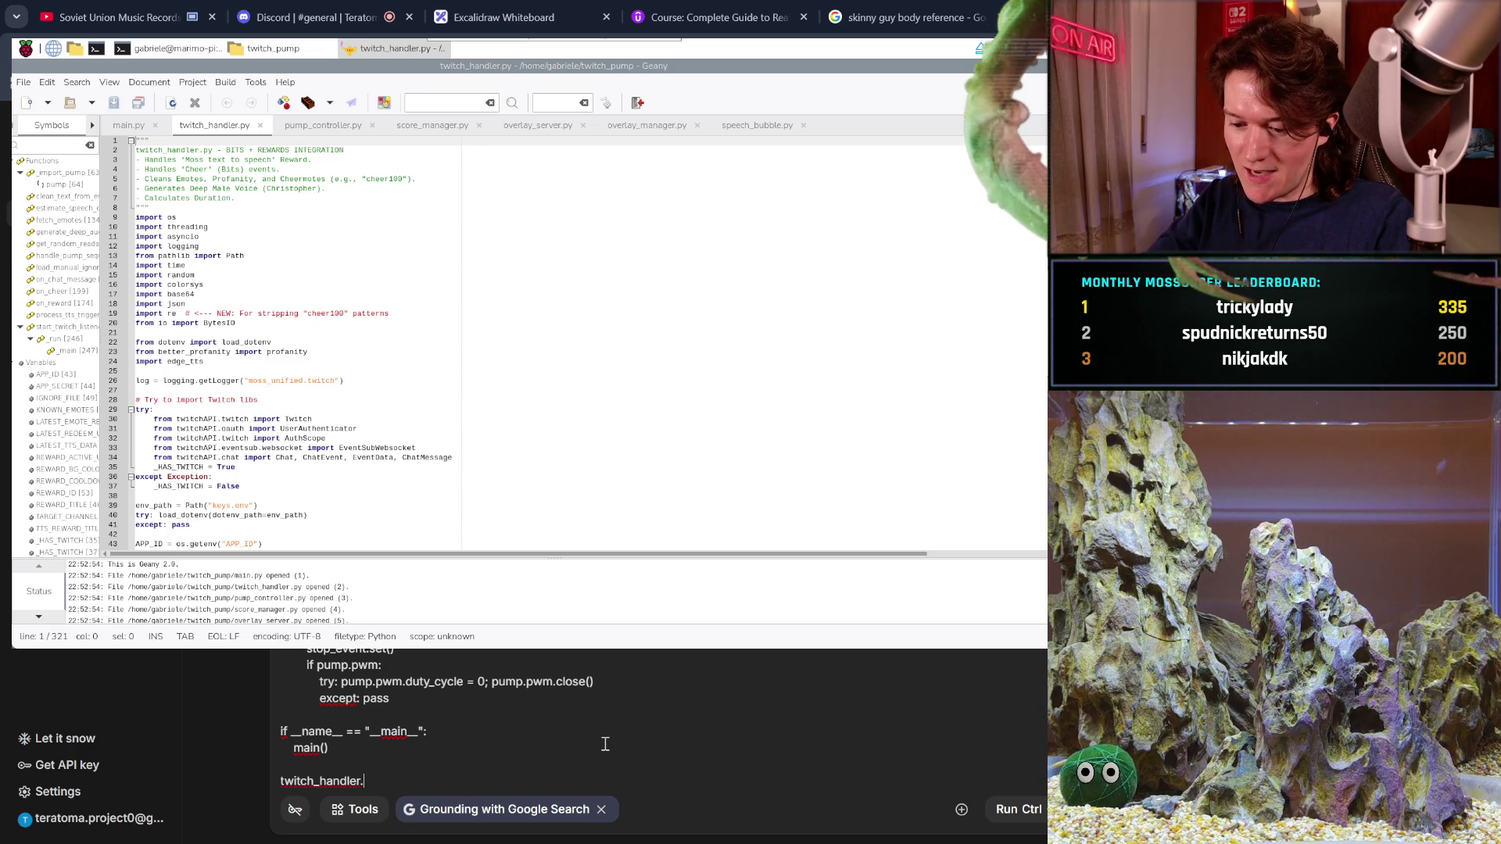
type("py")
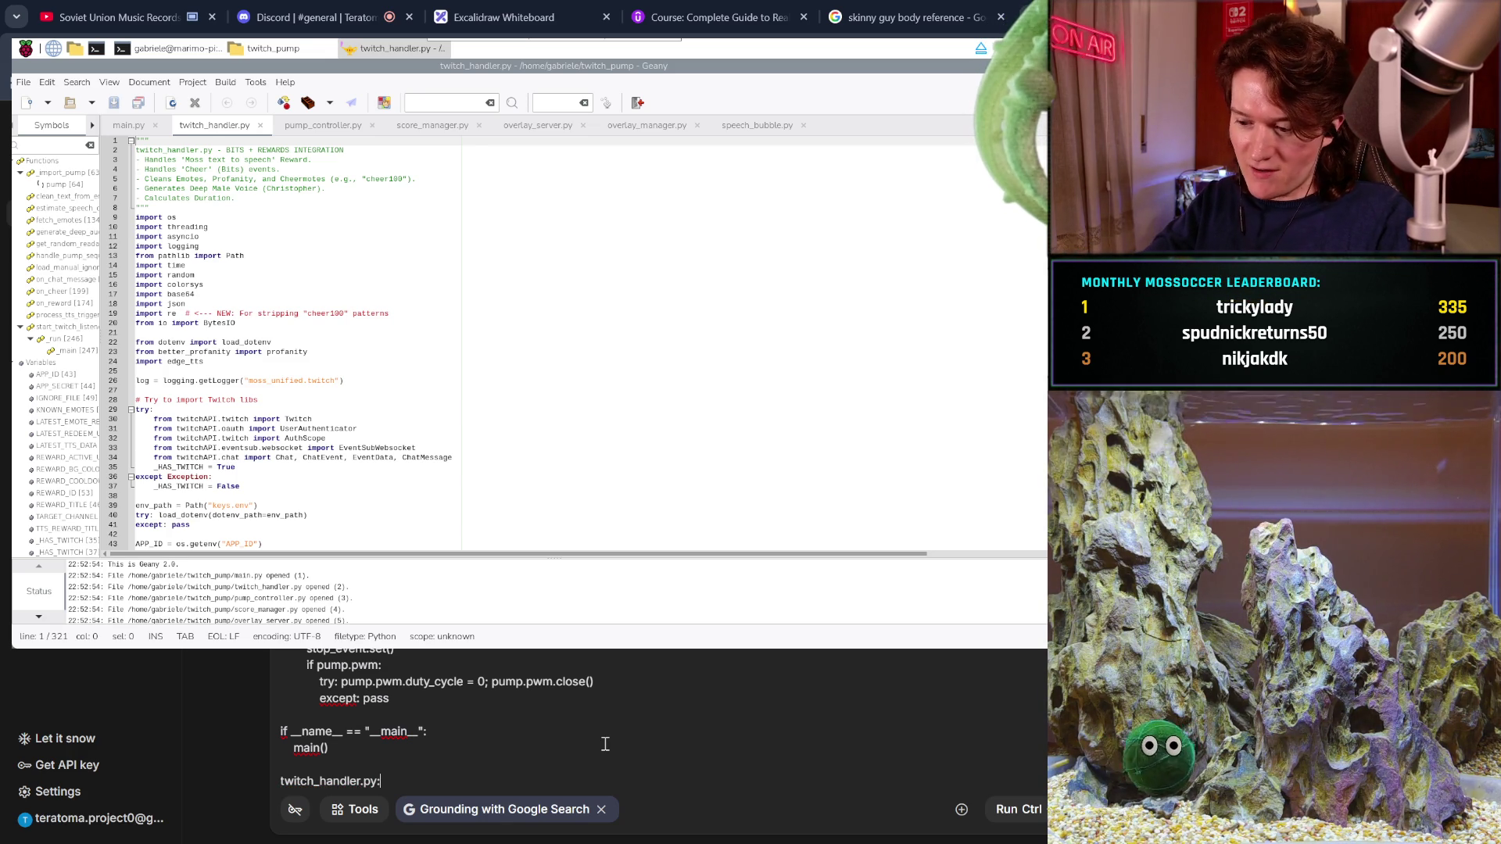
type(":")
key("Return")
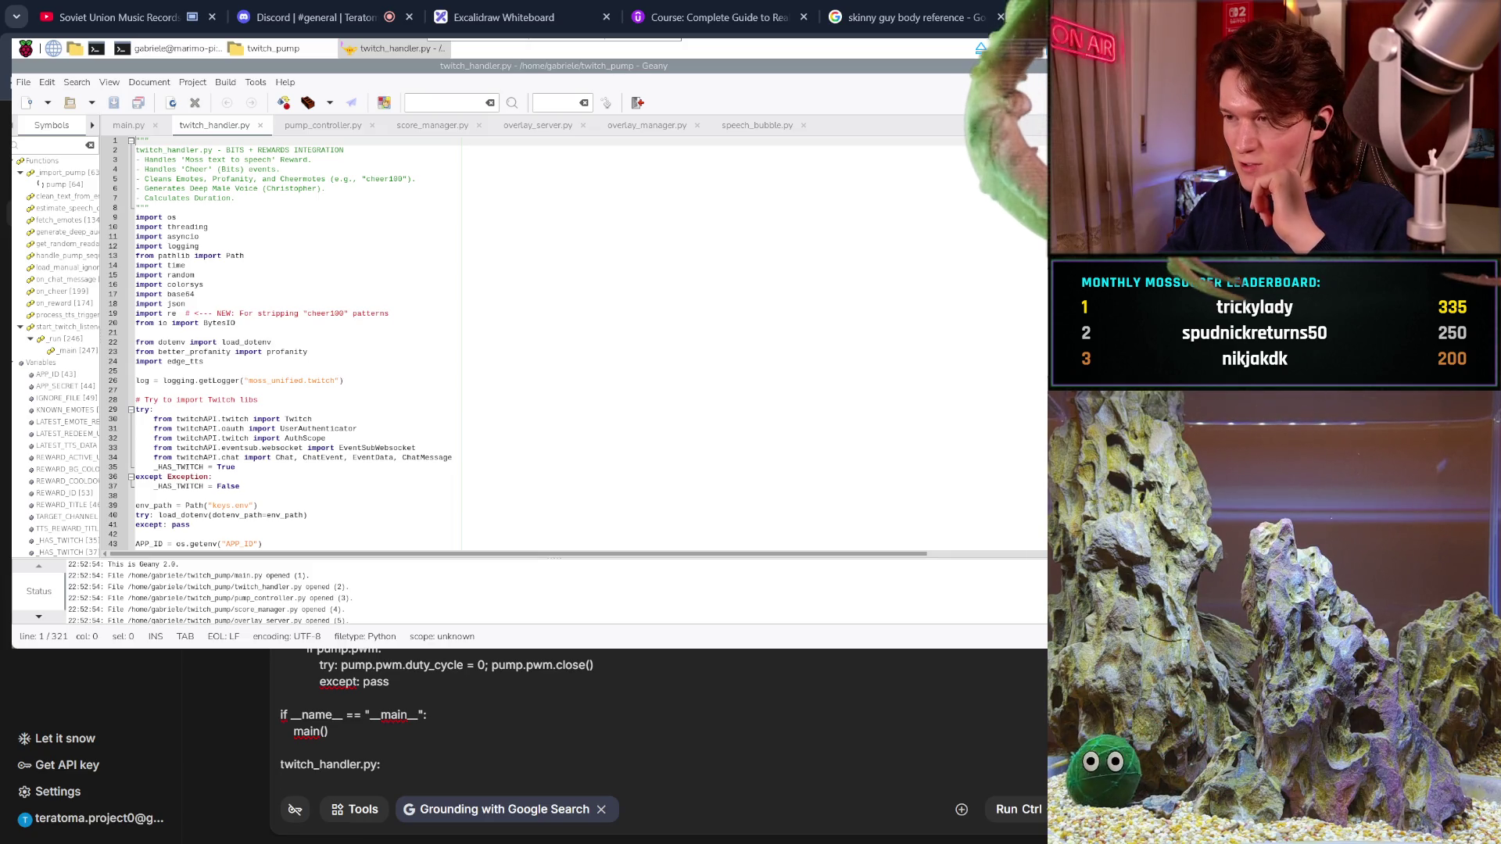
key("ctrl+t")
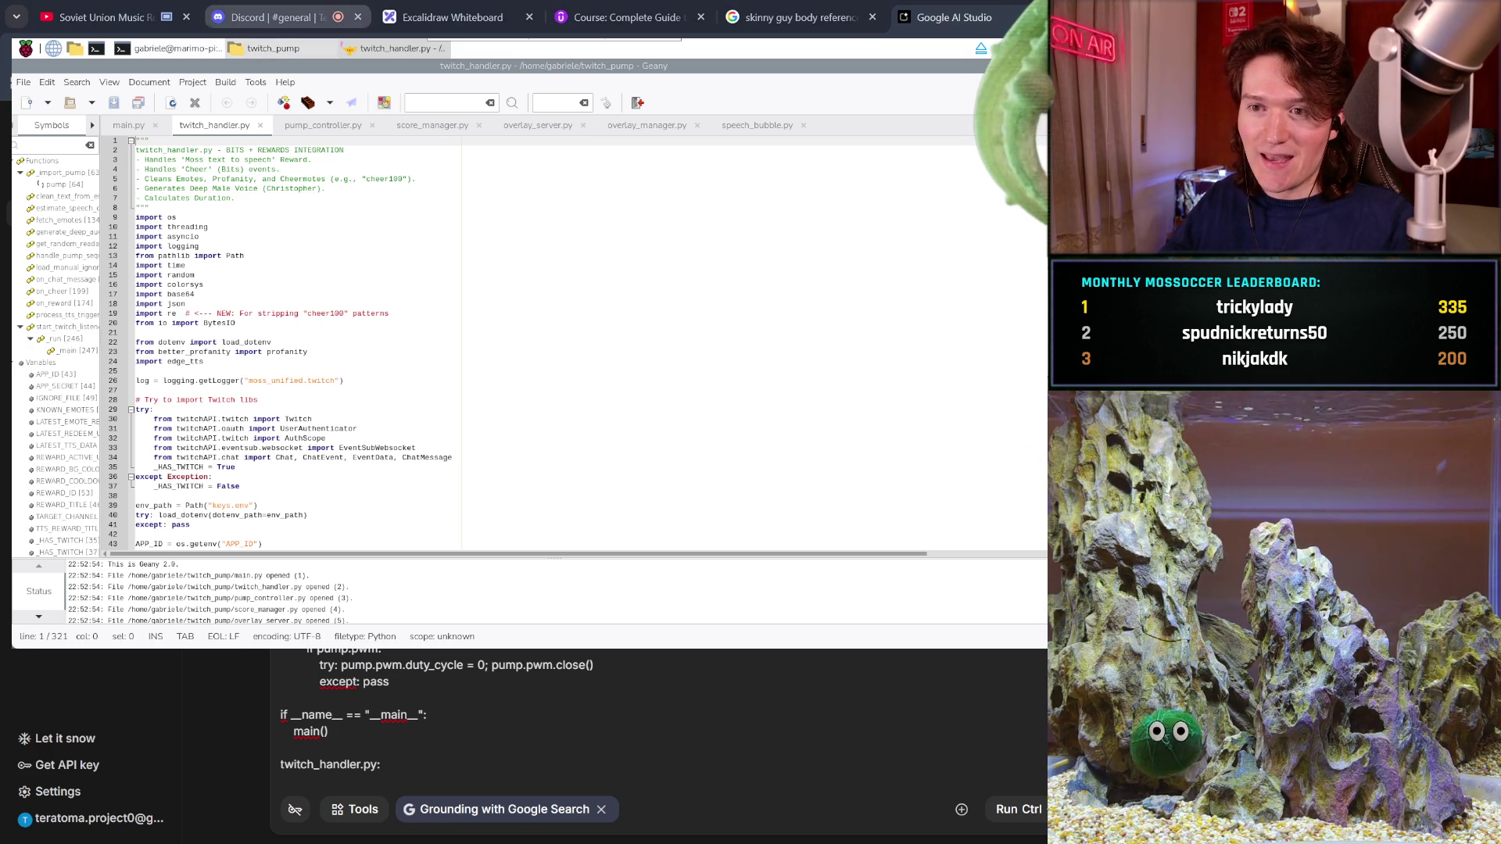
- Paste all of twitch_handler.py below the heading, followed by two blank lines
left_click(221, 205)
key("ctrl+a")
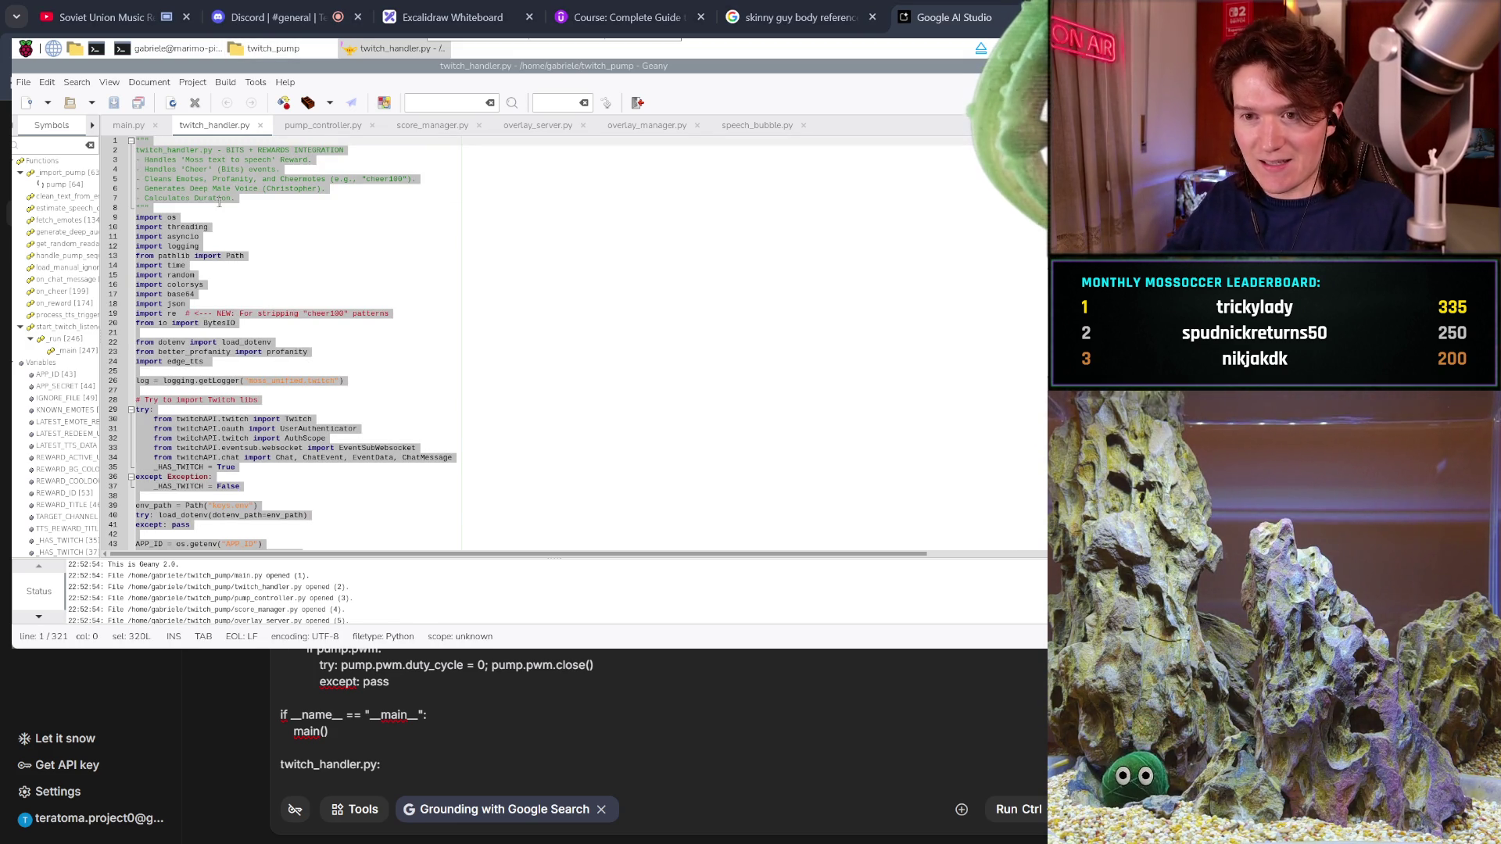
left_click(435, 781)
key("ctrl+v")
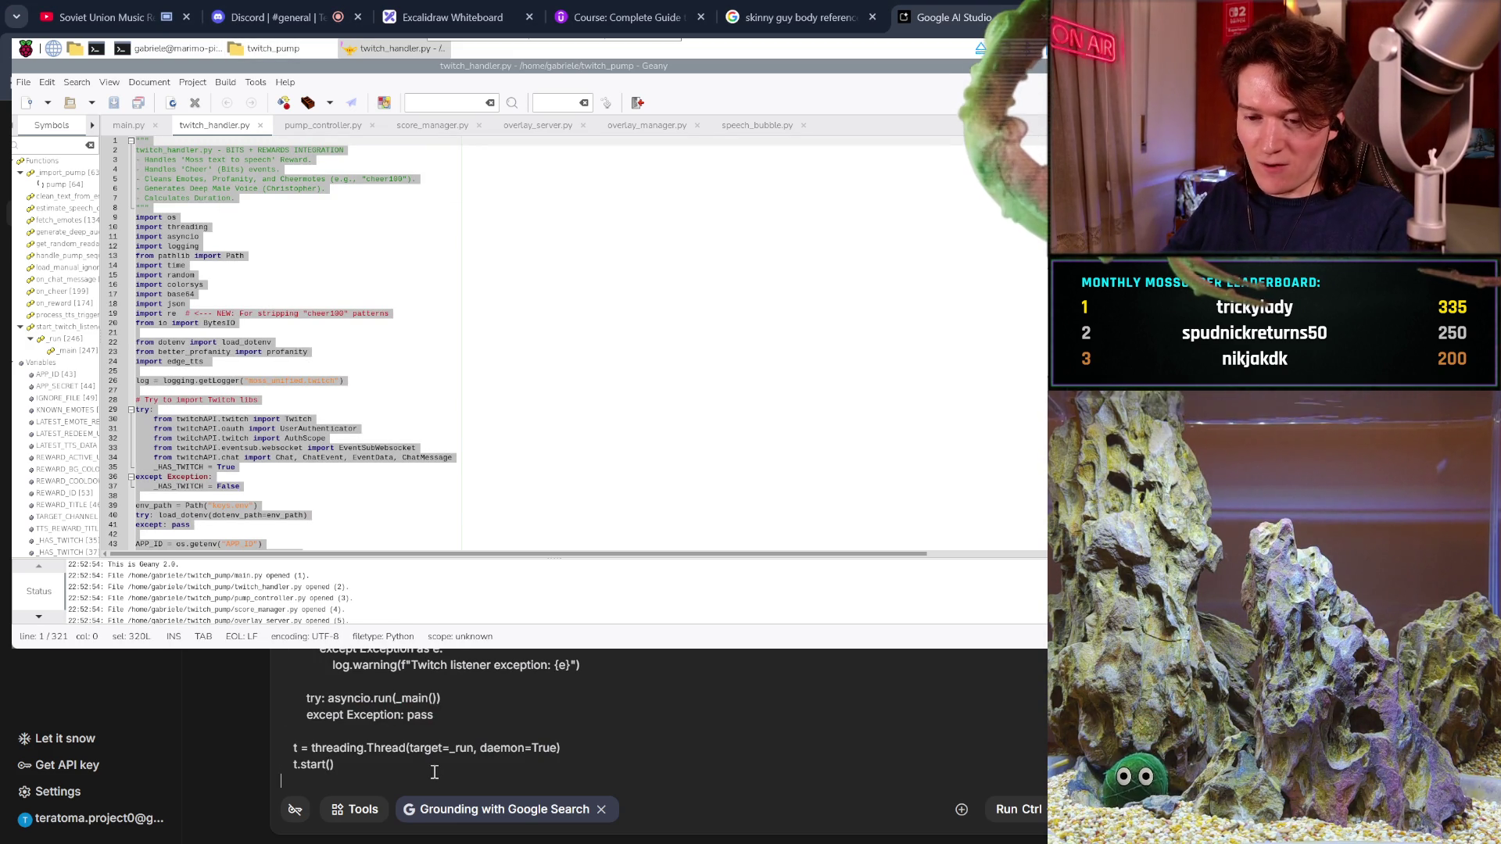
key("Return")
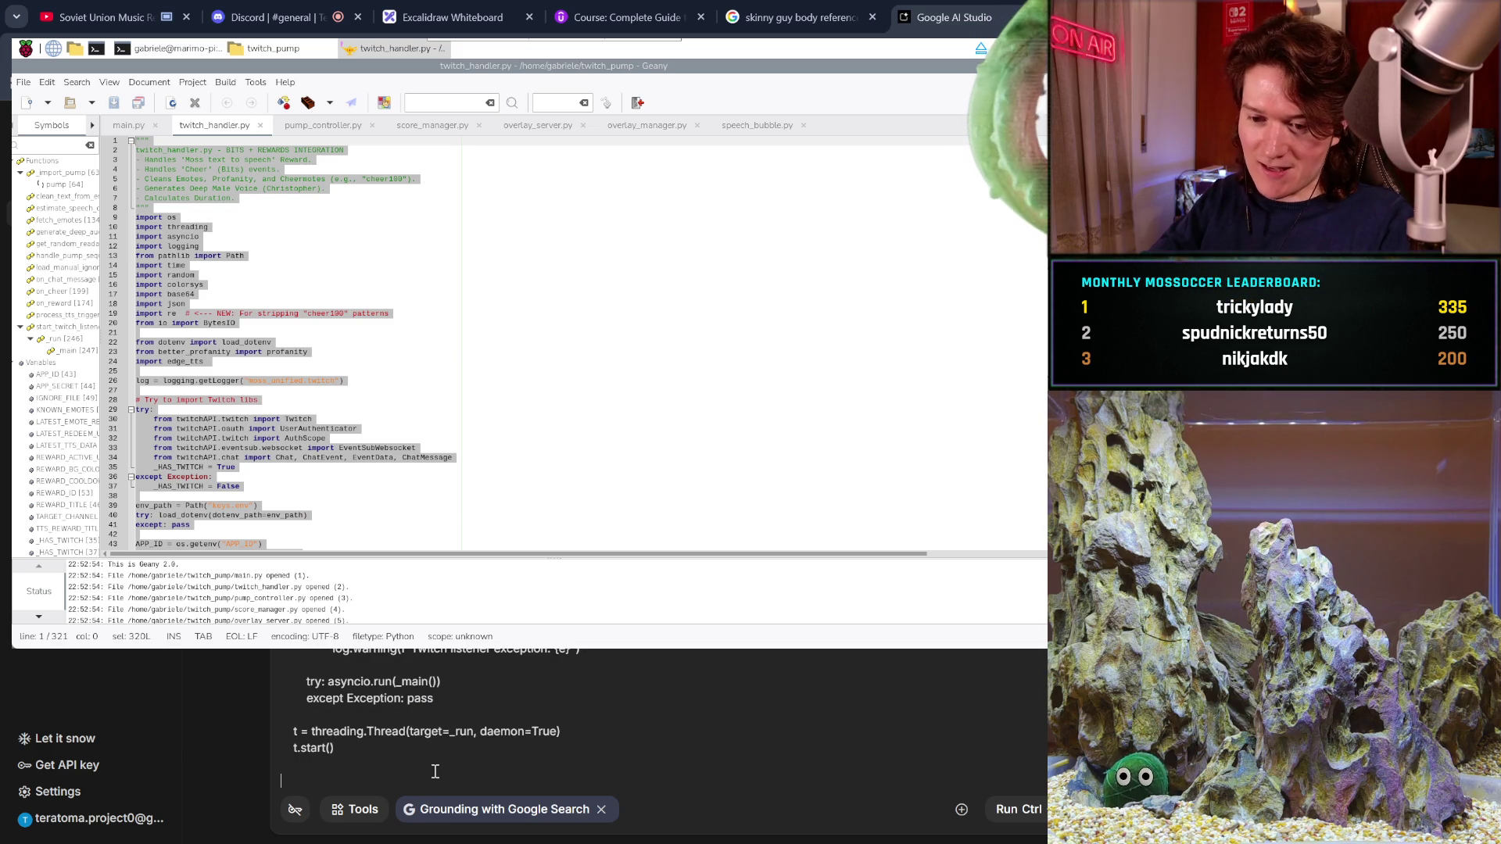
key("Return")
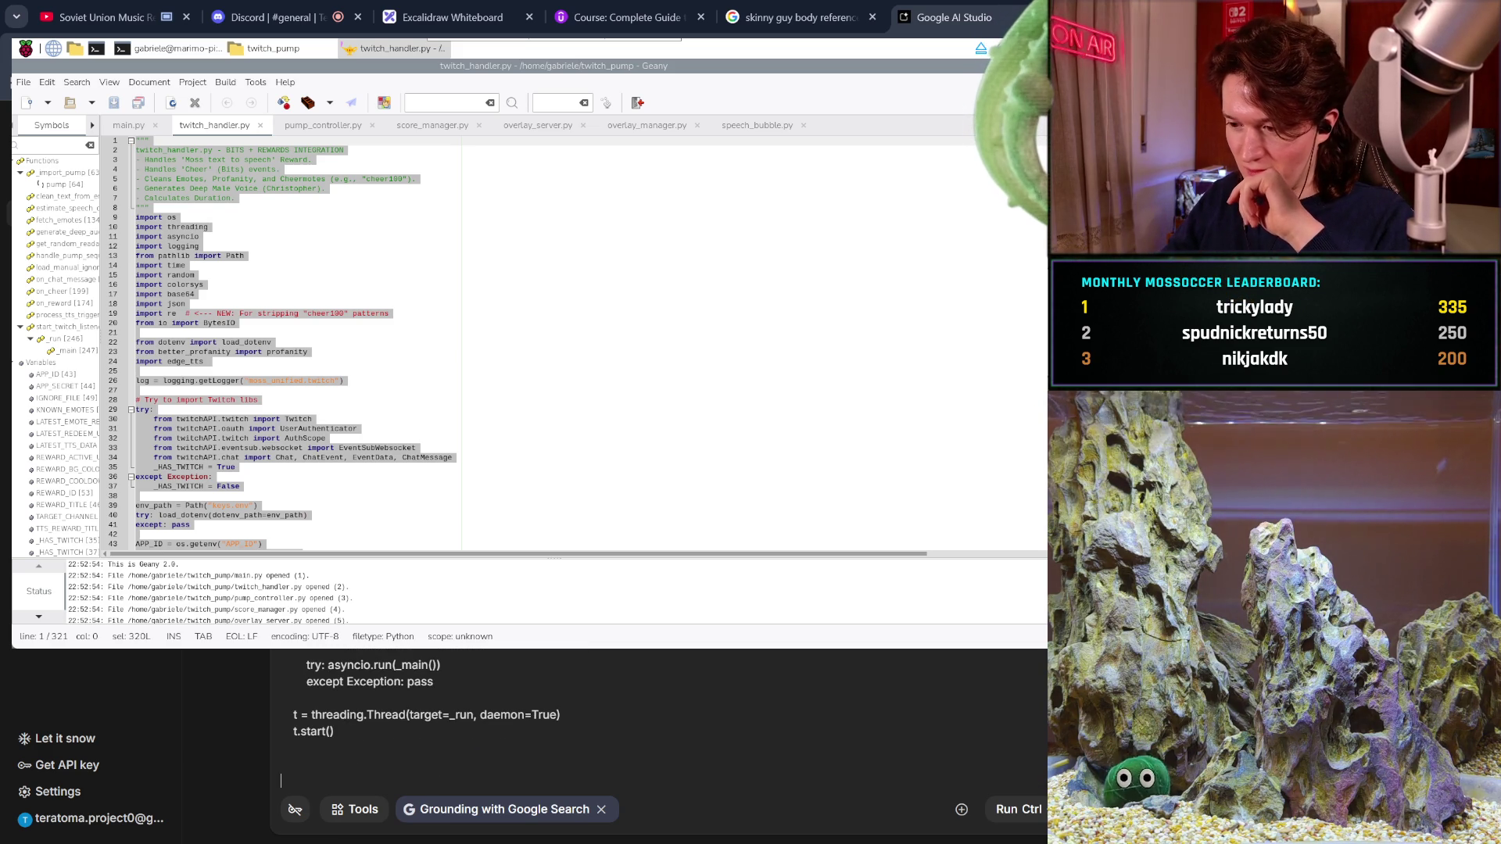
- Select all of pump_controller.py and enter the 'pump_controller.py:' heading in the prompt
left_click(319, 124)
left_click(342, 228)
key("ctrl+a")
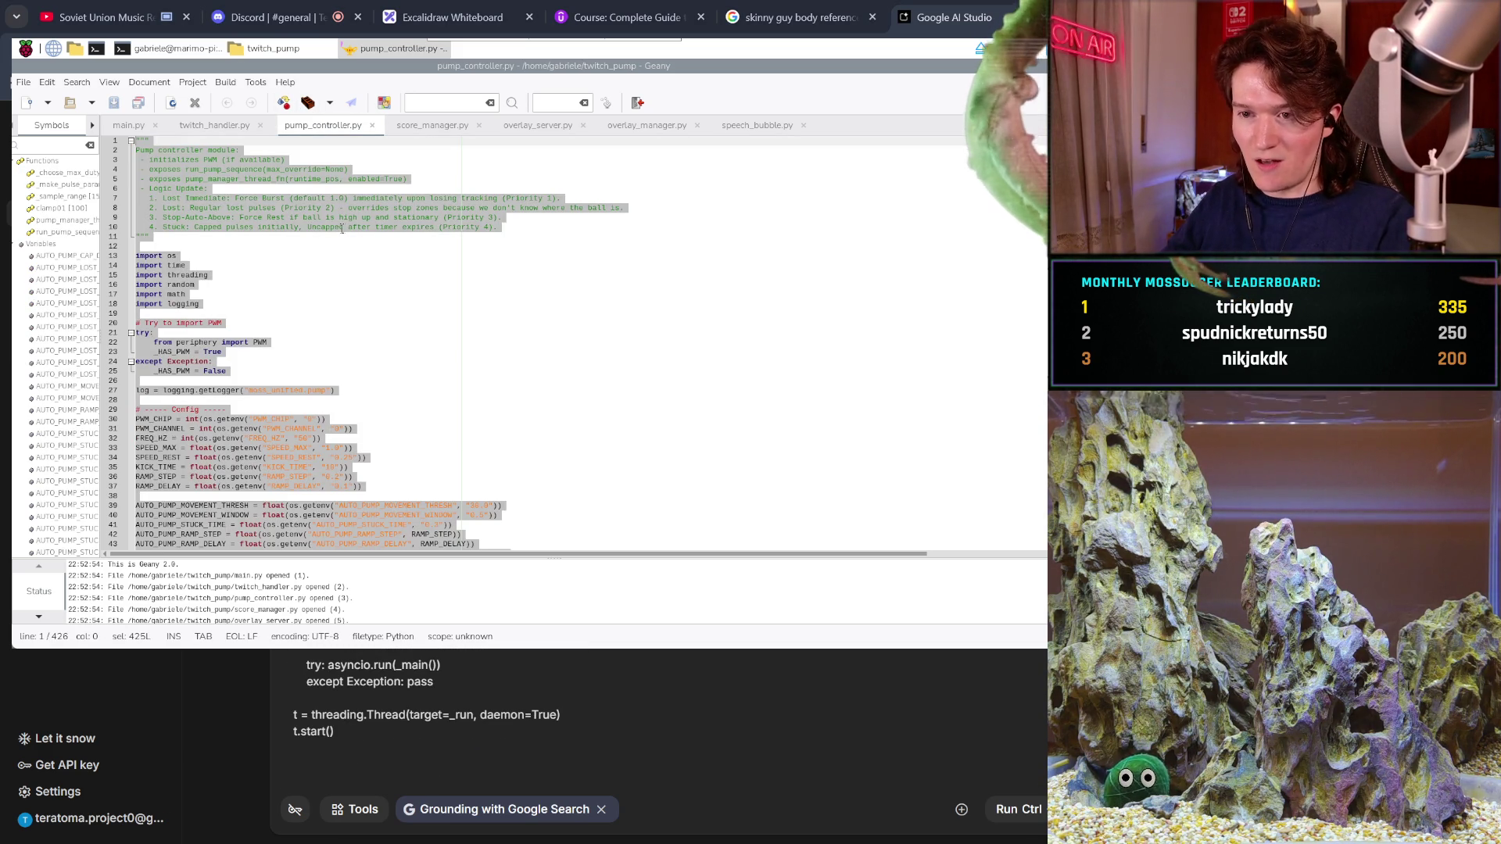
left_click(341, 777)
type("pump")
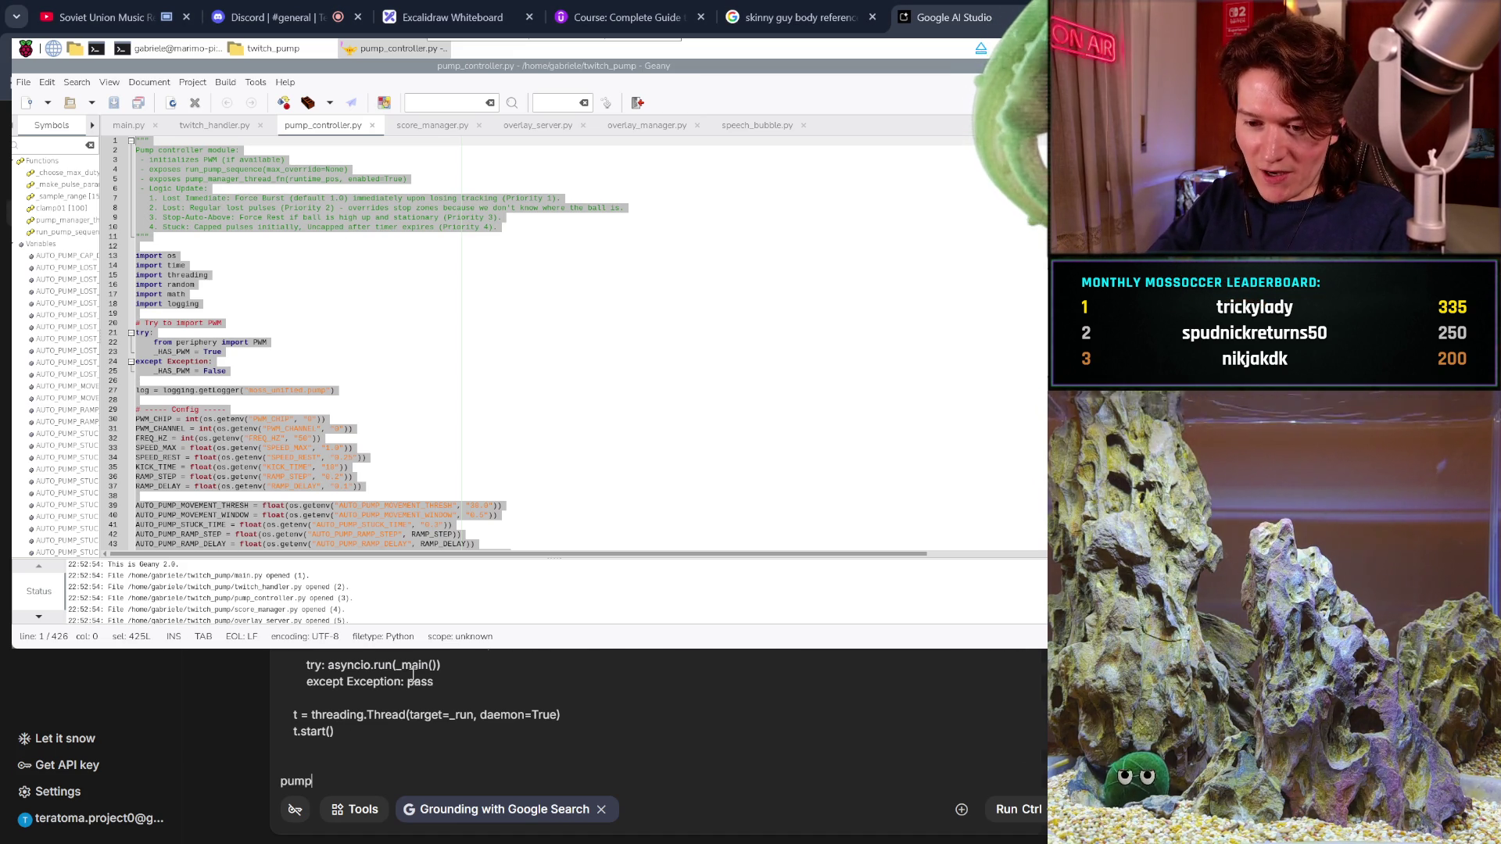
key("ctrl+v")
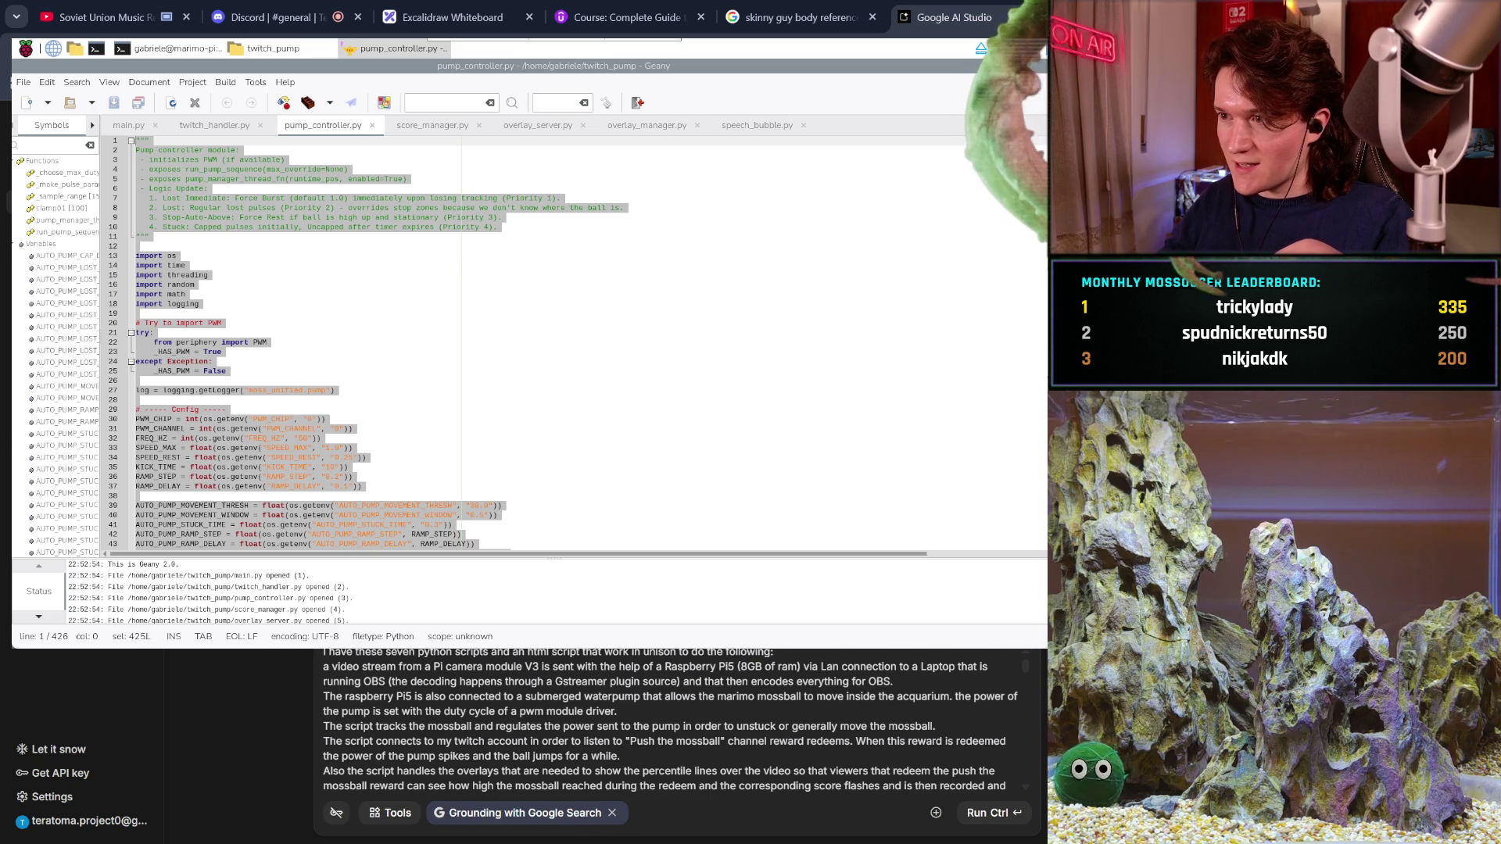
left_click(1042, 817)
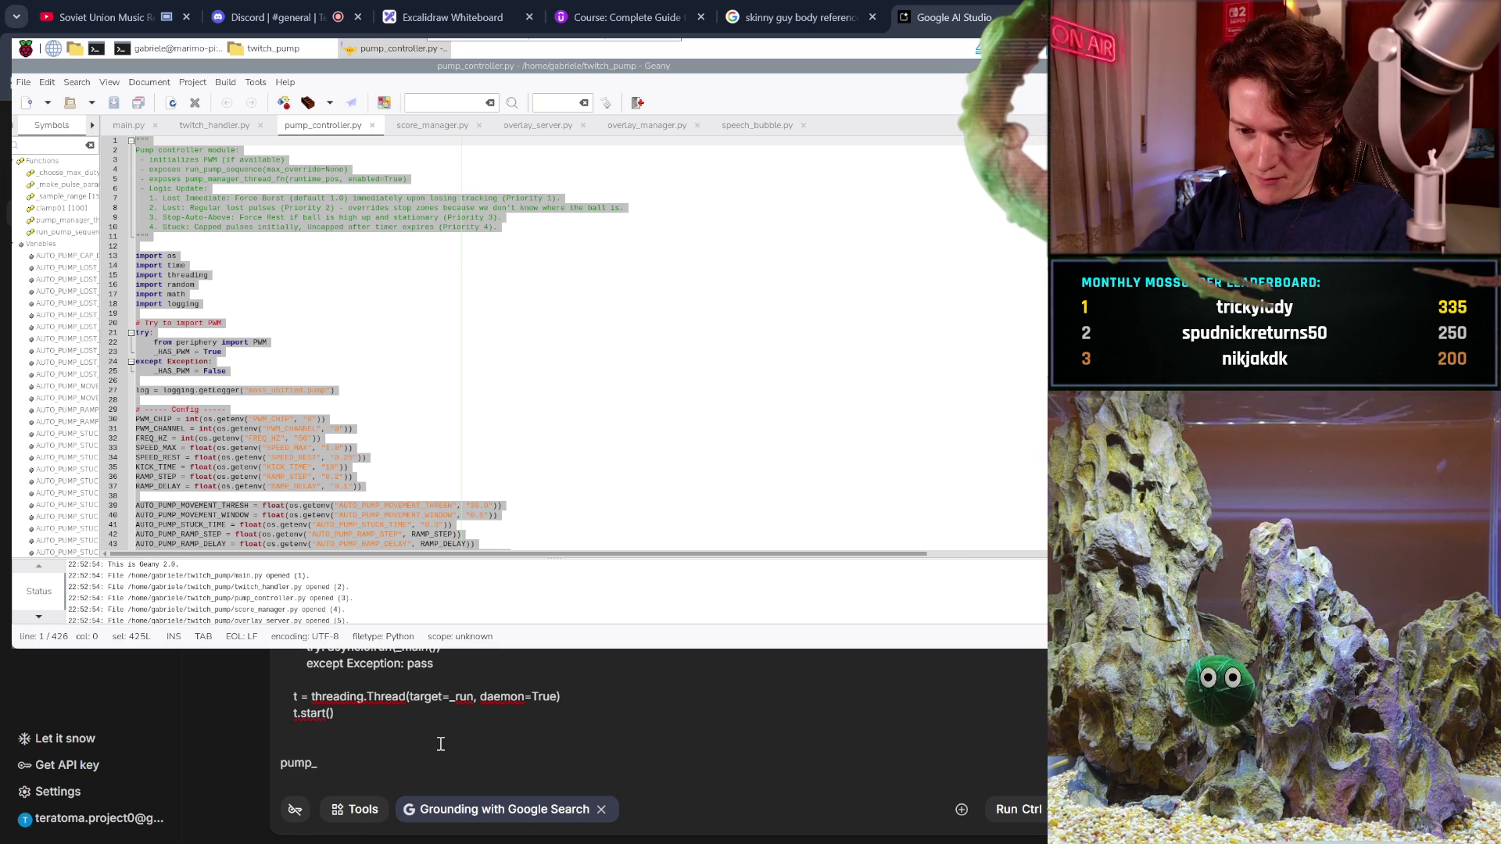
type("controller.py")
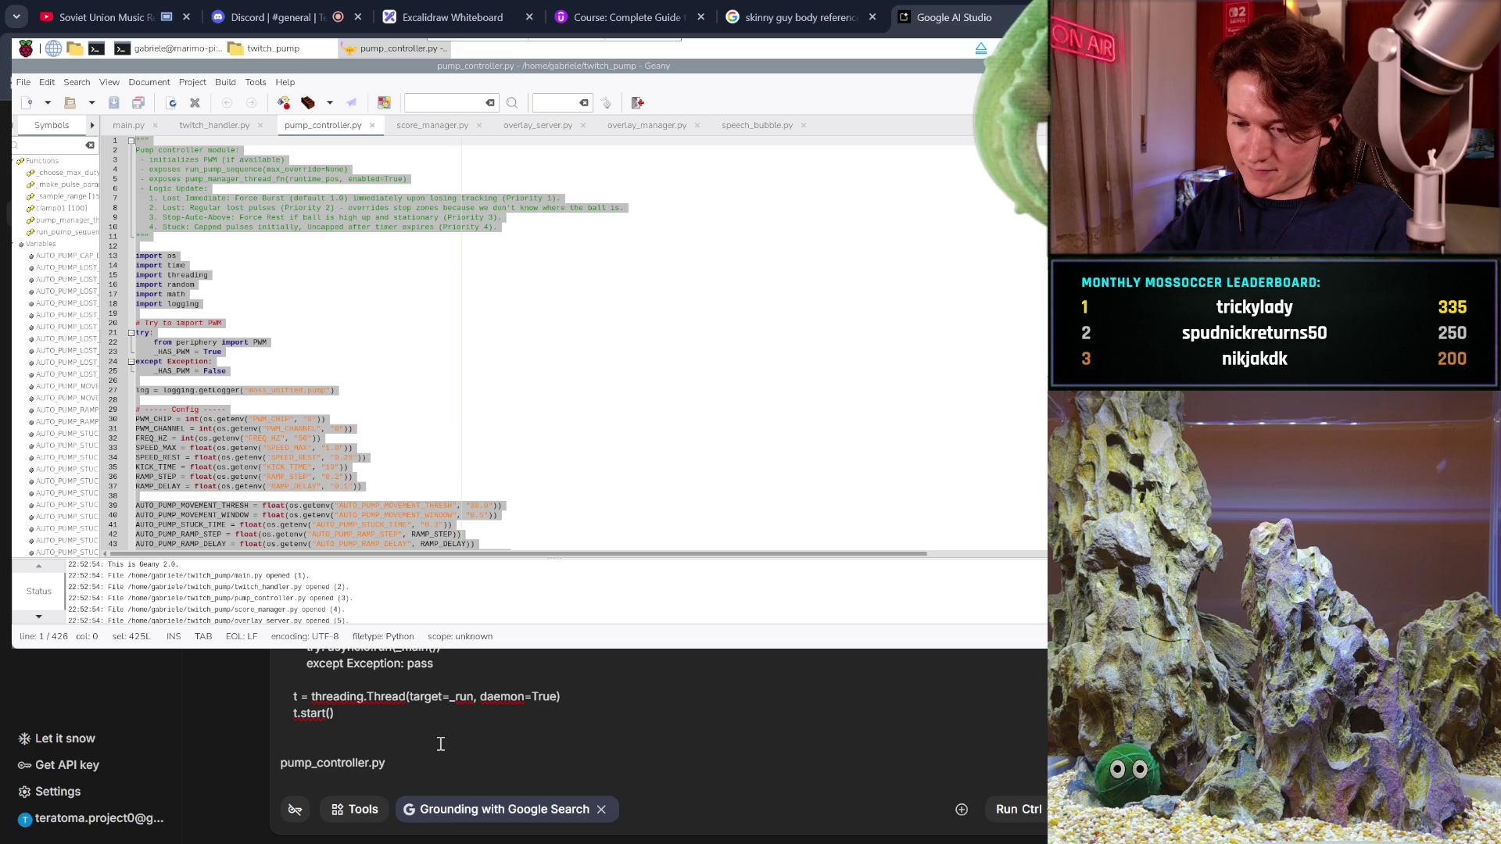
type(":")
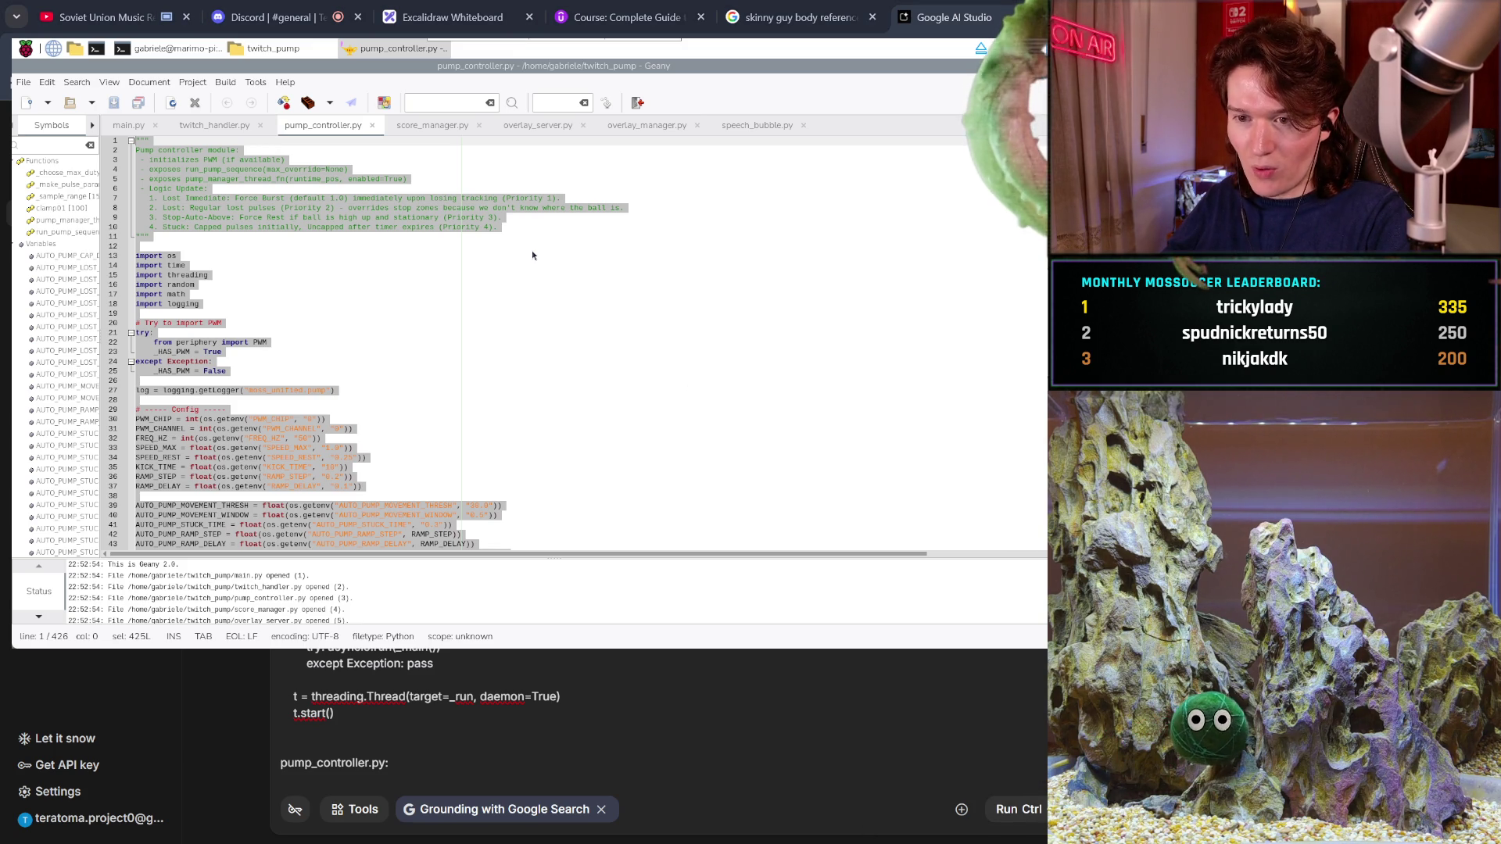
- Copy the pump_controller.py code, add a new line, and bring up score_manager.py
right_click(354, 245)
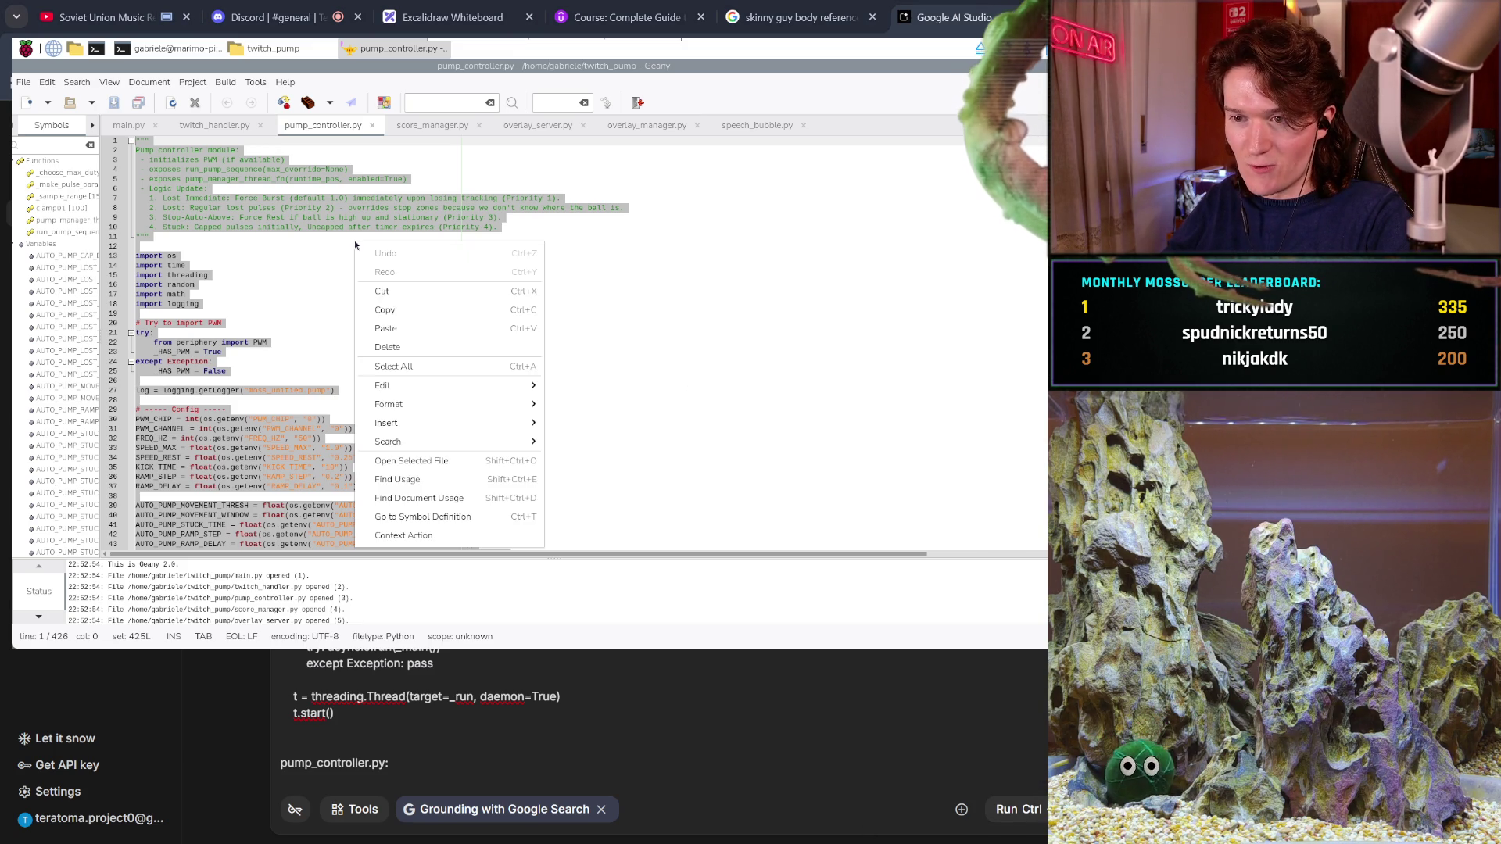
left_click(425, 312)
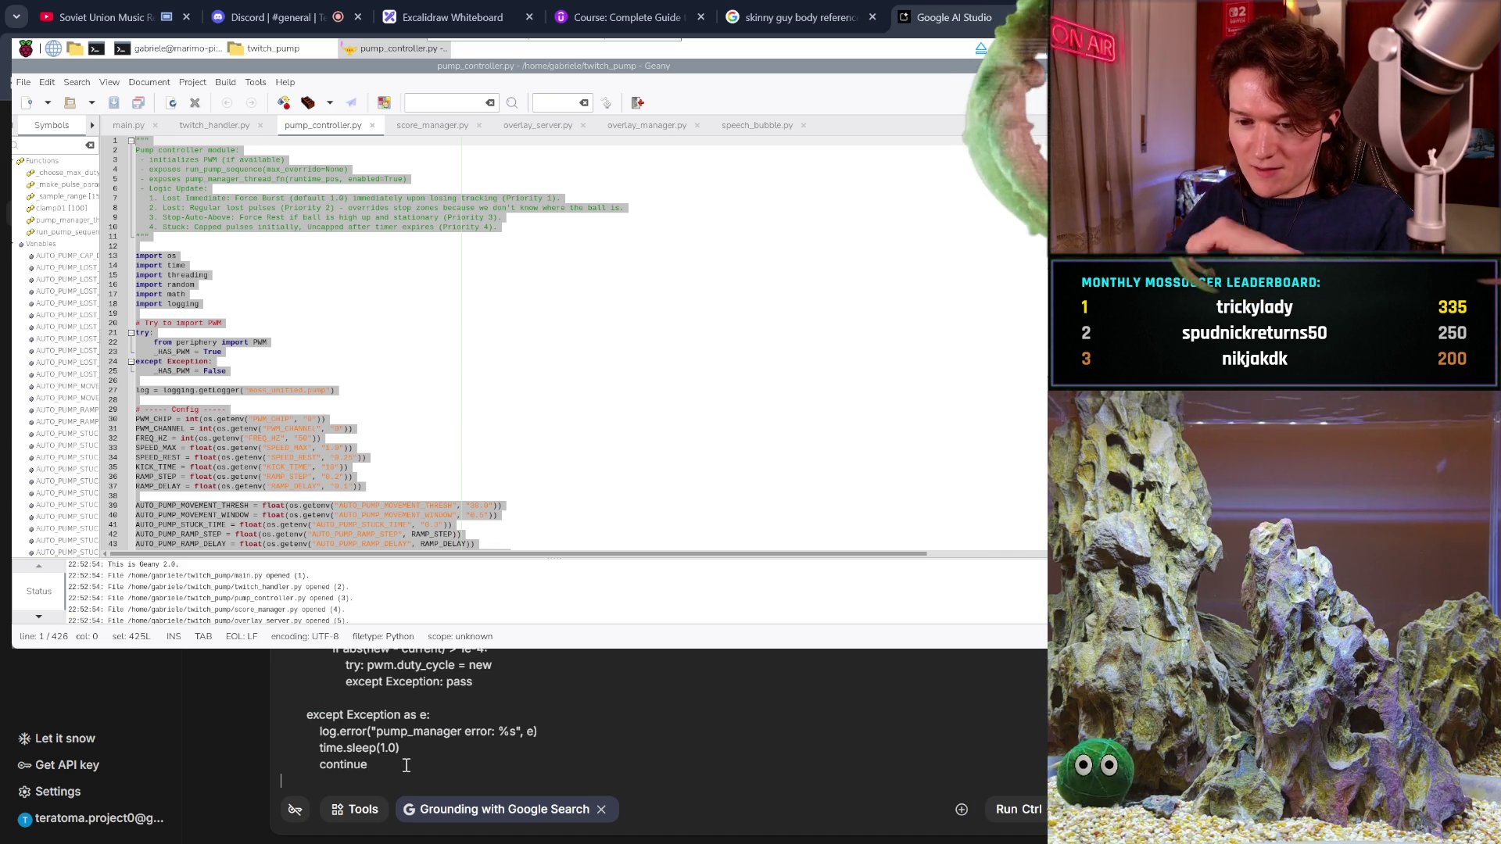
key("Return")
key("Return")
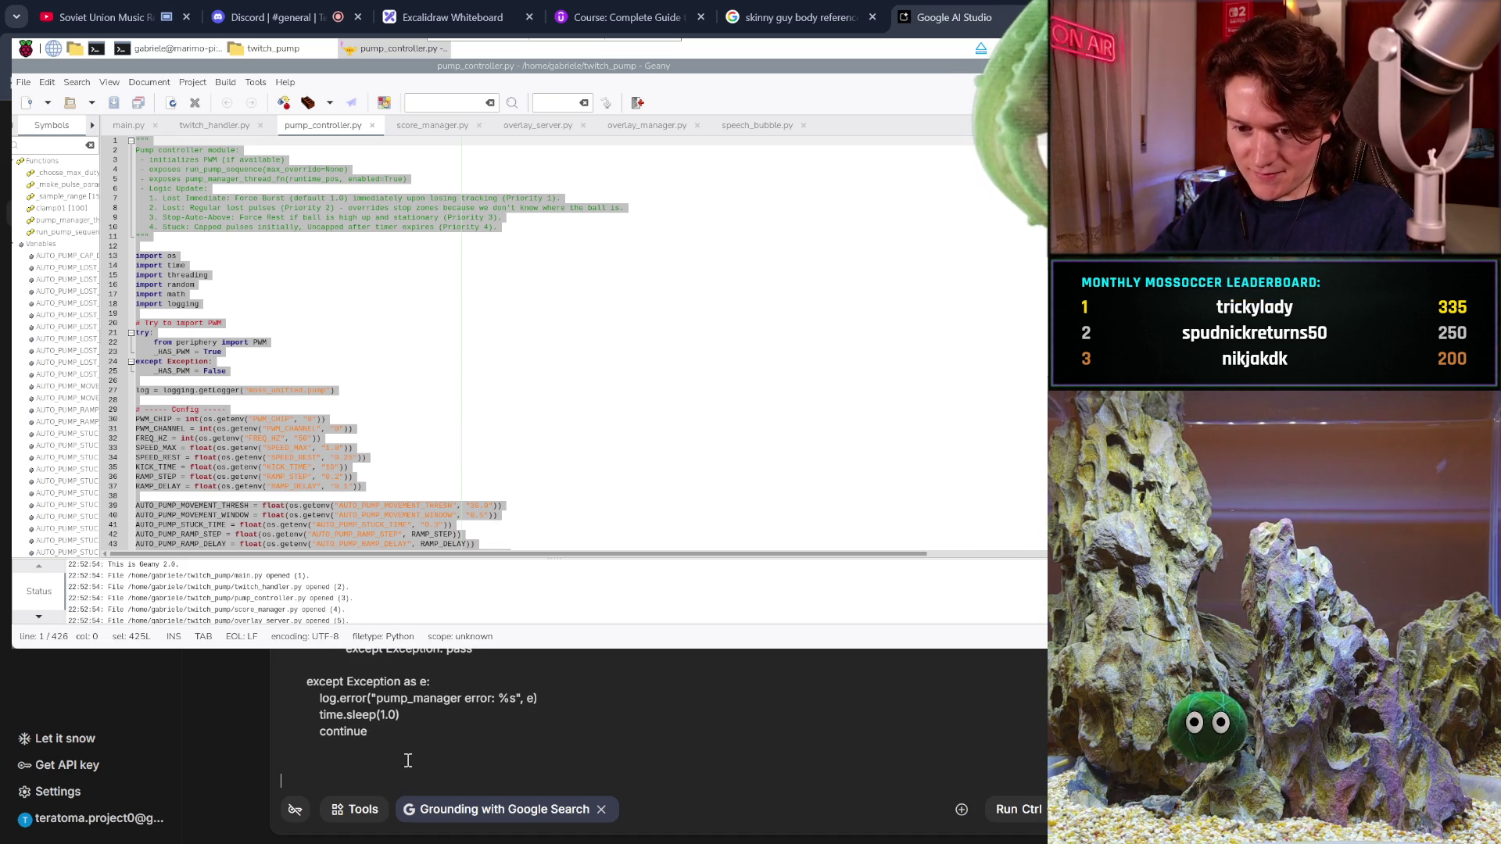
key("alt+Tab")
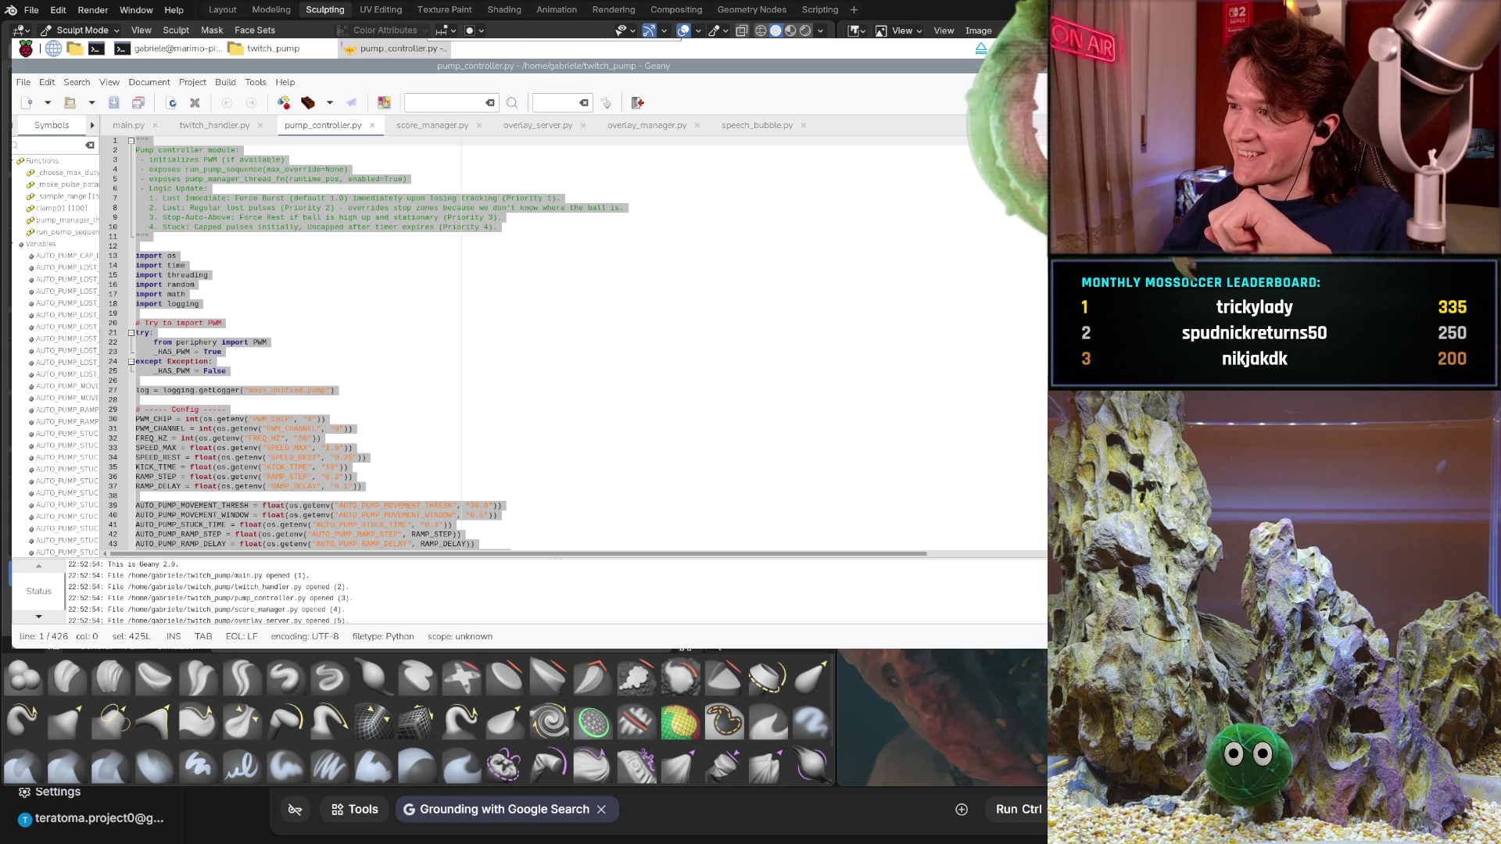
key("alt+Tab")
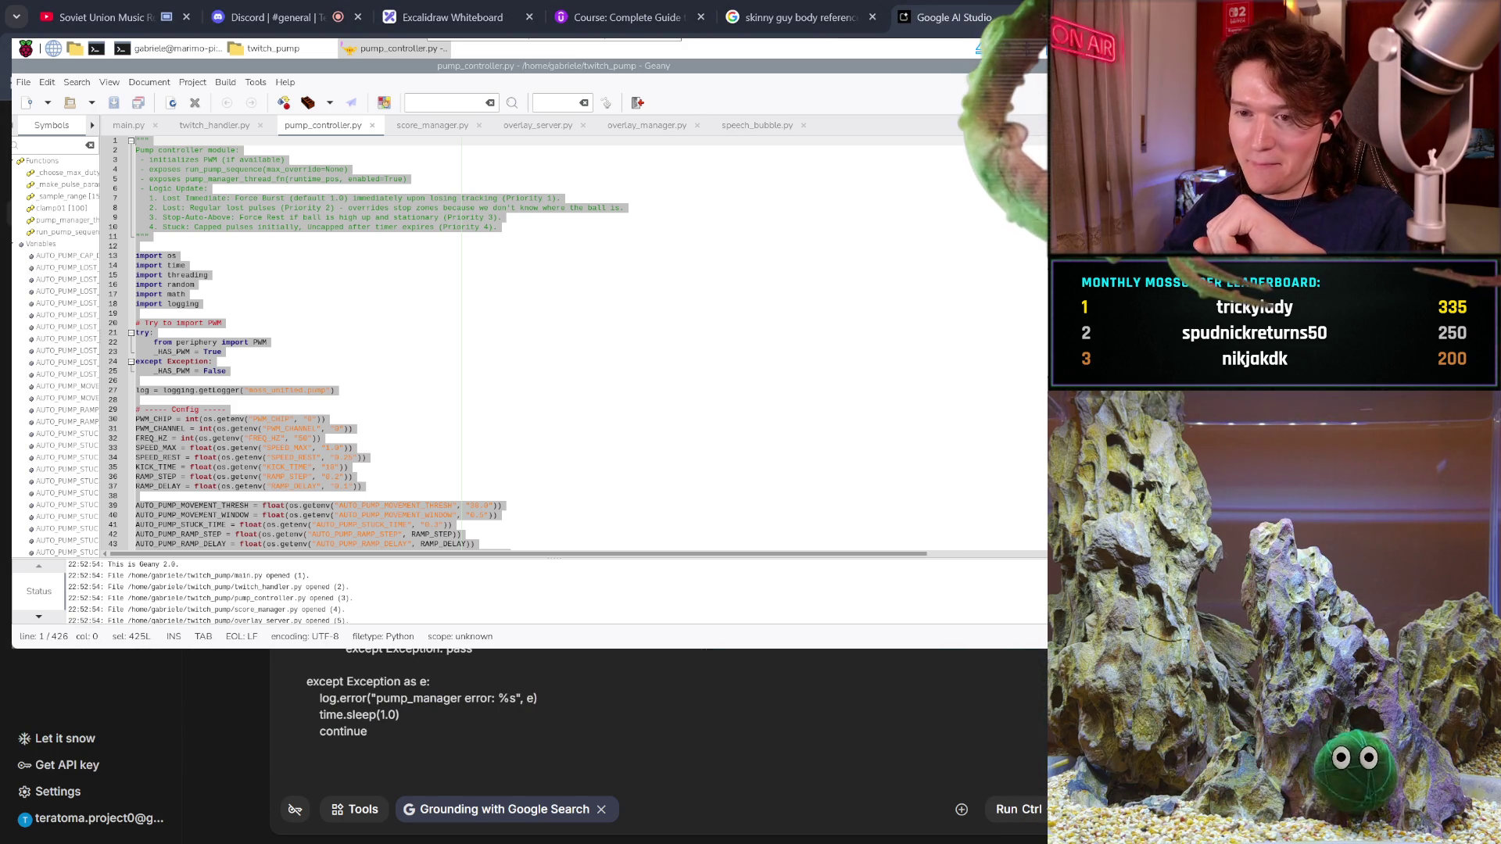
left_click(438, 127)
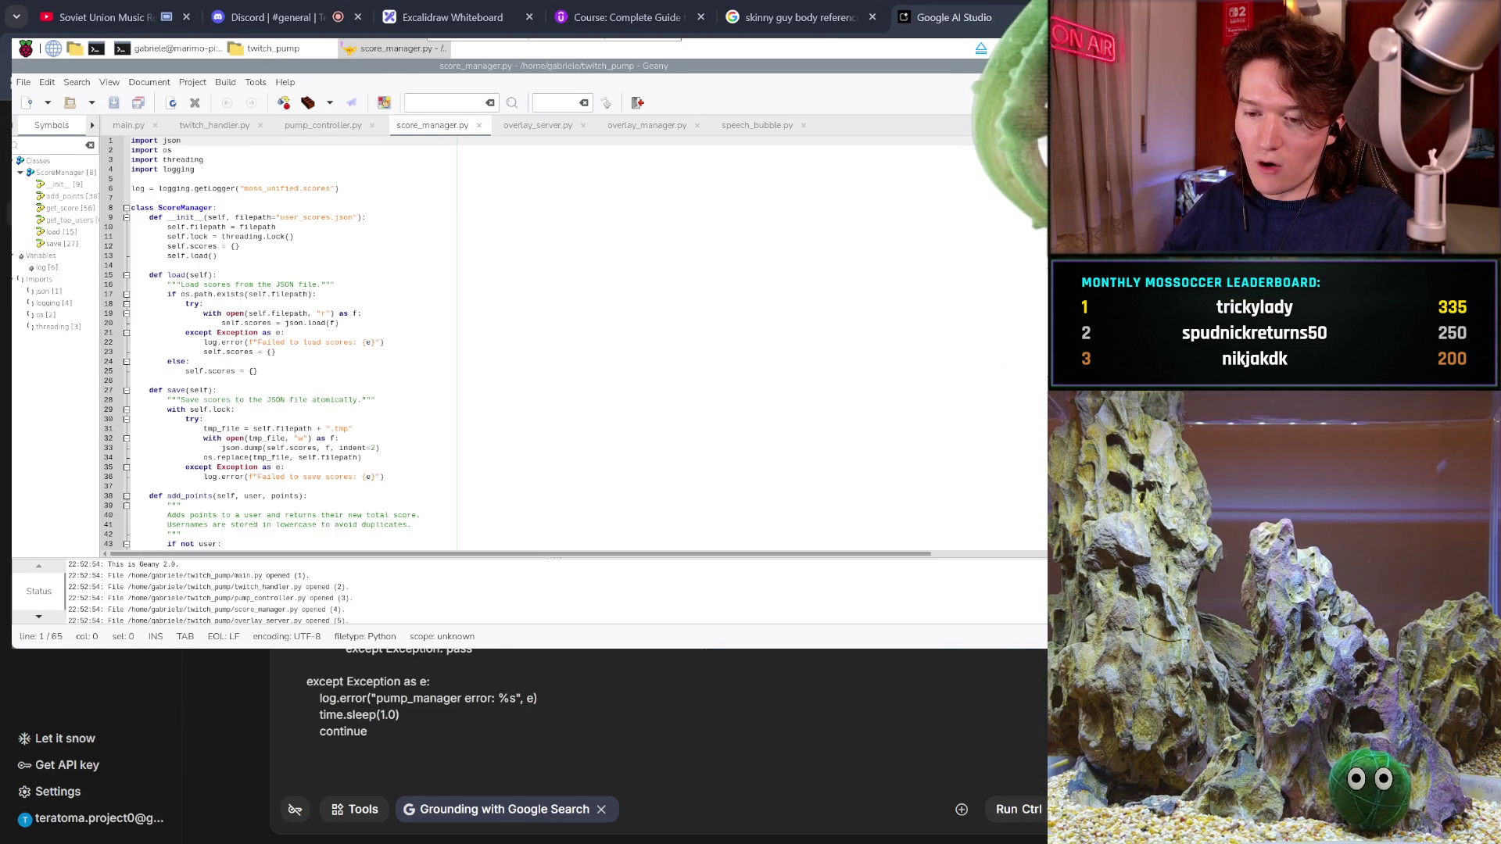
left_click(414, 775)
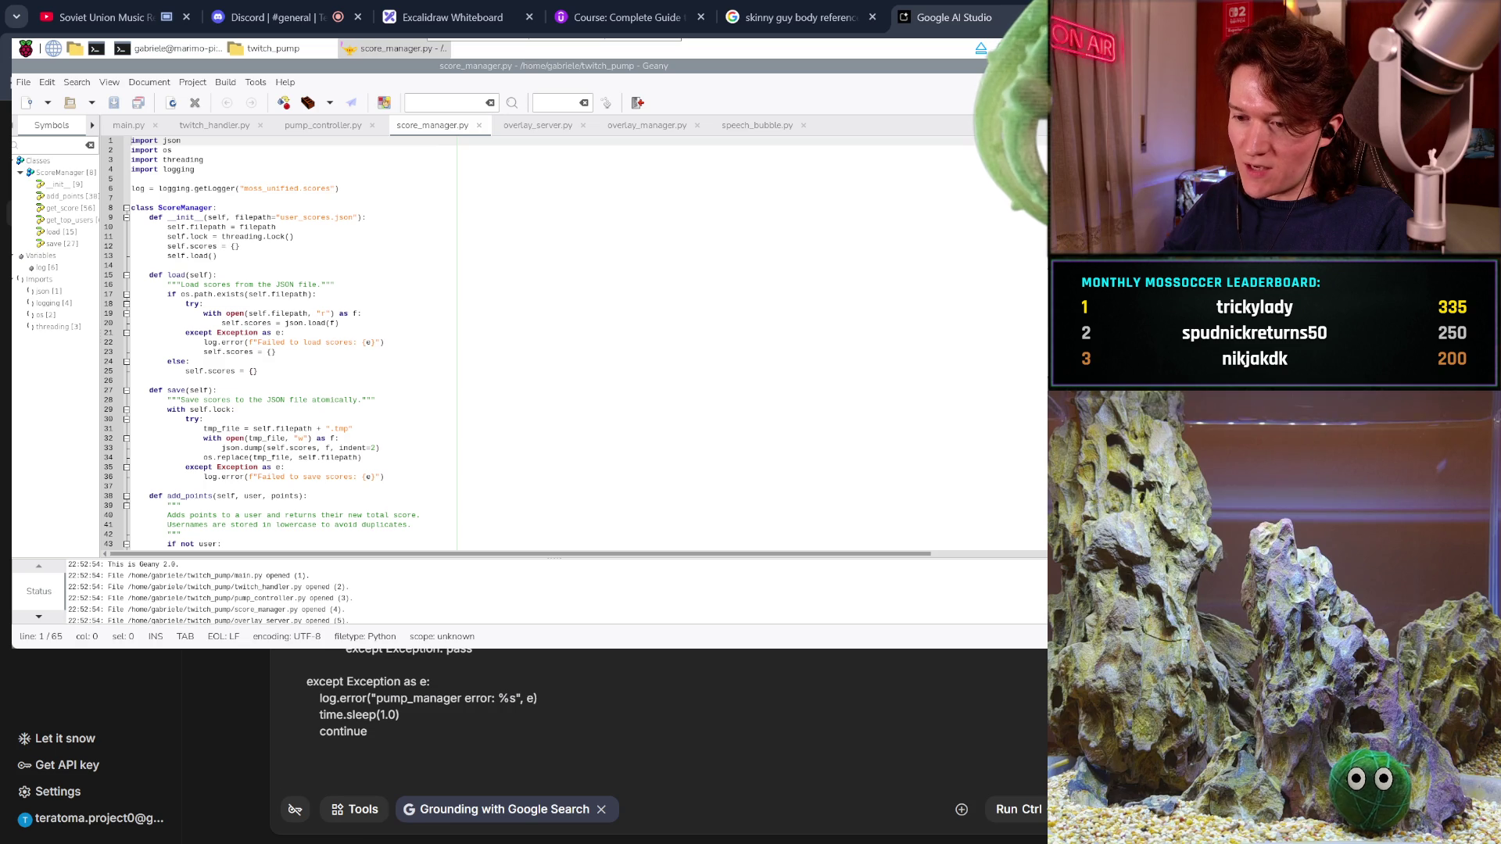
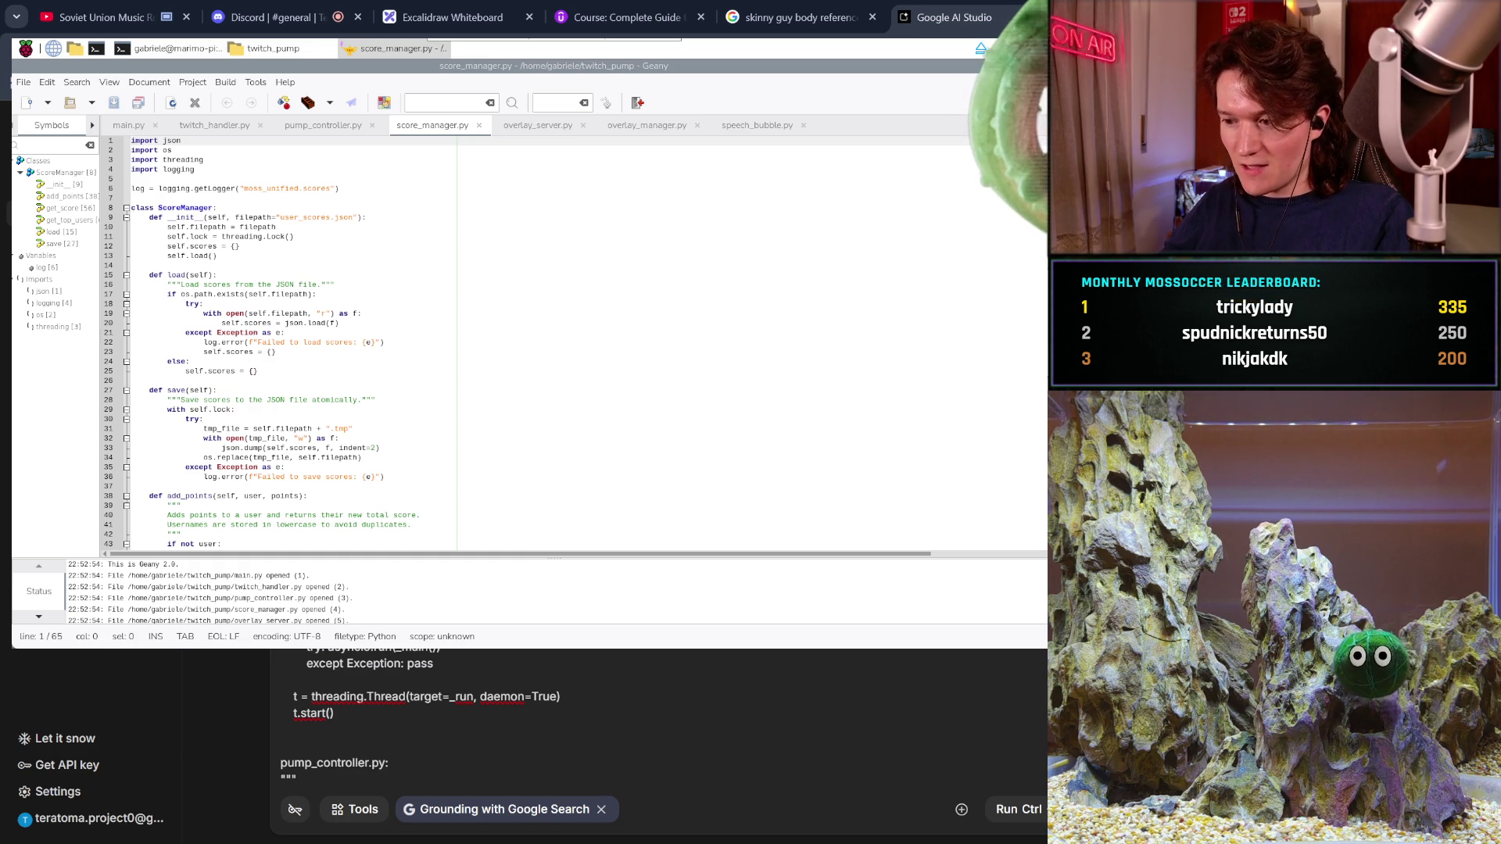
- Paste the pump_controller.py code into the prompt after the Twitch listener code
key("ctrl+v")
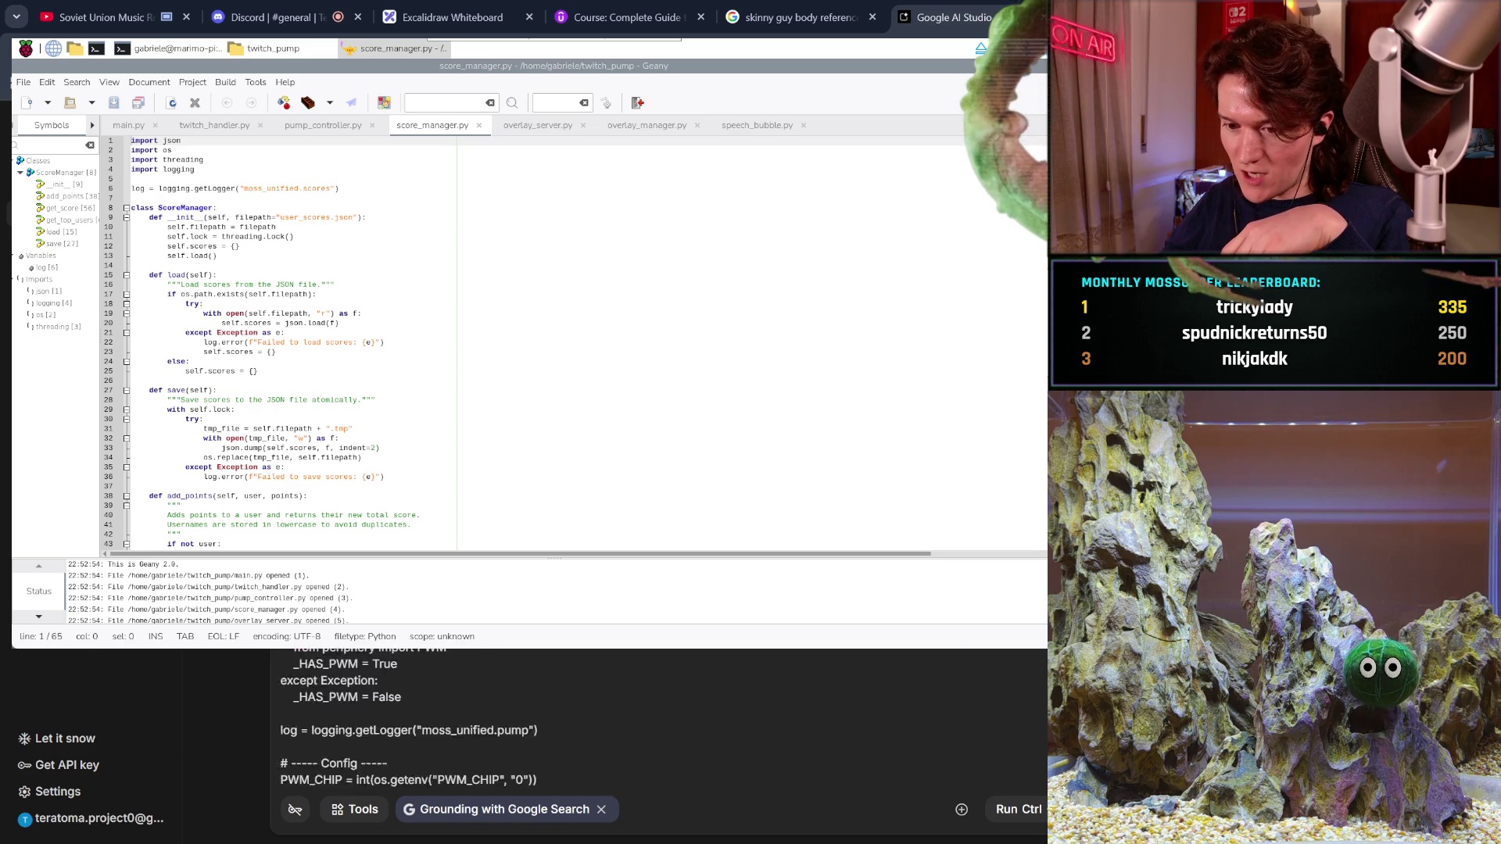
scroll(986, 729, "up", 5)
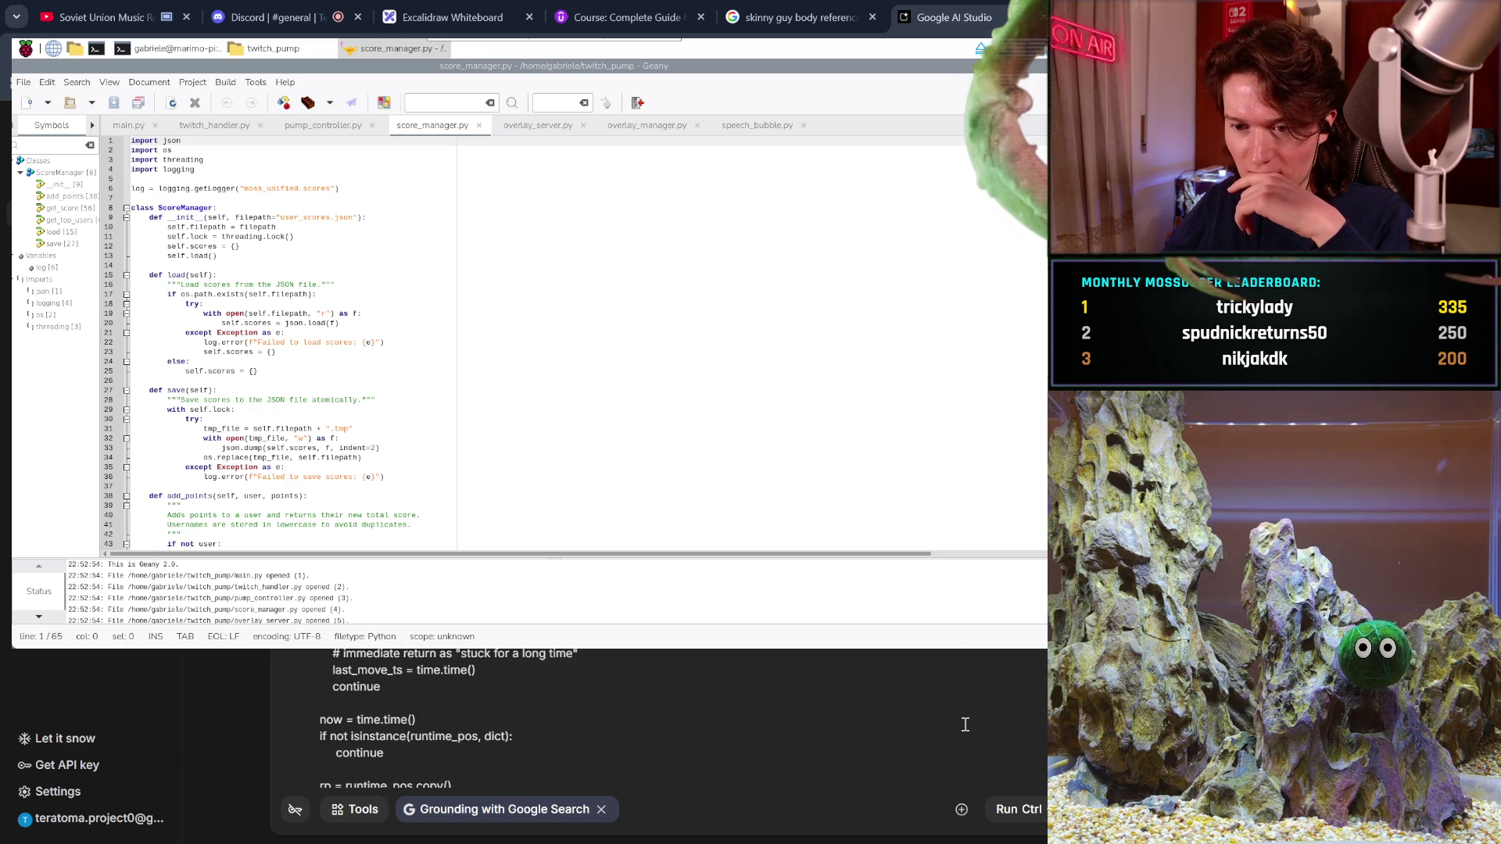
scroll(953, 720, "up", 2)
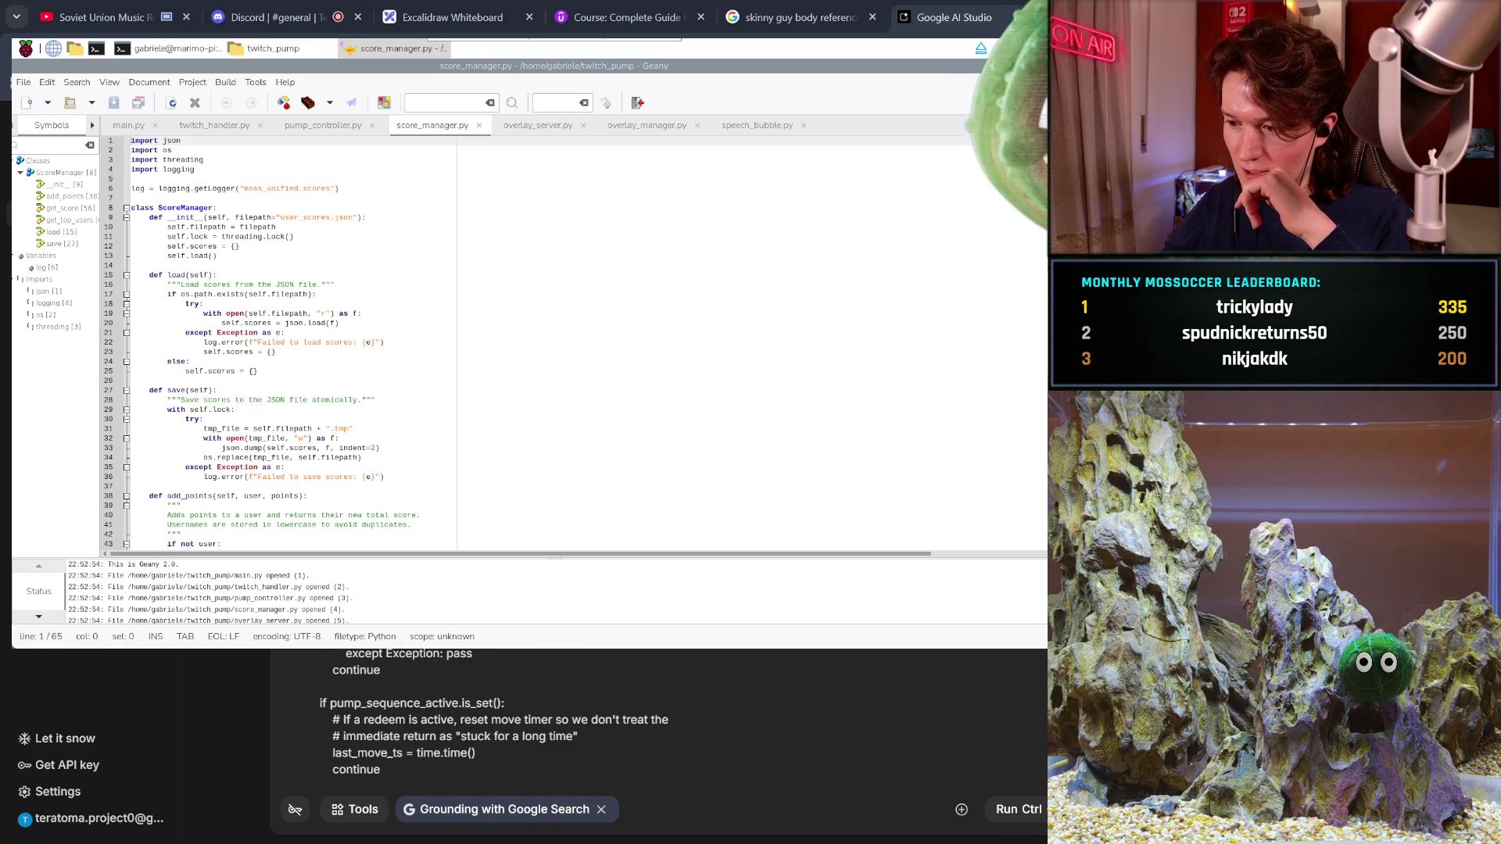
scroll(469, 720, "up", 10)
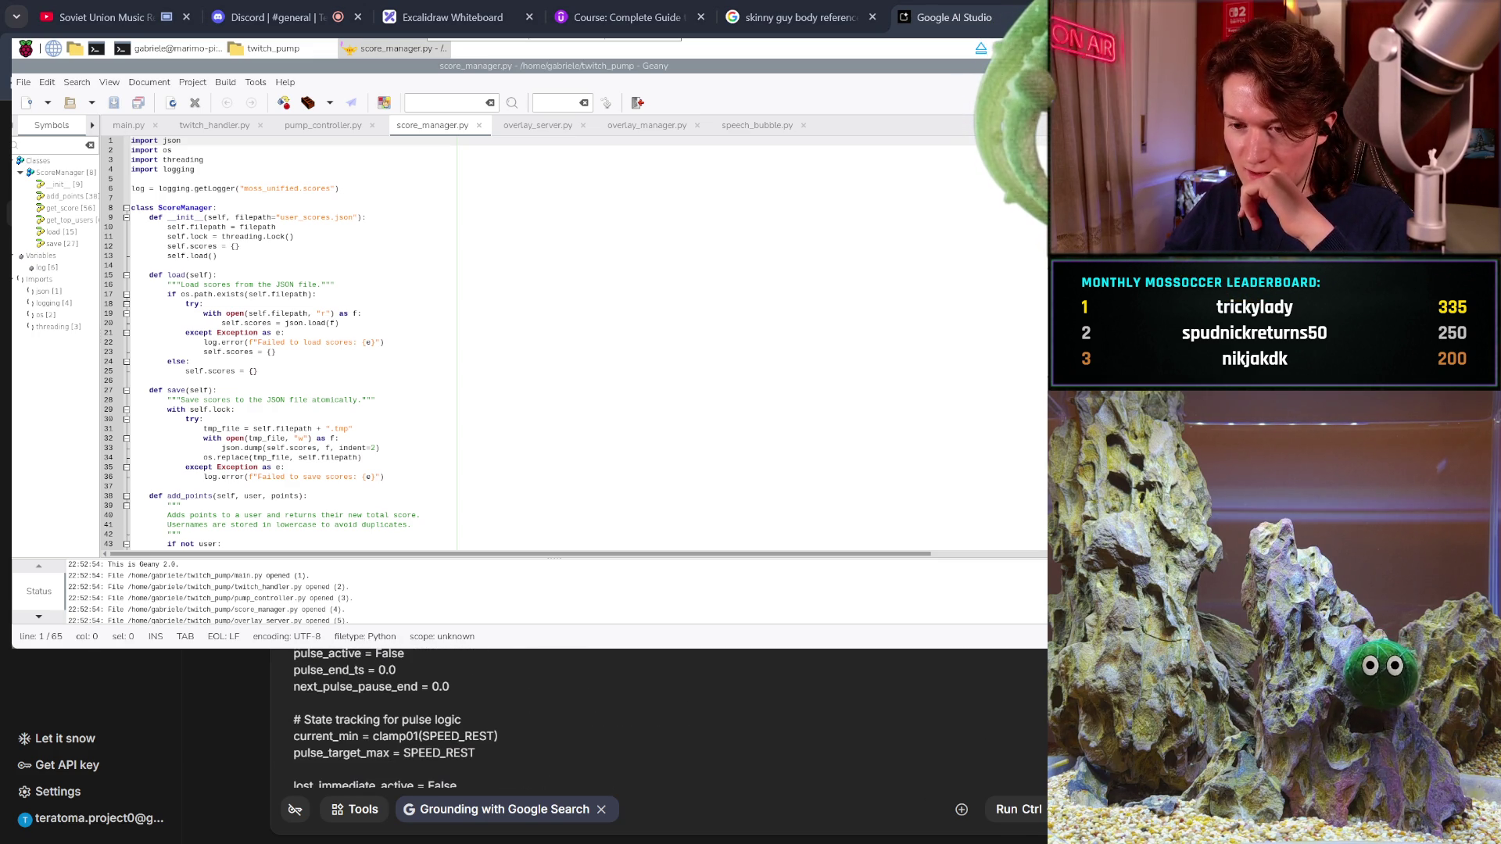
left_click(550, 709)
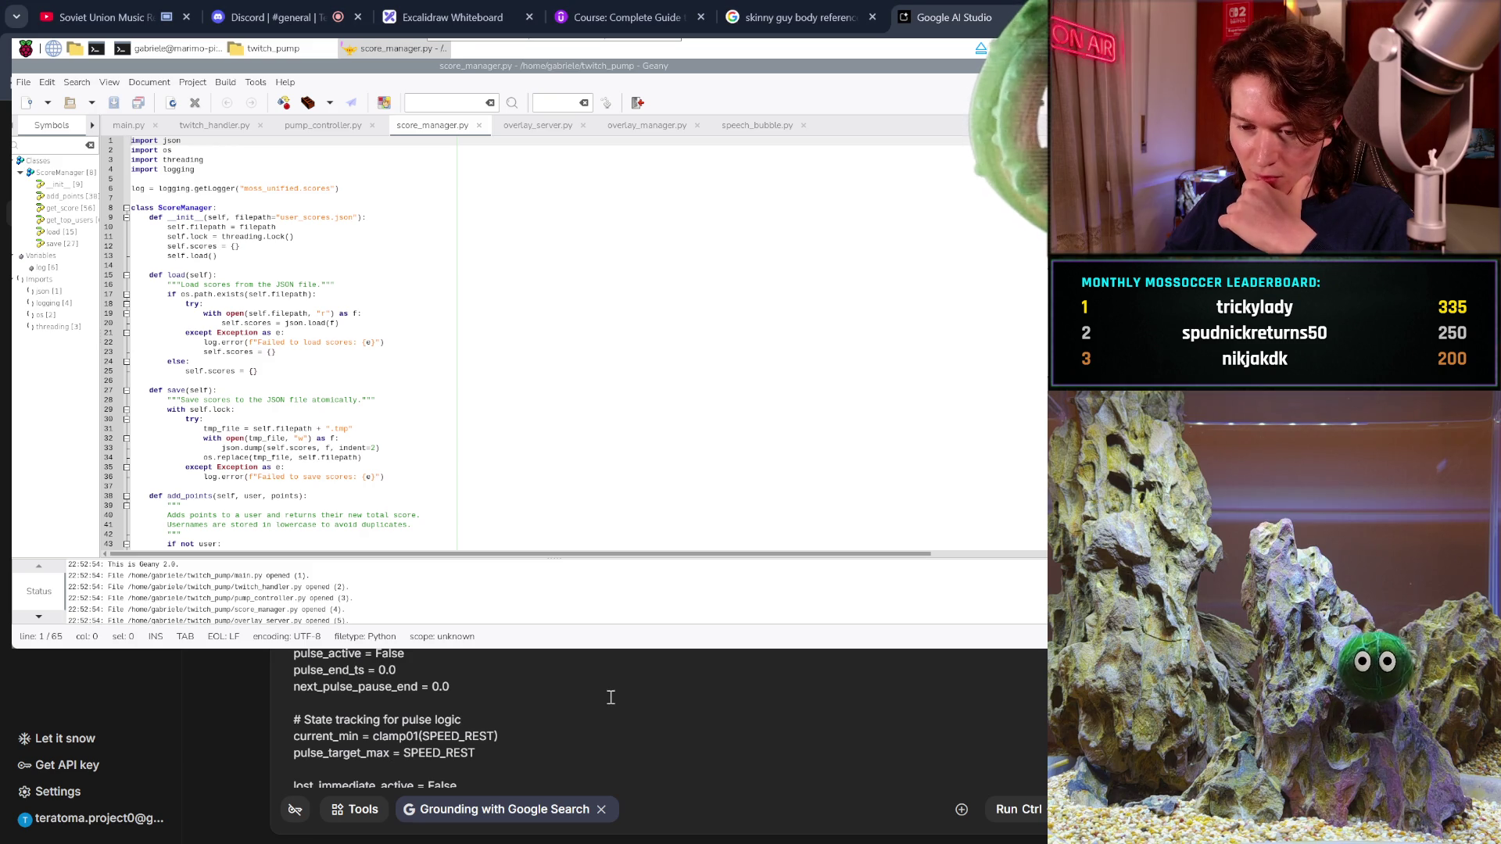
- Scroll through the prompt to check the pasted code up to the Pump controller module: line
scroll(610, 697, "down", 5)
scroll(611, 697, "up", 2)
scroll(611, 697, "down", 2)
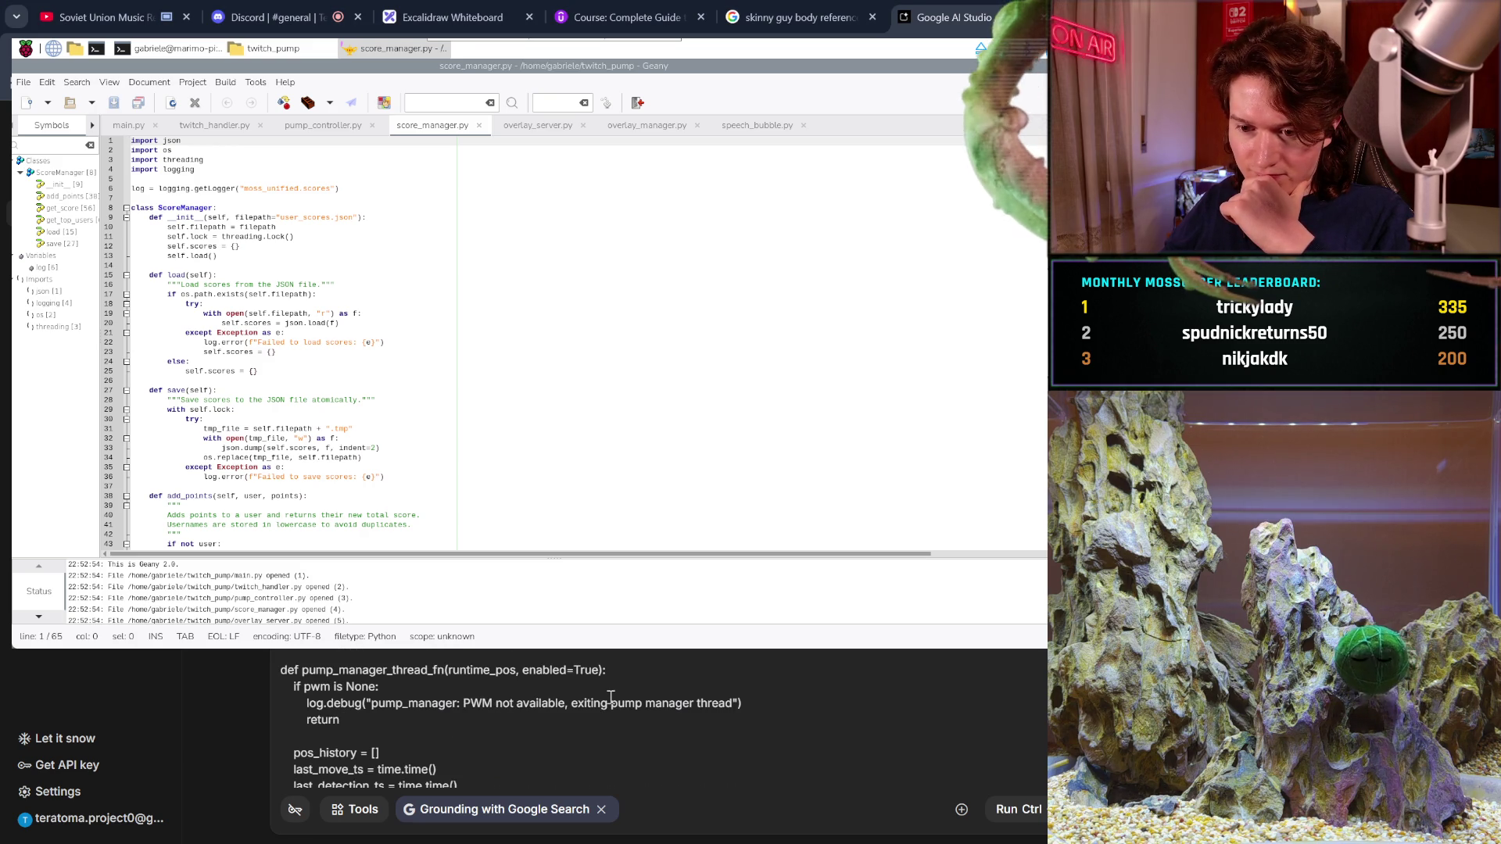
scroll(611, 697, "up", 8)
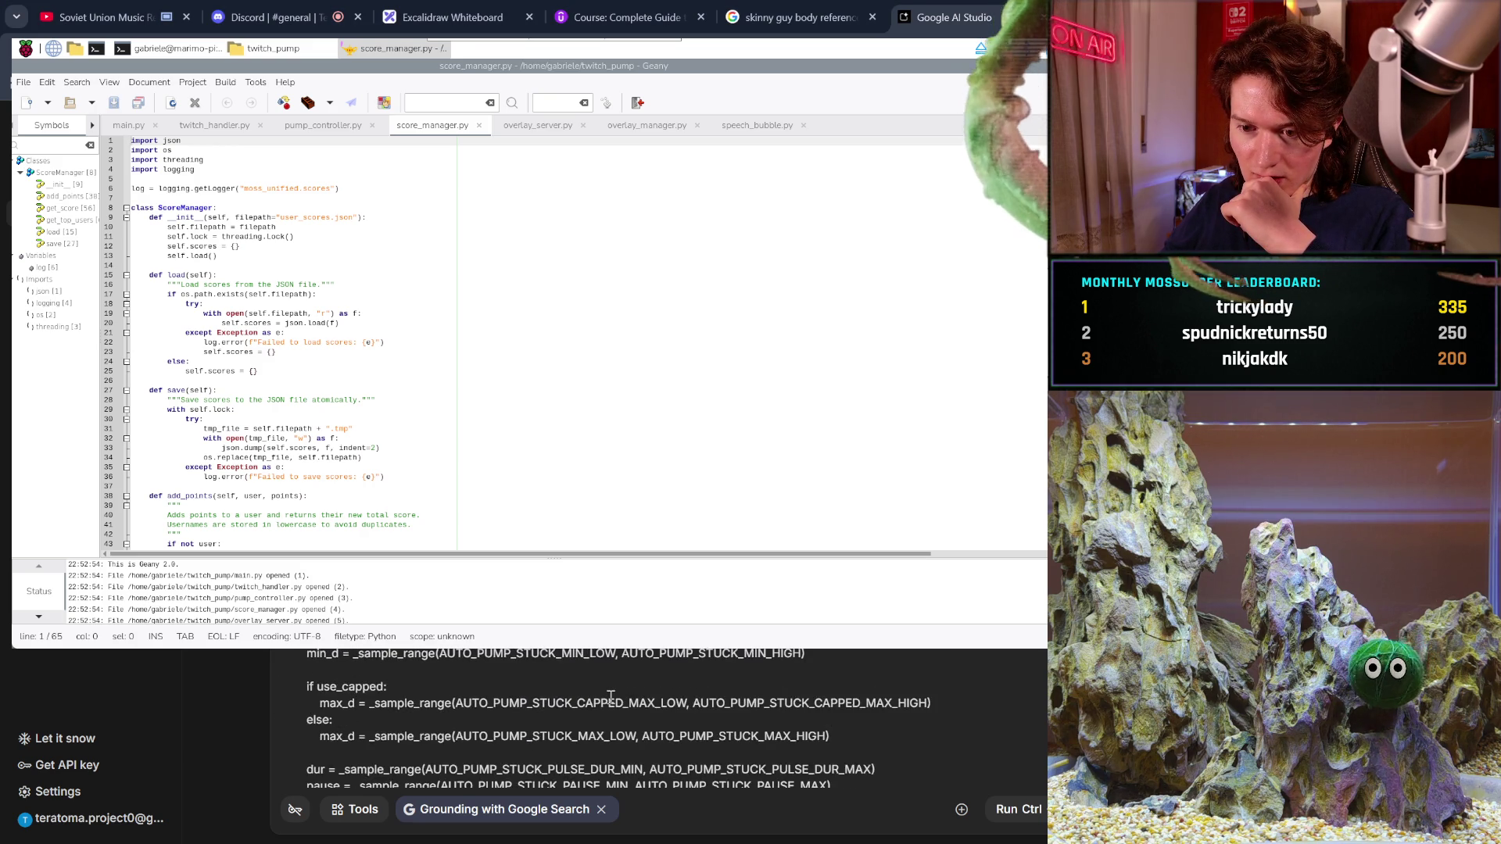
scroll(610, 698, "up", 10)
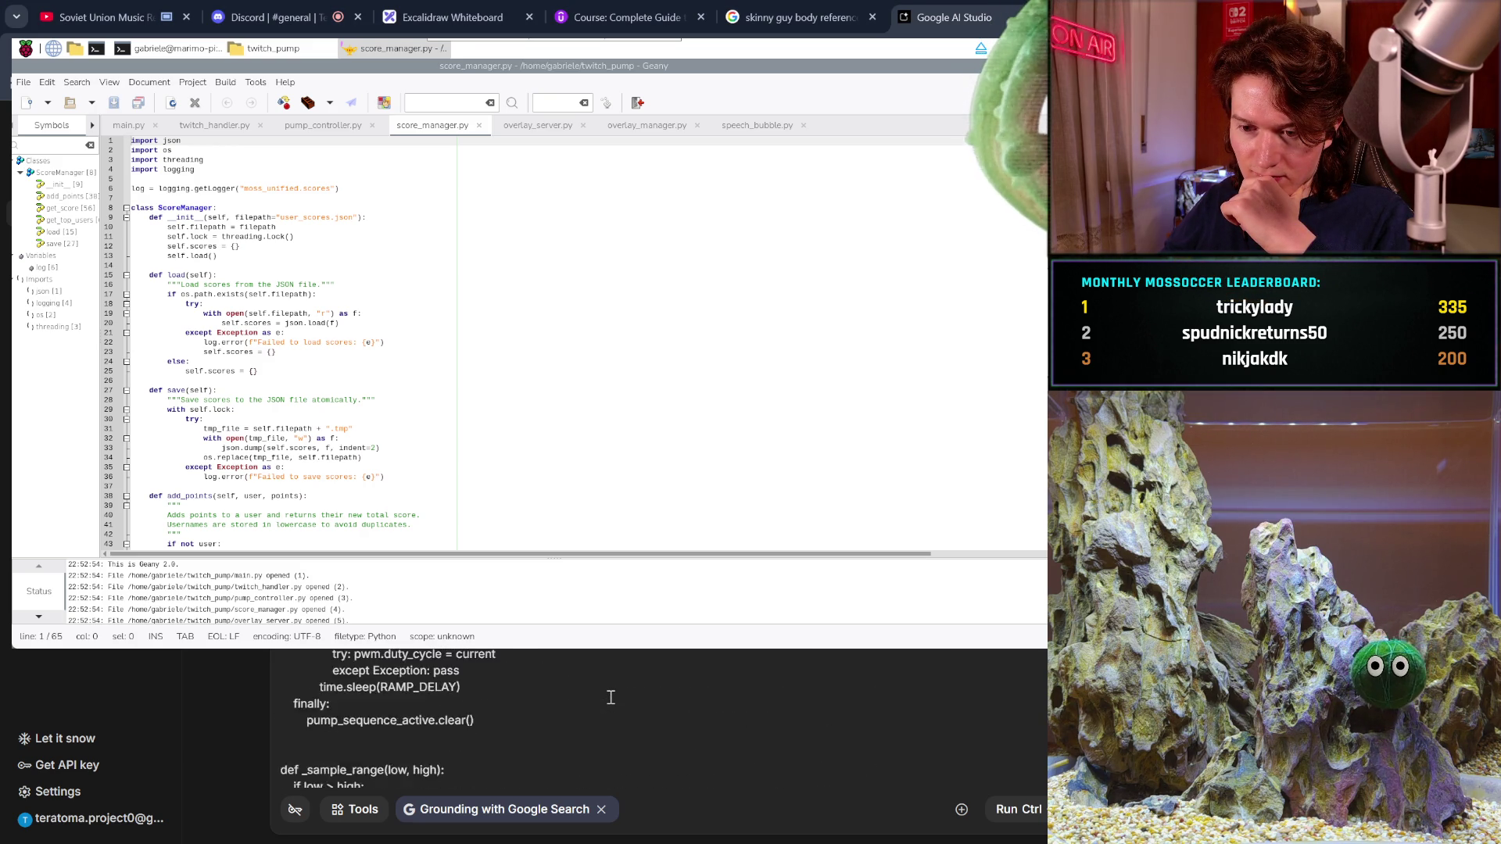
scroll(611, 698, "up", 6)
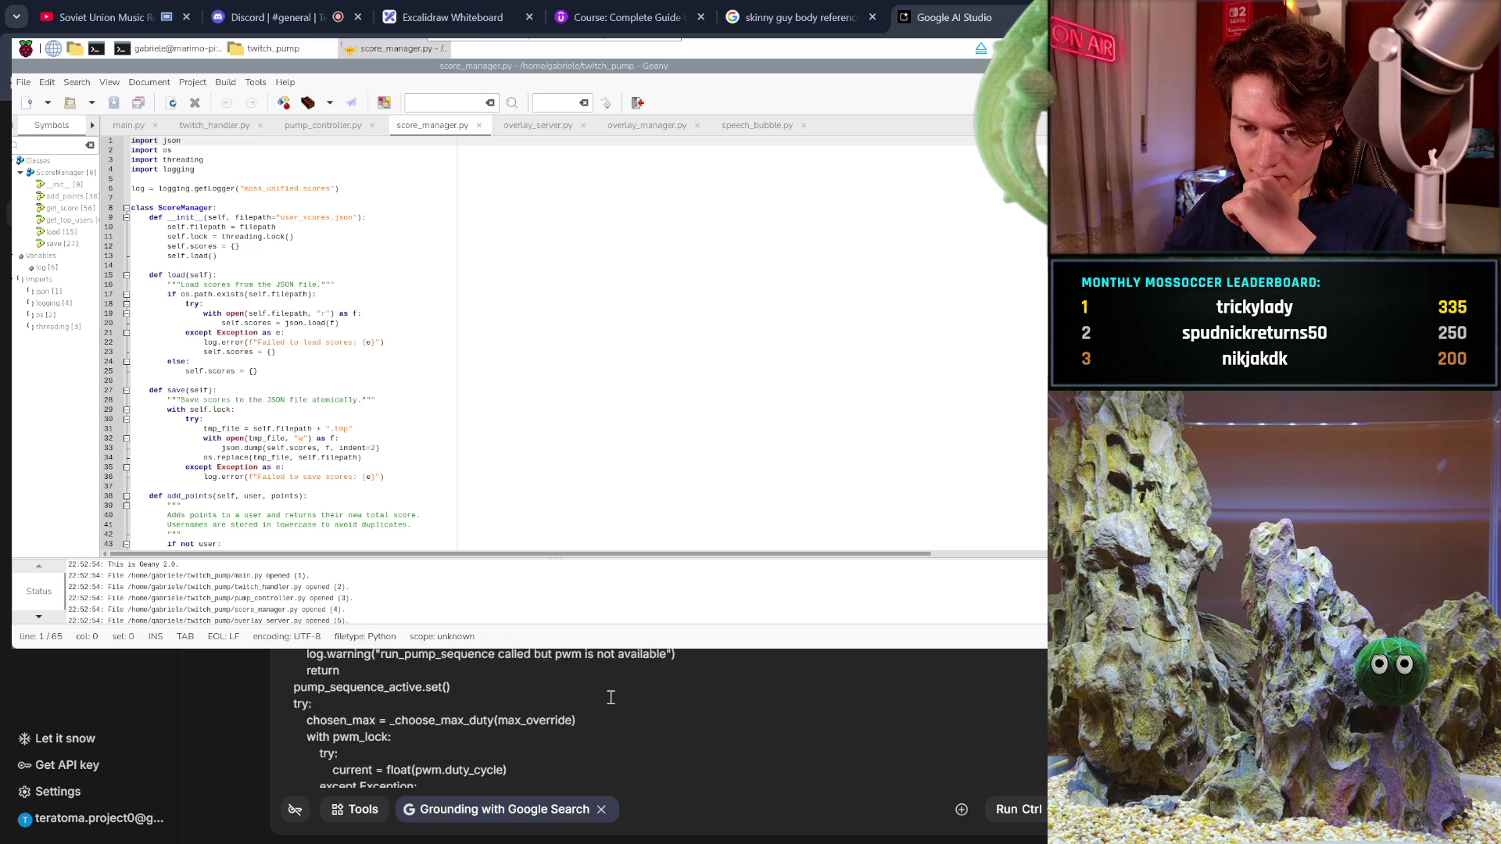
scroll(611, 697, "up", 8)
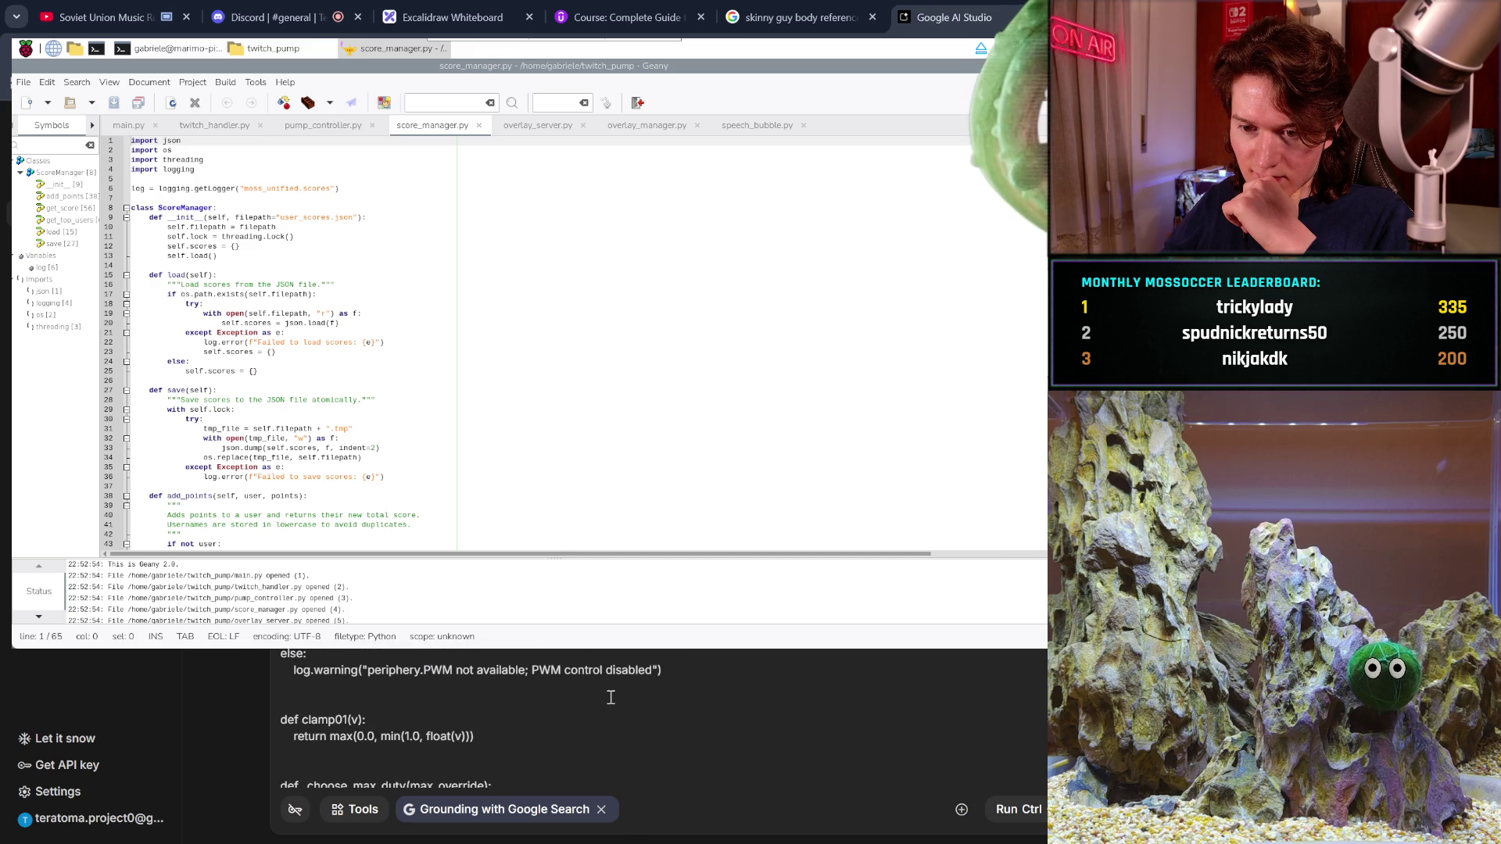
scroll(611, 698, "down", 4)
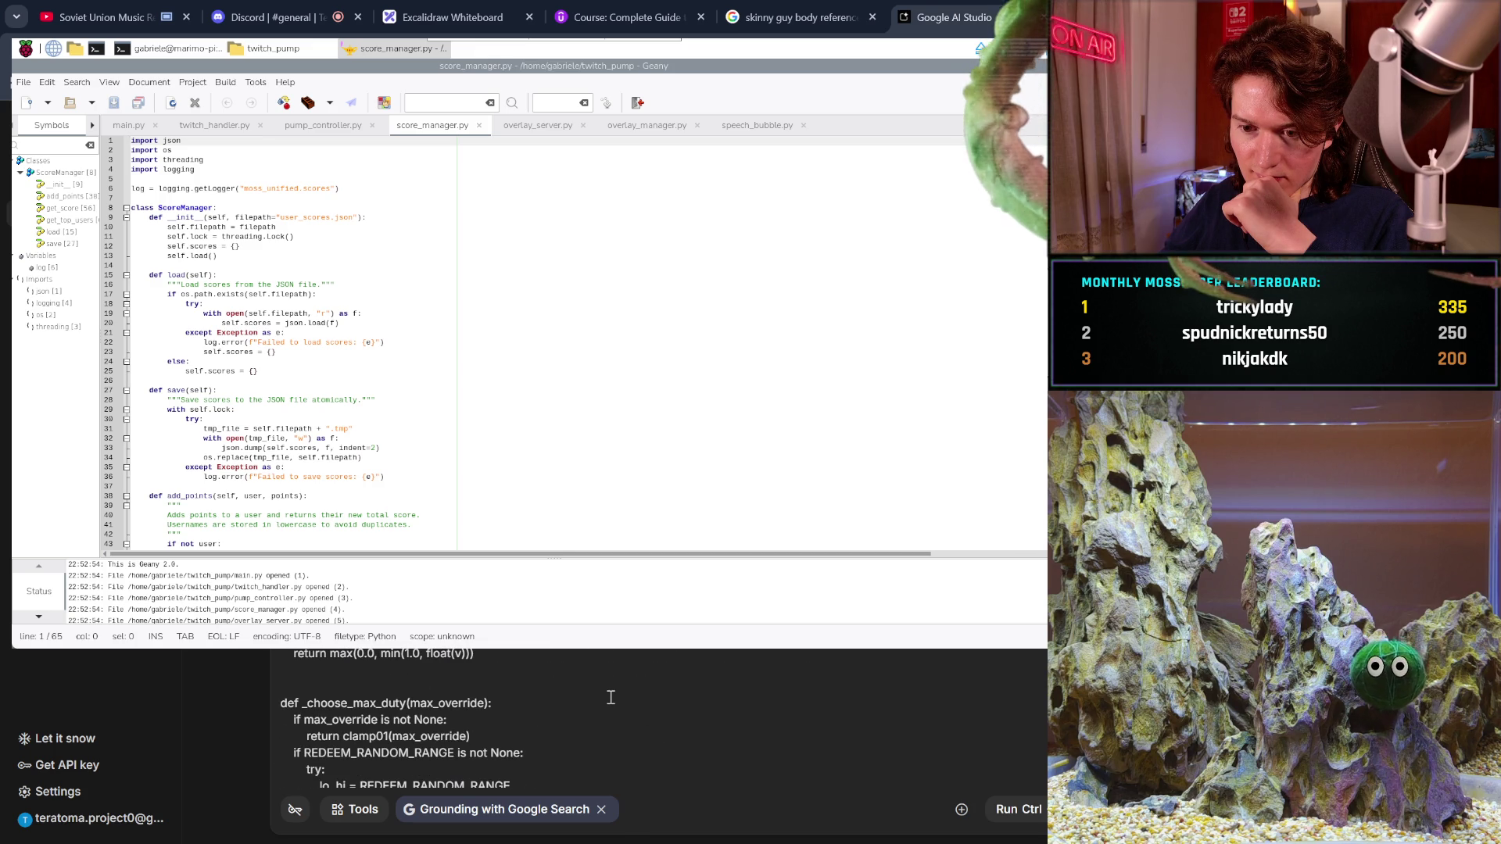
scroll(610, 697, "up", 5)
scroll(610, 698, "up", 3)
scroll(611, 697, "up", 3)
scroll(611, 697, "up", 5)
scroll(610, 697, "up", 10)
scroll(611, 697, "up", 1)
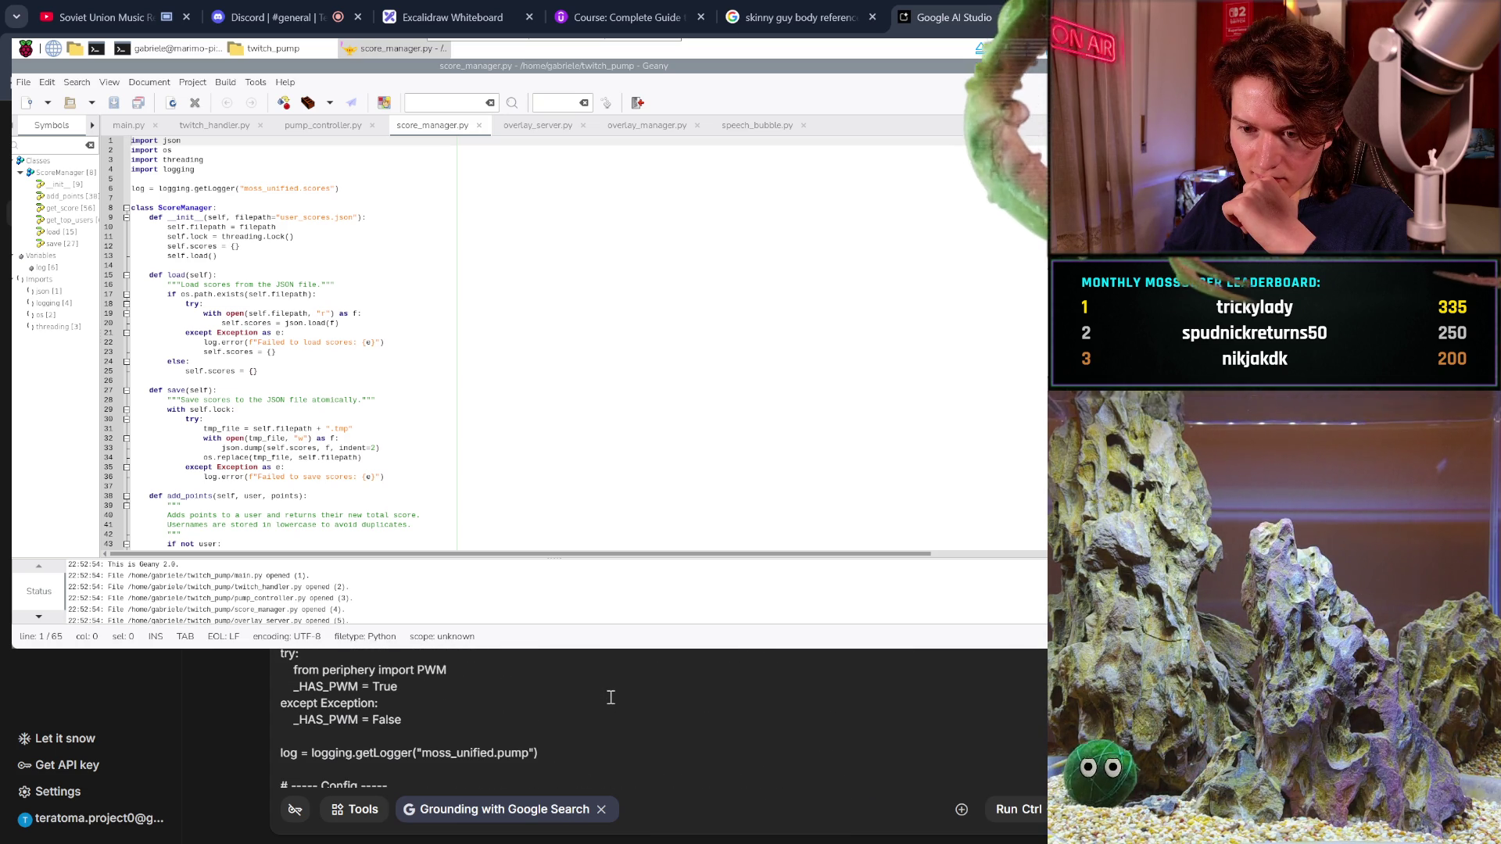
scroll(610, 697, "up", 5)
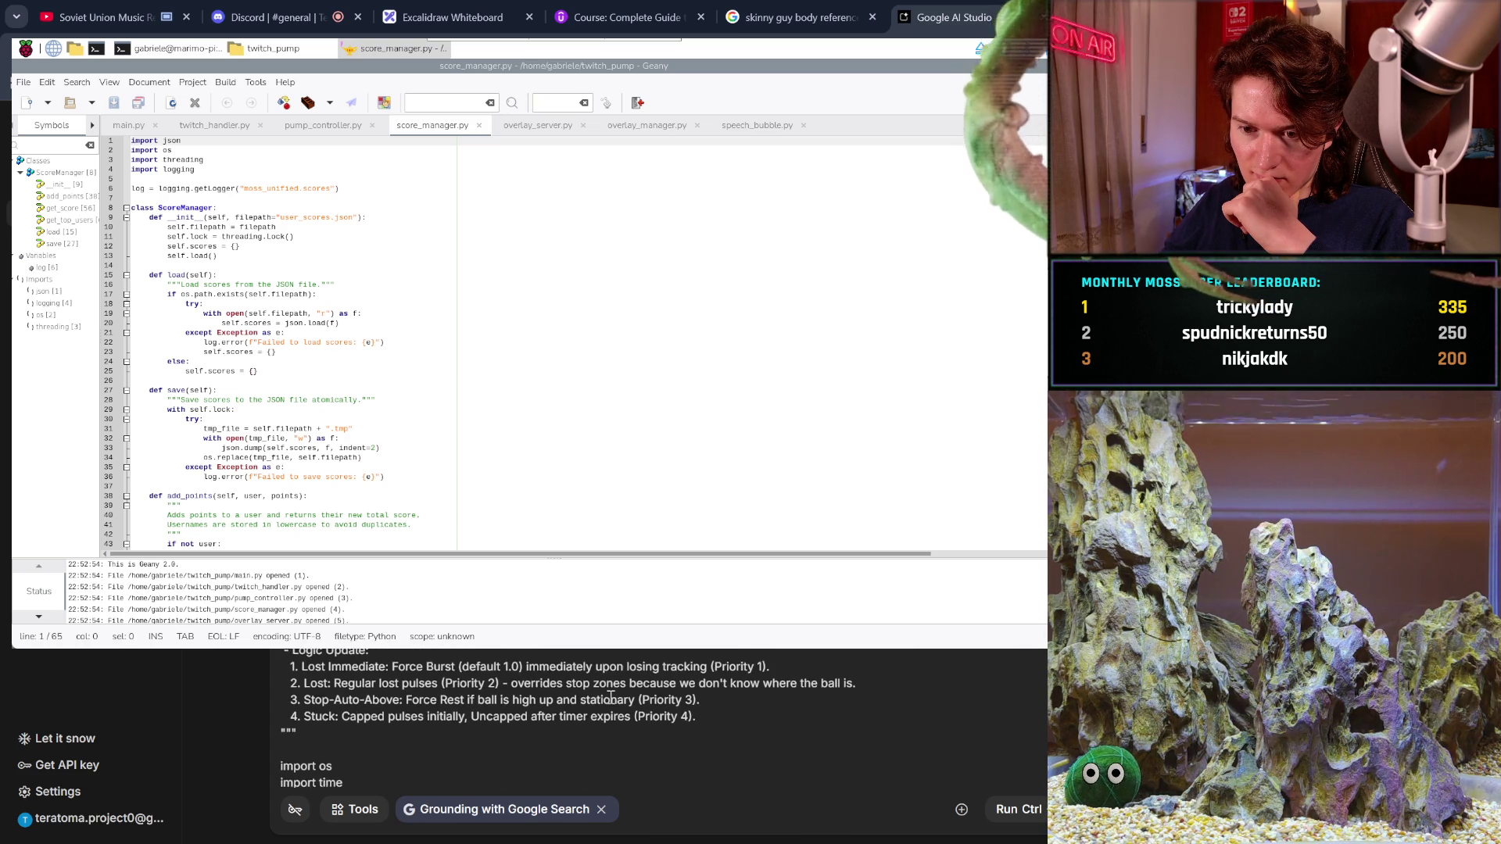
scroll(611, 697, "up", 2)
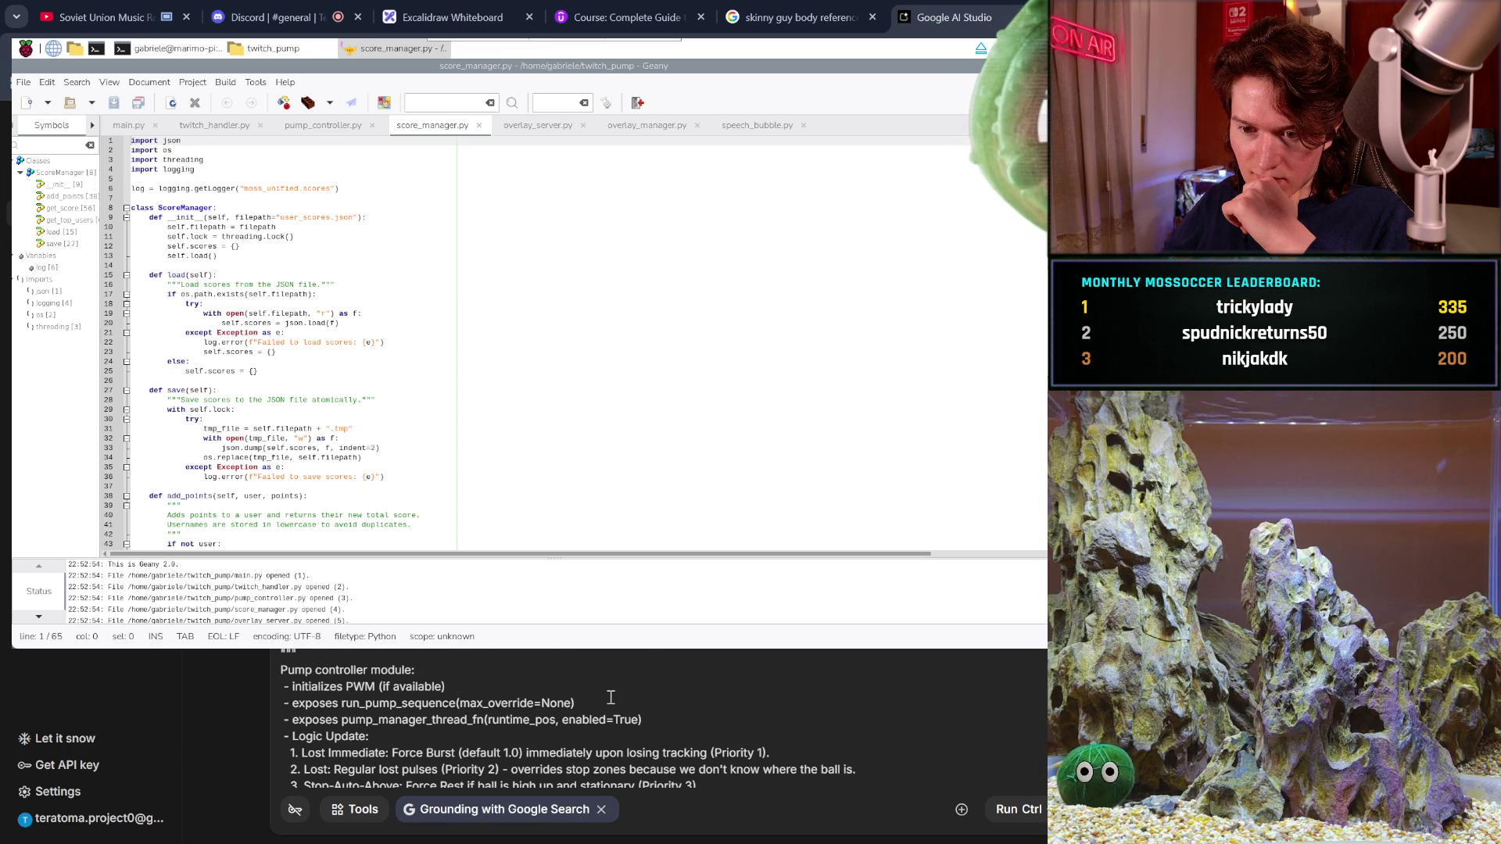
scroll(610, 698, "up", 4)
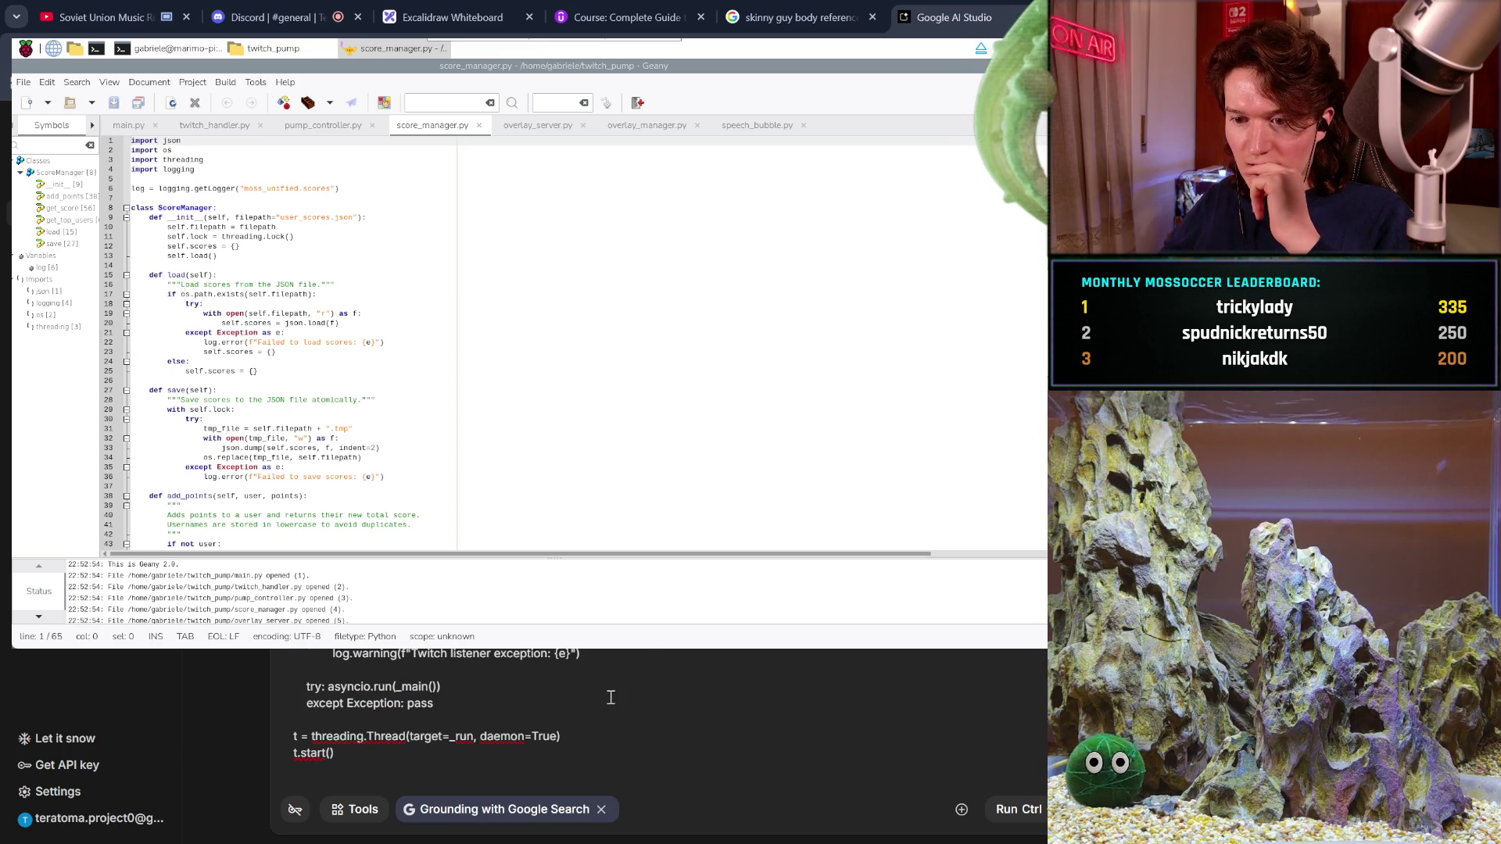
scroll(611, 697, "down", 2)
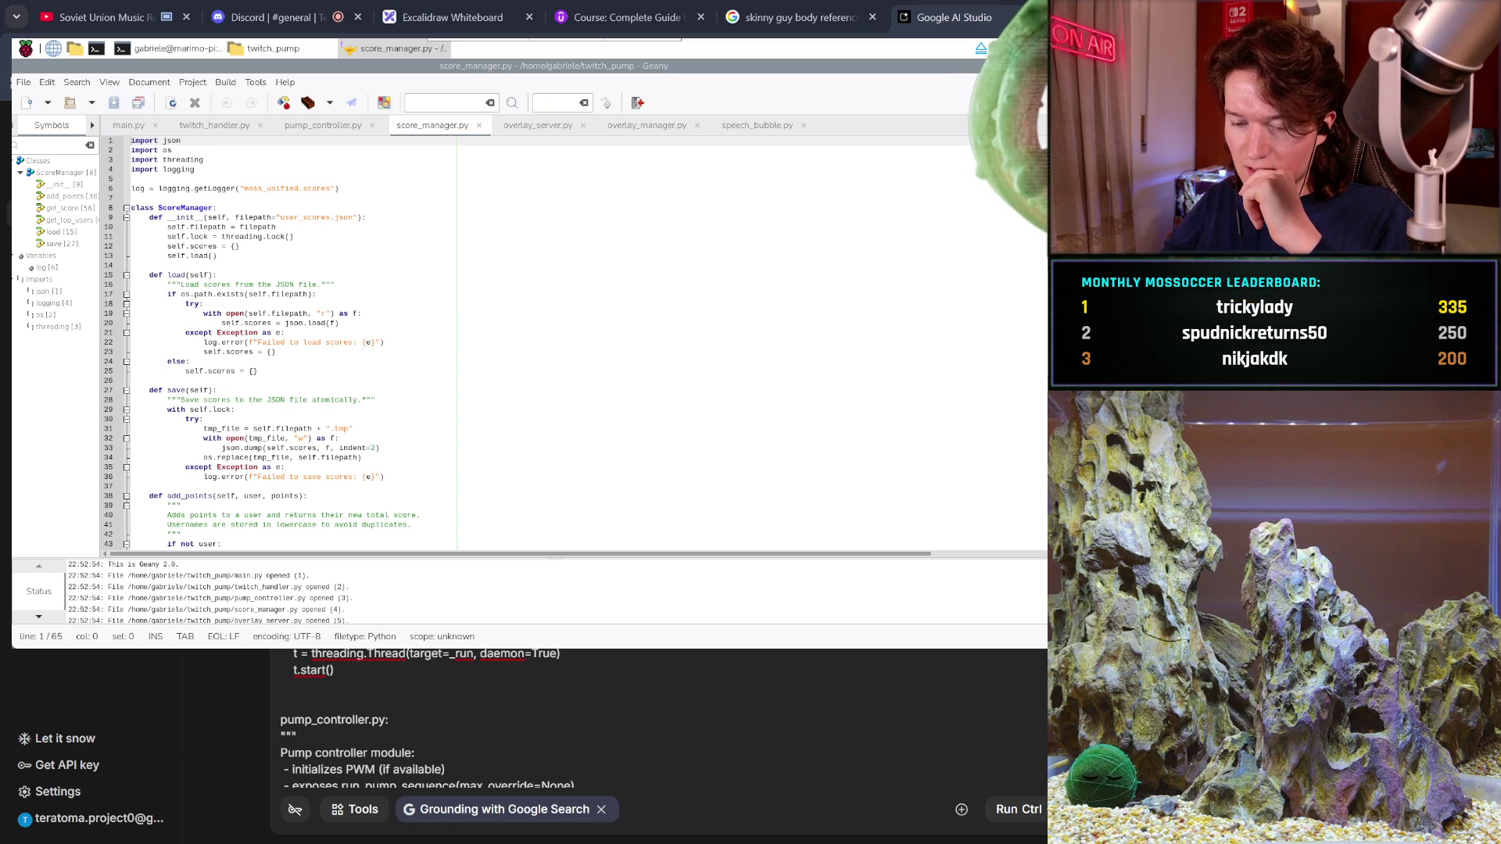
left_click(780, 756)
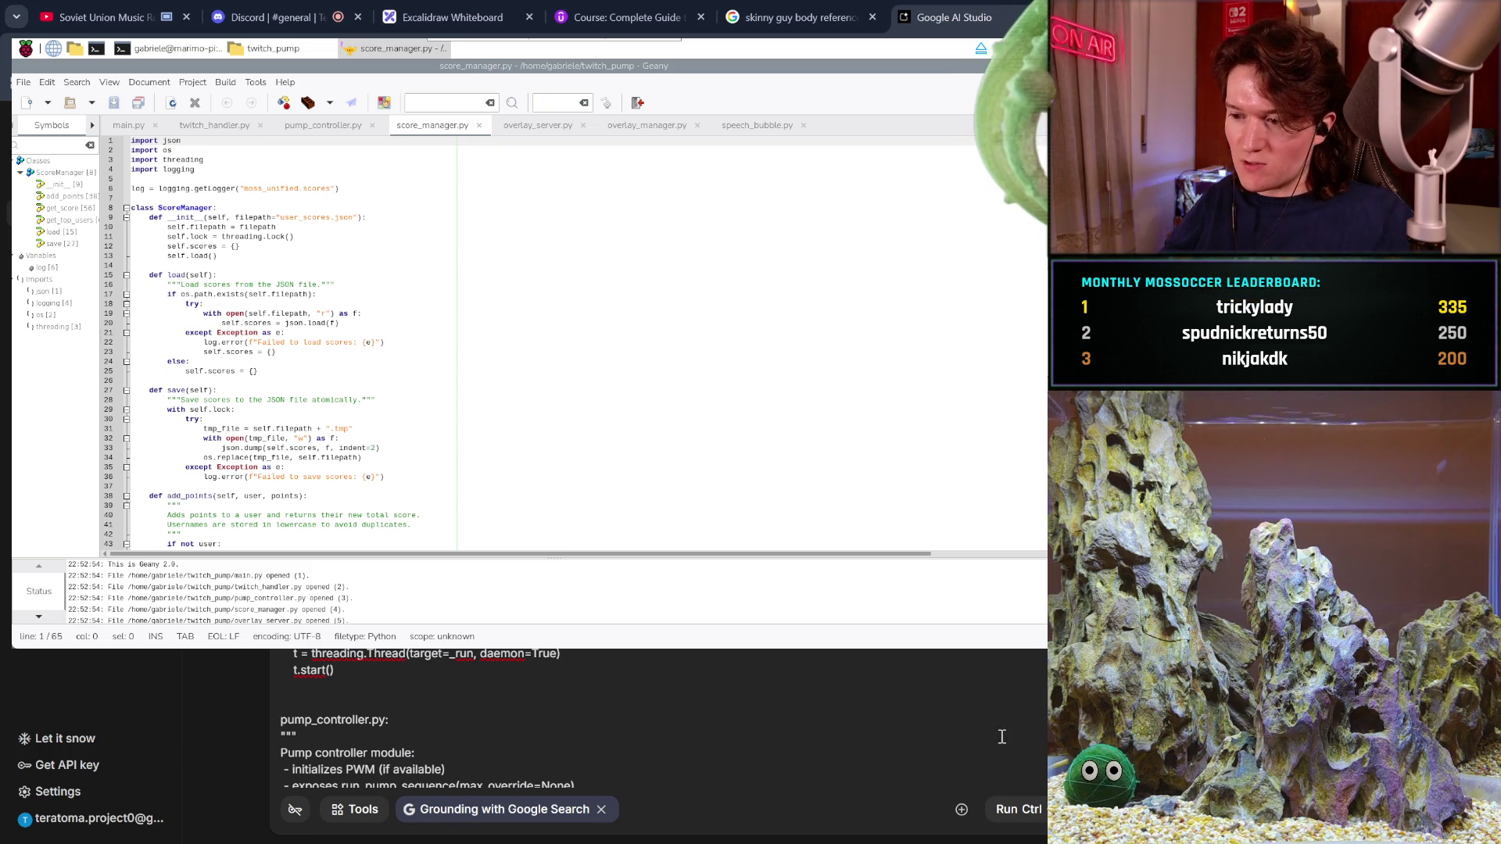
scroll(657, 719, "up", 15)
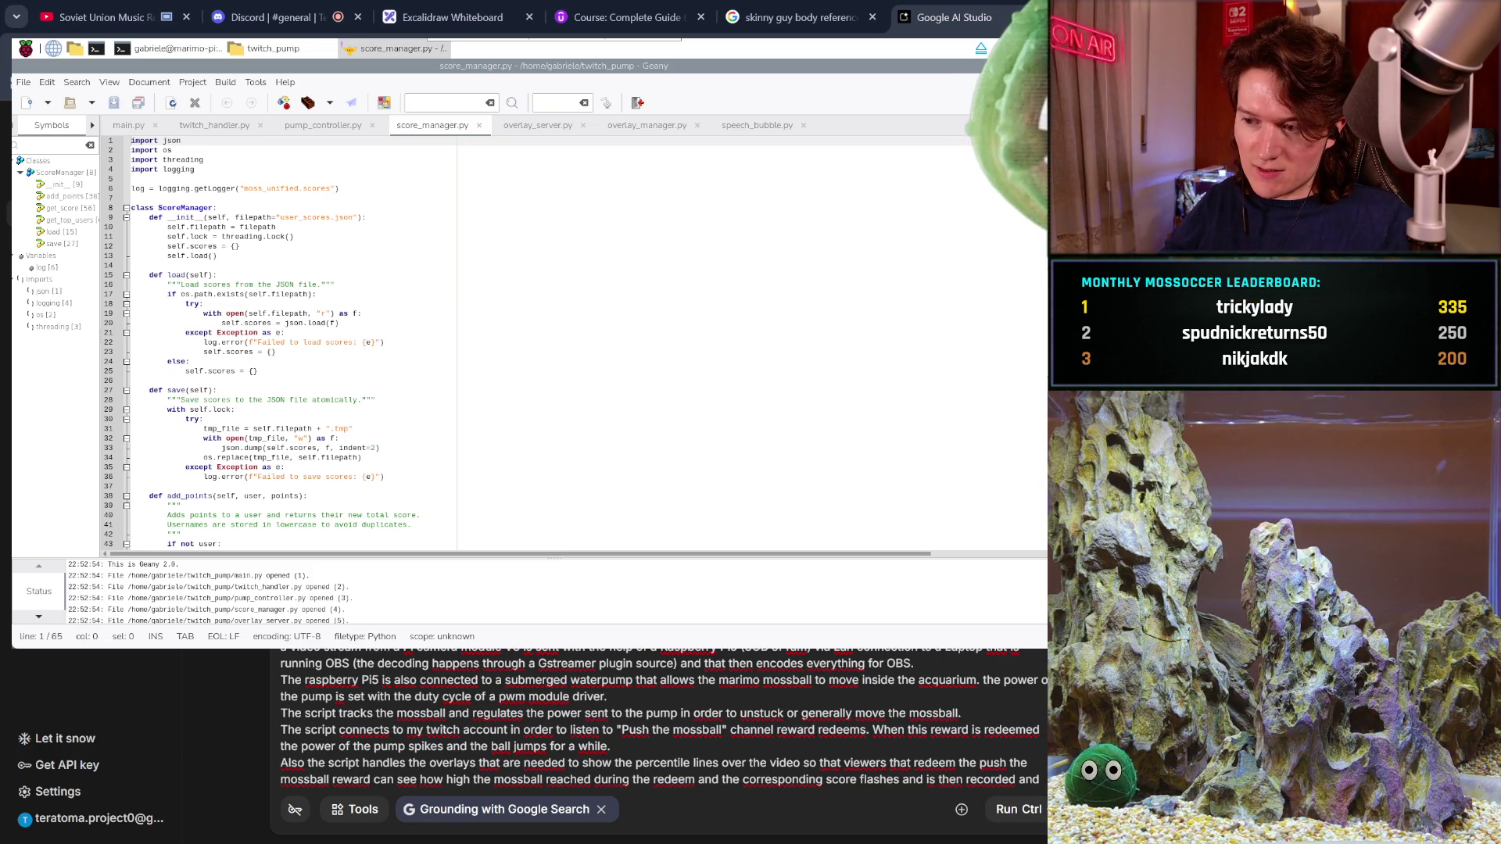
- Look through the prompt and select the bug-fix request paragraphs ending at main.py:
key("ctrl+a")
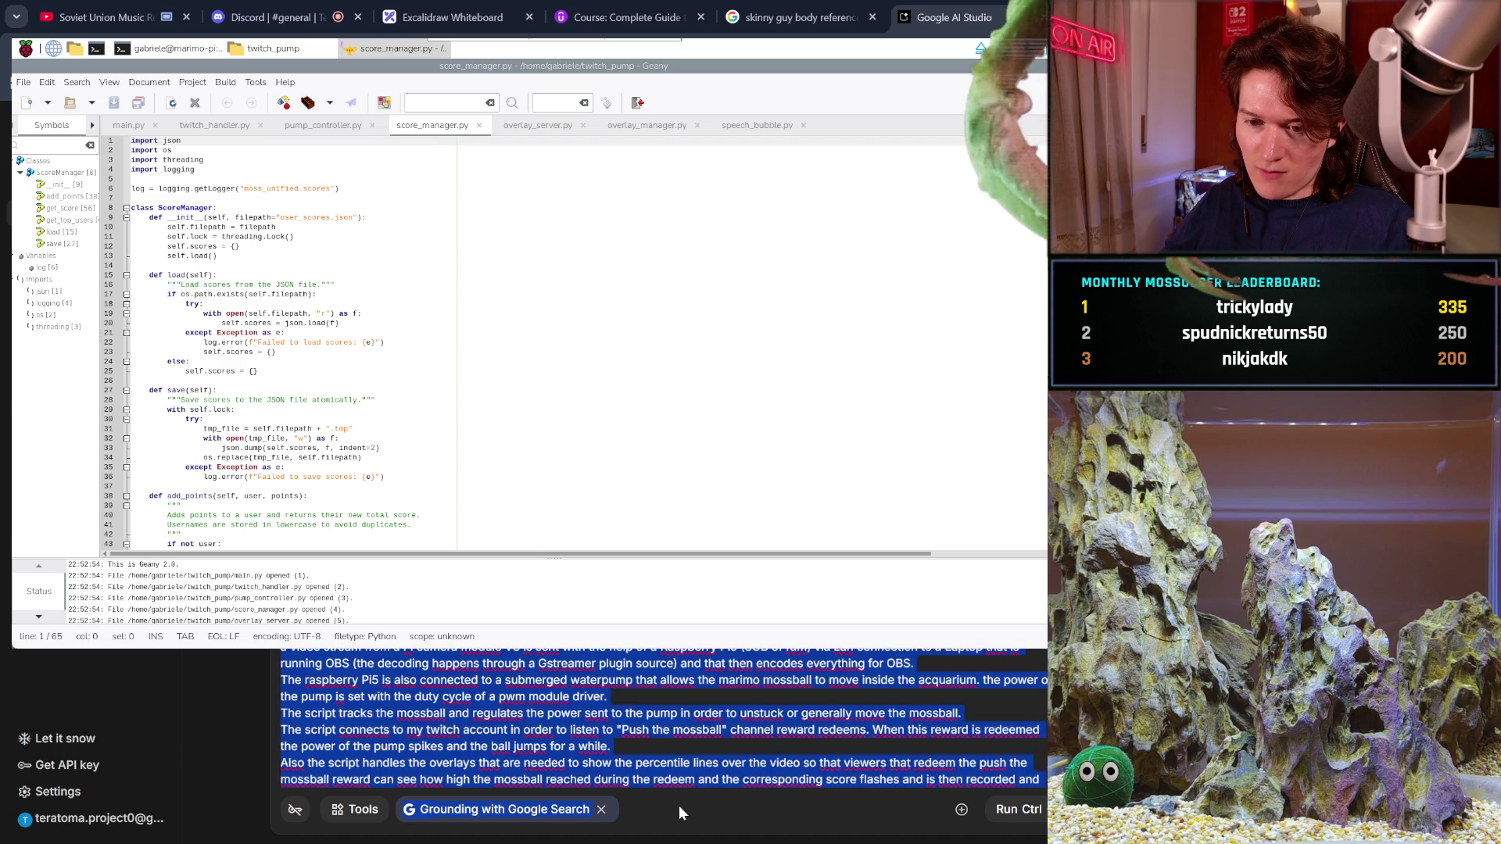
left_click(681, 794)
scroll(936, 731, "up", 15)
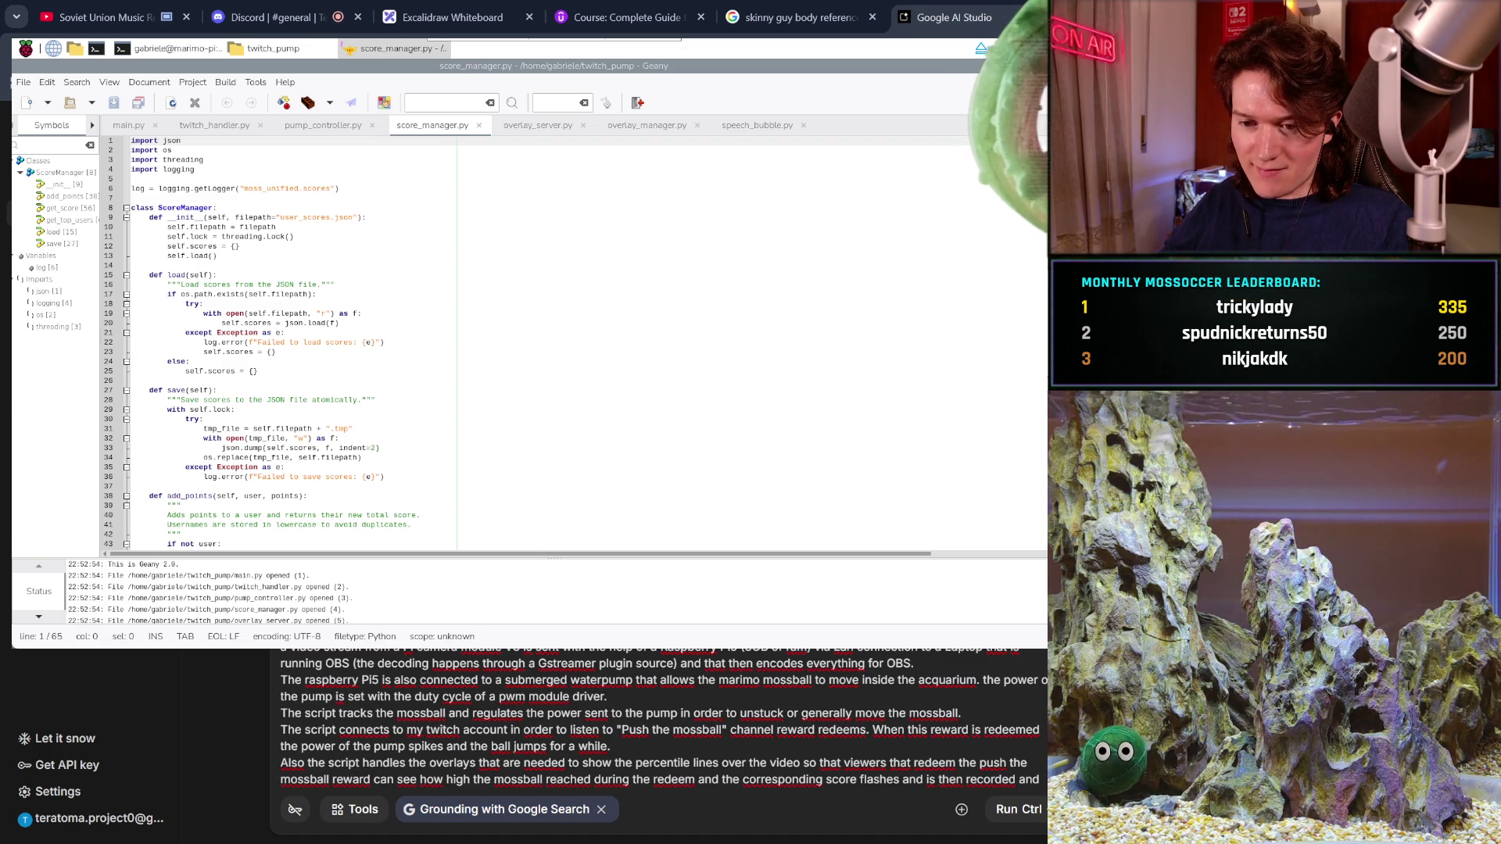
key("End")
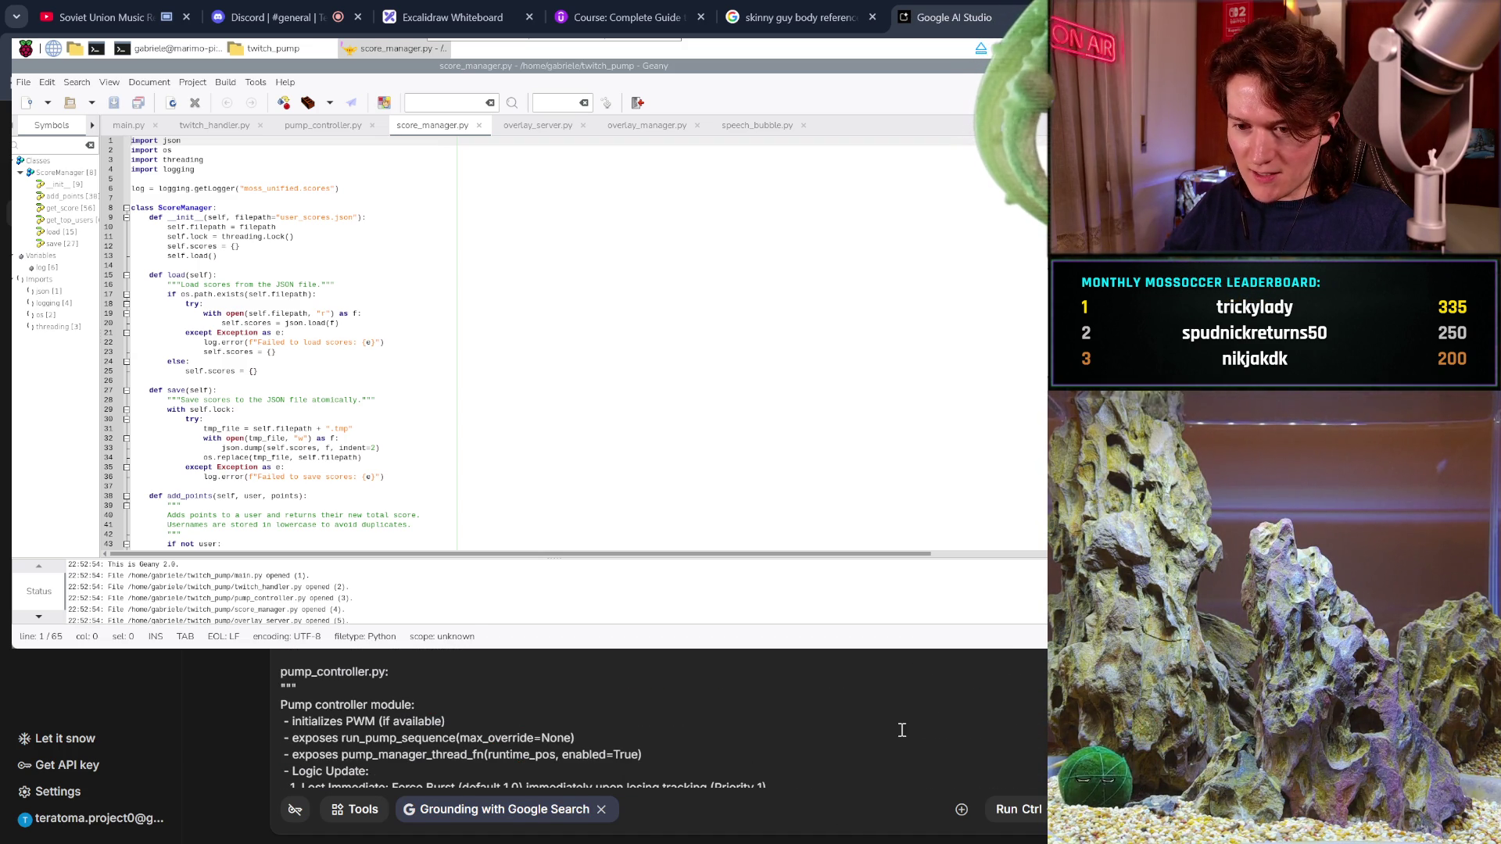
scroll(406, 652, "up", 10)
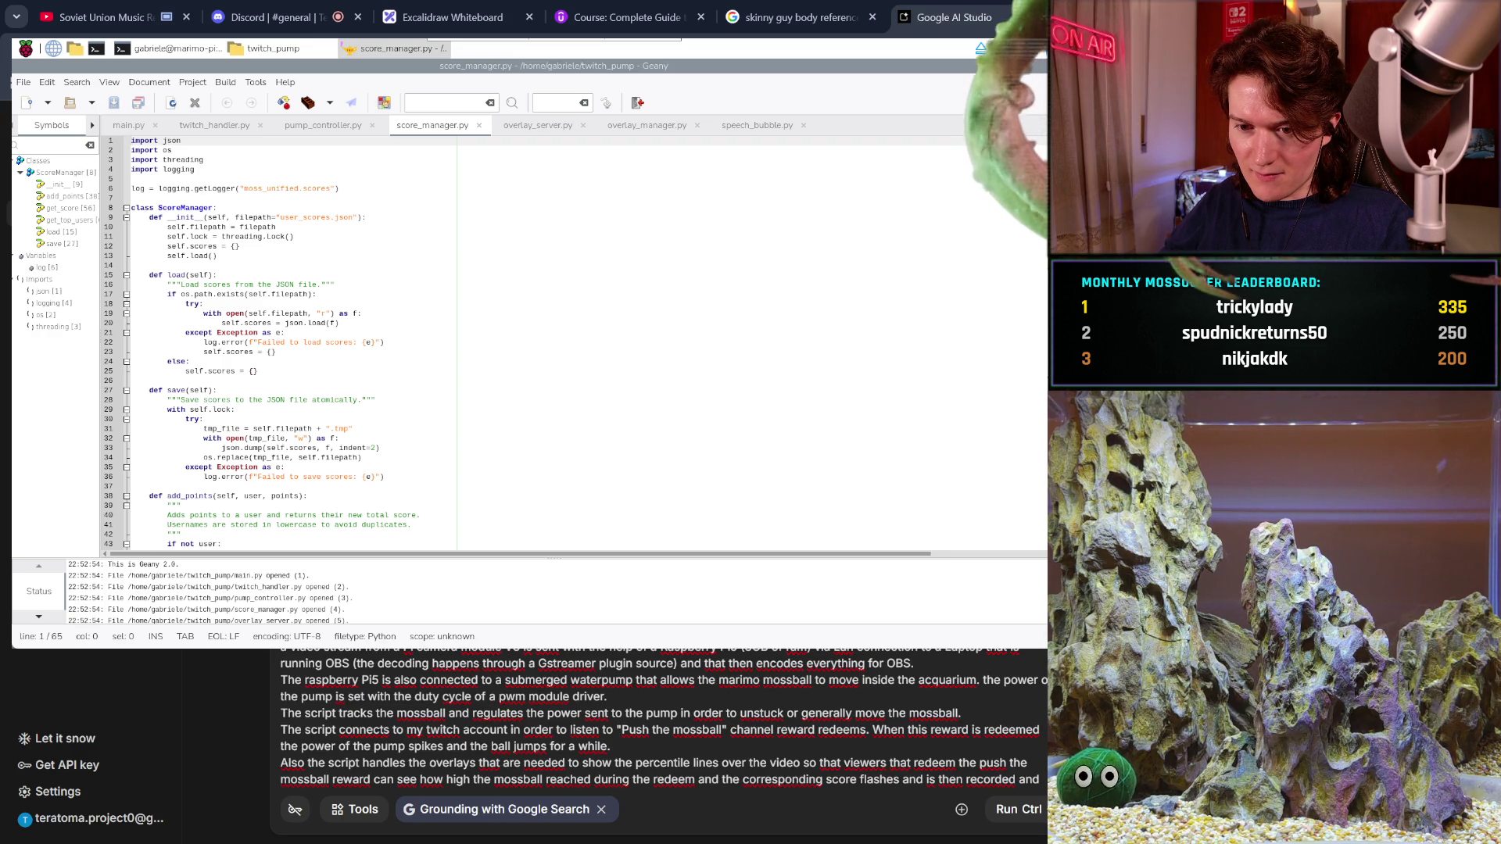
mouse_move(413, 693)
left_mouse_down()
mouse_move(672, 723)
mouse_move(673, 821)
mouse_move(611, 693)
left_mouse_up()
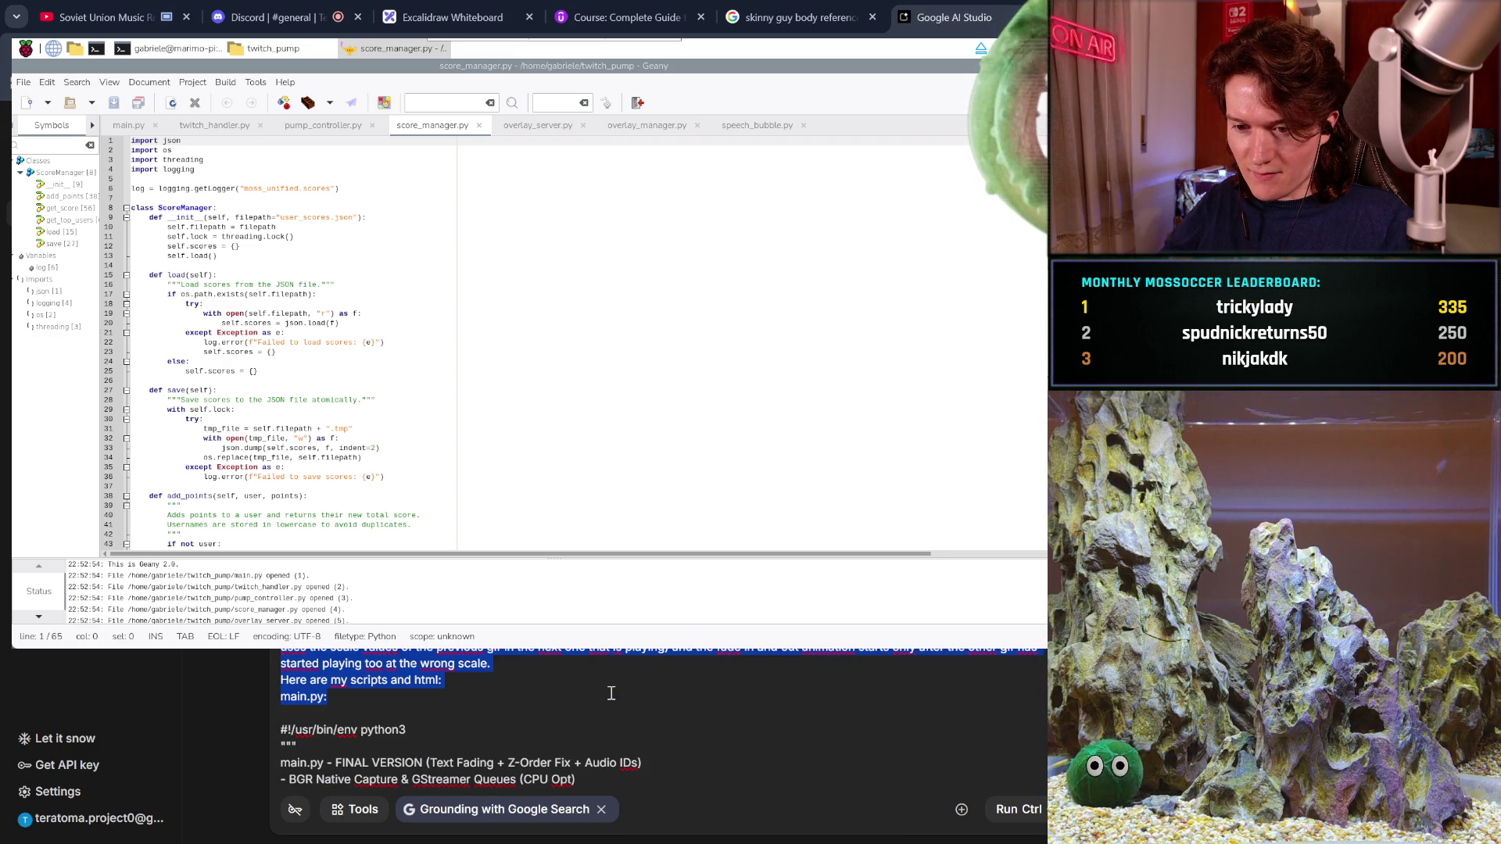
left_click_drag(479, 677, 474, 704)
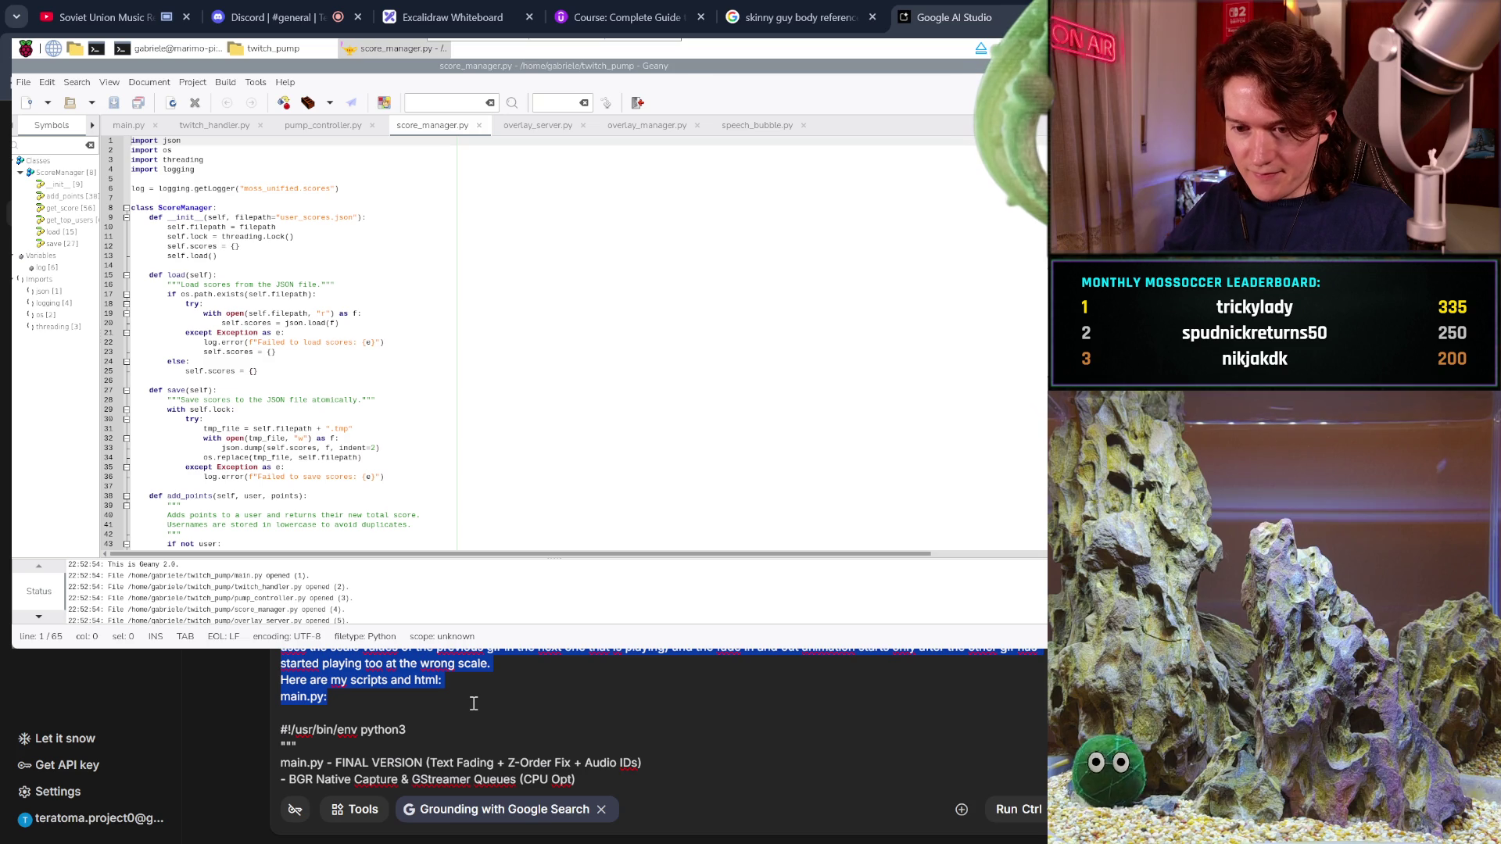
scroll(474, 704, "down", 5)
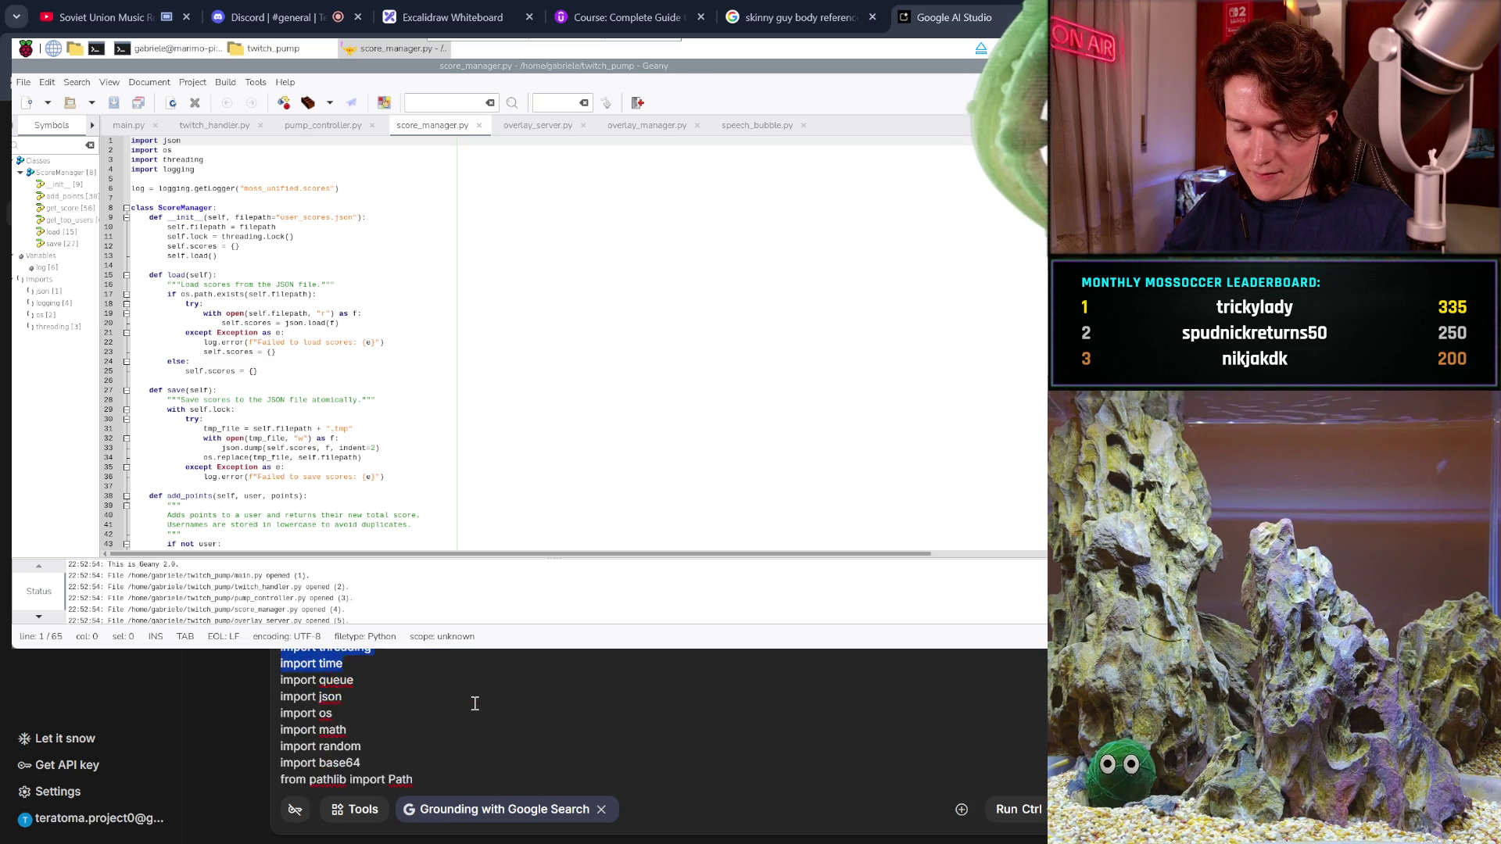
scroll(475, 703, "down", 15)
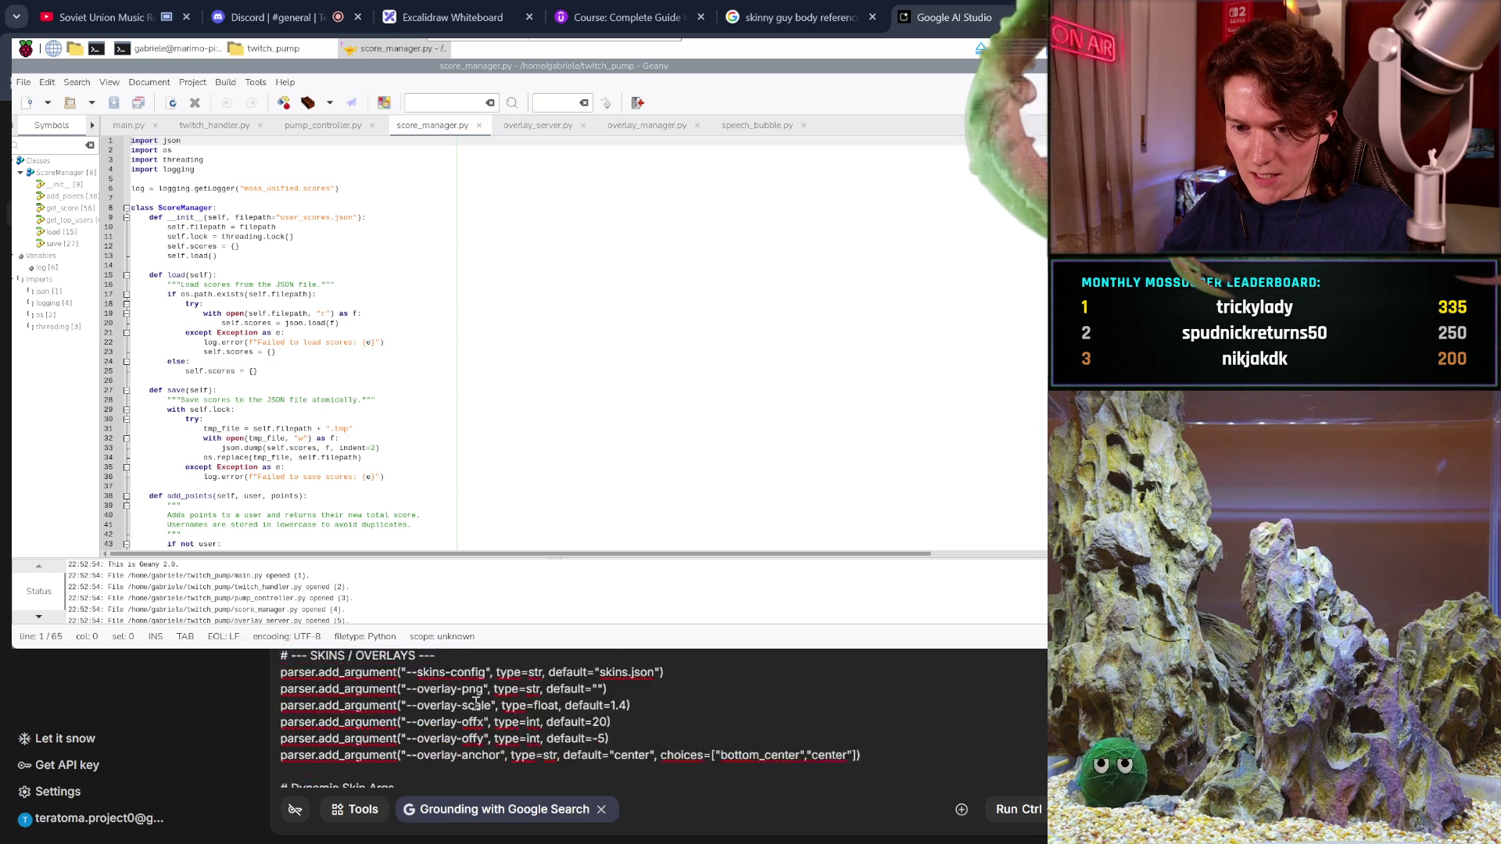
scroll(475, 704, "down", 10)
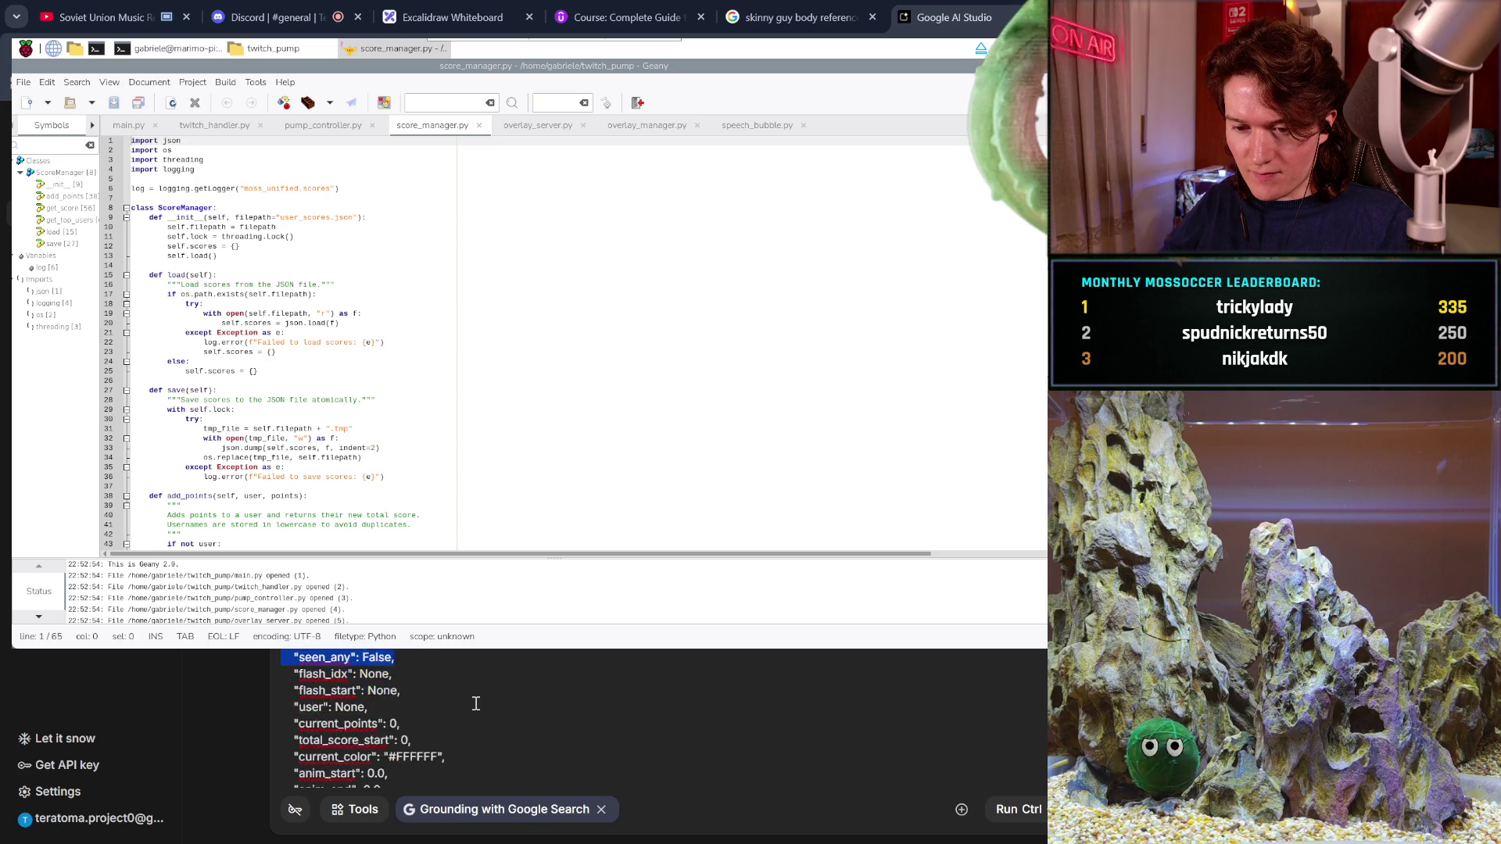
scroll(476, 703, "down", 10)
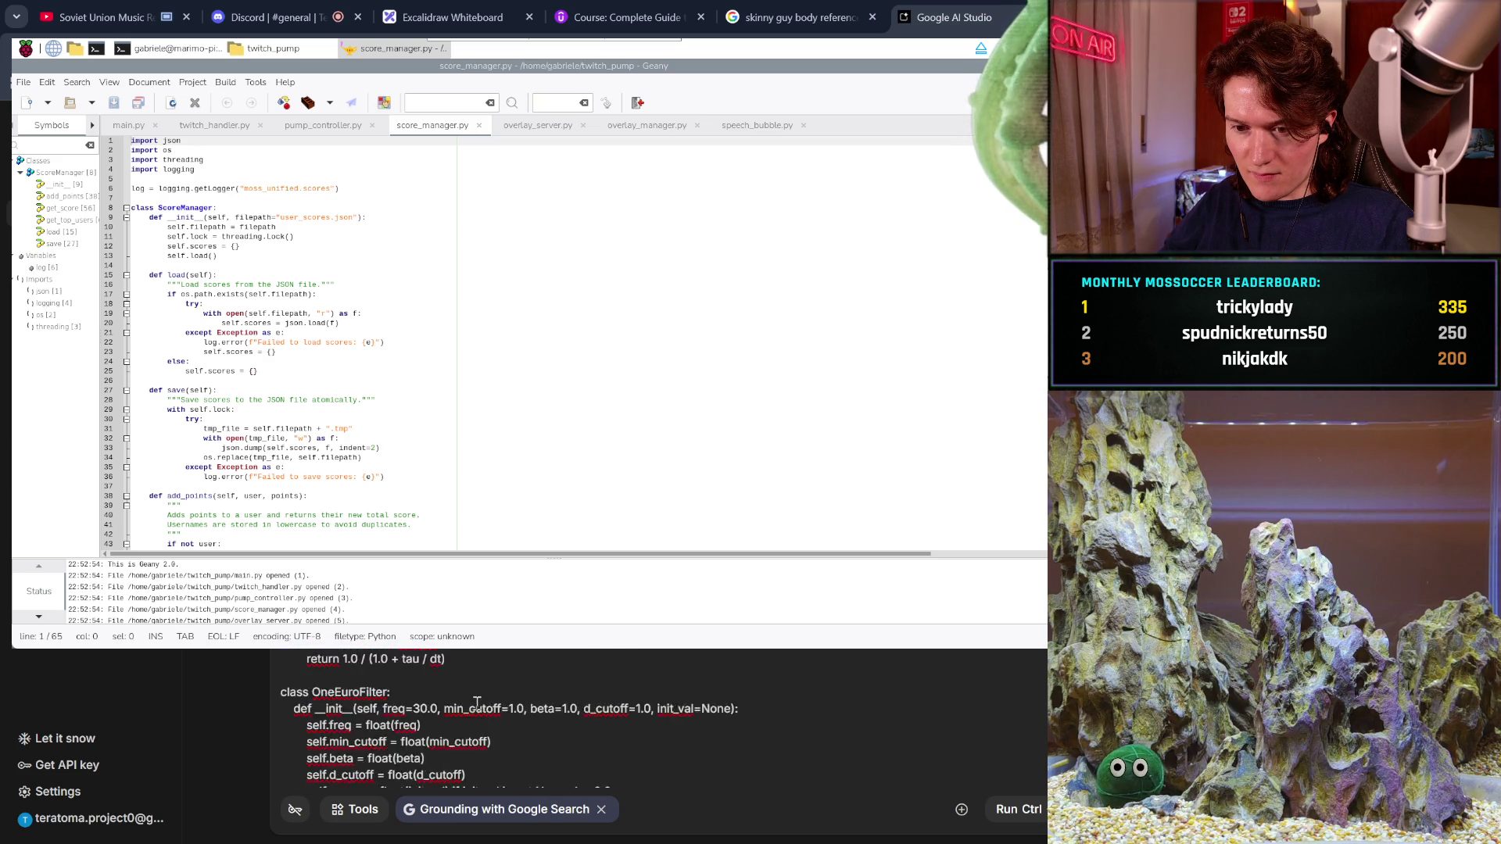
scroll(477, 704, "down", 10)
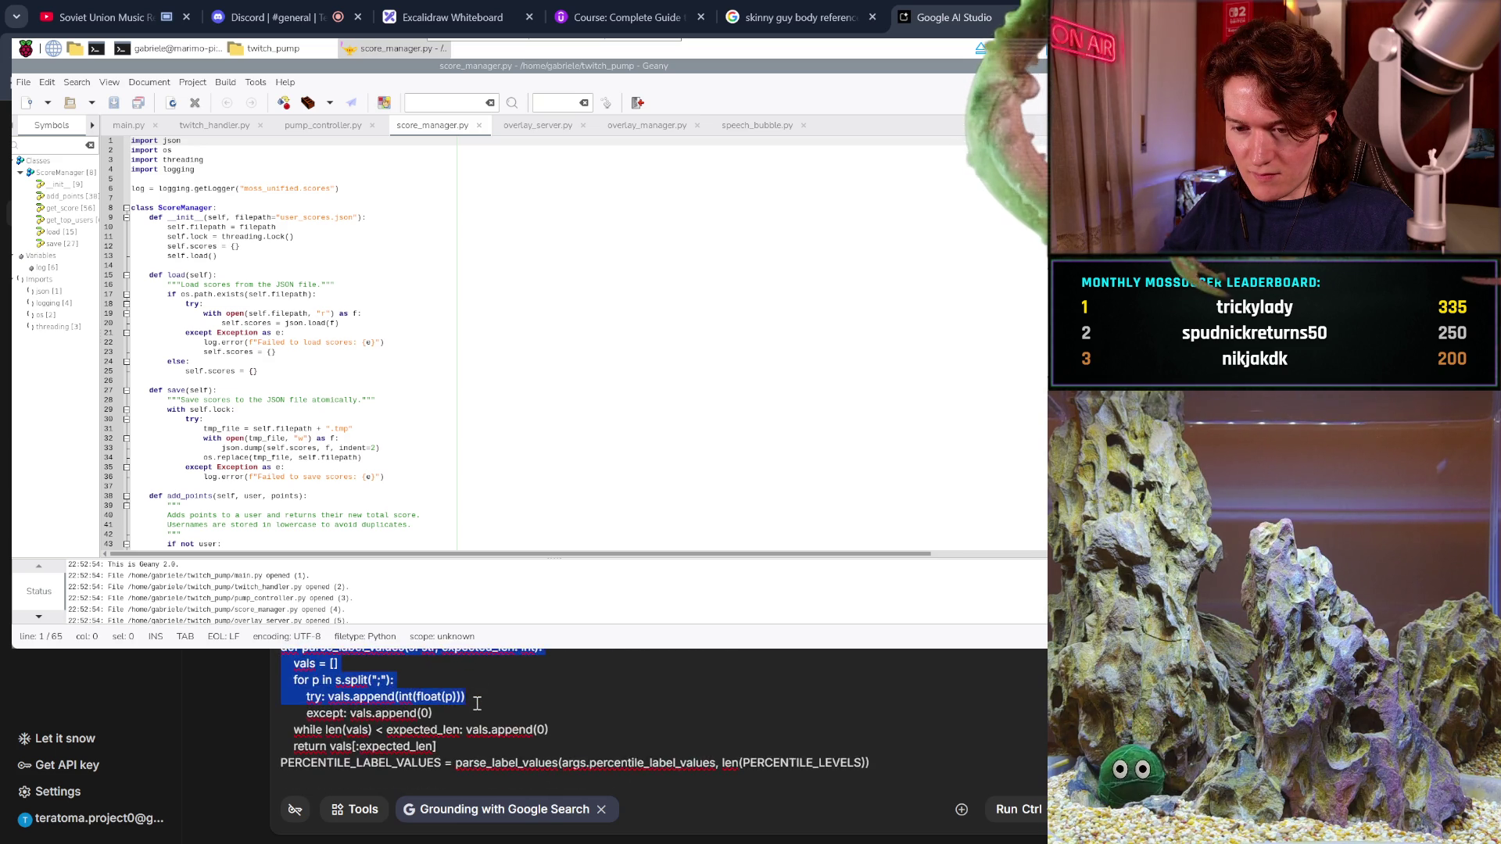
scroll(476, 704, "down", 10)
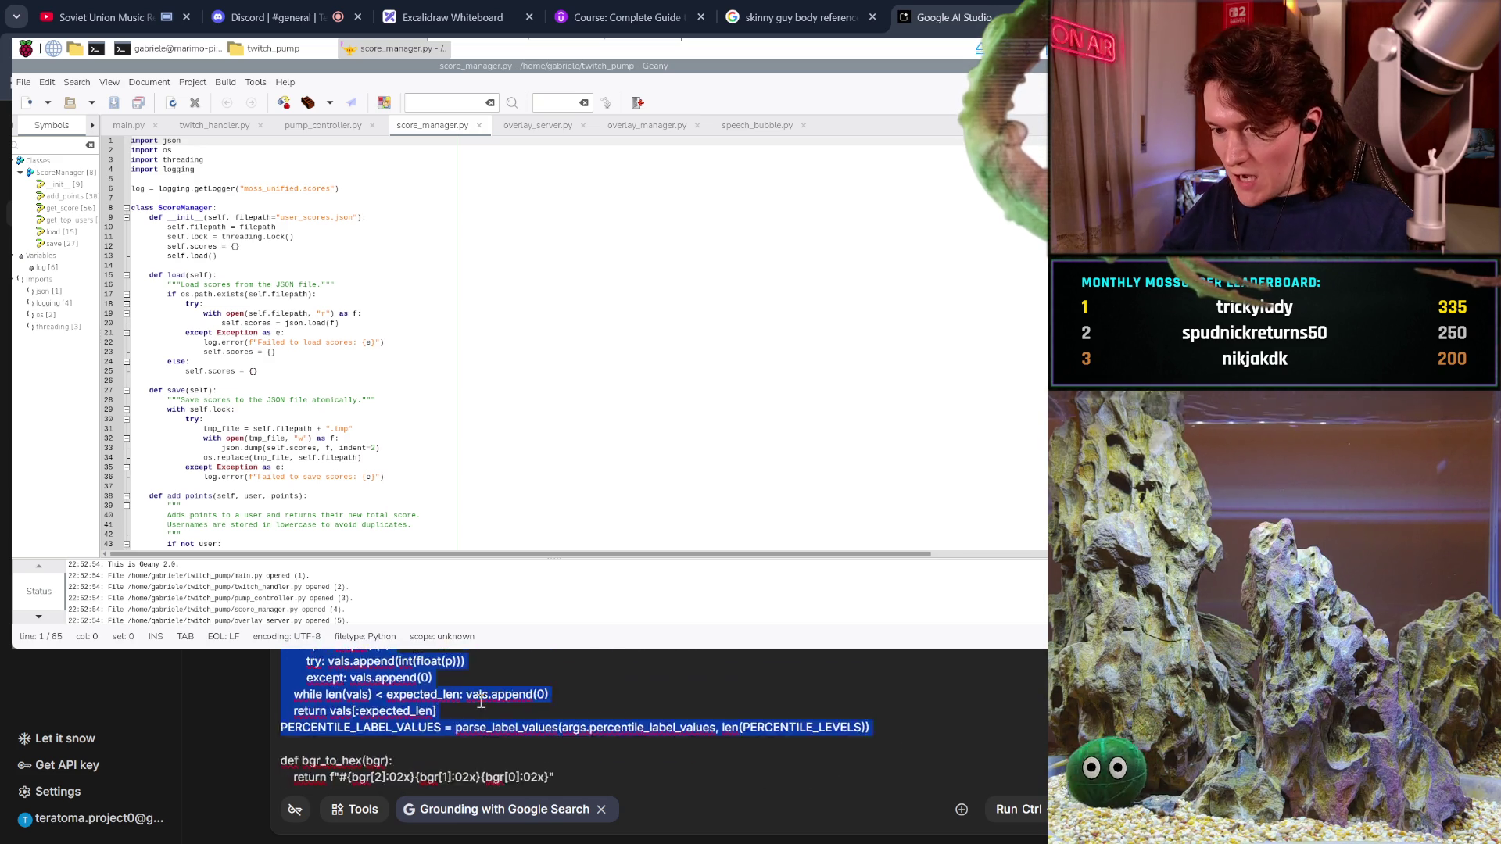
scroll(481, 701, "down", 10)
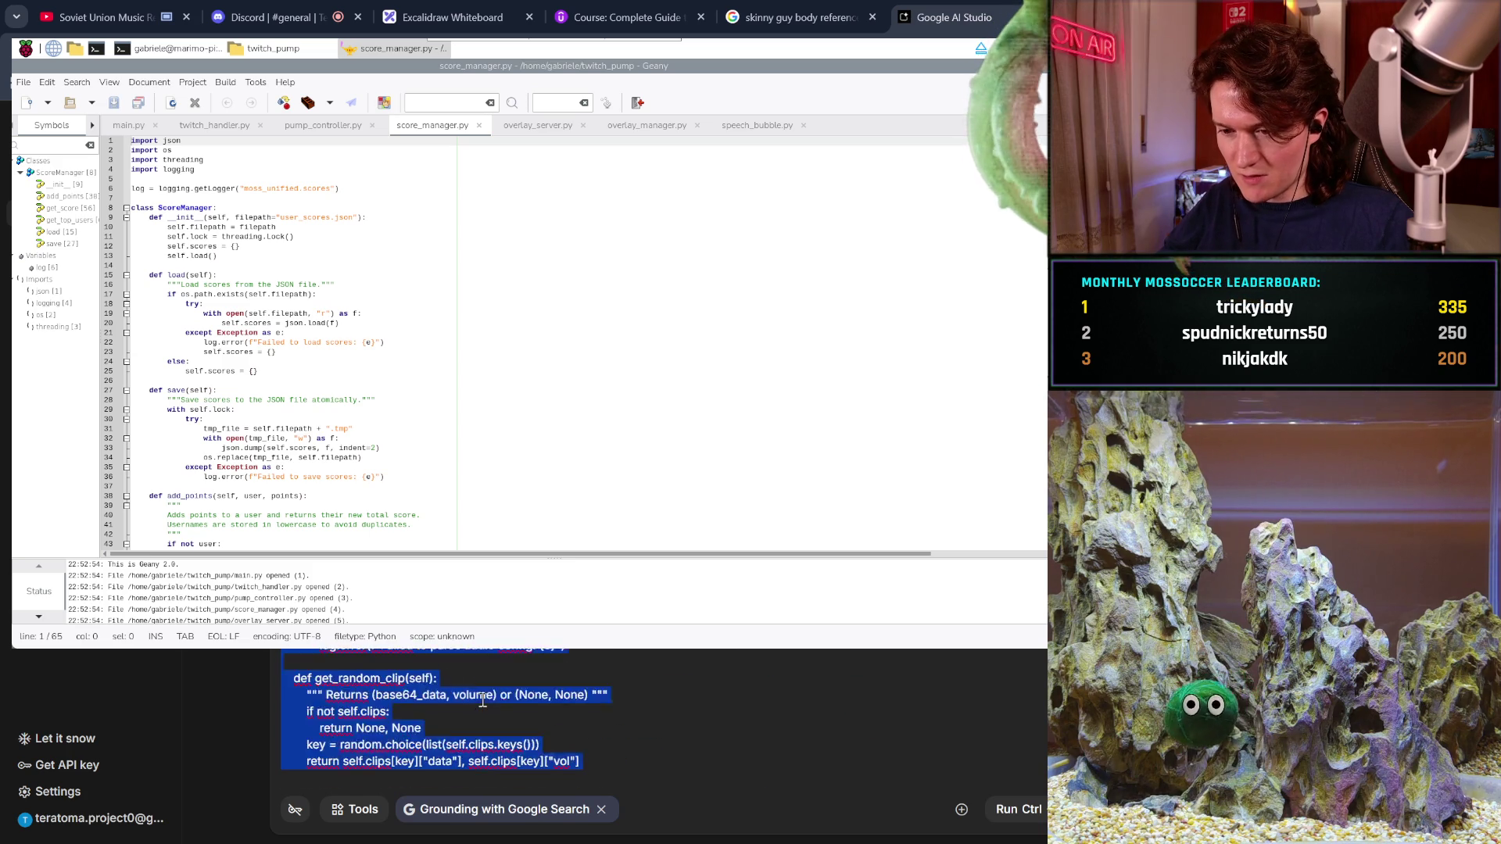
scroll(482, 701, "down", 10)
scroll(482, 701, "up", 10)
scroll(482, 701, "up", 10)
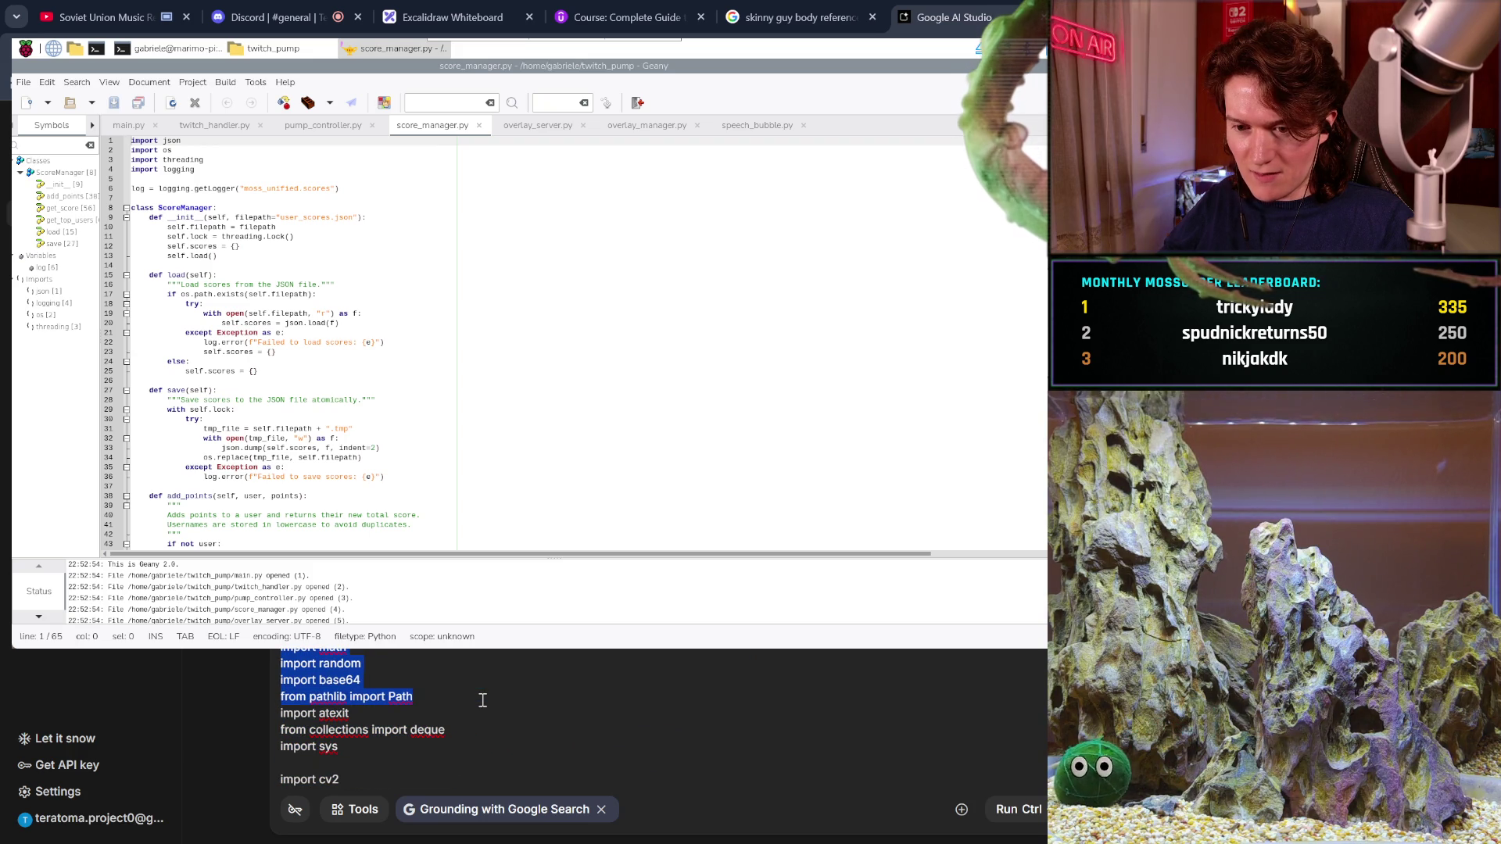
scroll(482, 701, "up", 10)
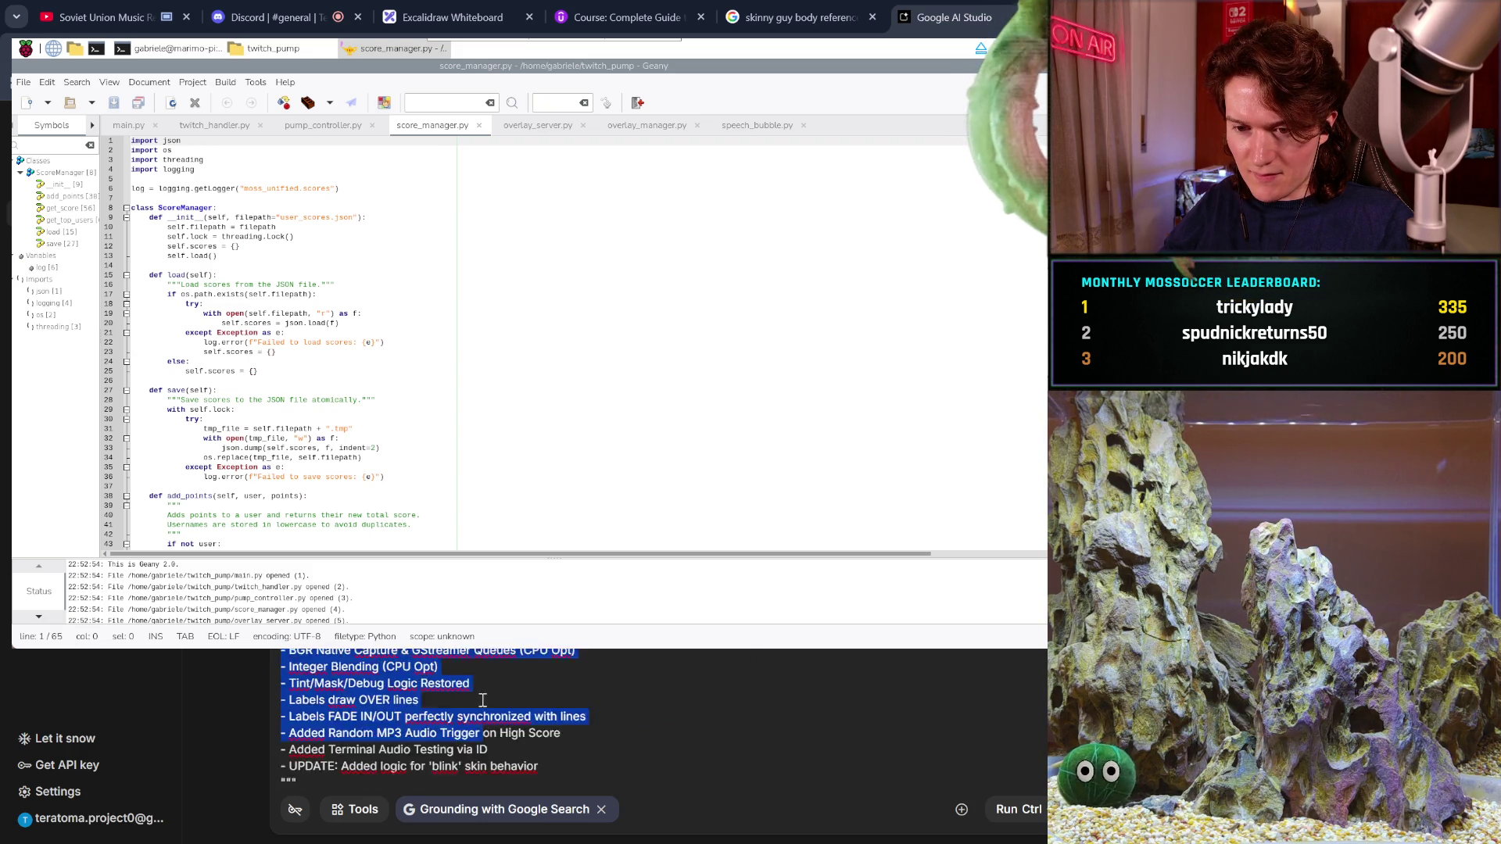
- Reduce the prompt to only the blink-GIF request text, then select all of main.py in Geany
left_click_drag(441, 758, 431, 778)
key("ctrl+c")
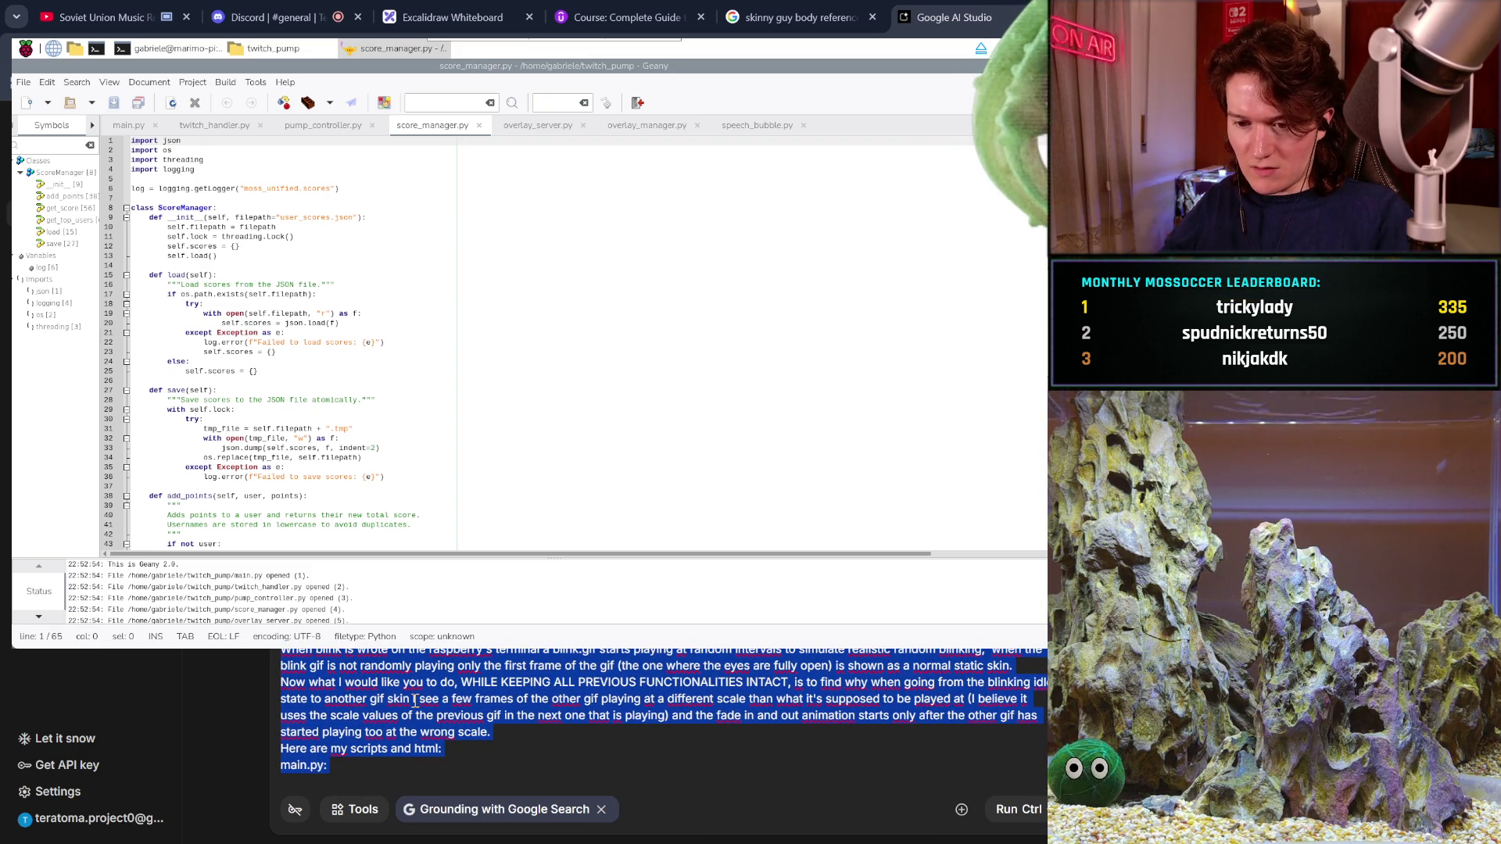
key("BackSpace")
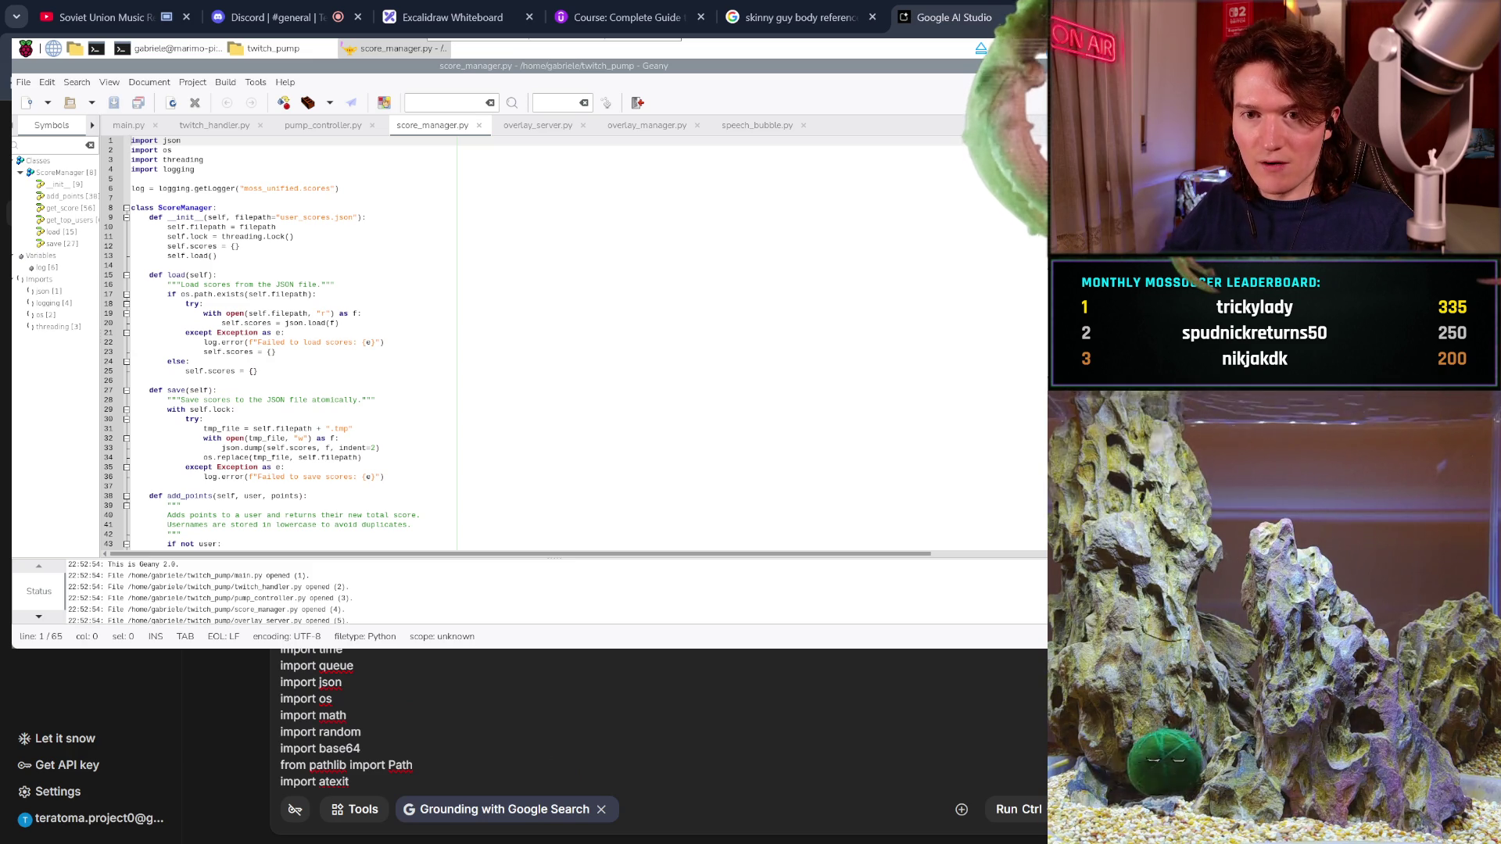
key("ctrl+a")
key("BackSpace")
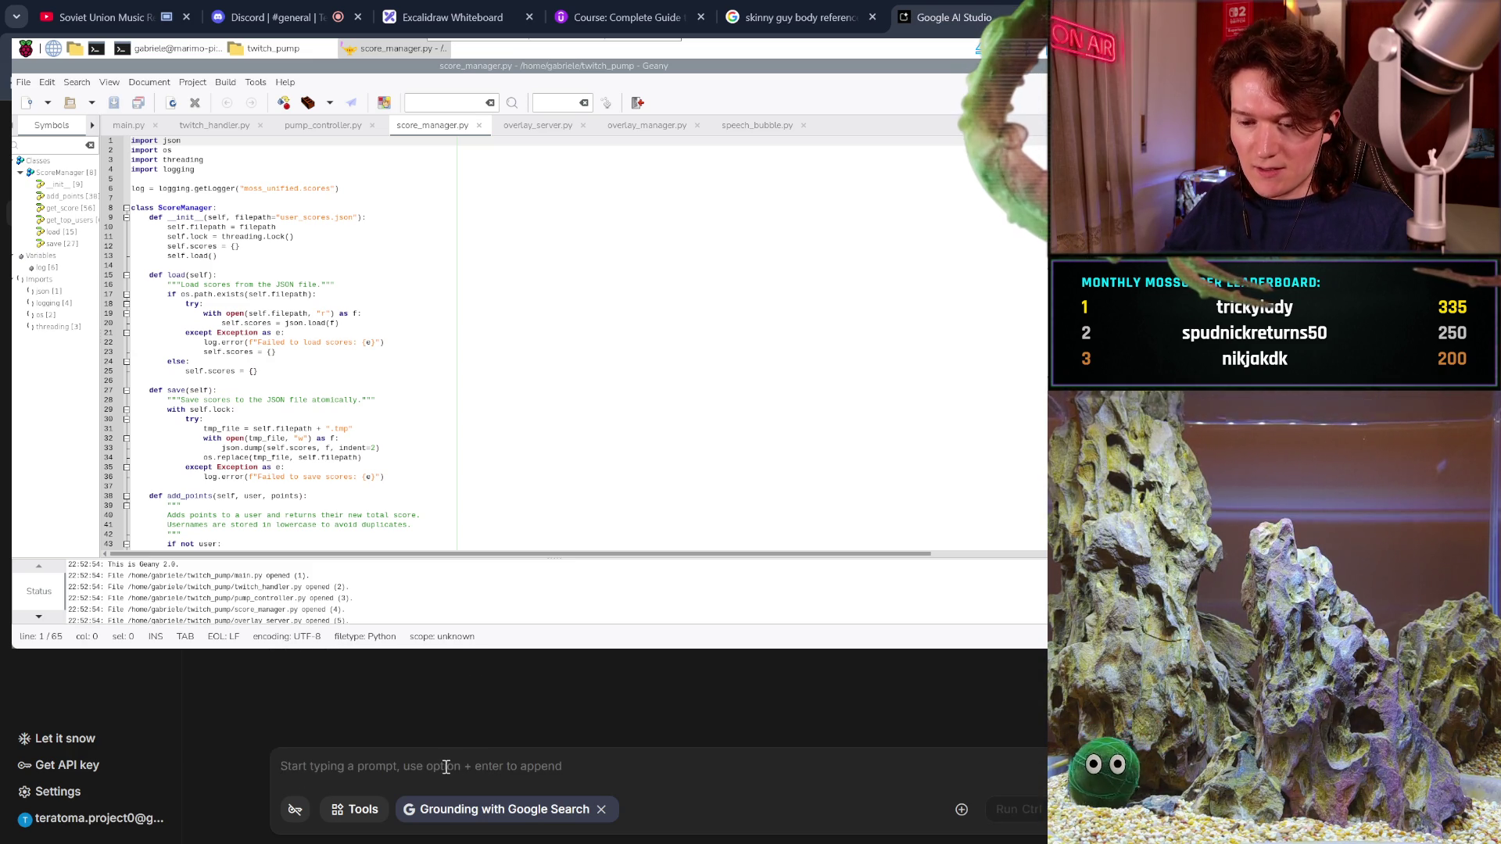
key("ctrl+v")
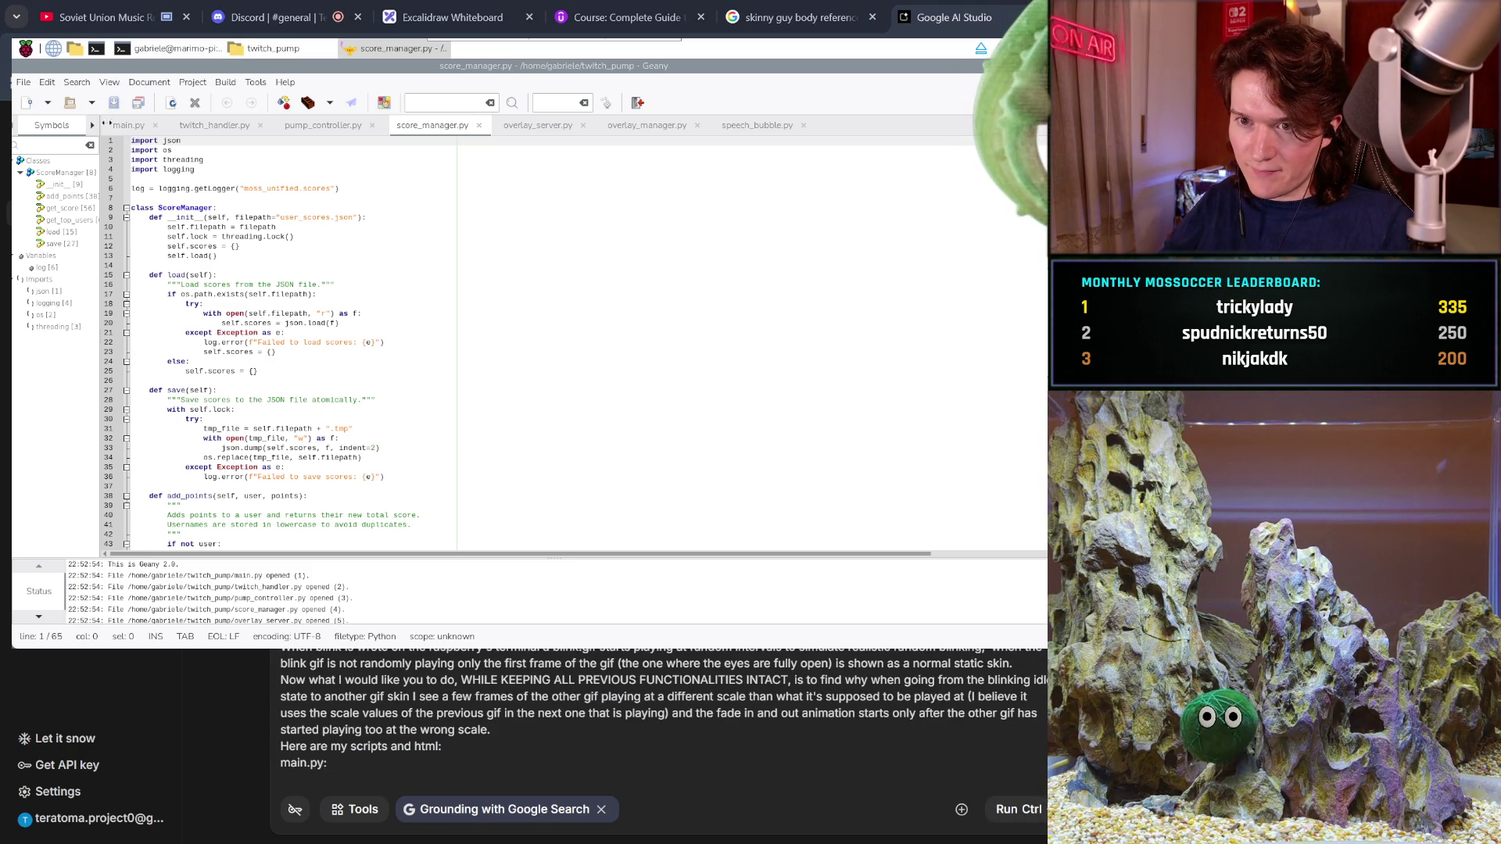
left_click(125, 125)
key("ctrl+a")
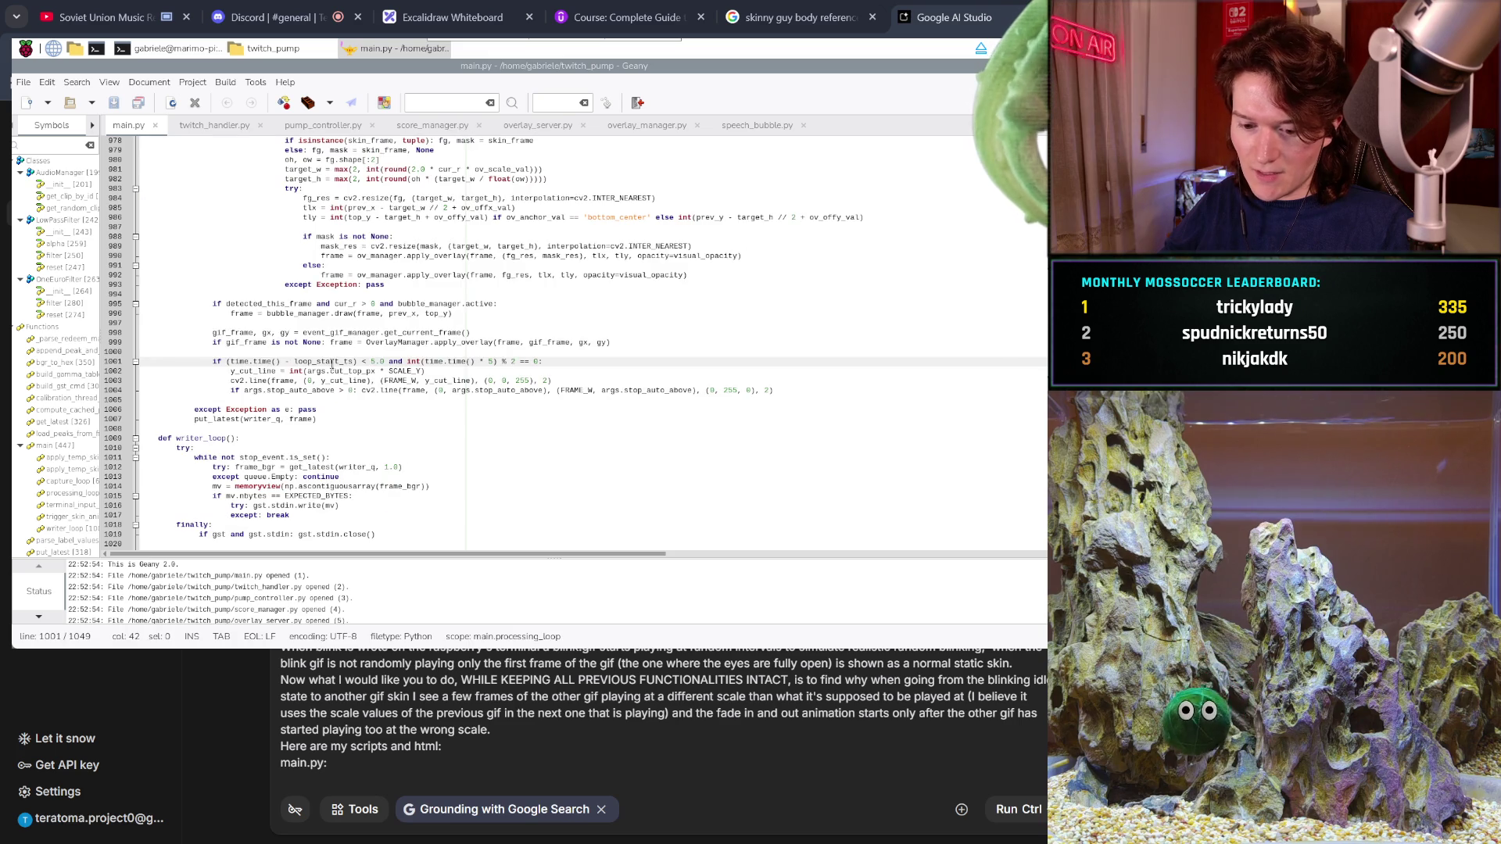
- Paste main.py's code as plain text below the main.py: label
left_click(329, 774)
key("Return")
key("ctrl+v")
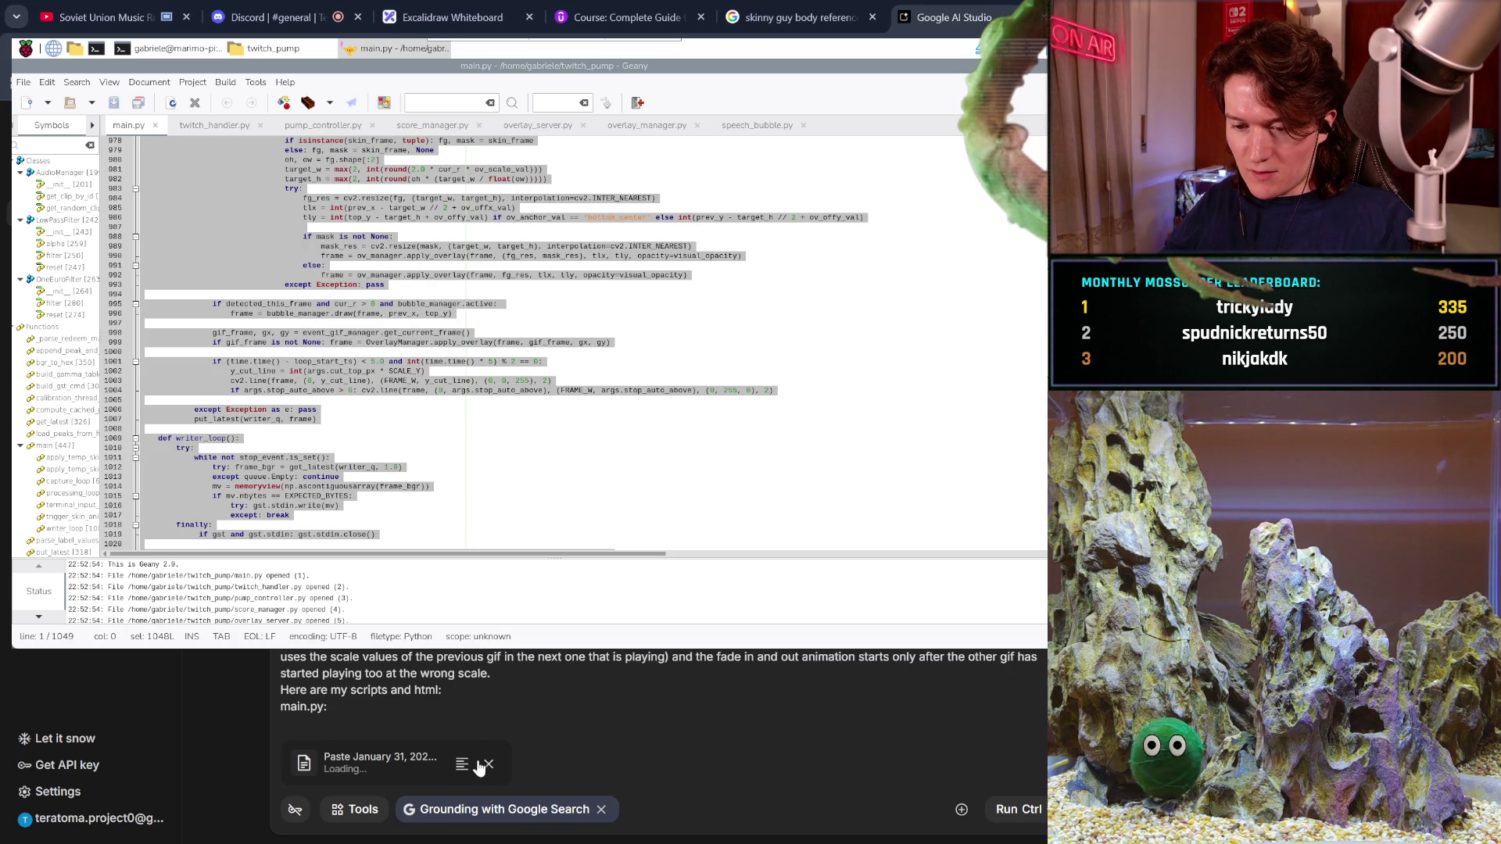
left_click(484, 763)
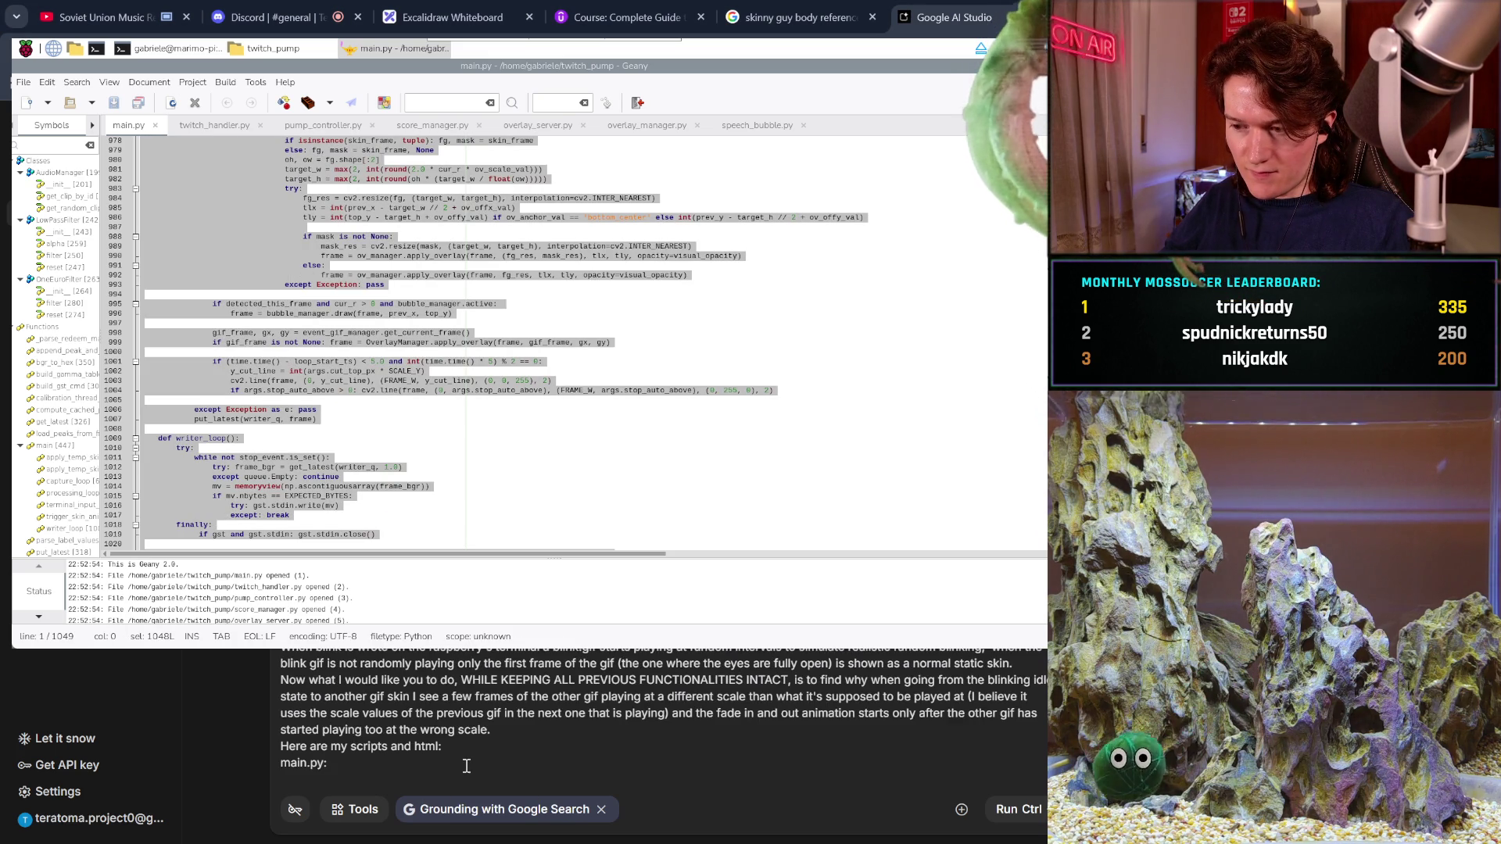
key("ctrl+v")
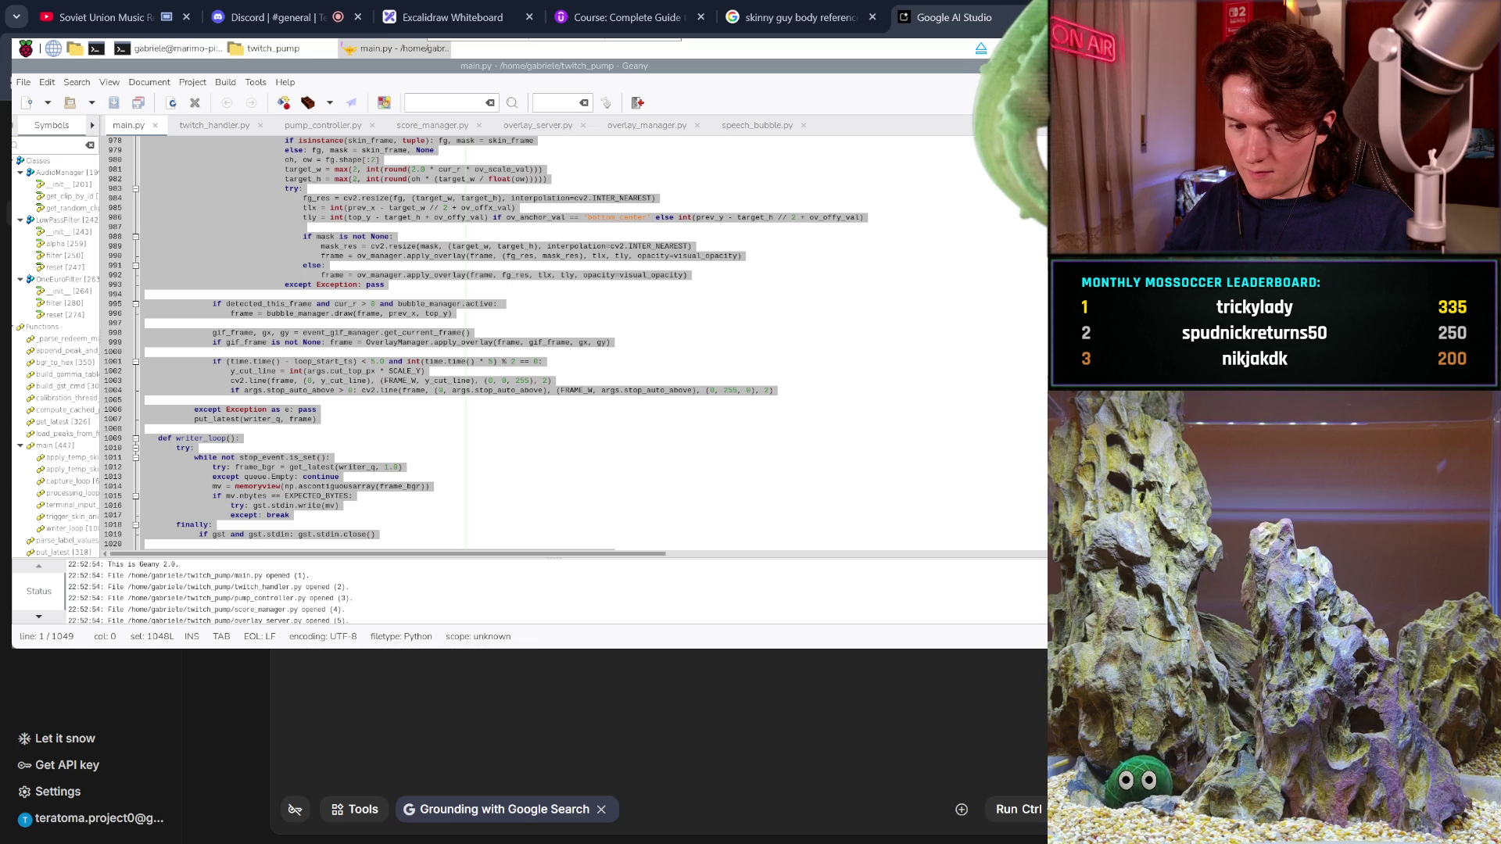
- Add a twitch_handler.py: label line after the main.py code
key("Return")
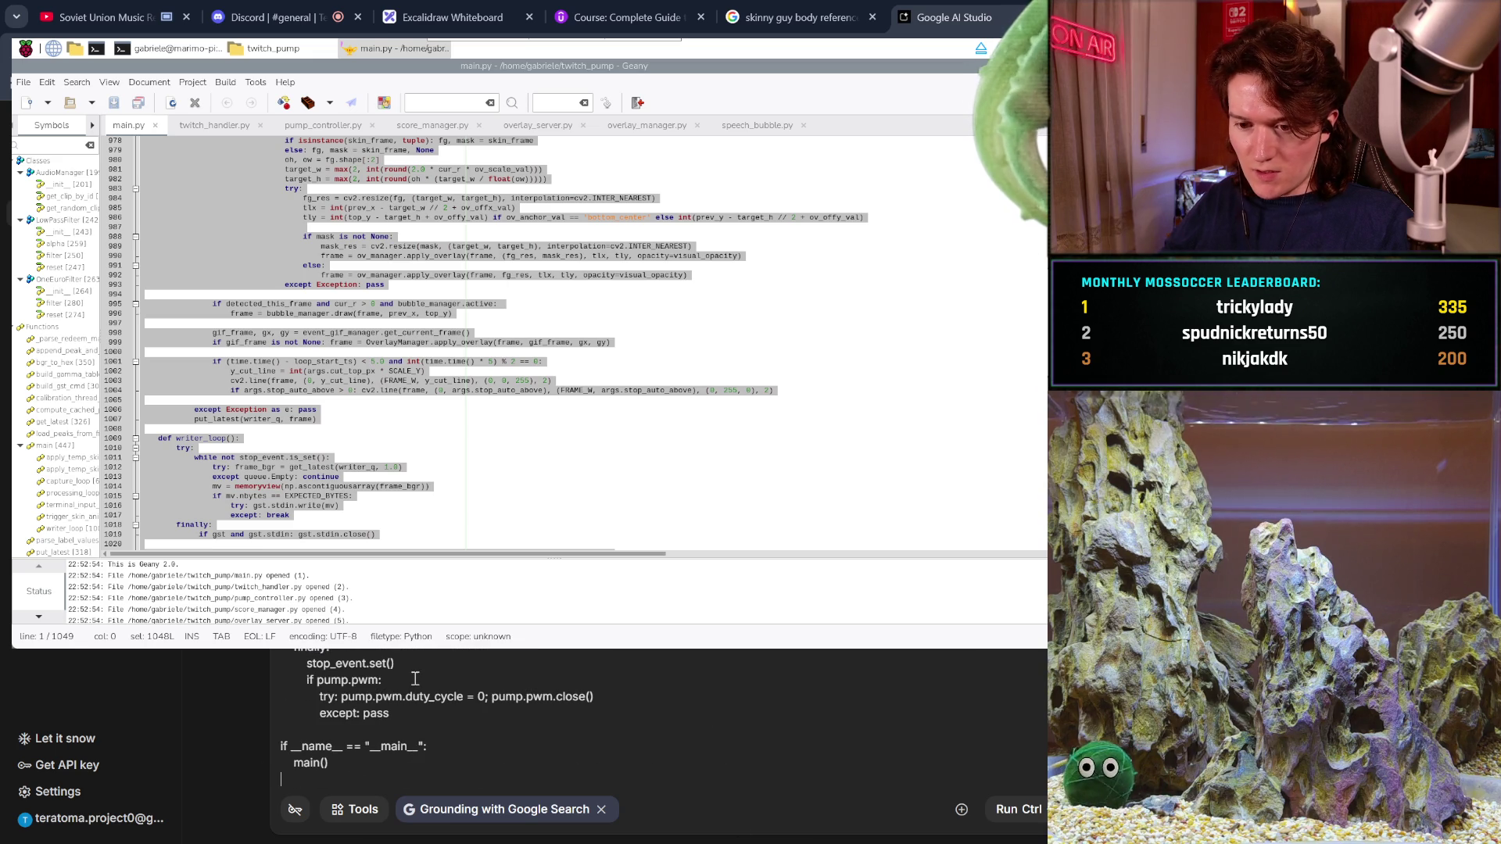
key("Return")
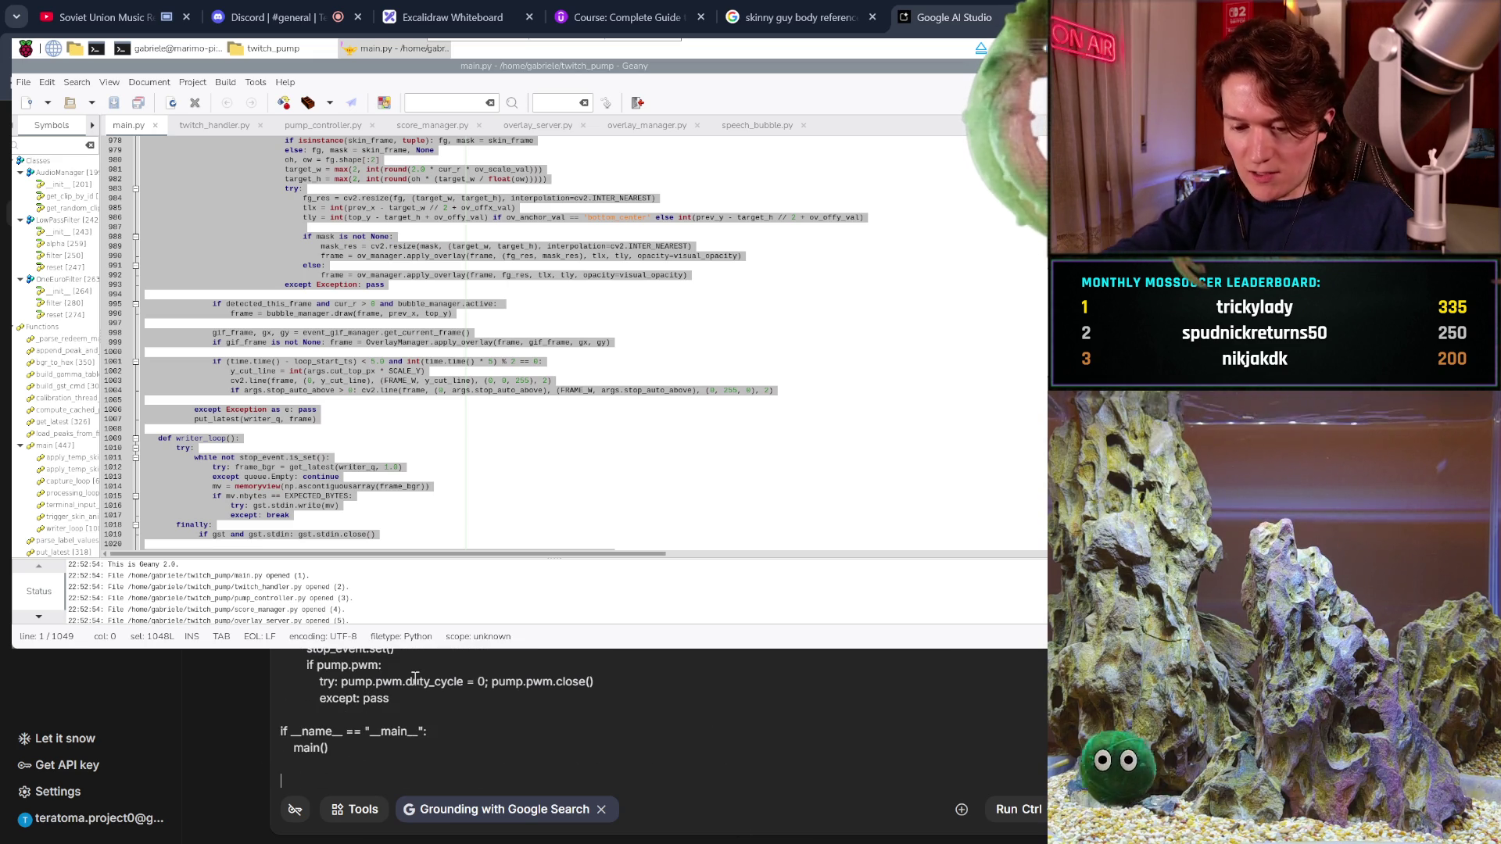
key("Return")
type("twitch")
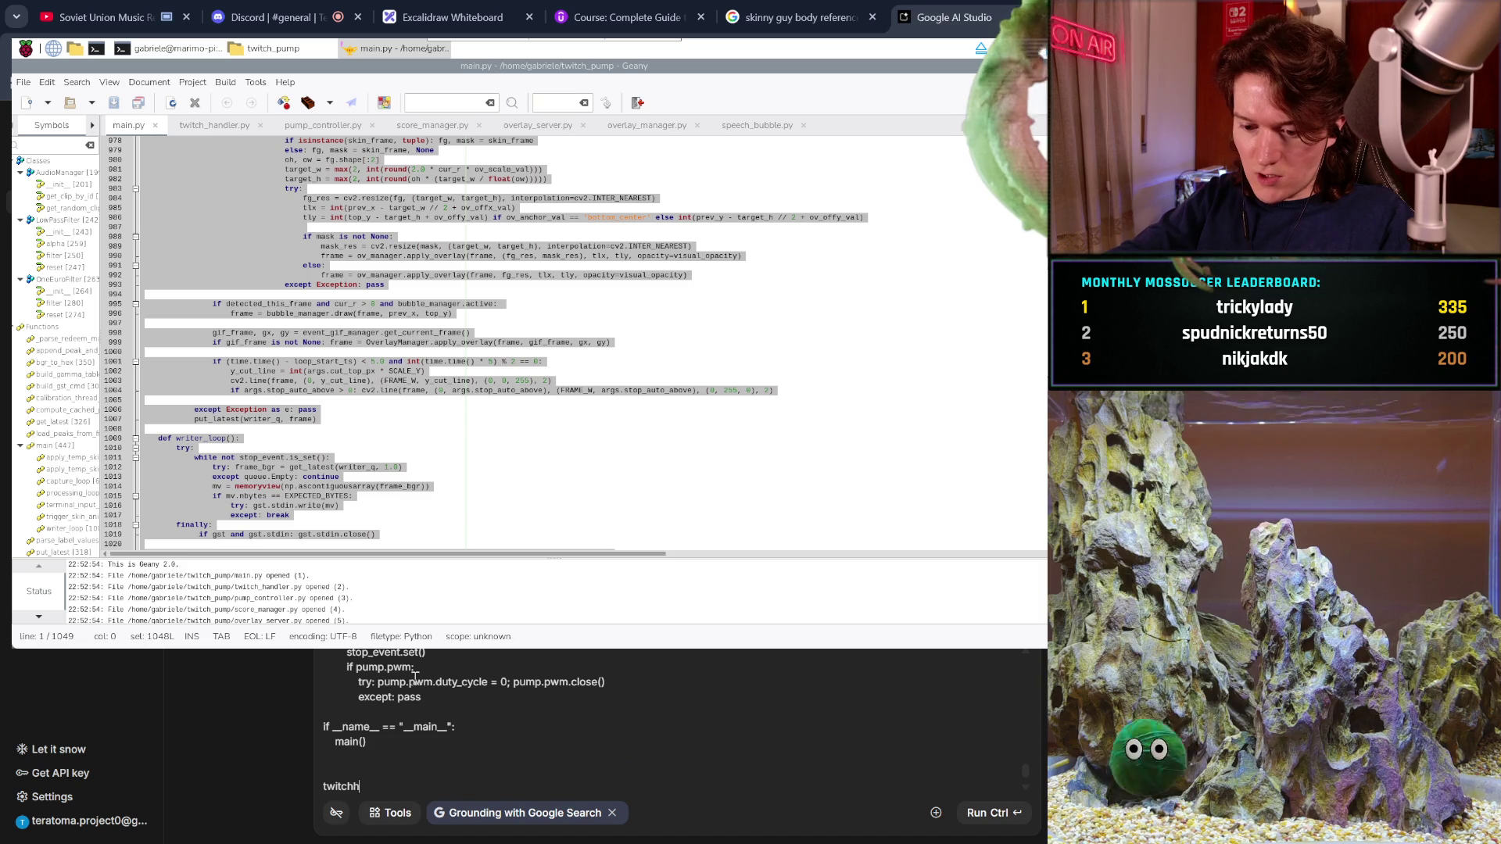
type("han")
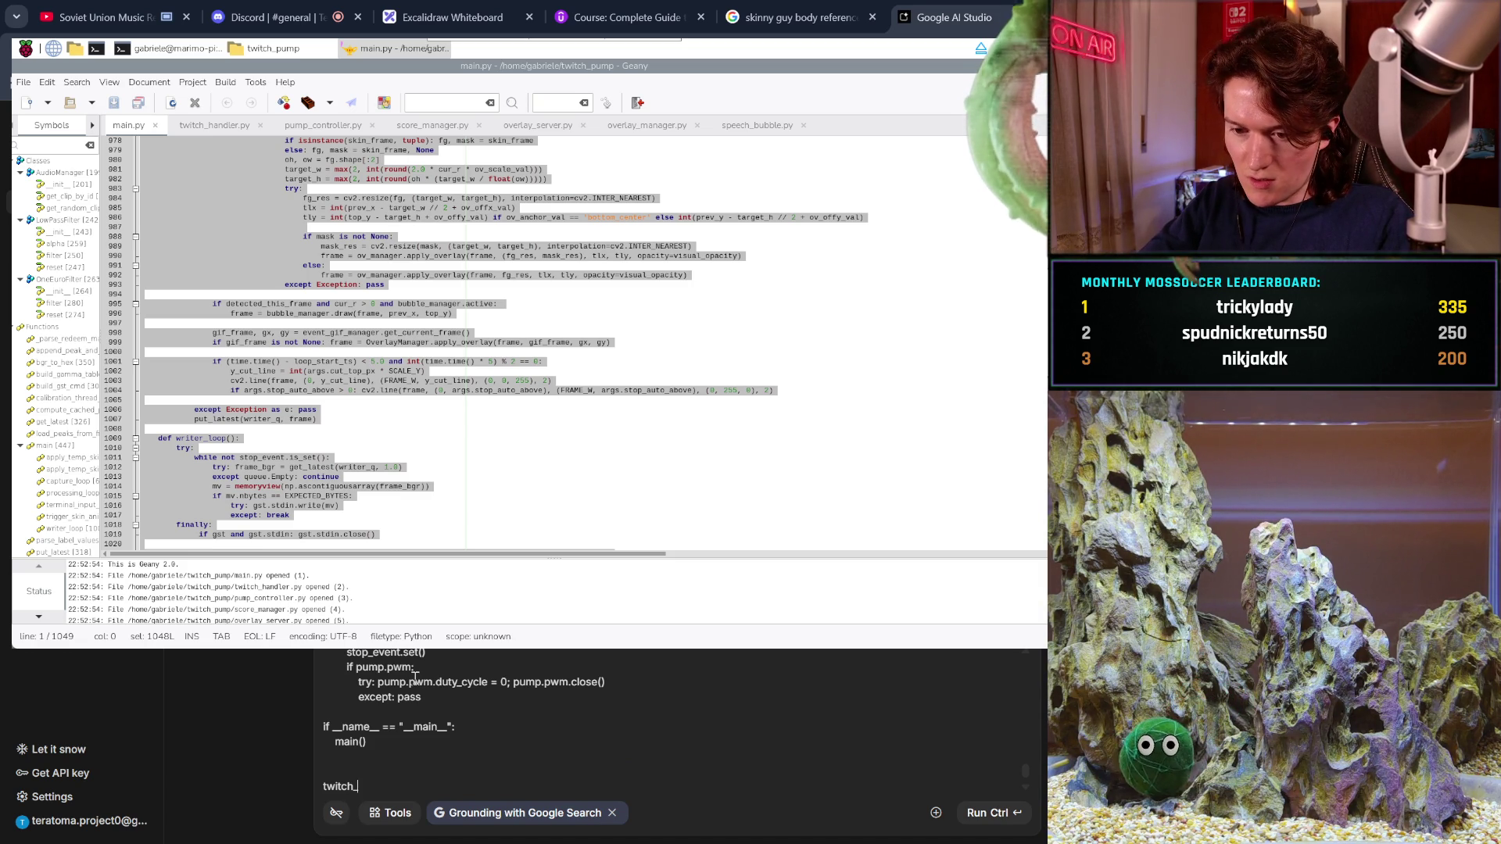
type("andle")
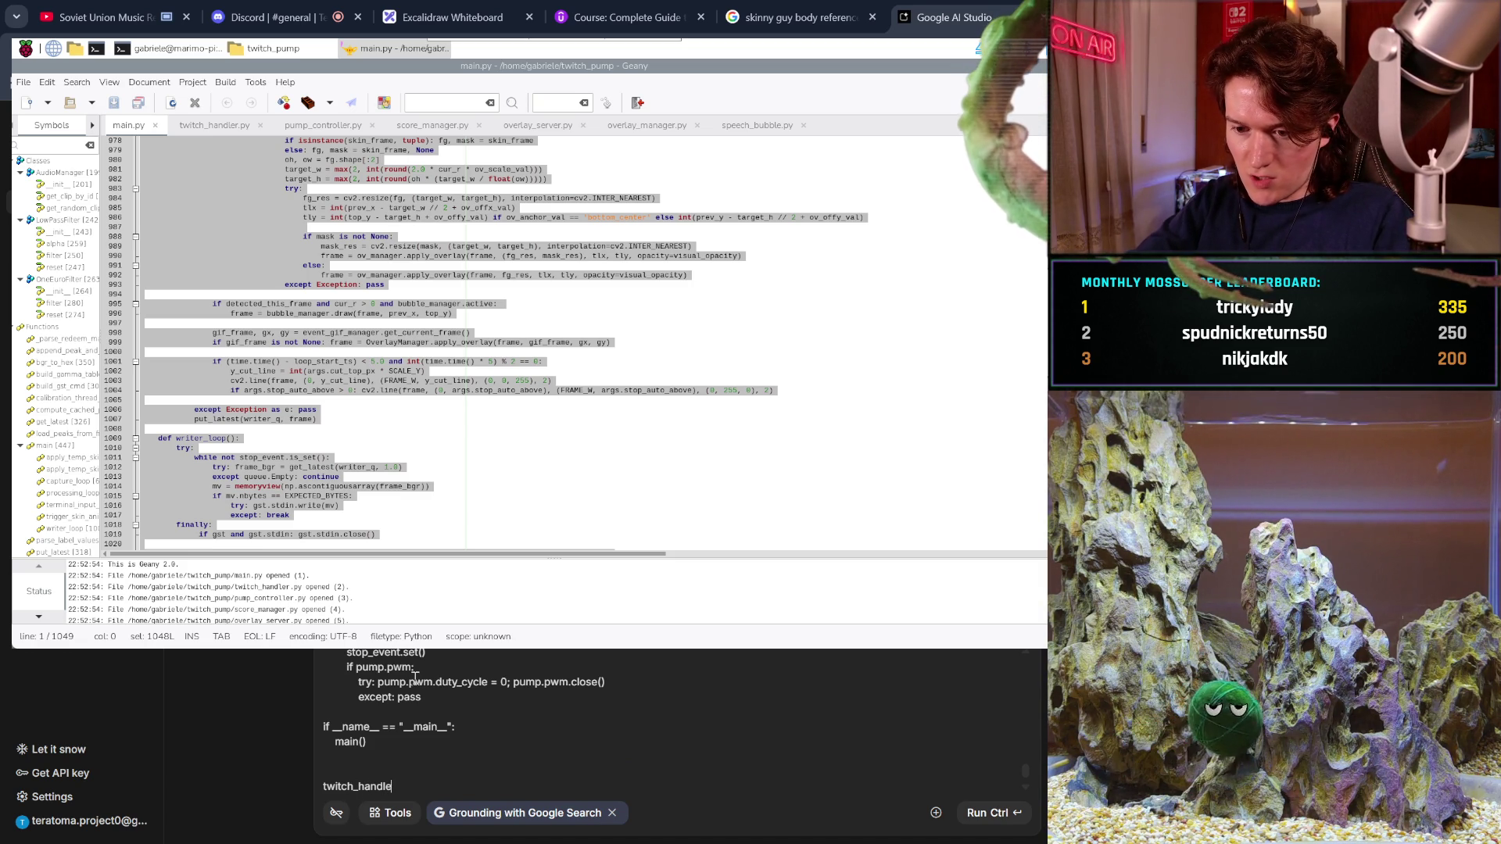
type("r.py:")
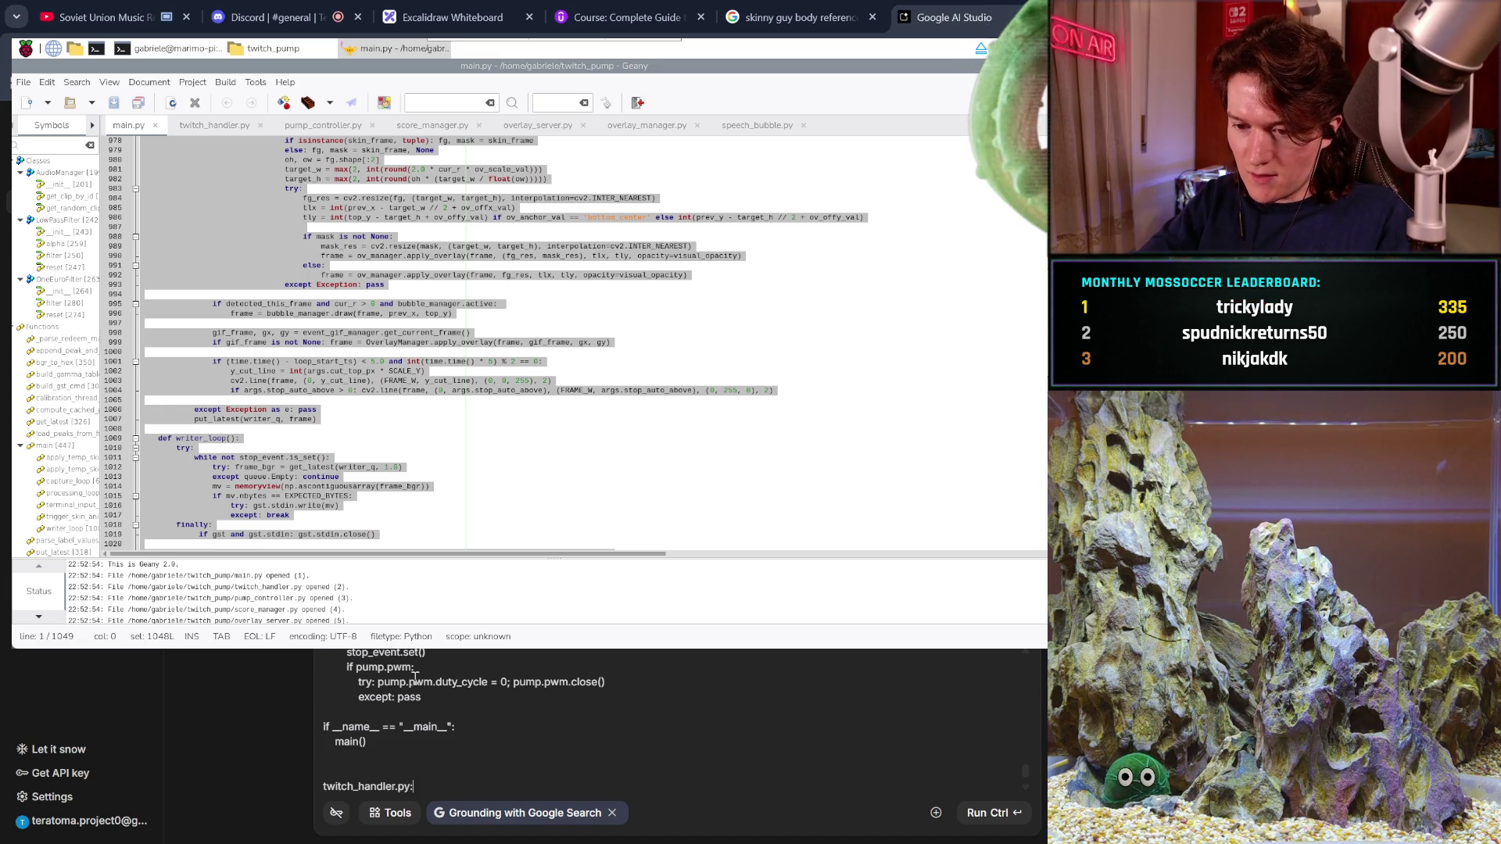
key("Return")
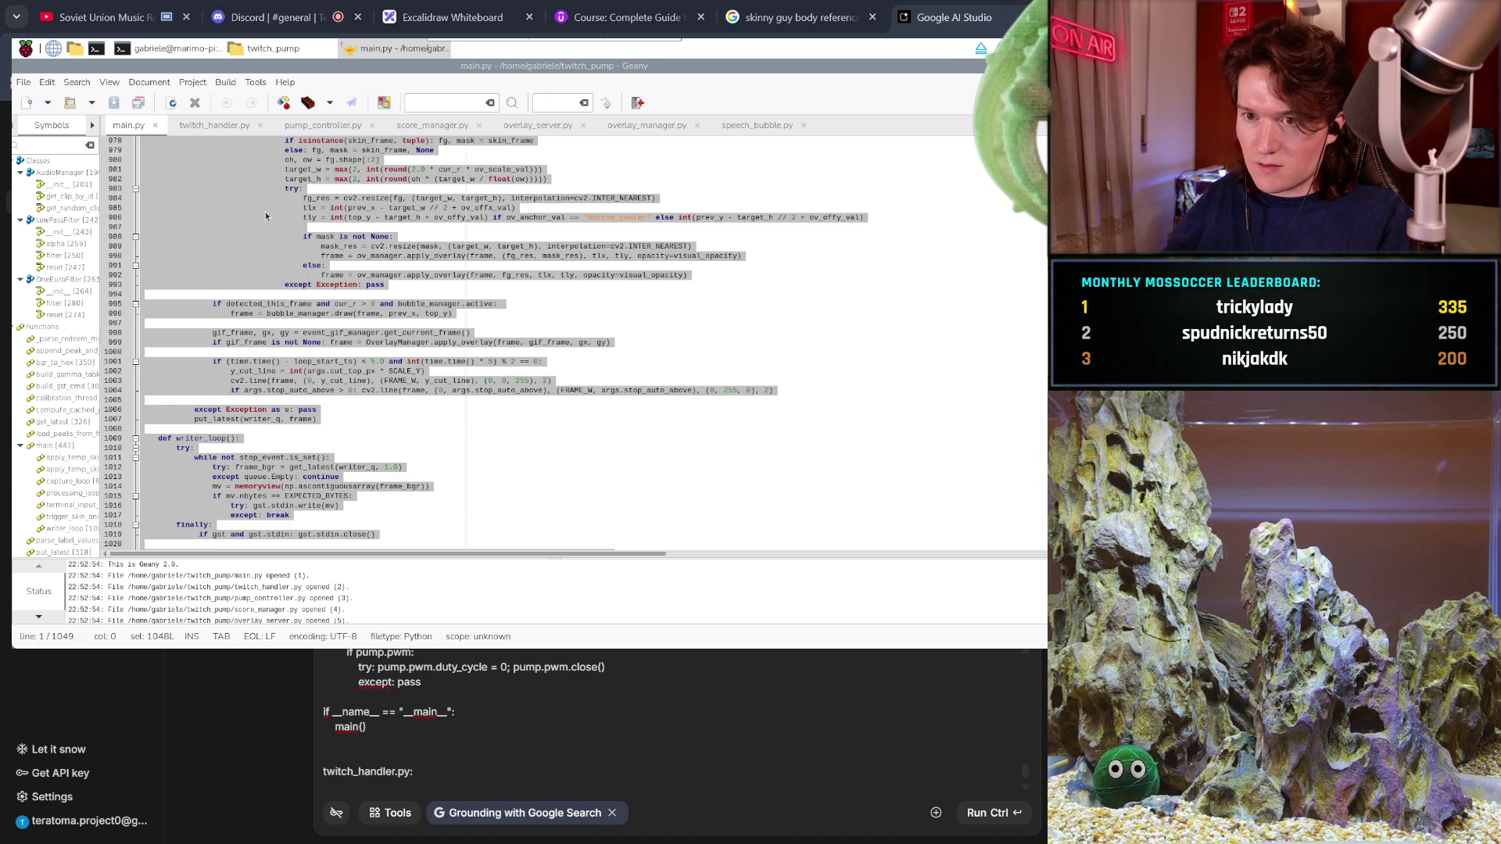
left_click(208, 130)
- Copy twitch_handler.py's code from Geany and paste it under its label in the prompt
right_click(364, 208)
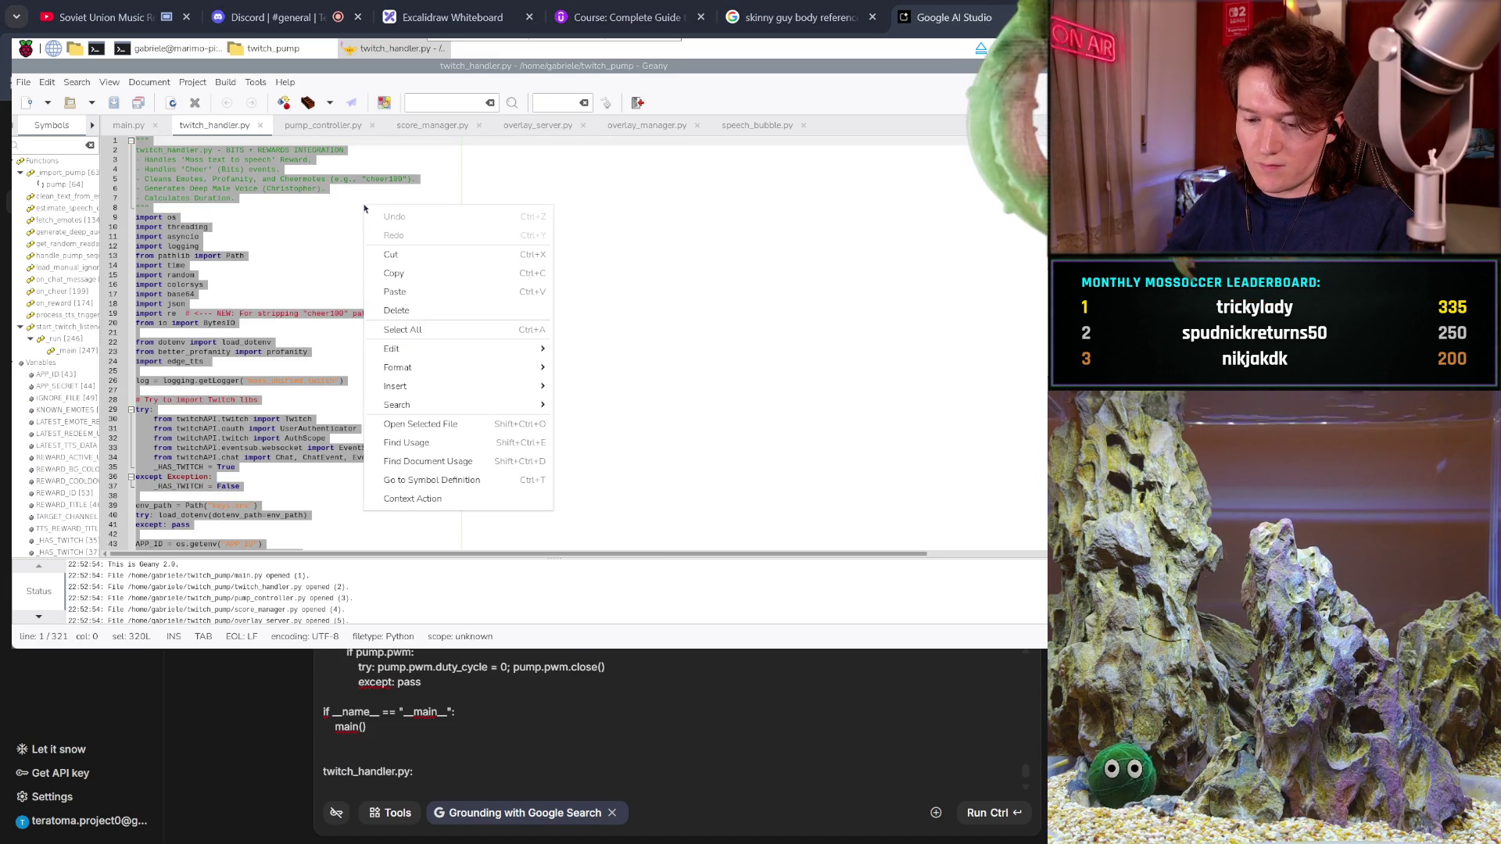
left_click(405, 275)
left_click(383, 779)
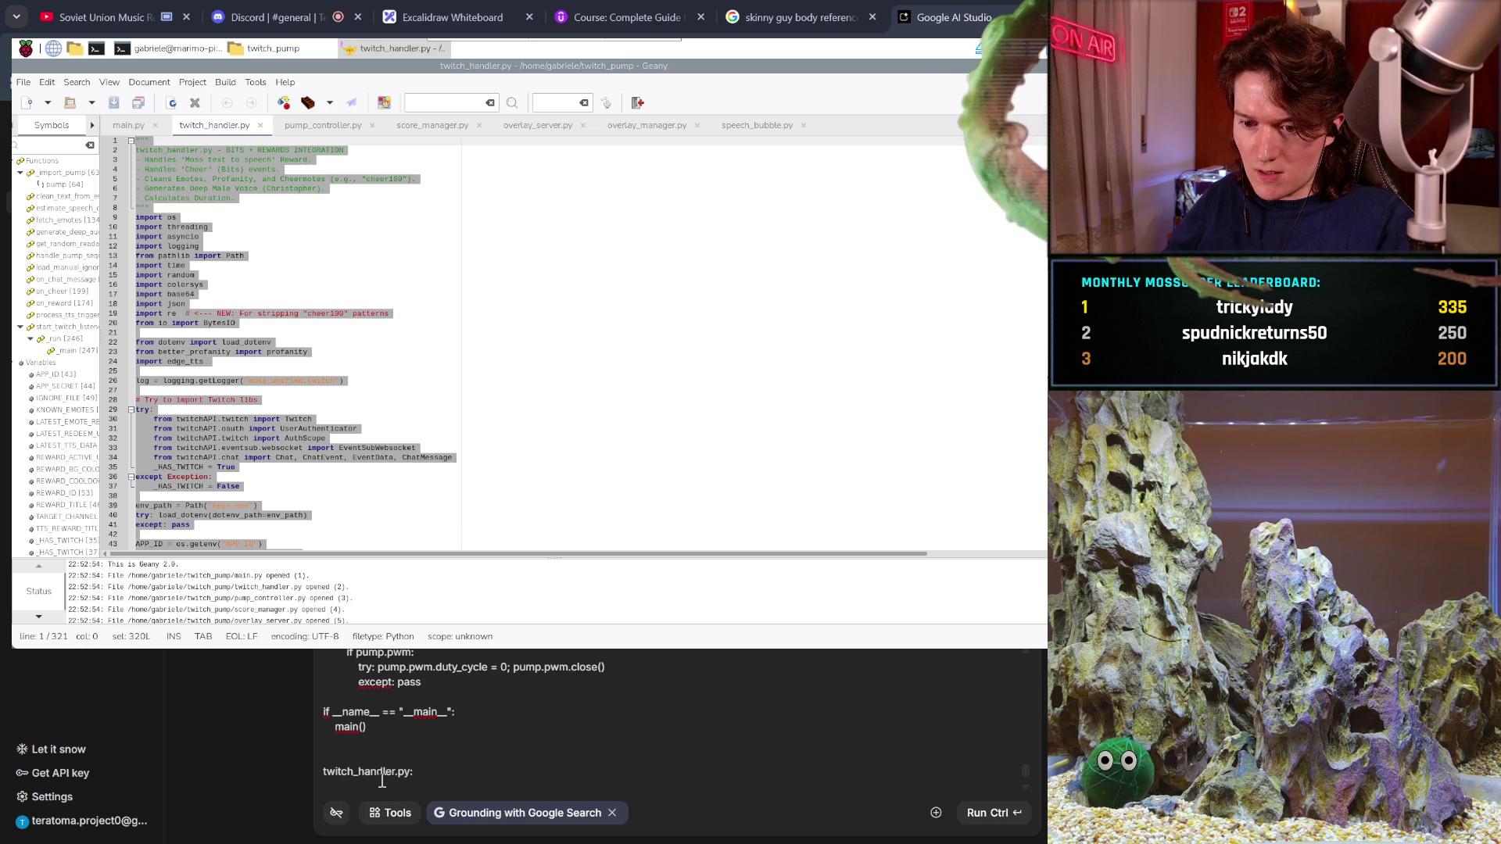
key("ctrl+v")
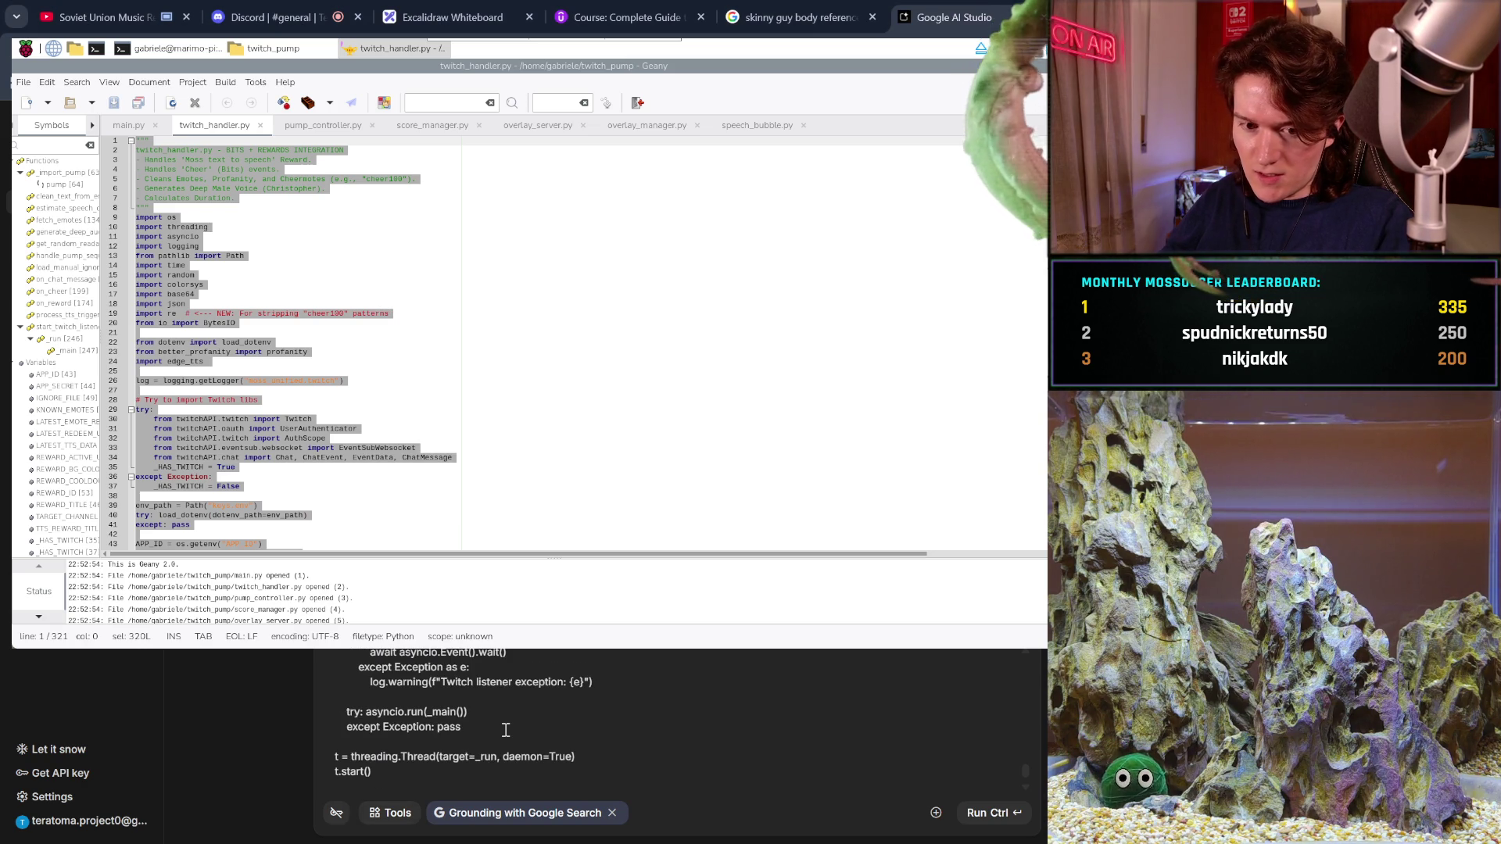
key("Return")
key("Return")
type("pump_c")
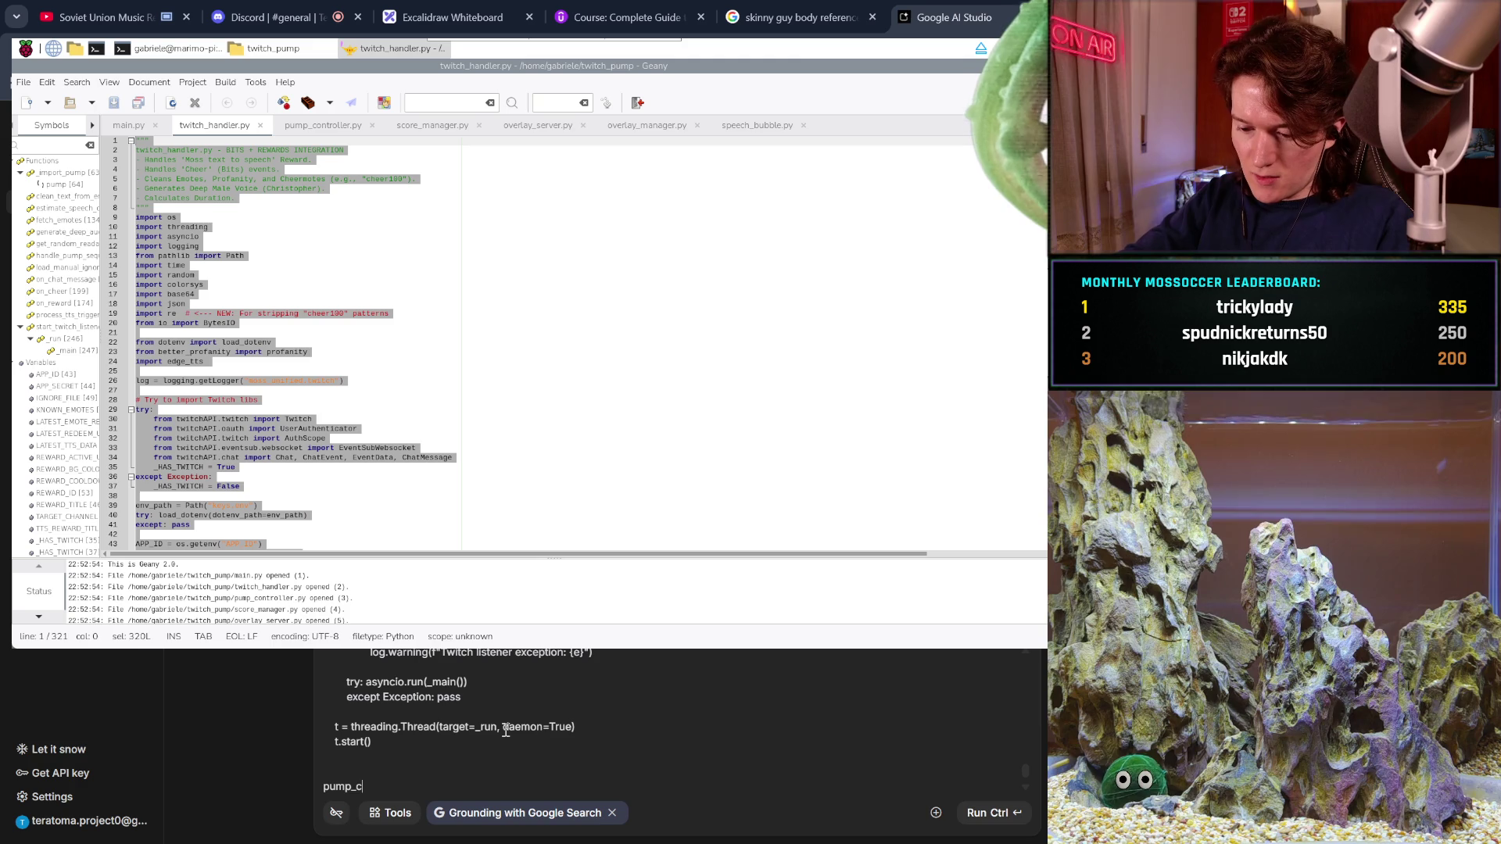
- Add a pump_controller.py: label line below the twitch_handler.py code
type("ontroller")
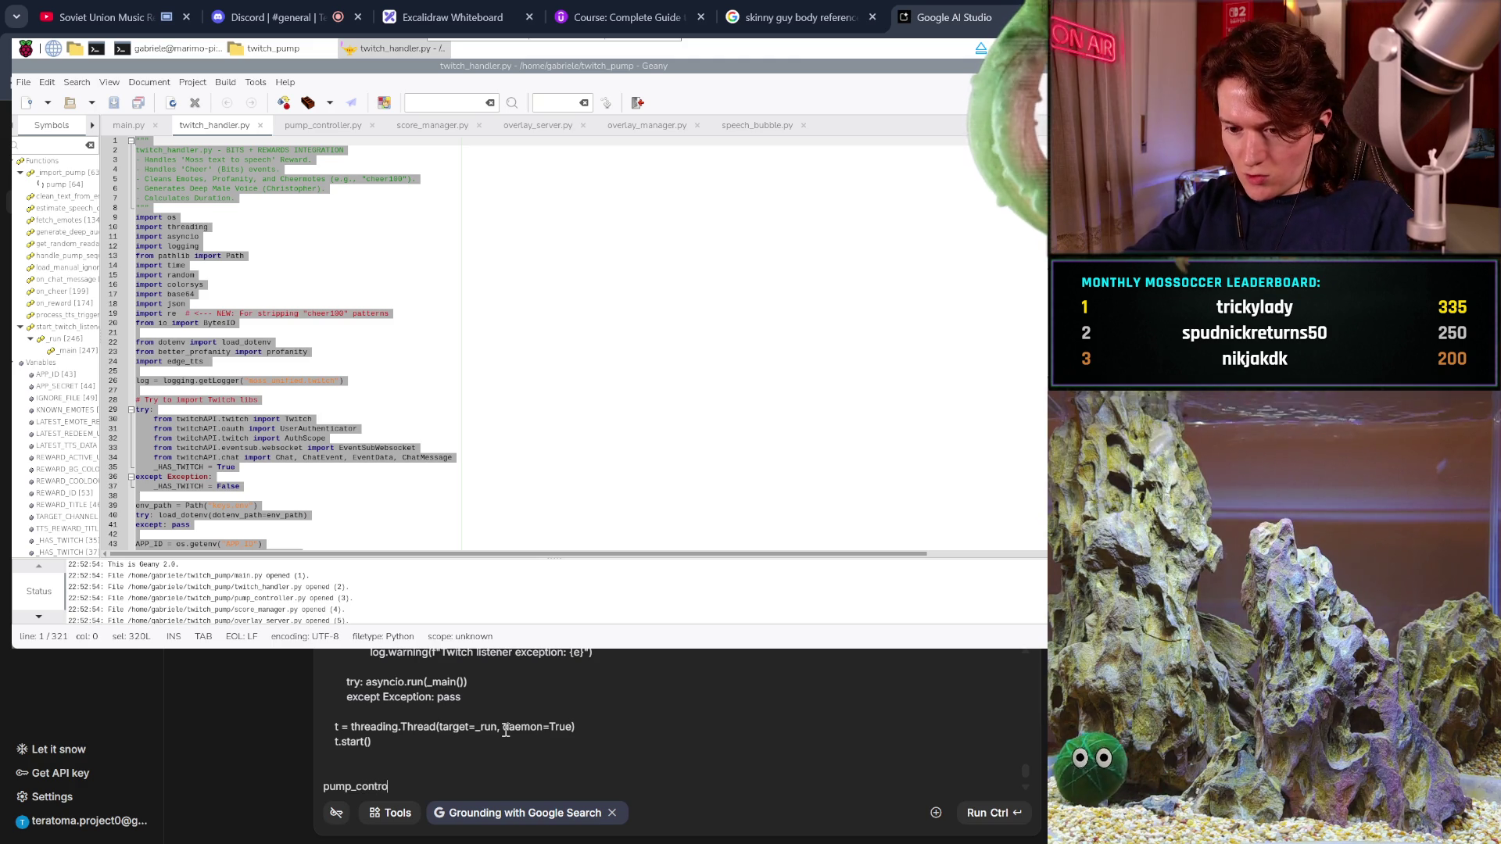
type(".py")
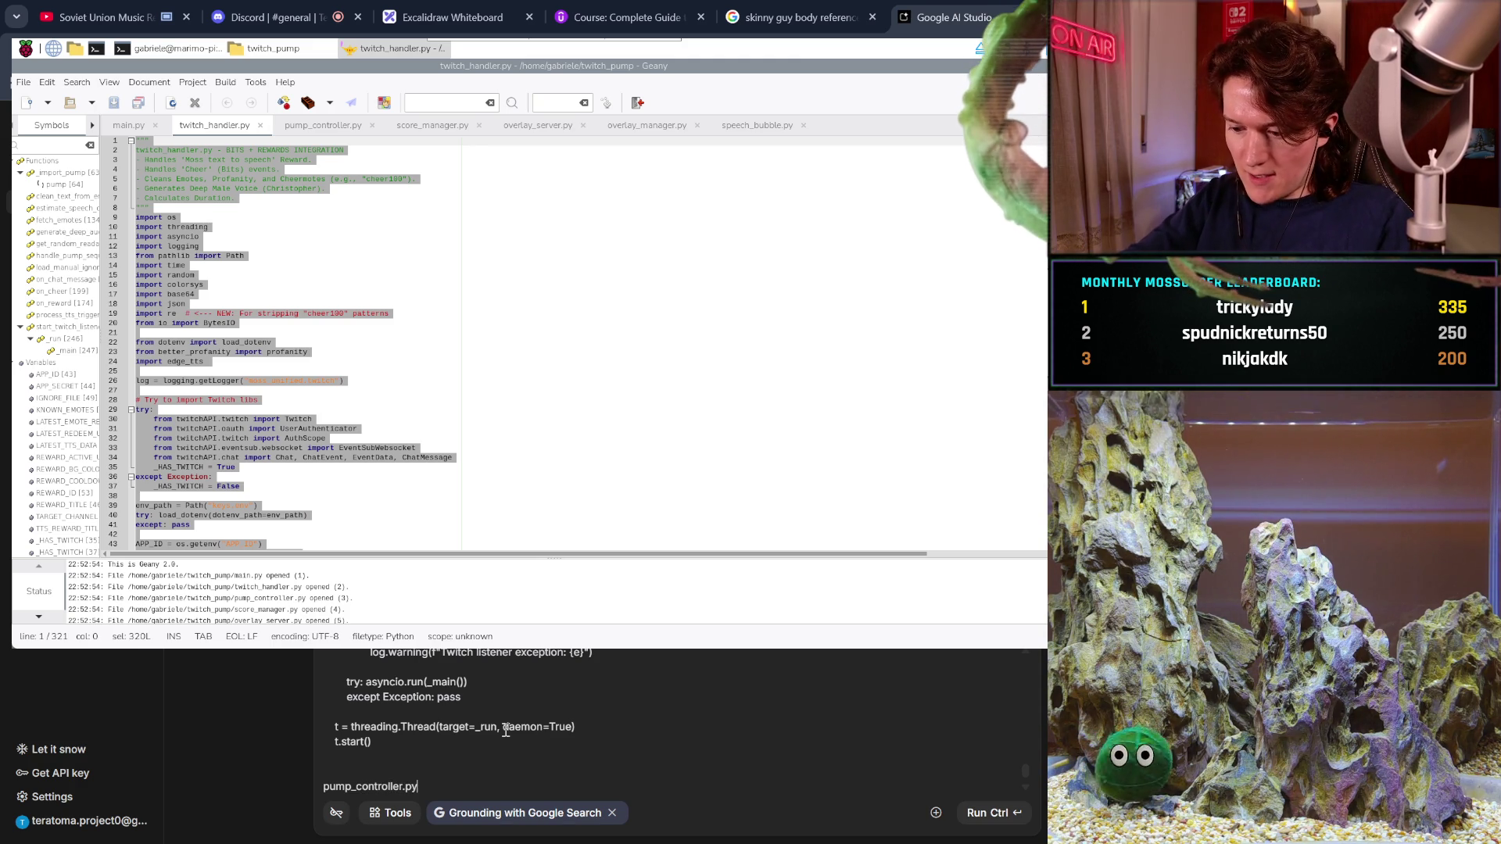
key("Return")
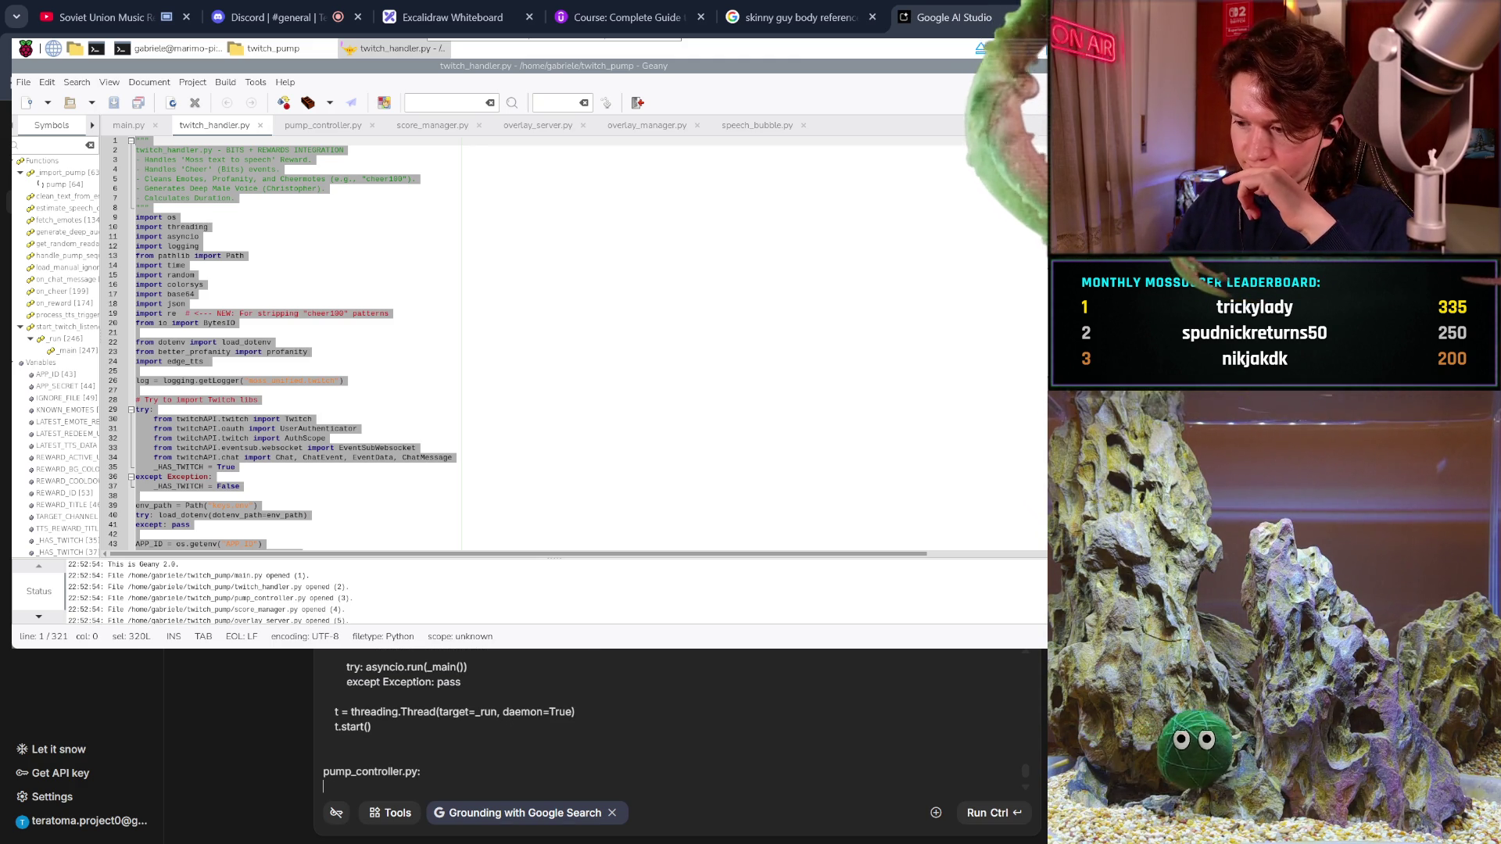
left_click(323, 127)
- Copy pump_controller.py's code and paste it under its label in the prompt
right_click(377, 228)
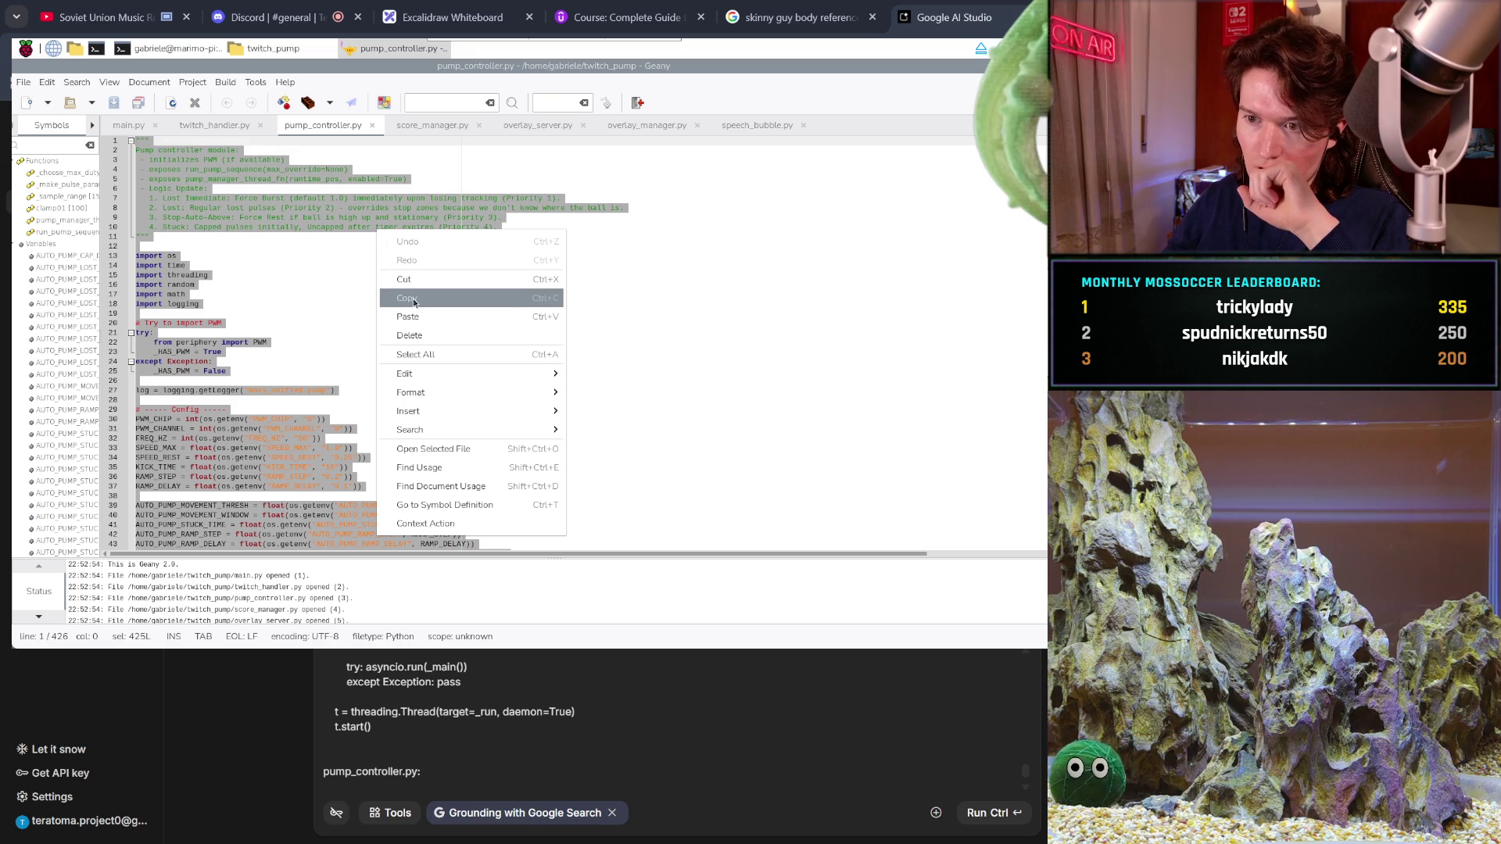
left_click(415, 298)
left_click(376, 788)
key("ctrl+v")
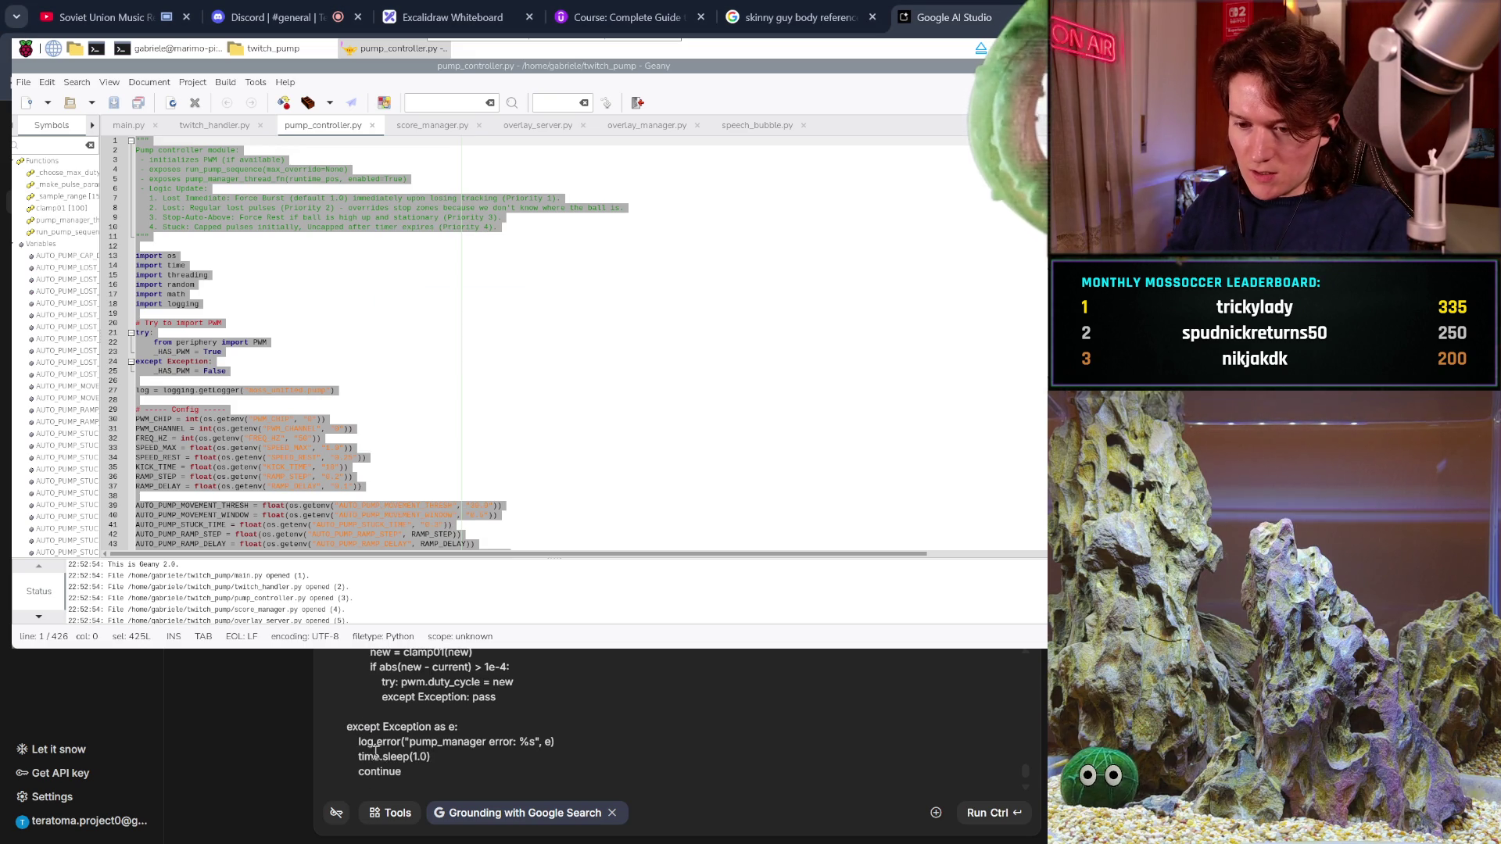
key("Return")
key("Return")
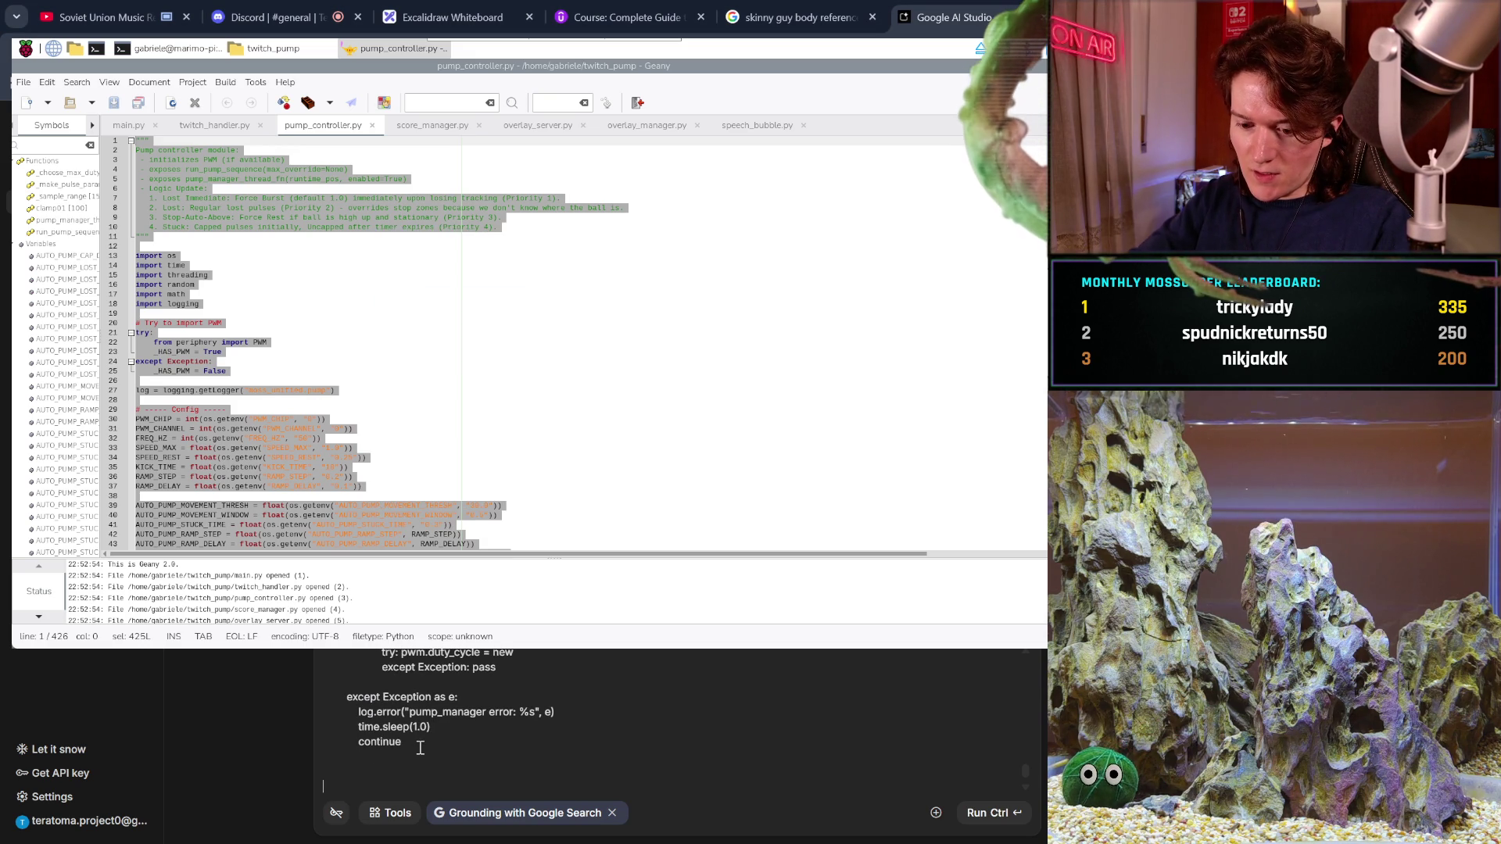
- Add a score_manager.py: label line after the pump_controller.py code
type("score_")
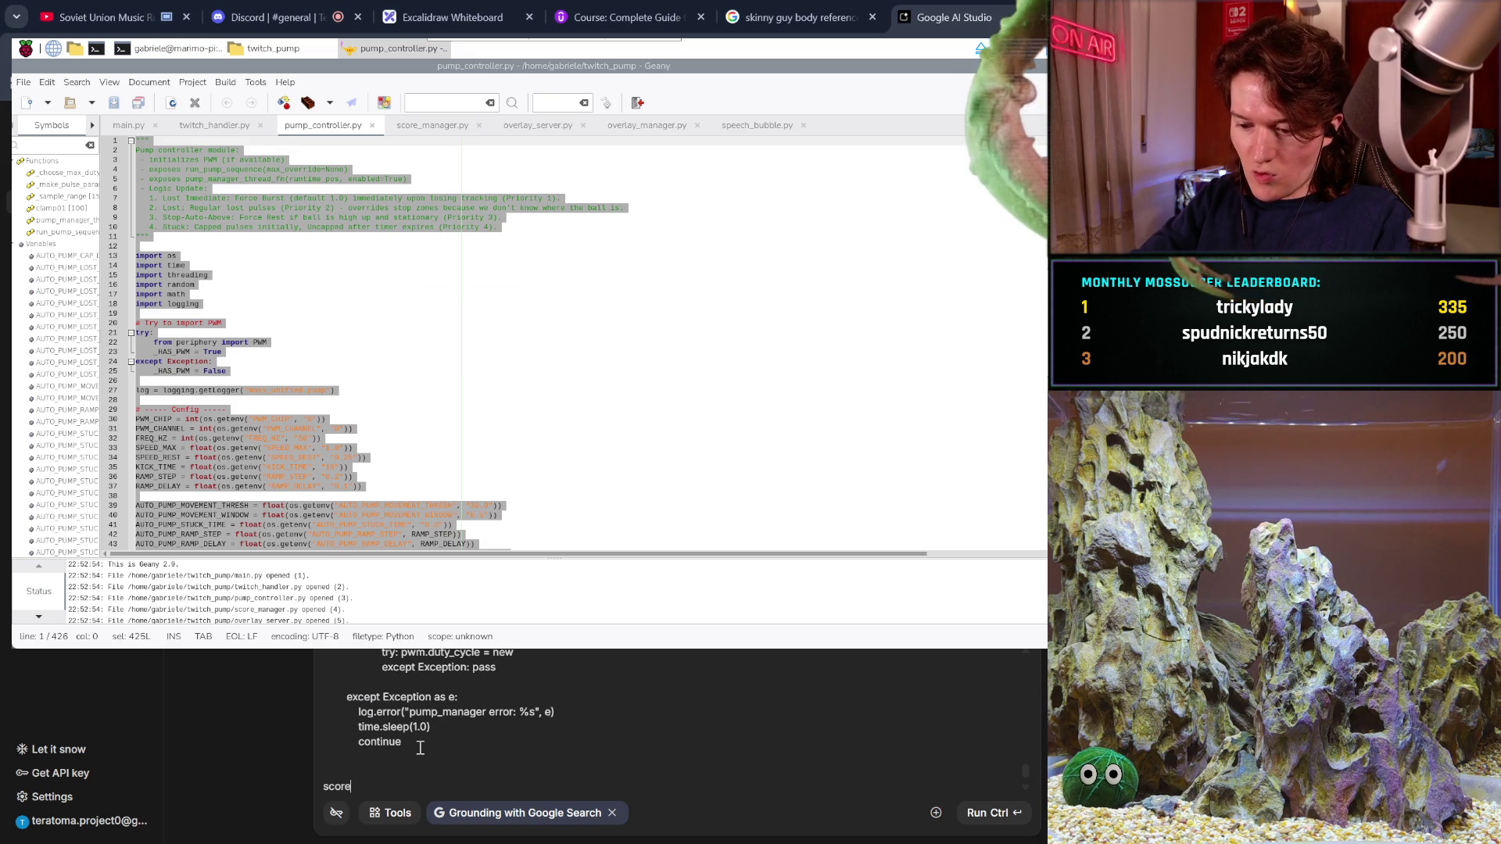
type("manager.")
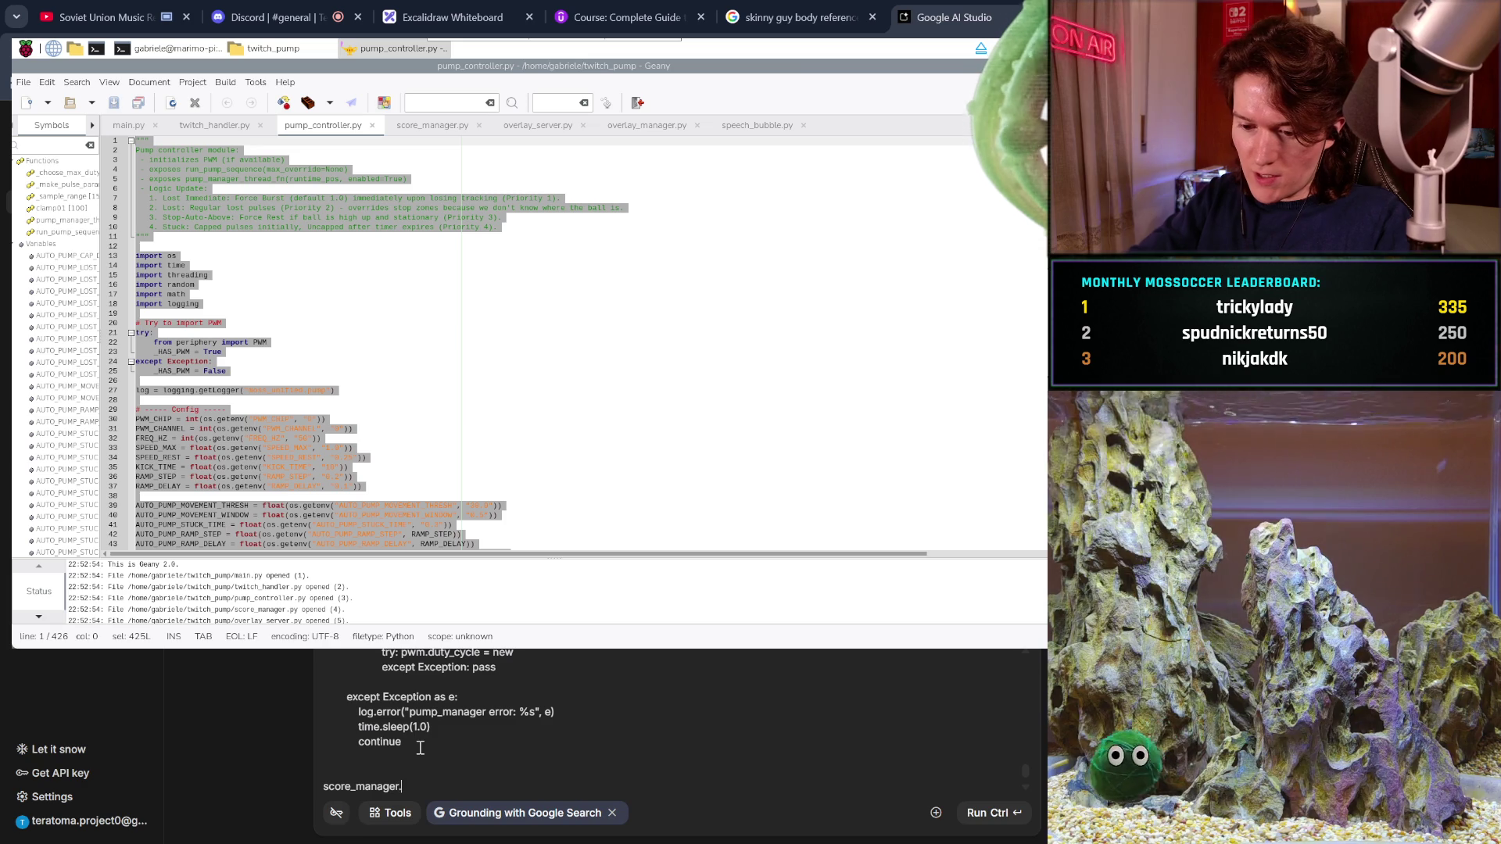
type("py:")
scroll(420, 748, "up", 2)
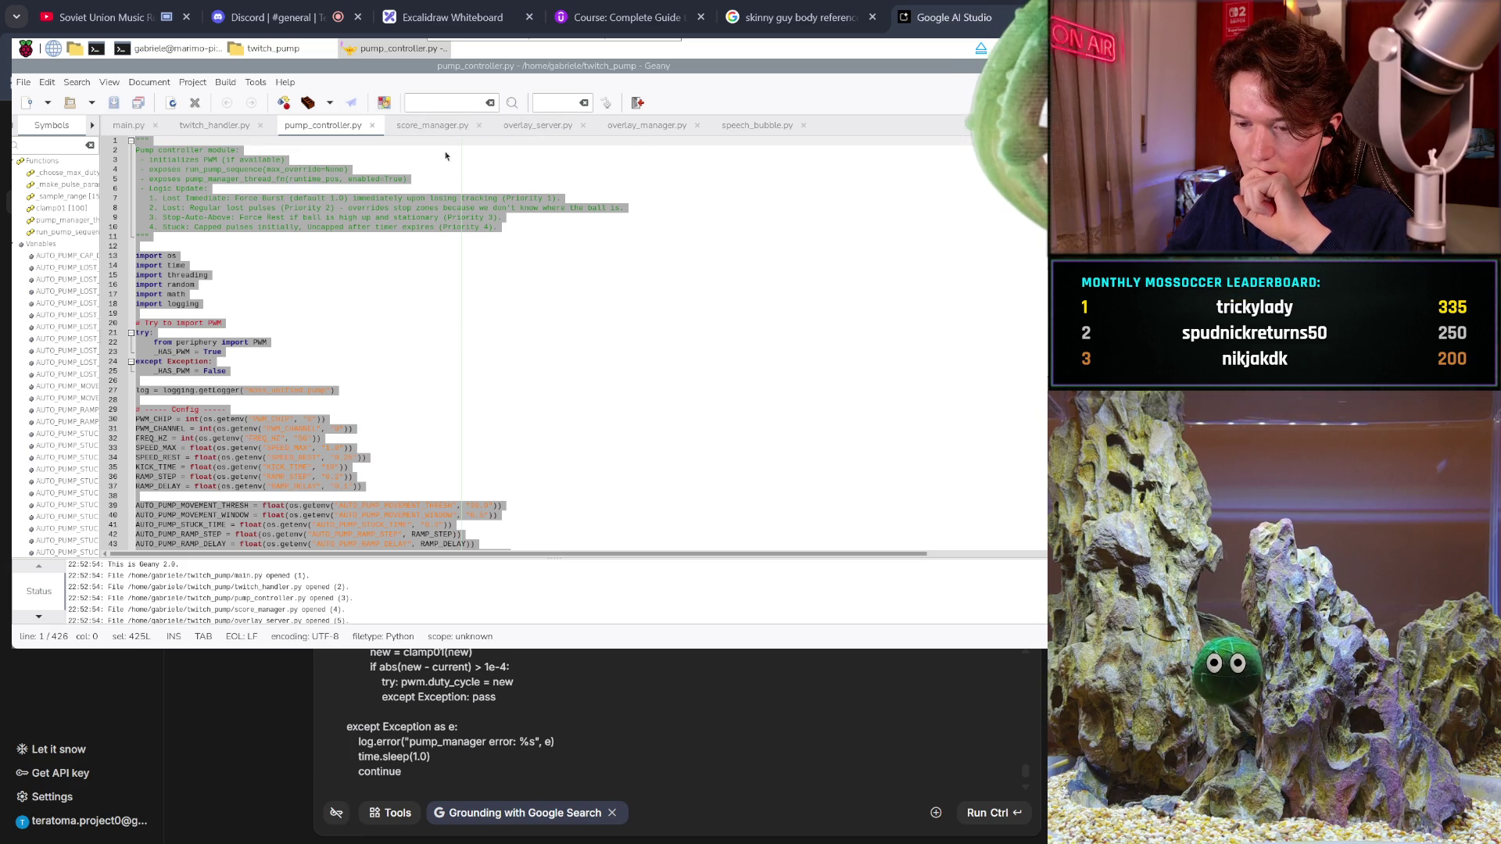
left_click(647, 705)
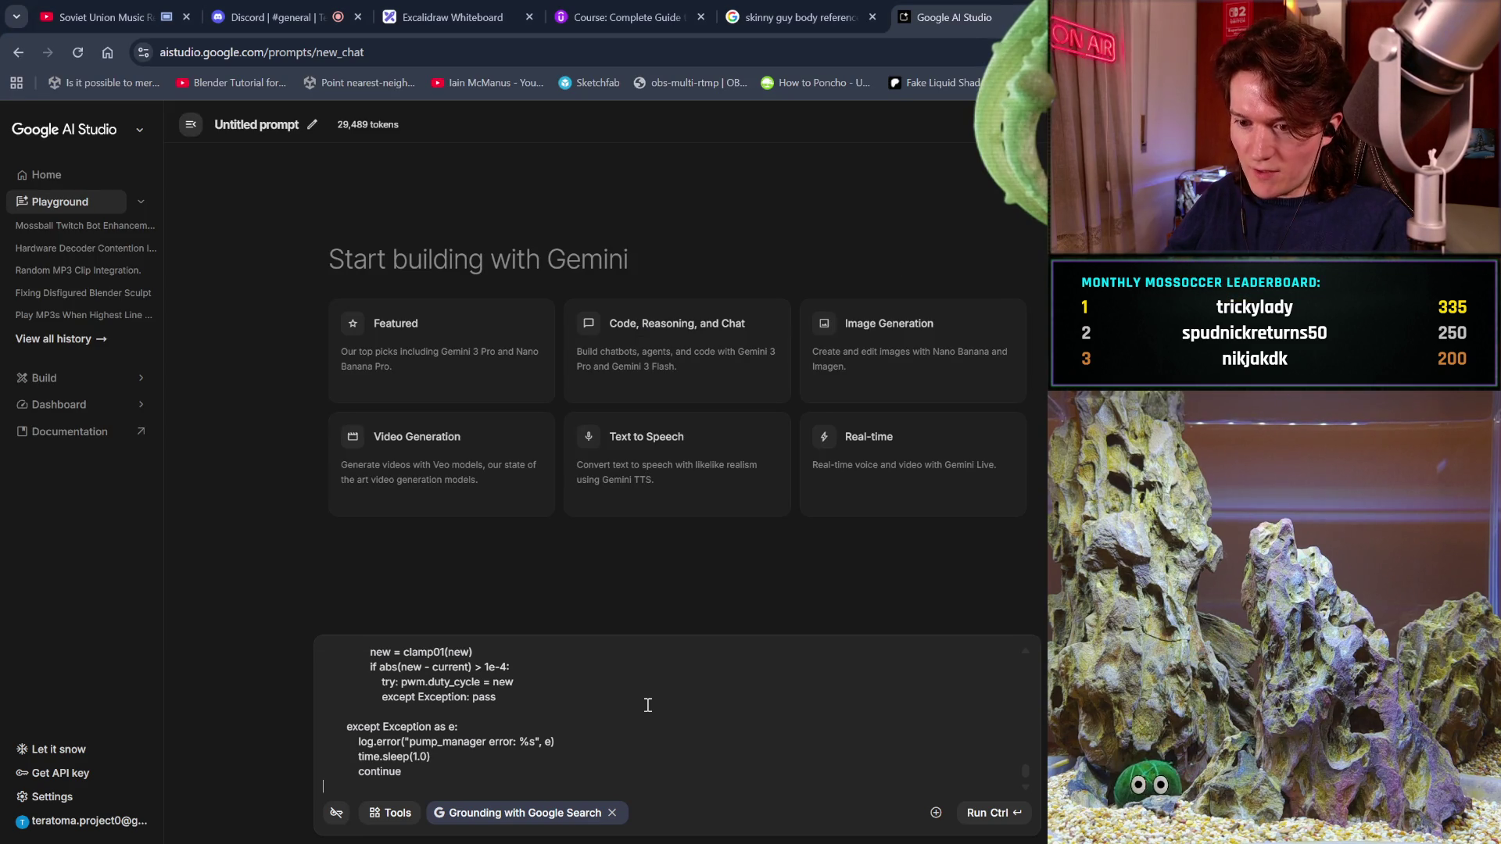
key("Return")
key("Return")
type("score_manager.py:")
key("Return")
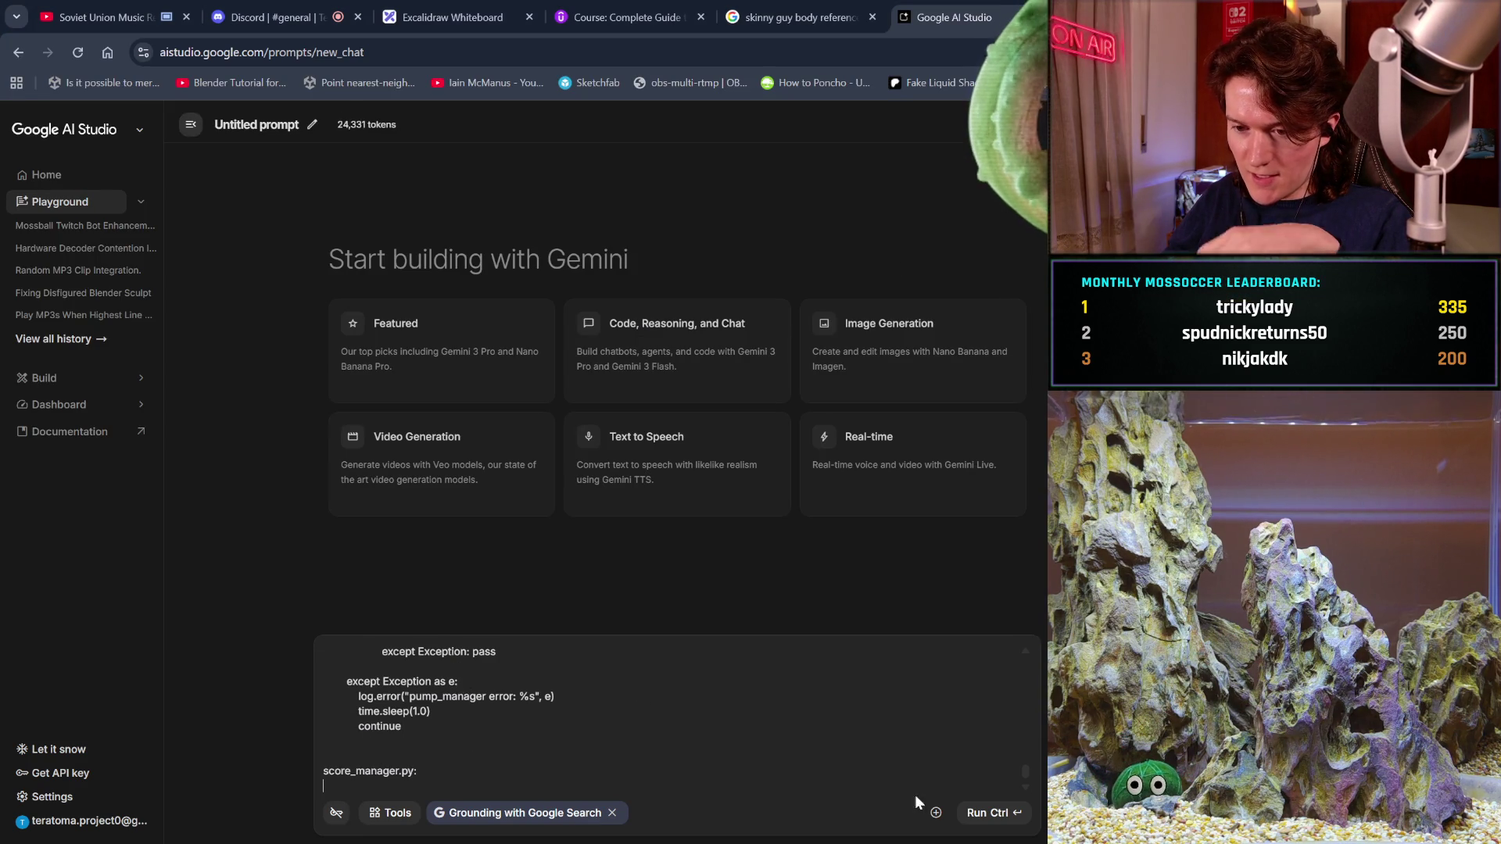
- Copy all of score_manager.py from Geany and paste it under its label
key("alt+Tab")
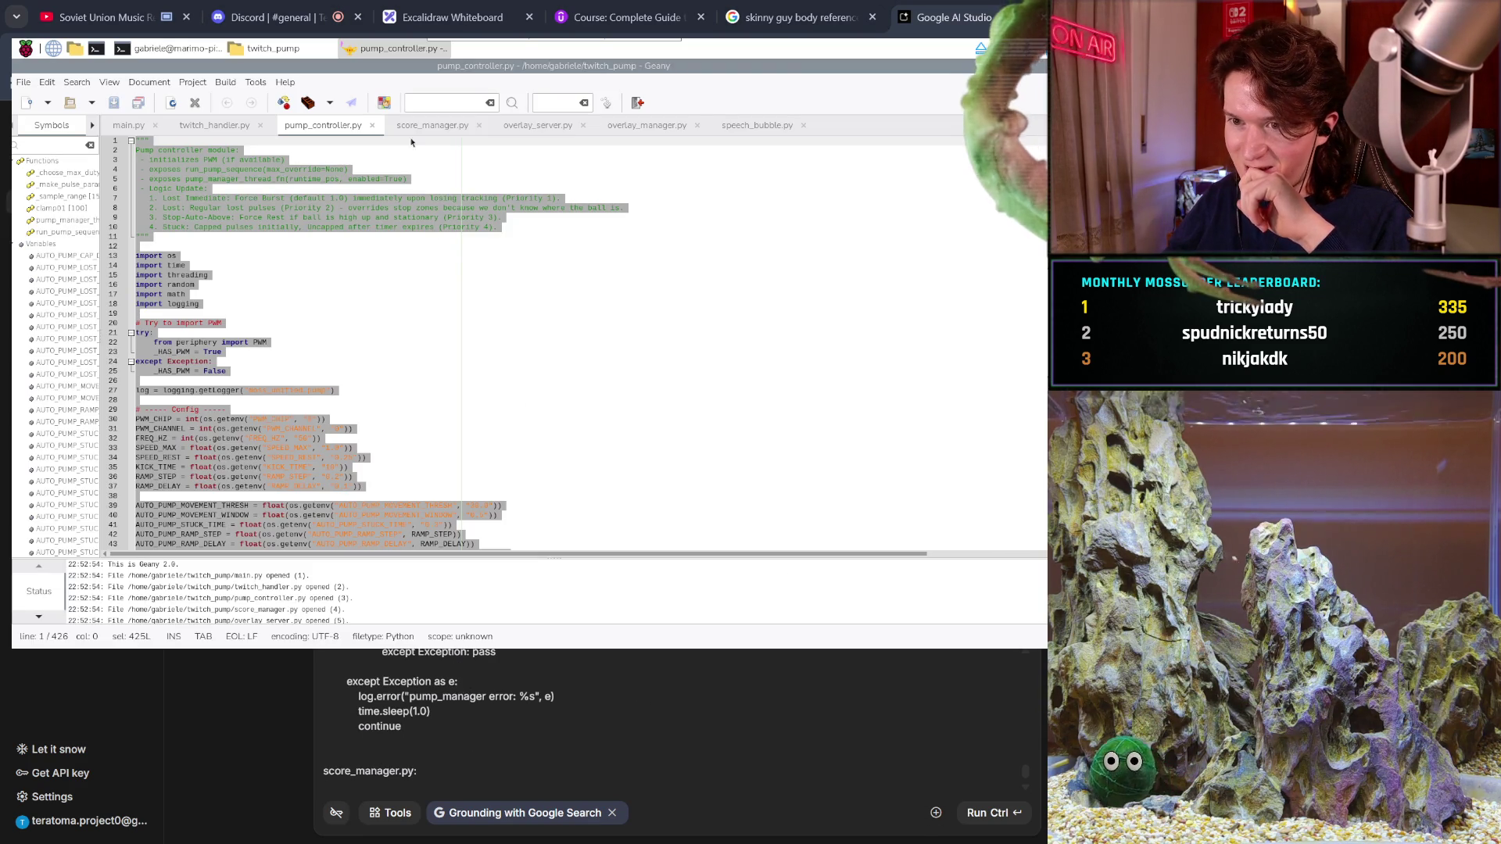
left_click(412, 123)
left_click(370, 220)
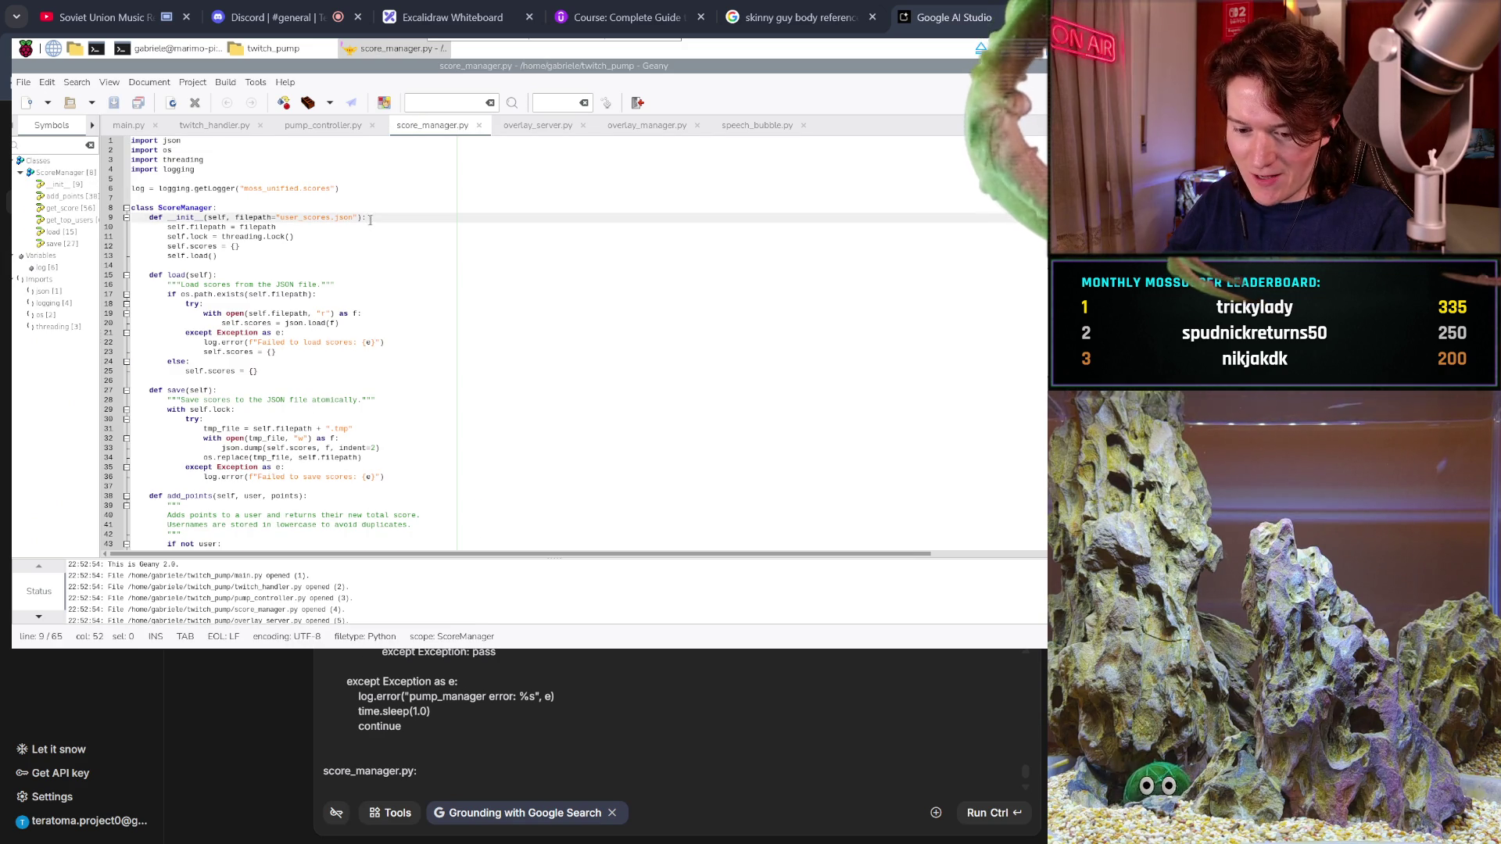
key("ctrl+a")
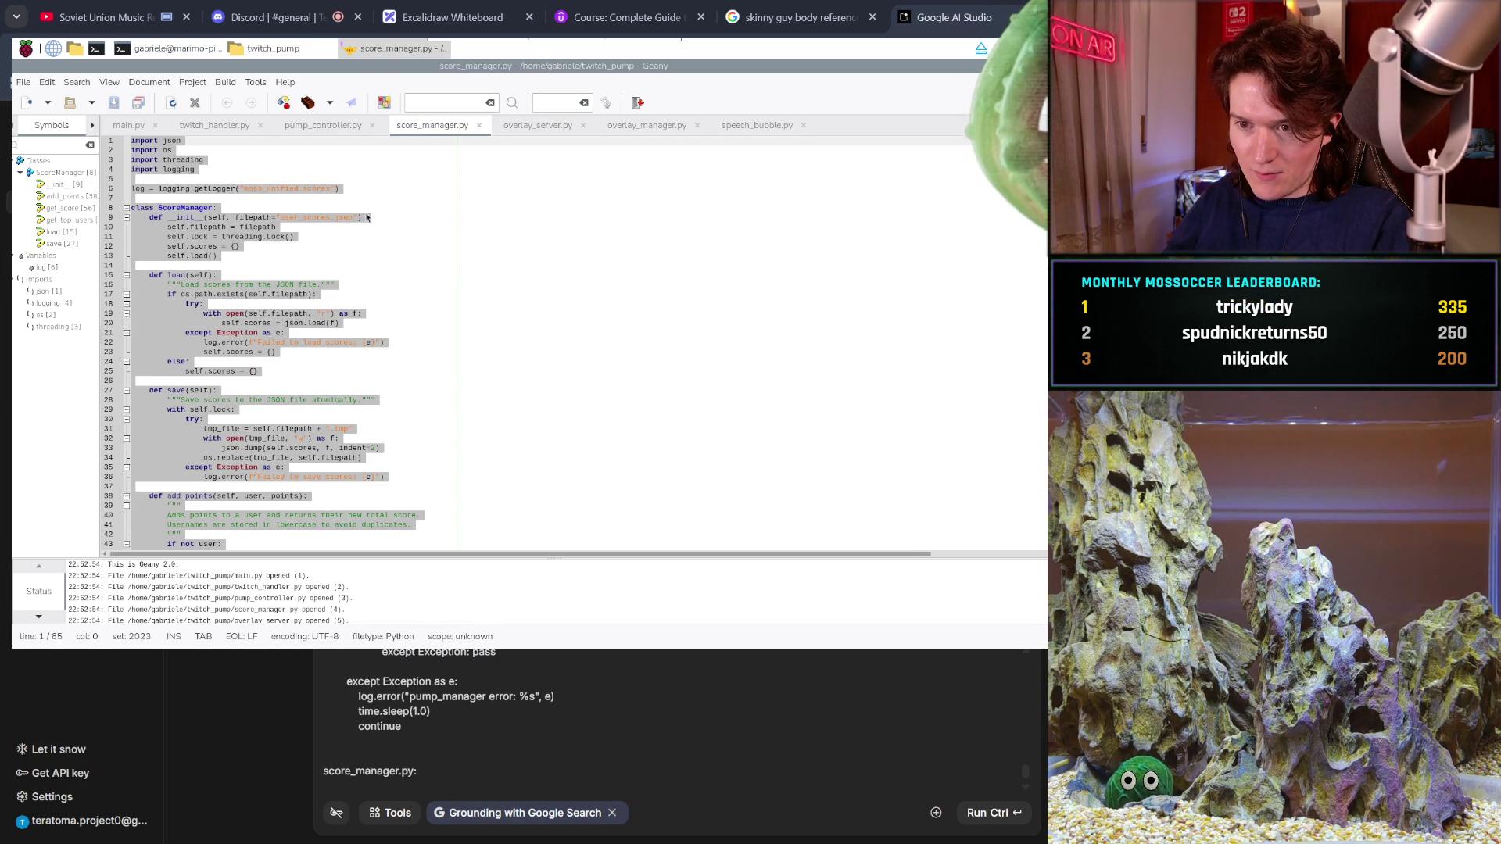
right_click(184, 344)
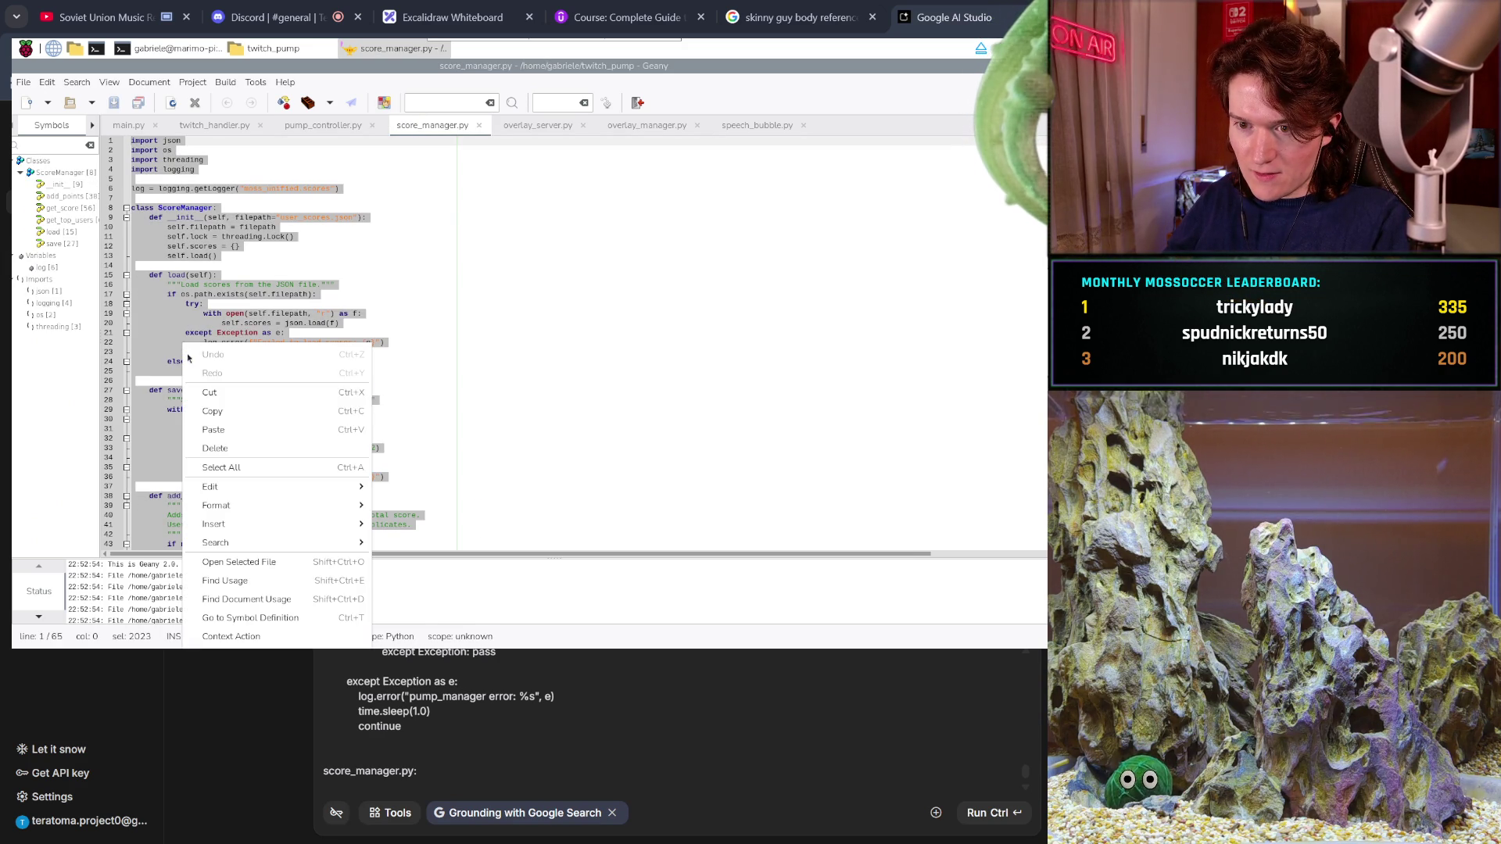
left_click(211, 412)
left_click(414, 788)
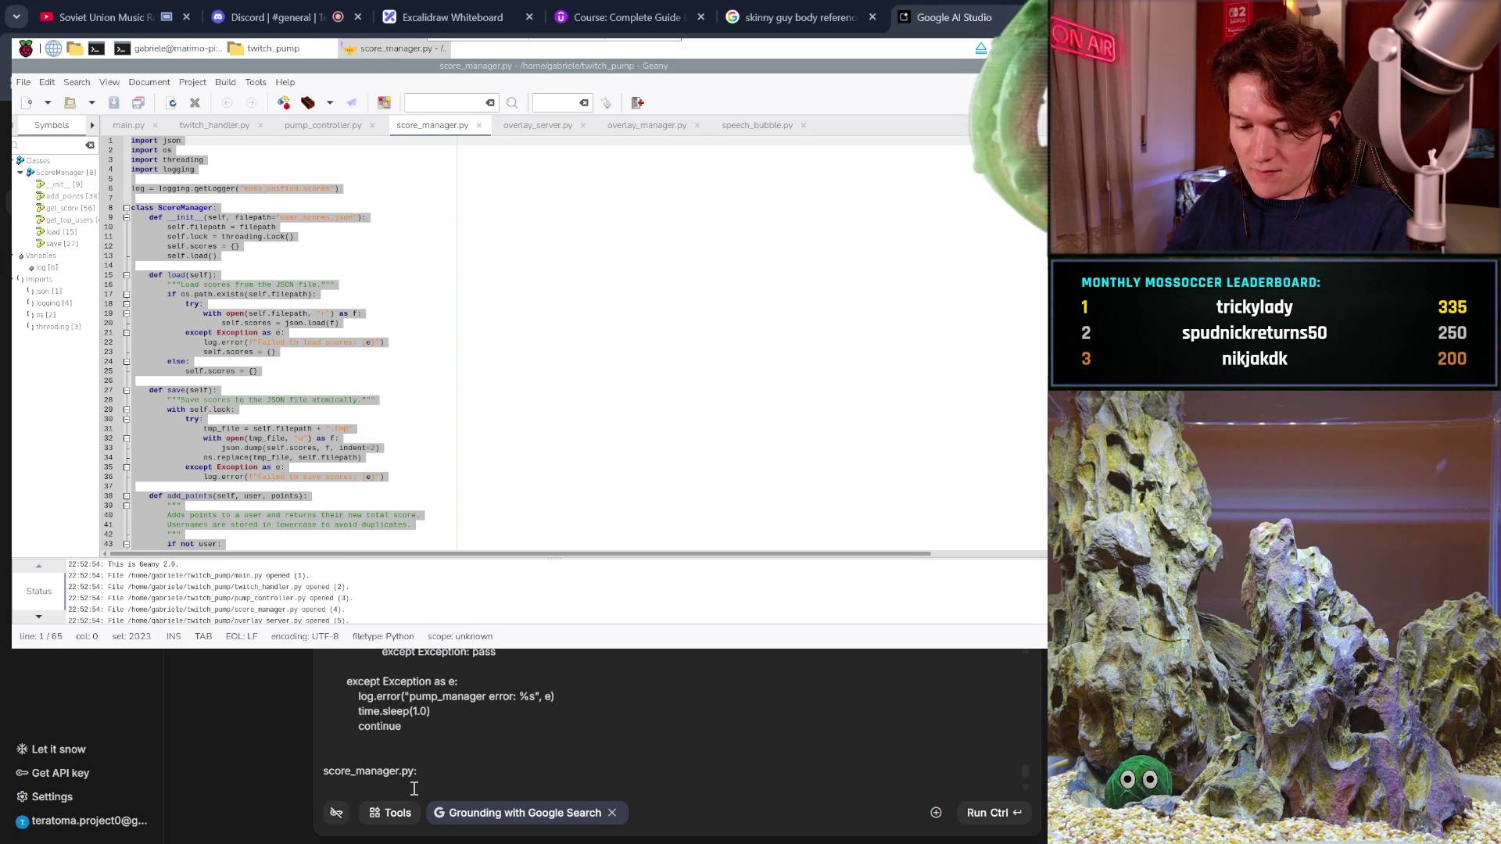
key("ctrl+v")
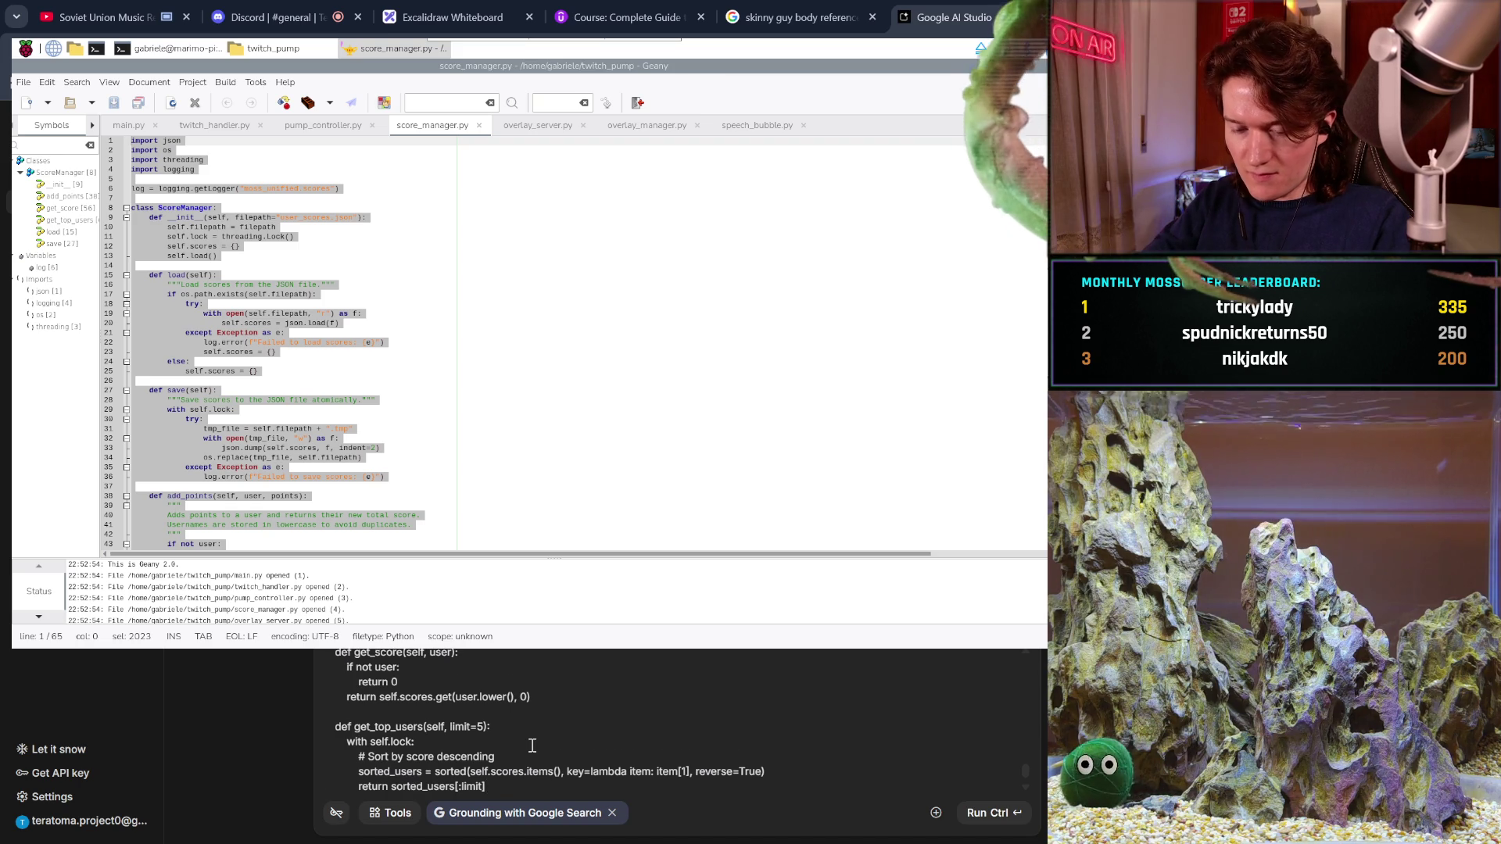
key("Return")
key("Return")
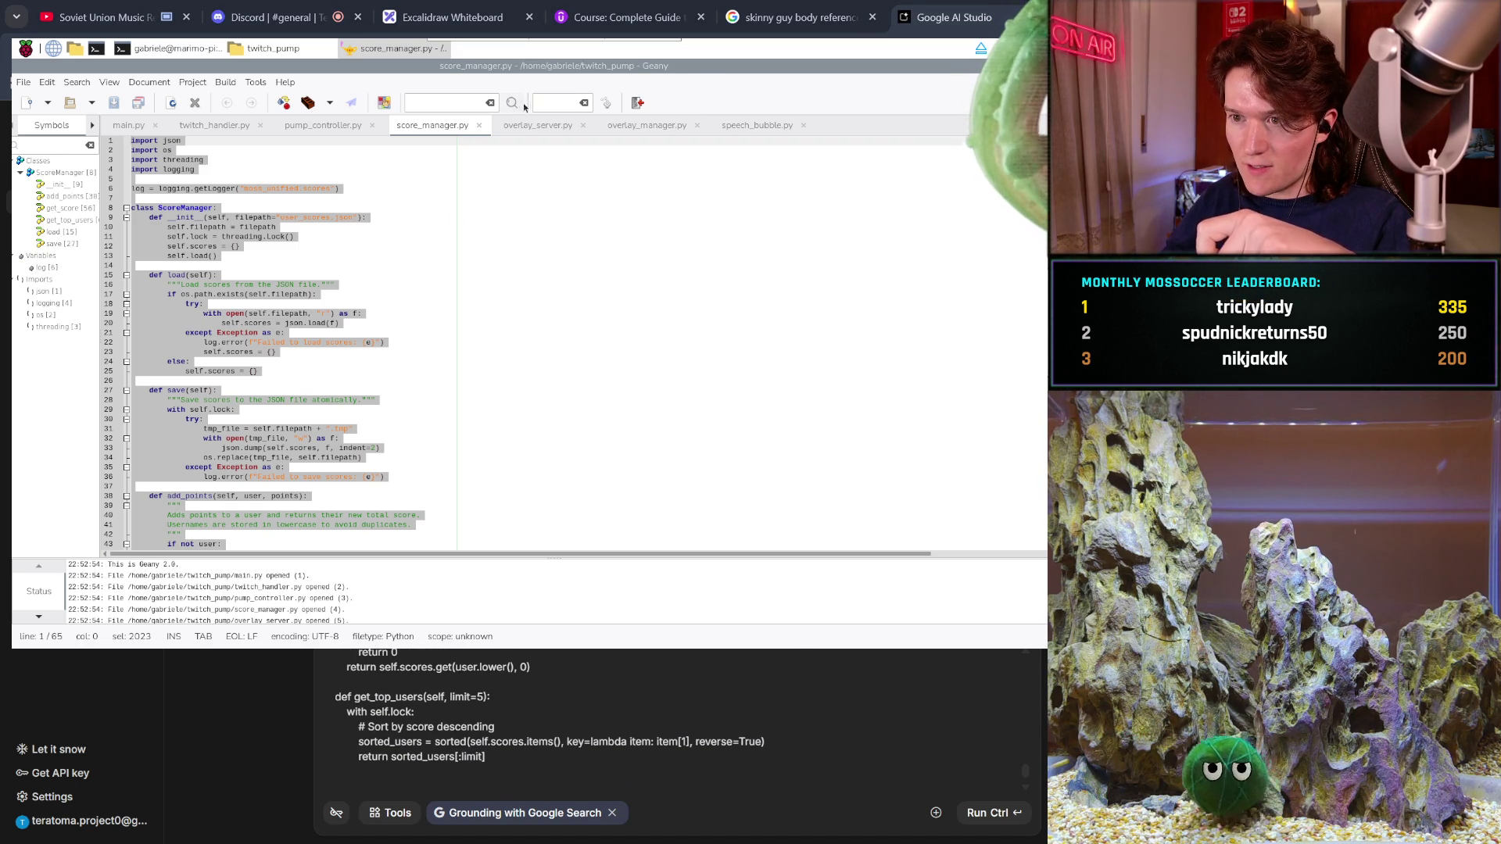
- Copy overlay_server.py's code and paste it under an overlay_server.py: label
left_click(537, 125)
key("ctrl+a")
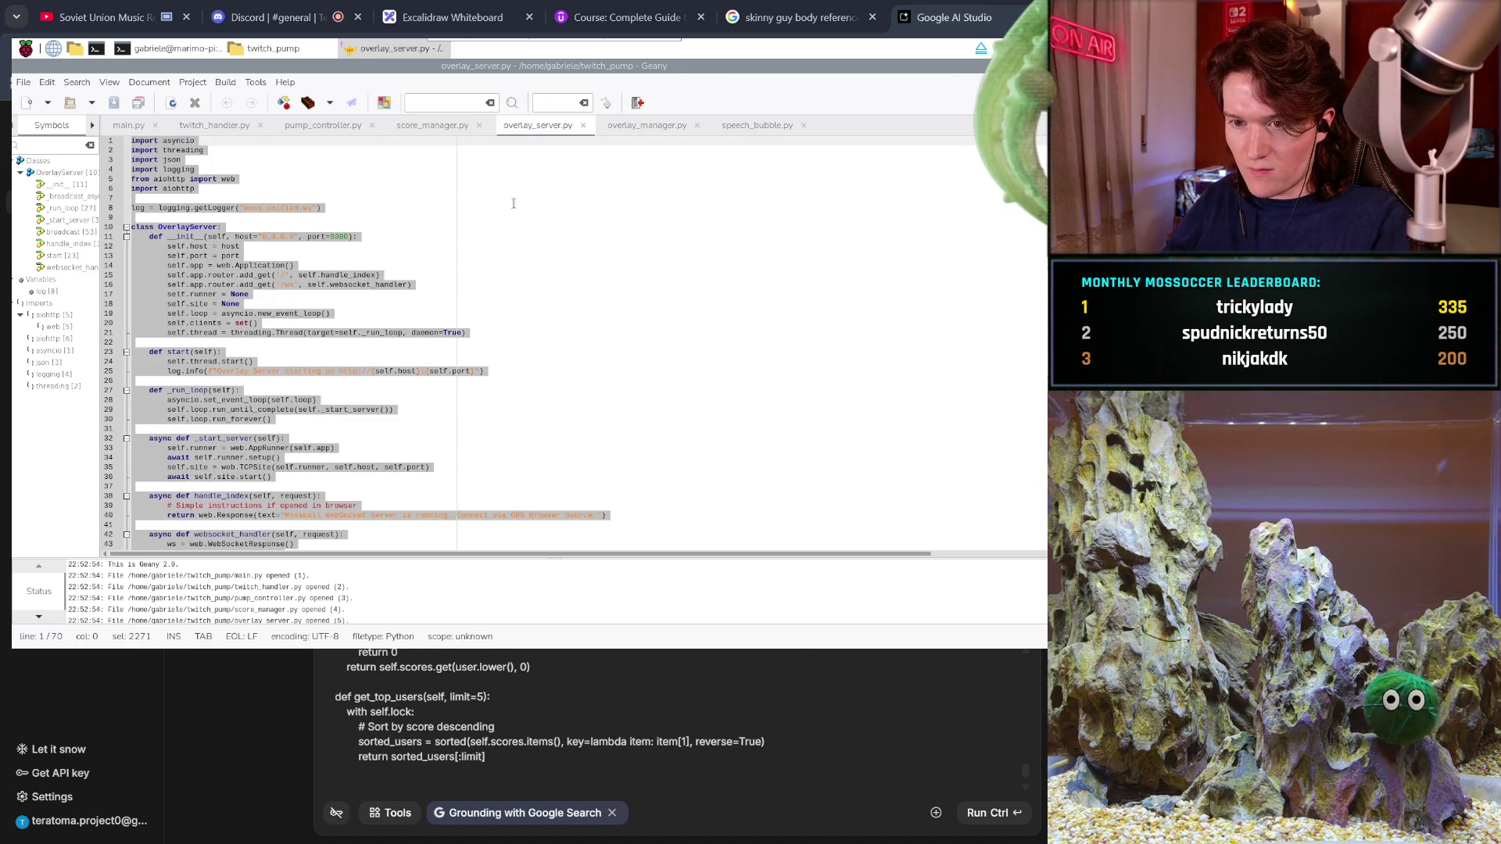
right_click(203, 292)
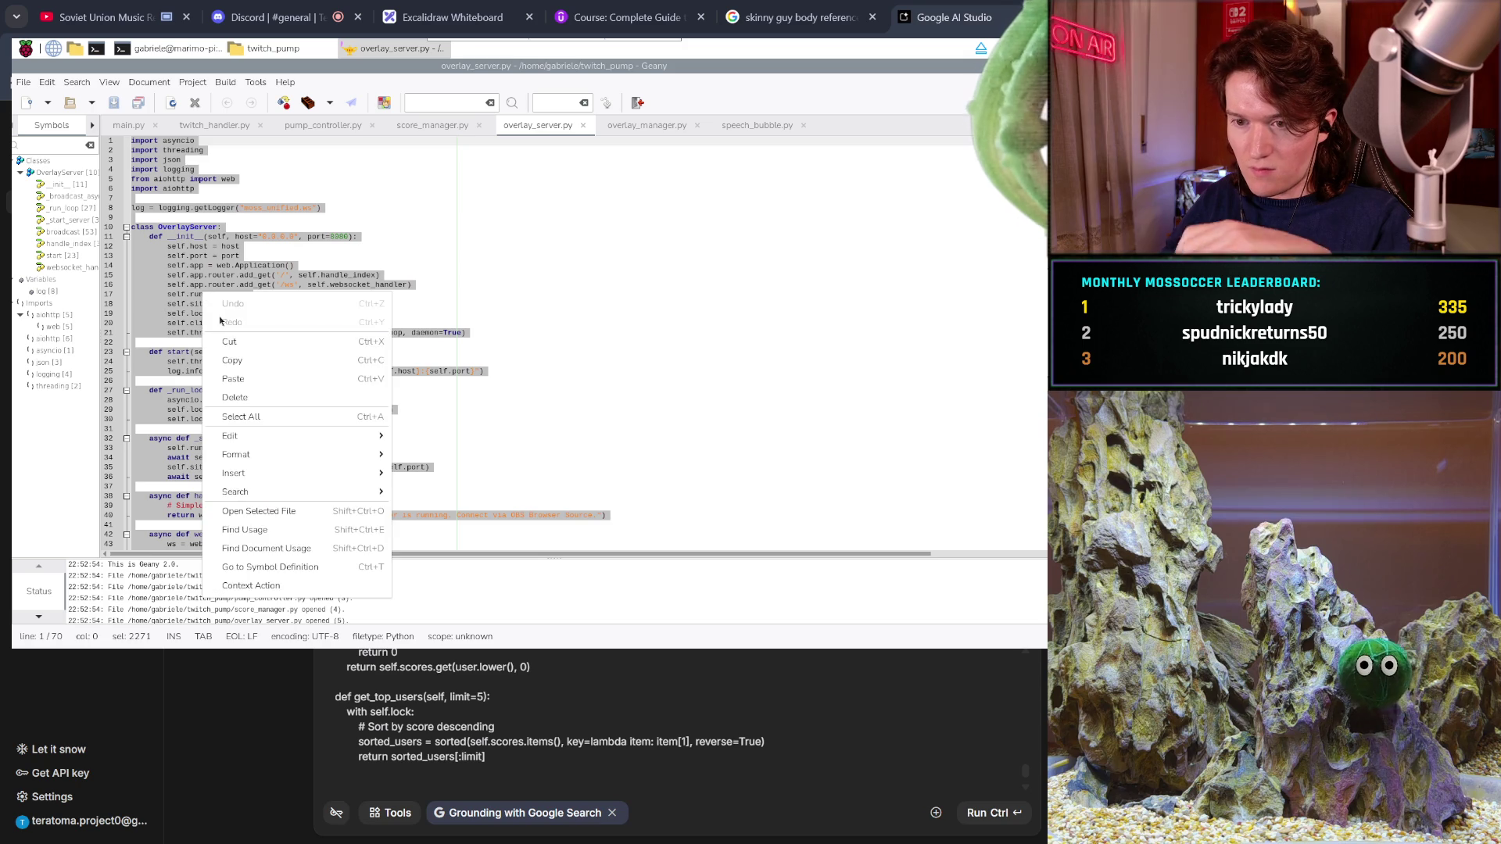
left_click(238, 362)
type("overlay_server.py:")
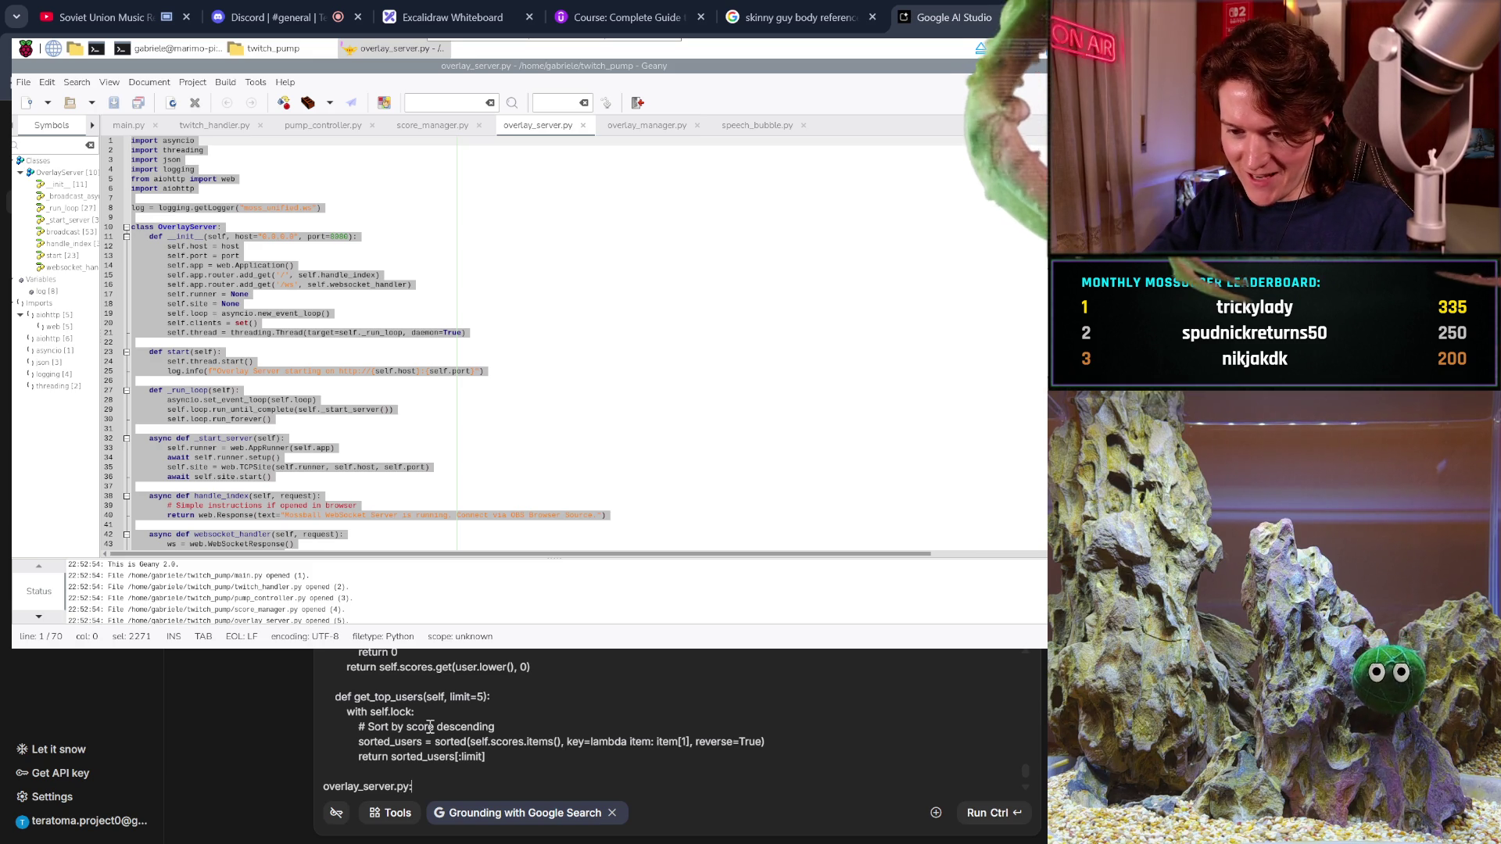
key("Return")
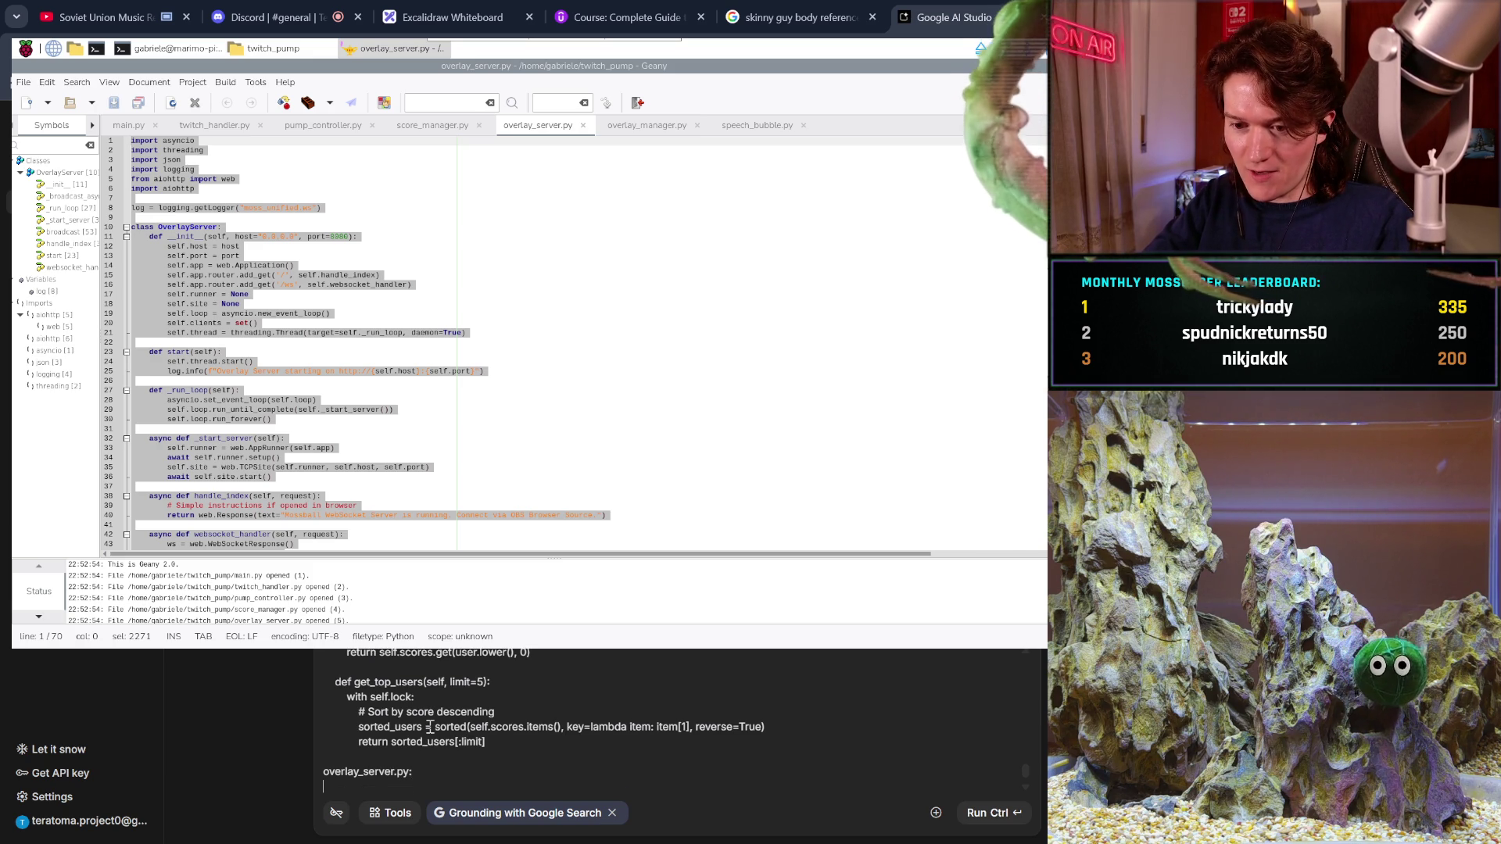
key("ctrl+v")
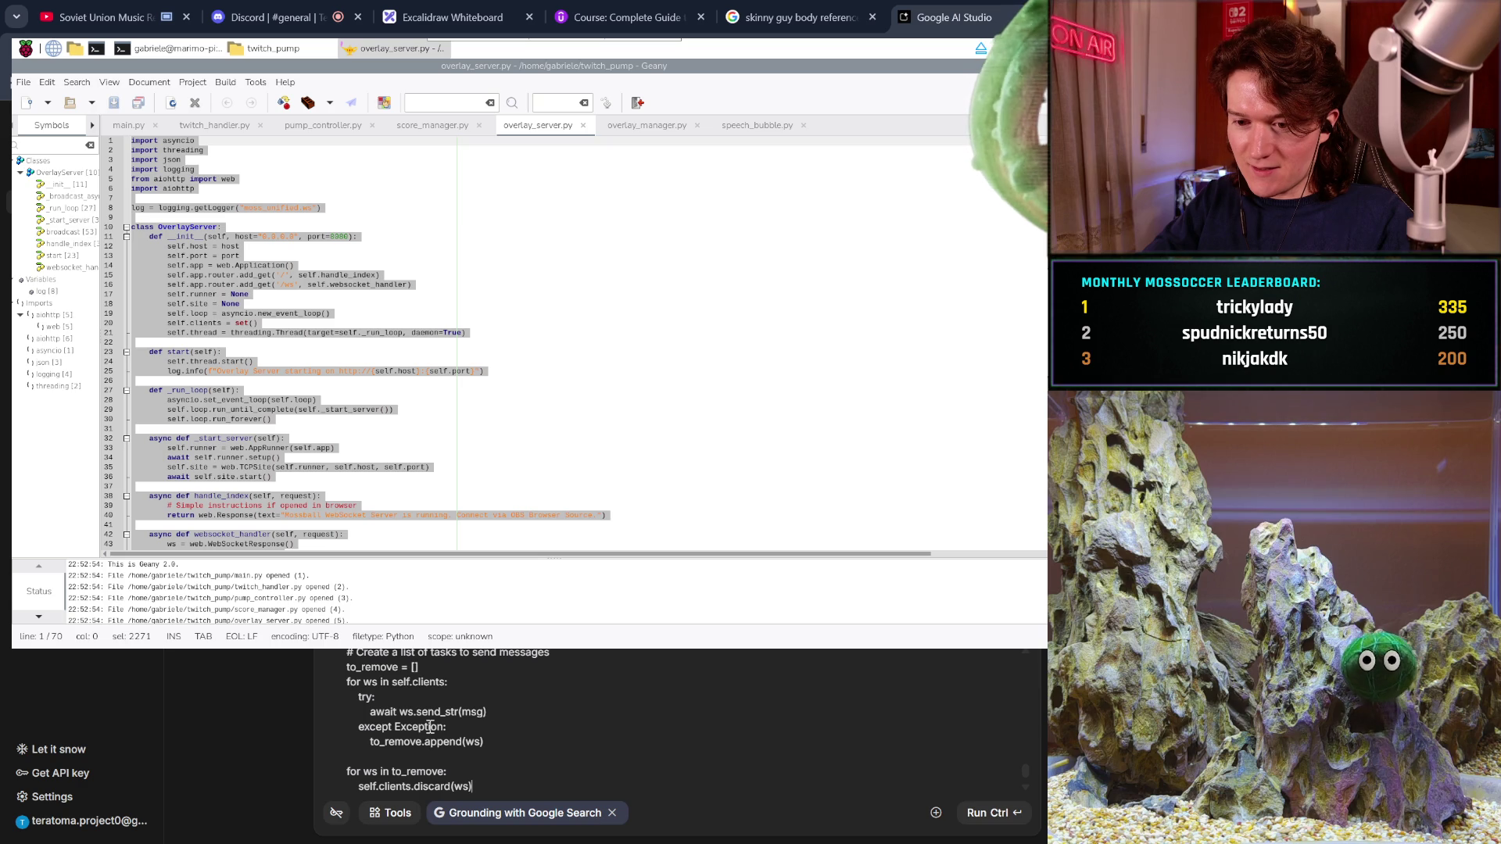
key("Return")
key("Return")
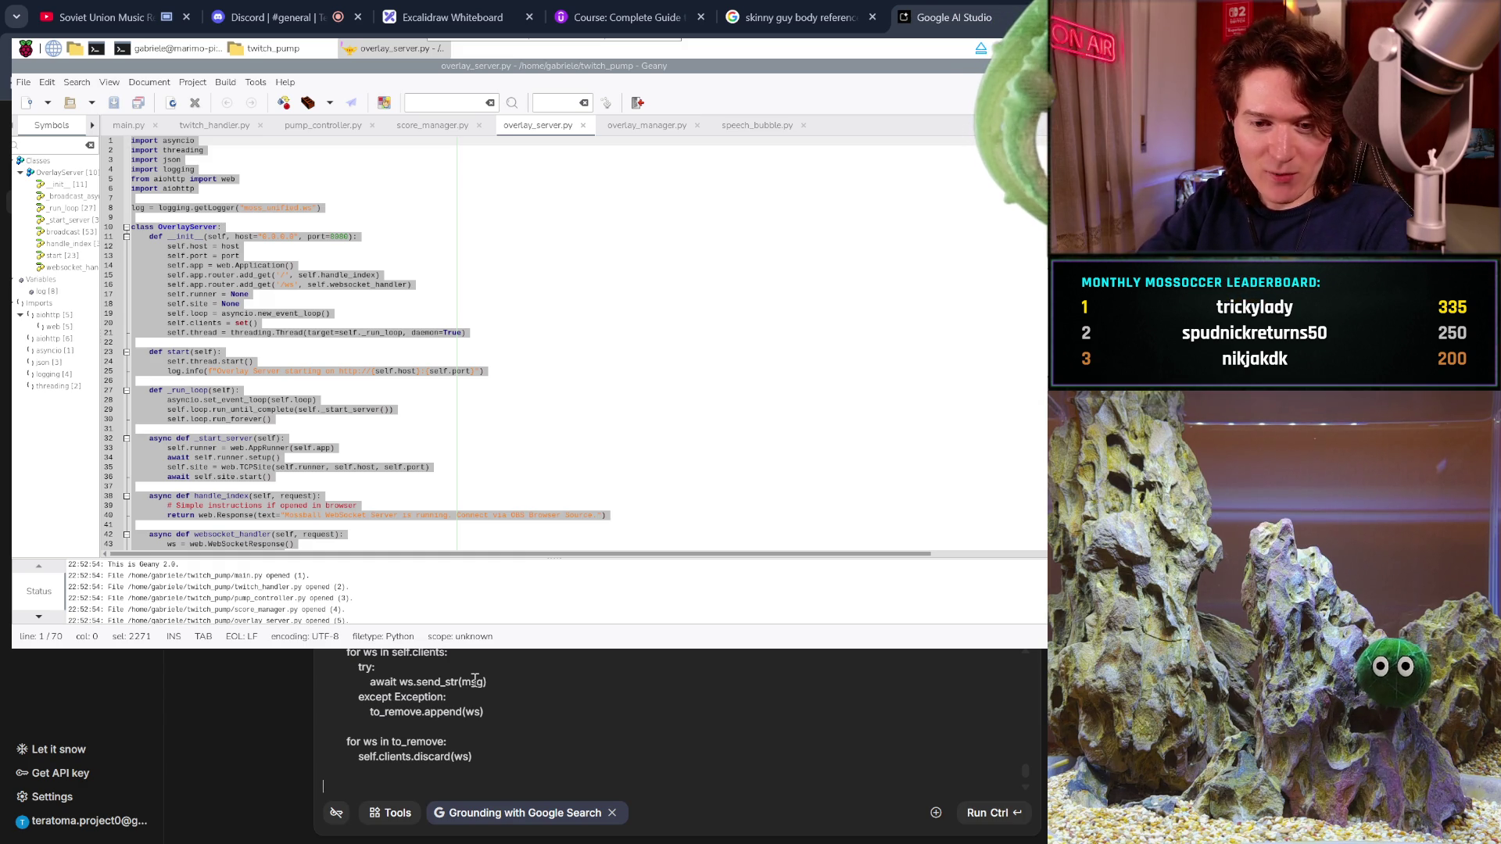
- Run the prompt with all files, then start a 'redcare srl' search in a new tab
left_click(990, 813)
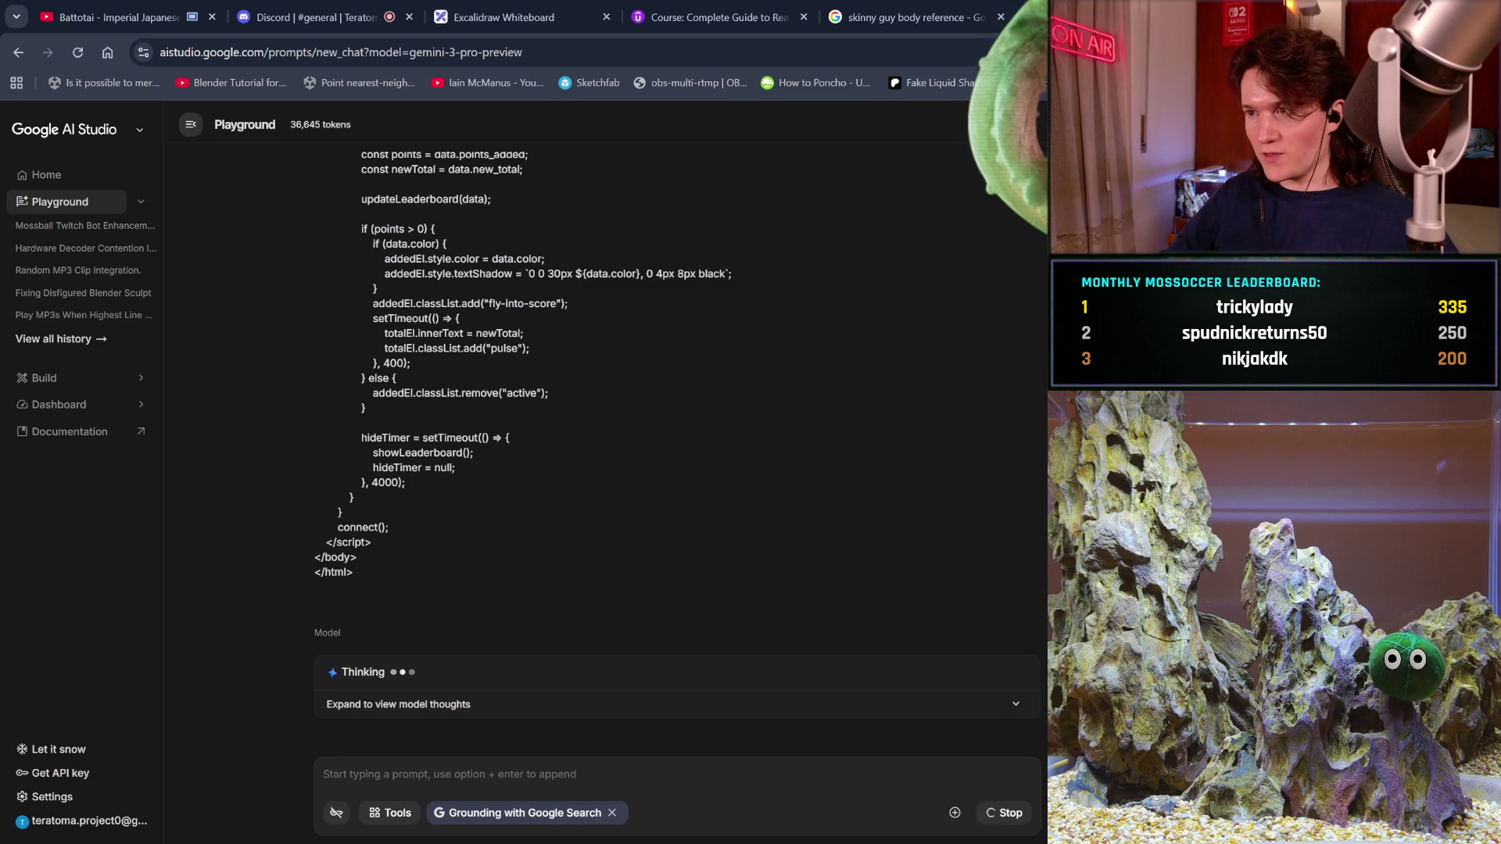
key("ctrl+t")
type("redc")
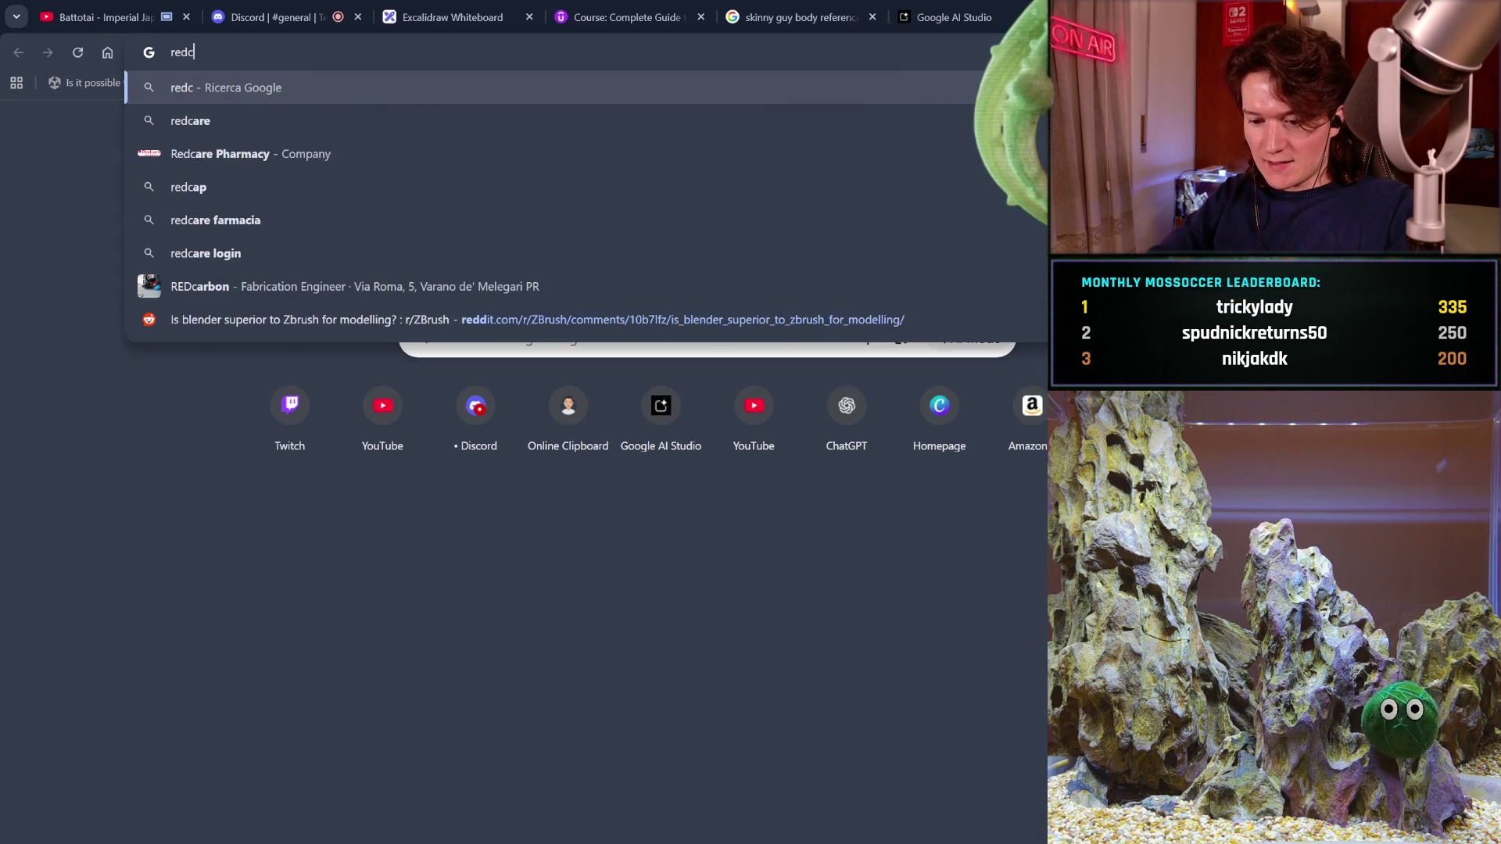
type("are srl")
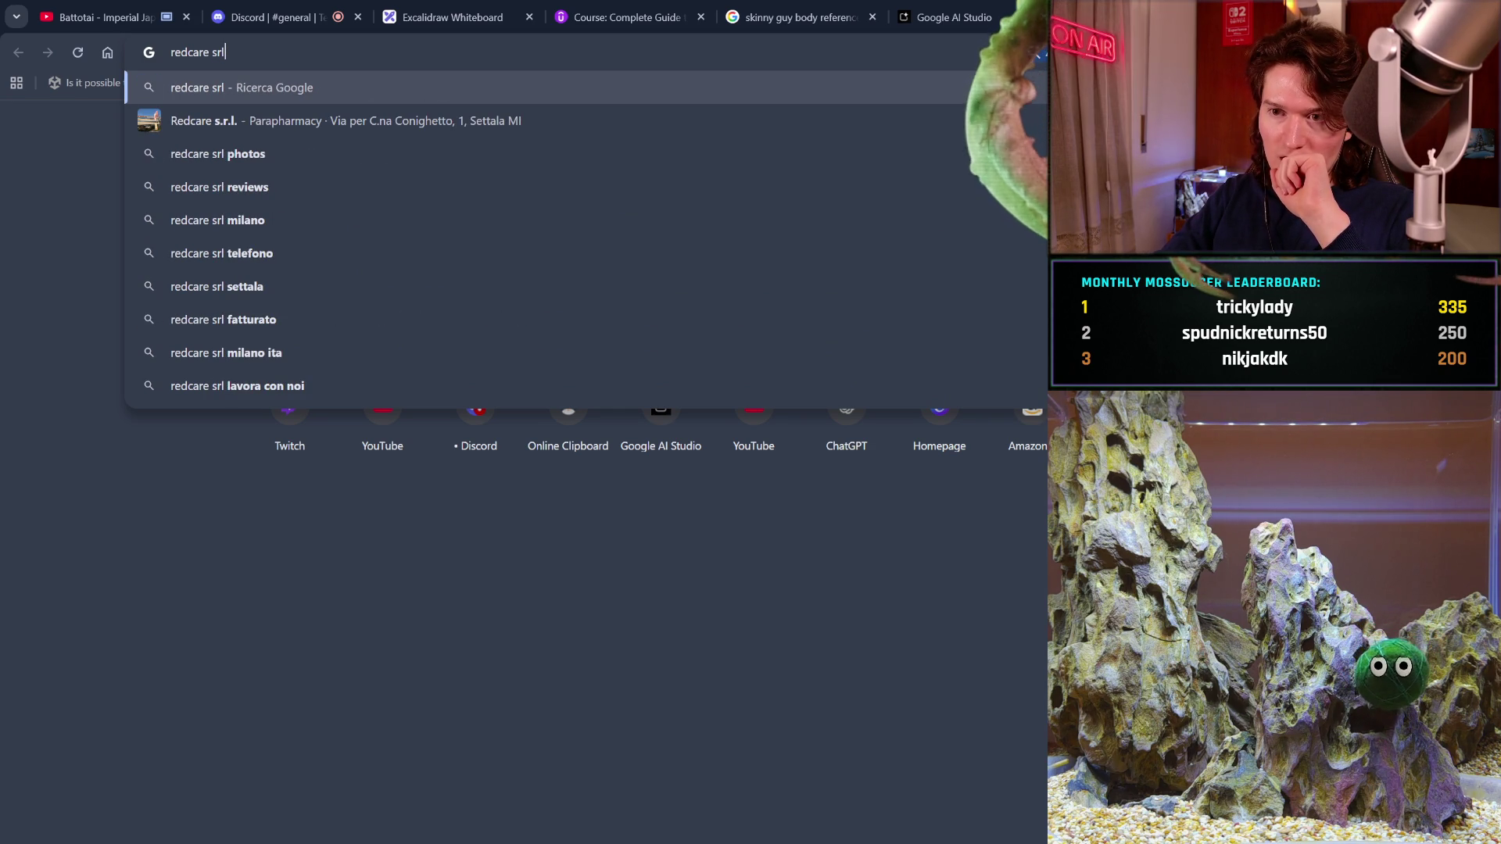
- Run the 'redcare srl' search and close the results tab
key("Return")
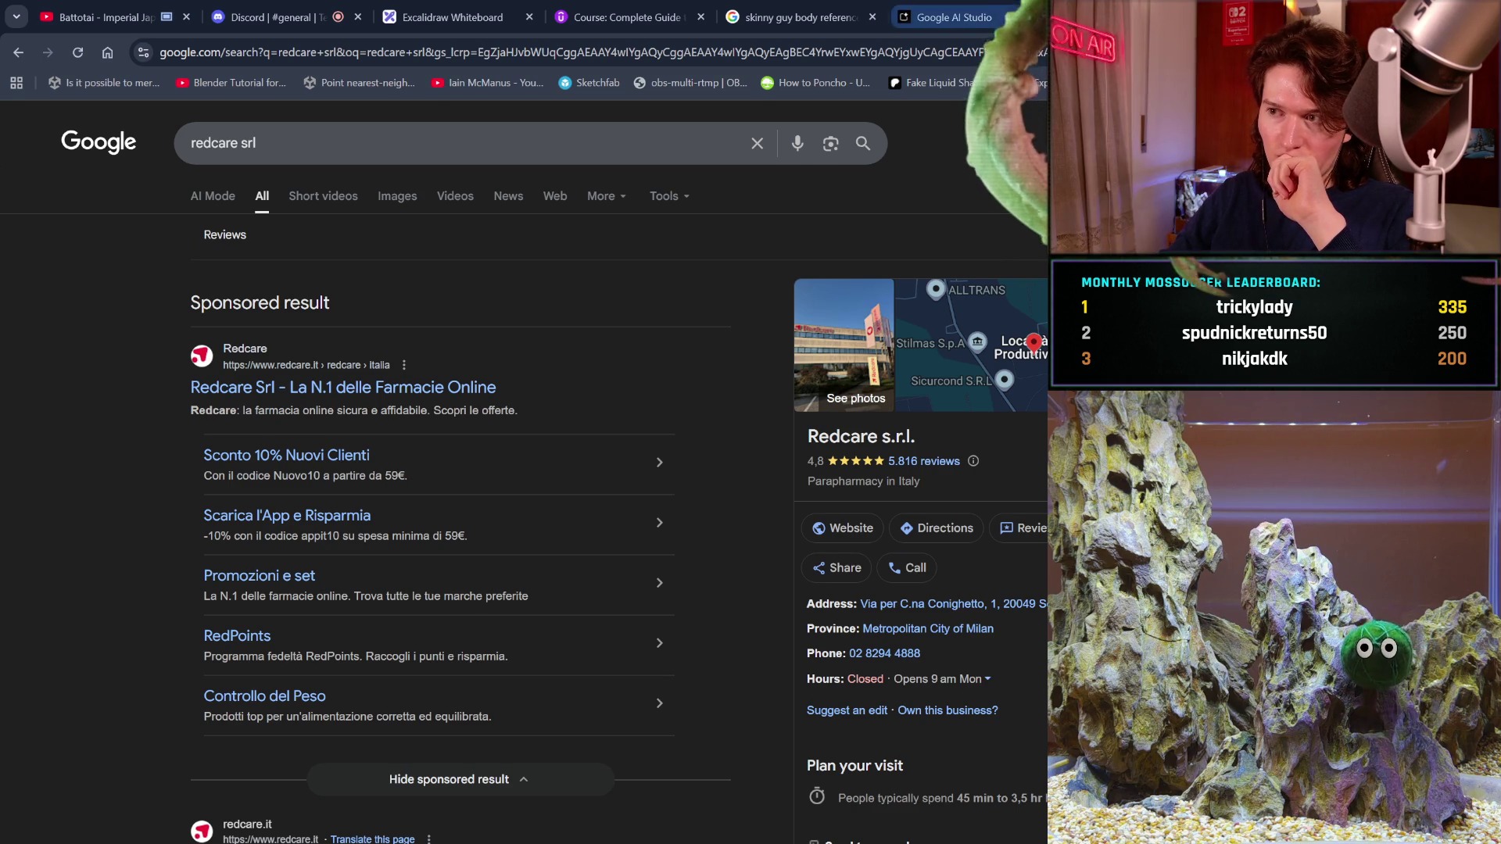
key("ctrl+w")
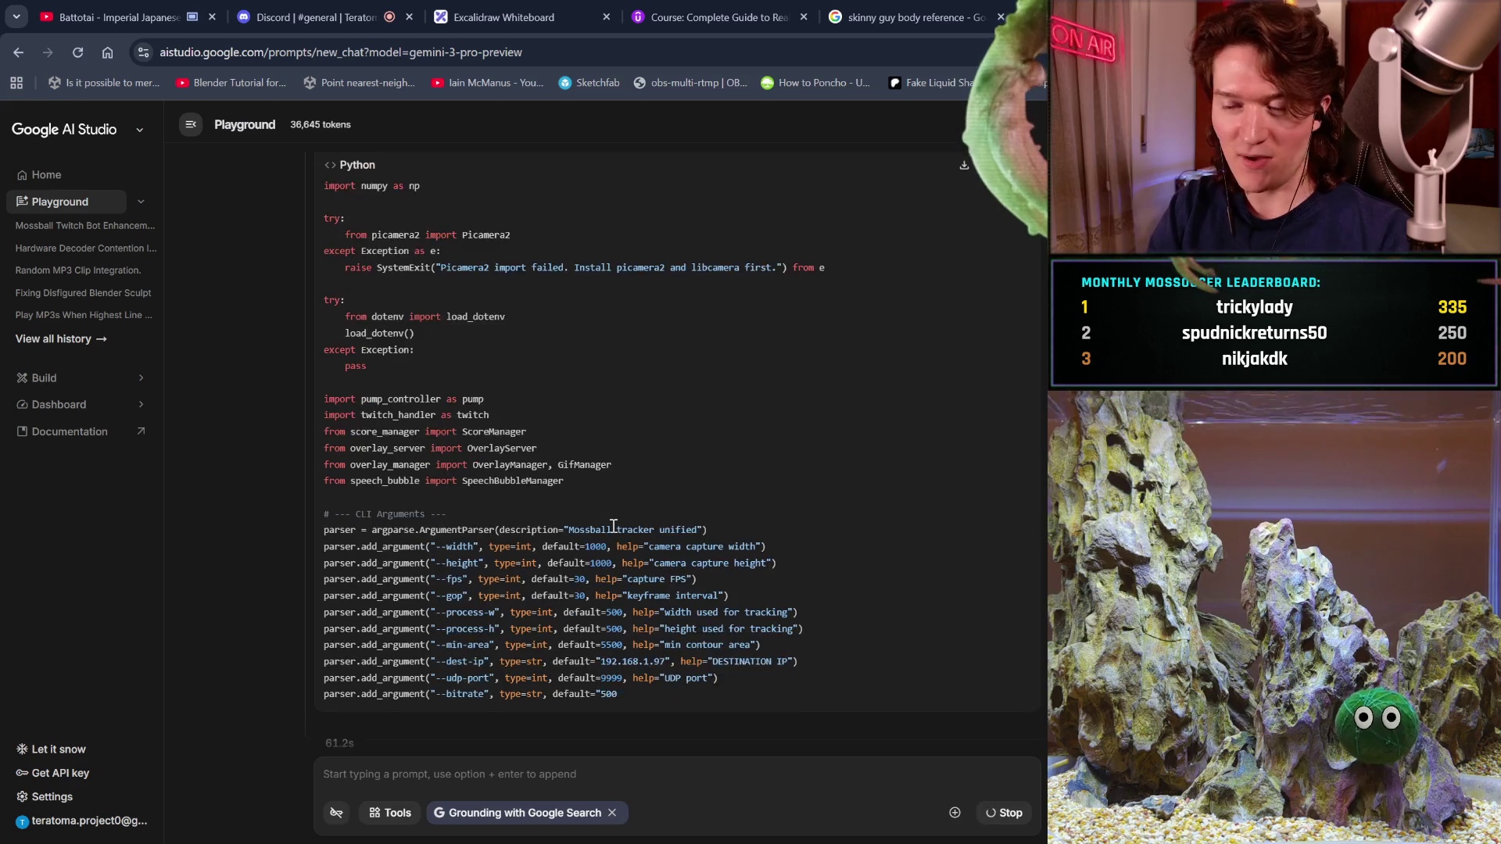
- Read through the reply's trigger_skin_anim() fix explanation, then open a new tab
scroll(749, 408, "up", 15)
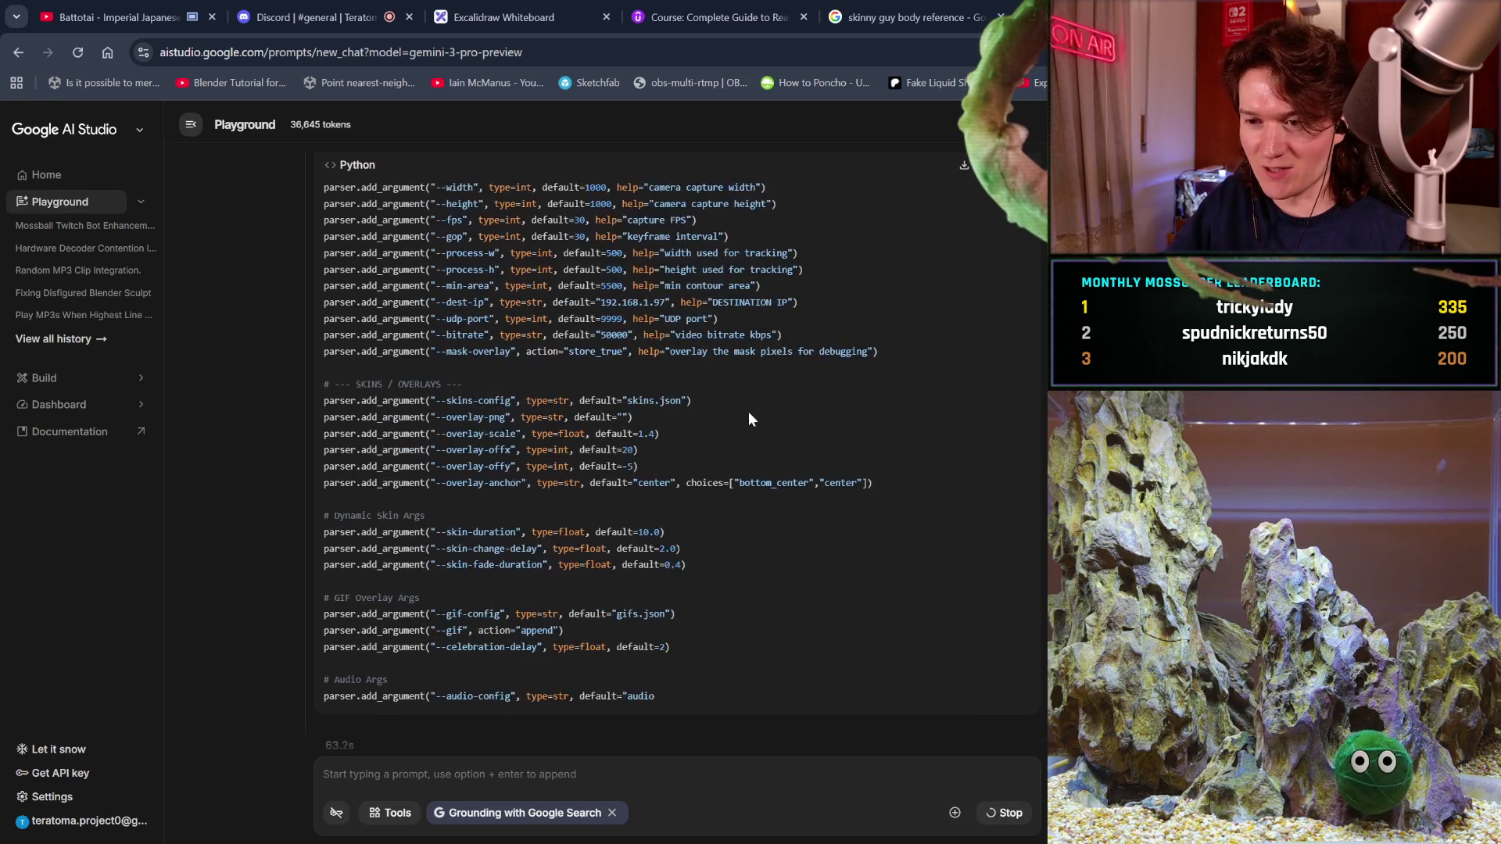
scroll(929, 524, "up", 10)
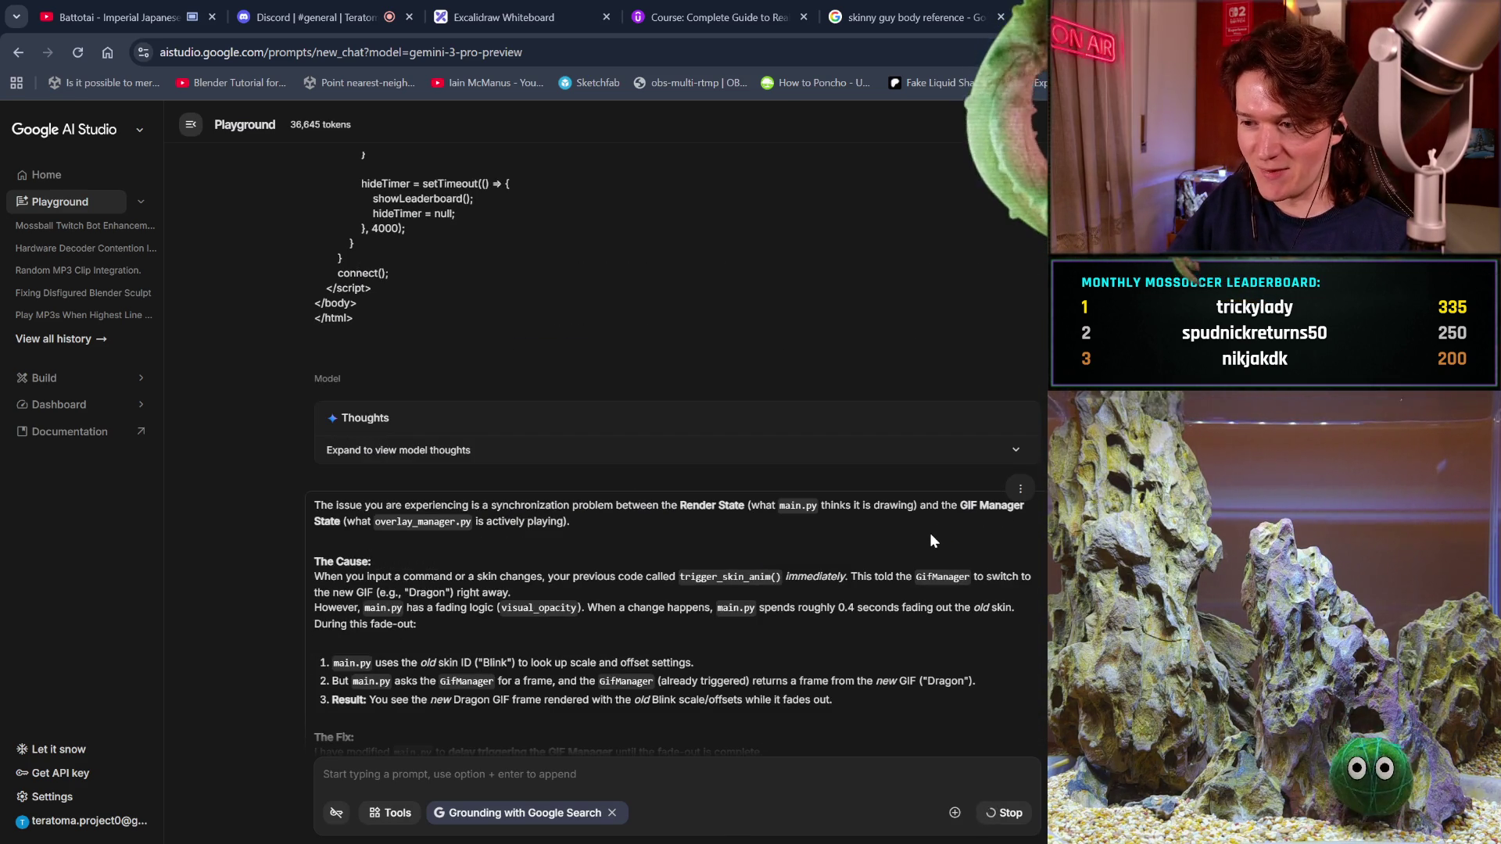
scroll(914, 537, "down", 1)
scroll(908, 538, "down", 2)
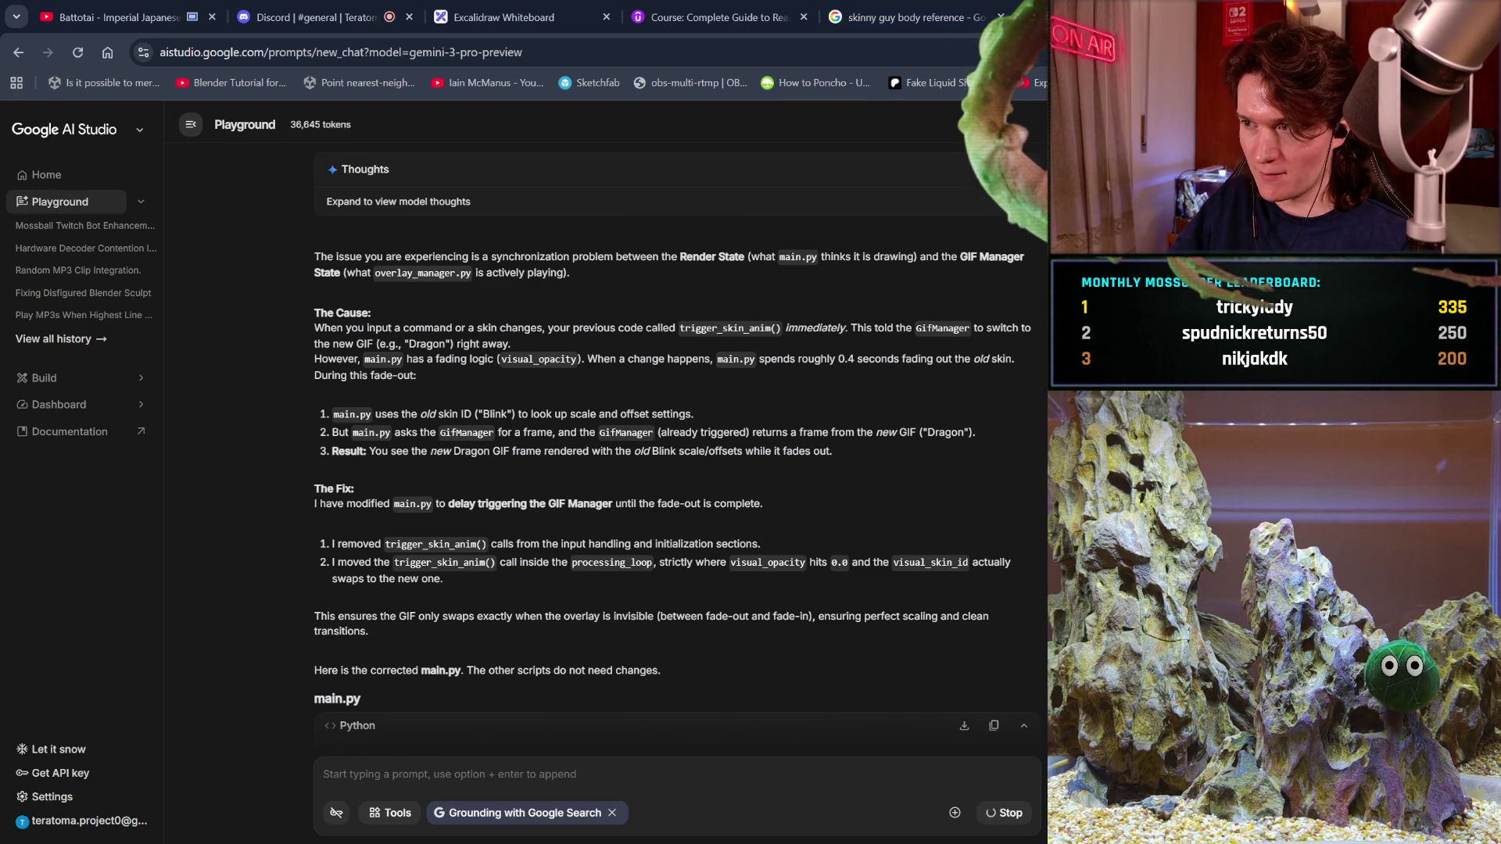
key("ctrl+t")
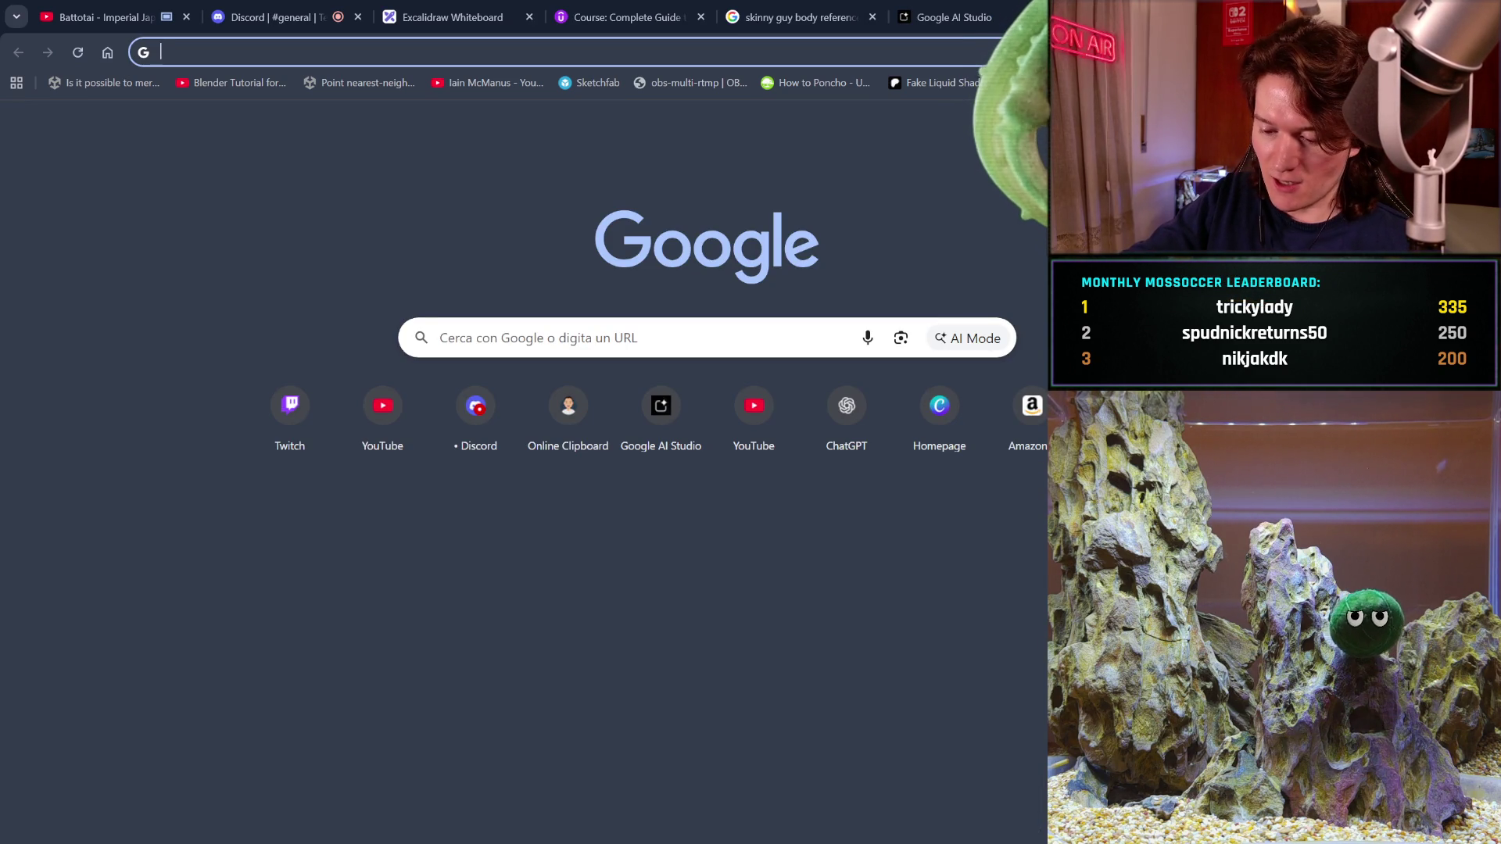
- Search images for 'alexander the great mosaic' and preview the Alexander portrait
type("alex")
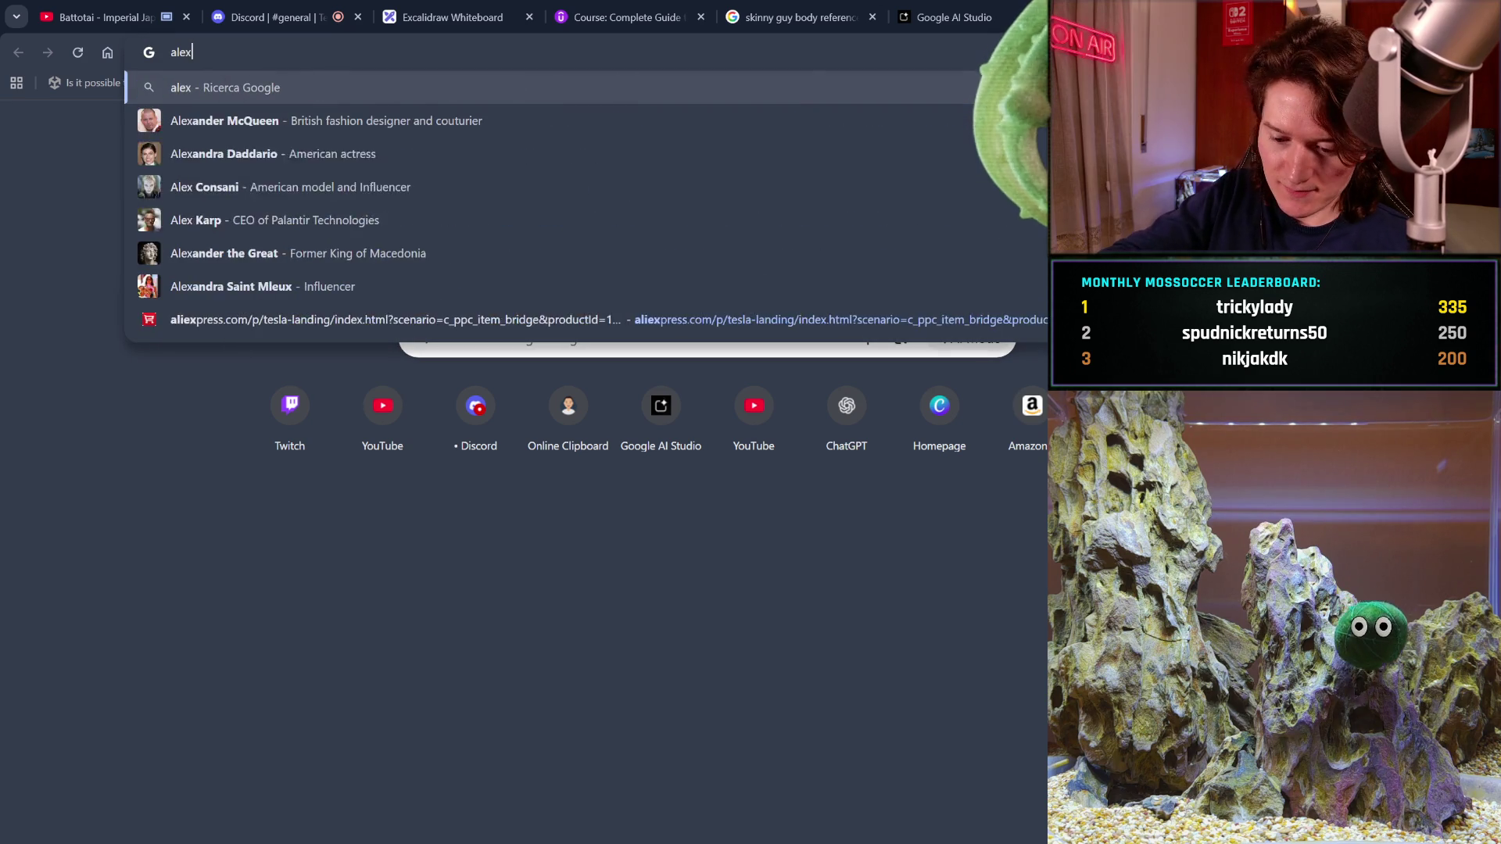
type("ander t")
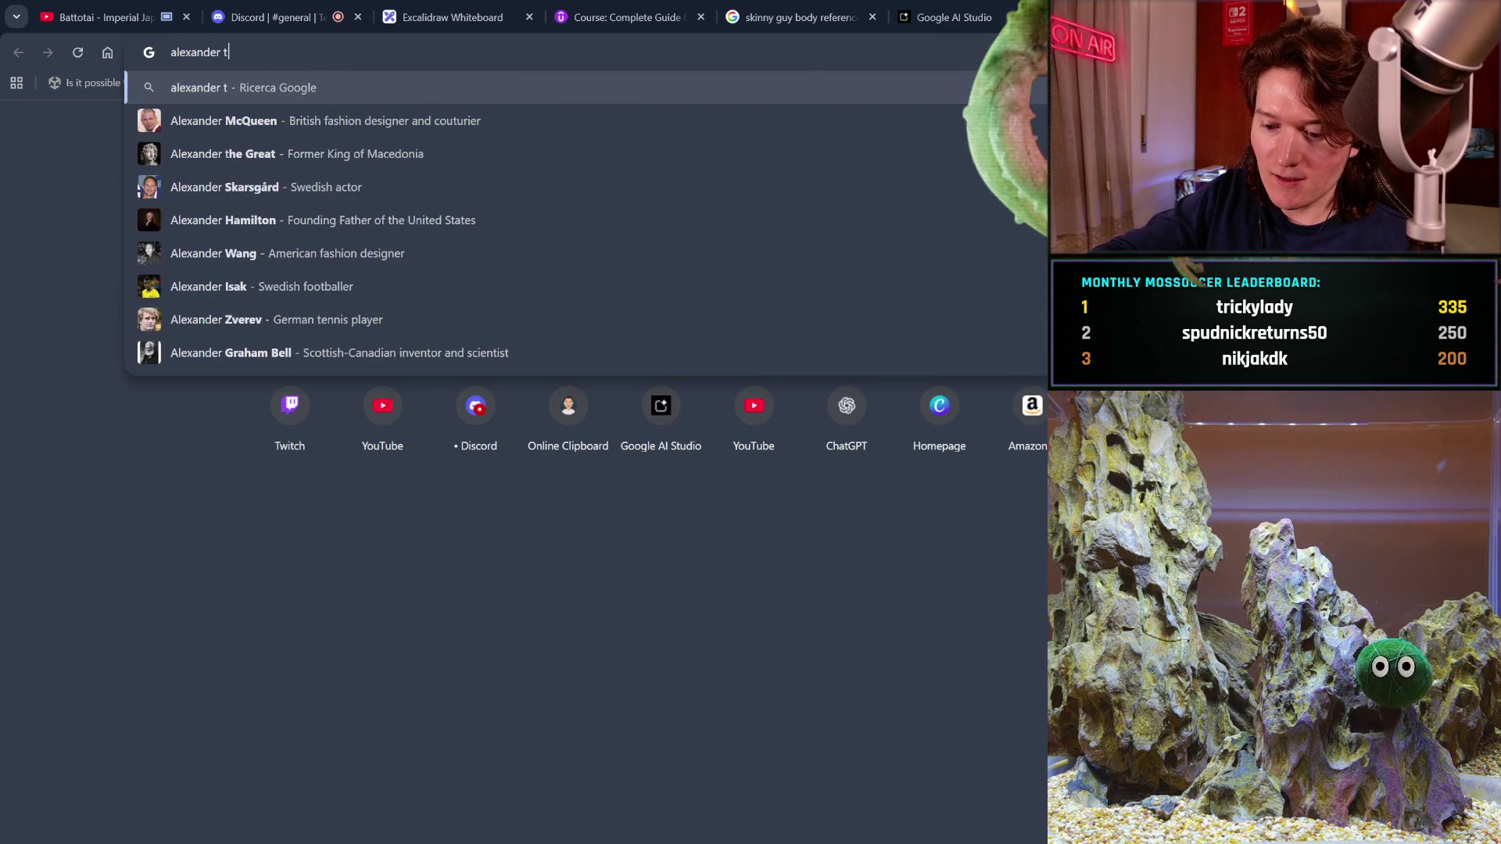
type("he great")
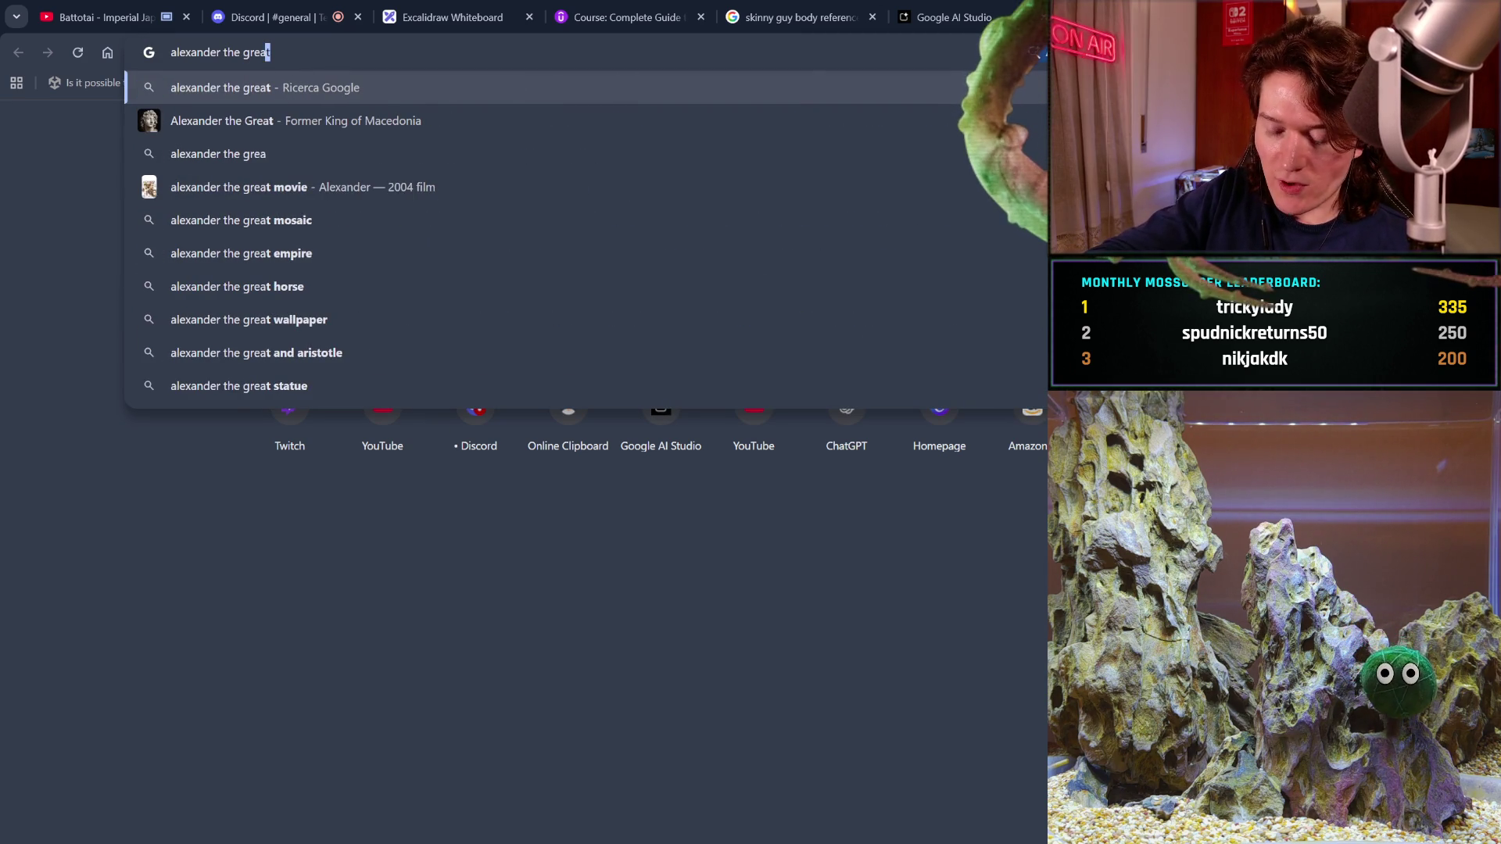
type(" mosa")
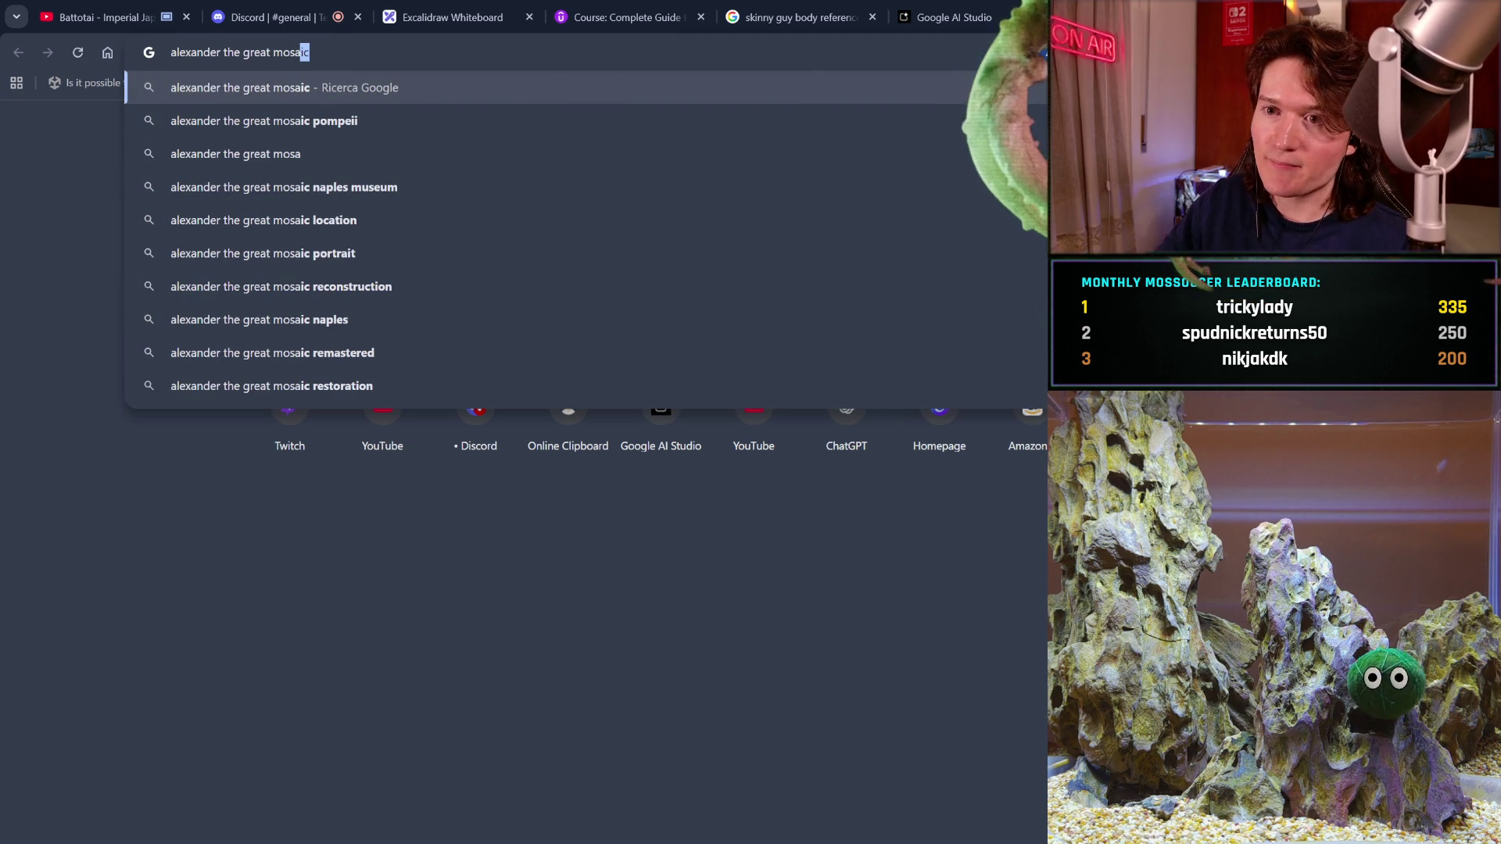
left_click(921, 83)
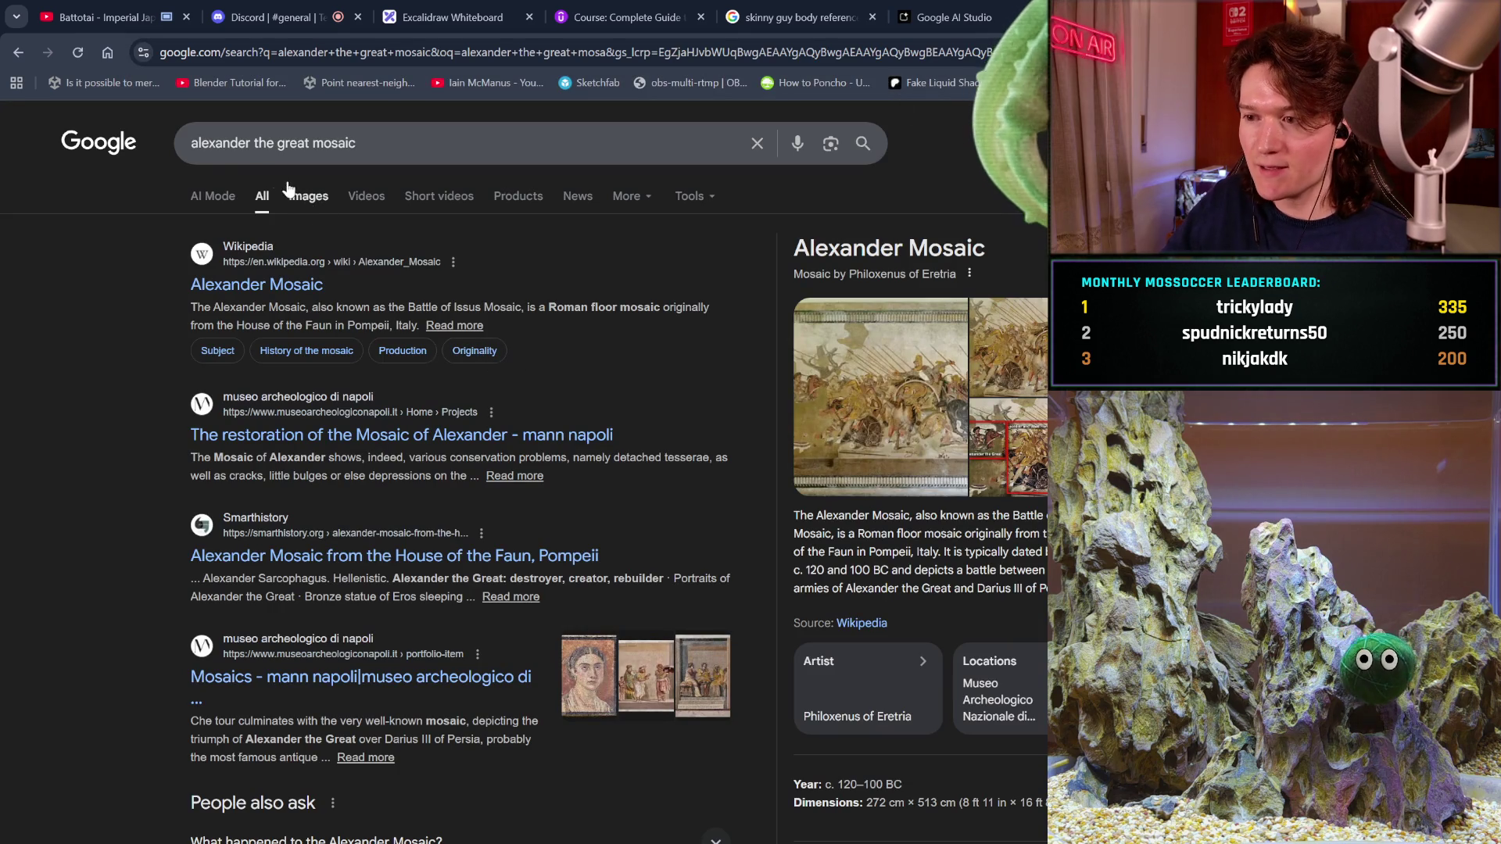
left_click(310, 189)
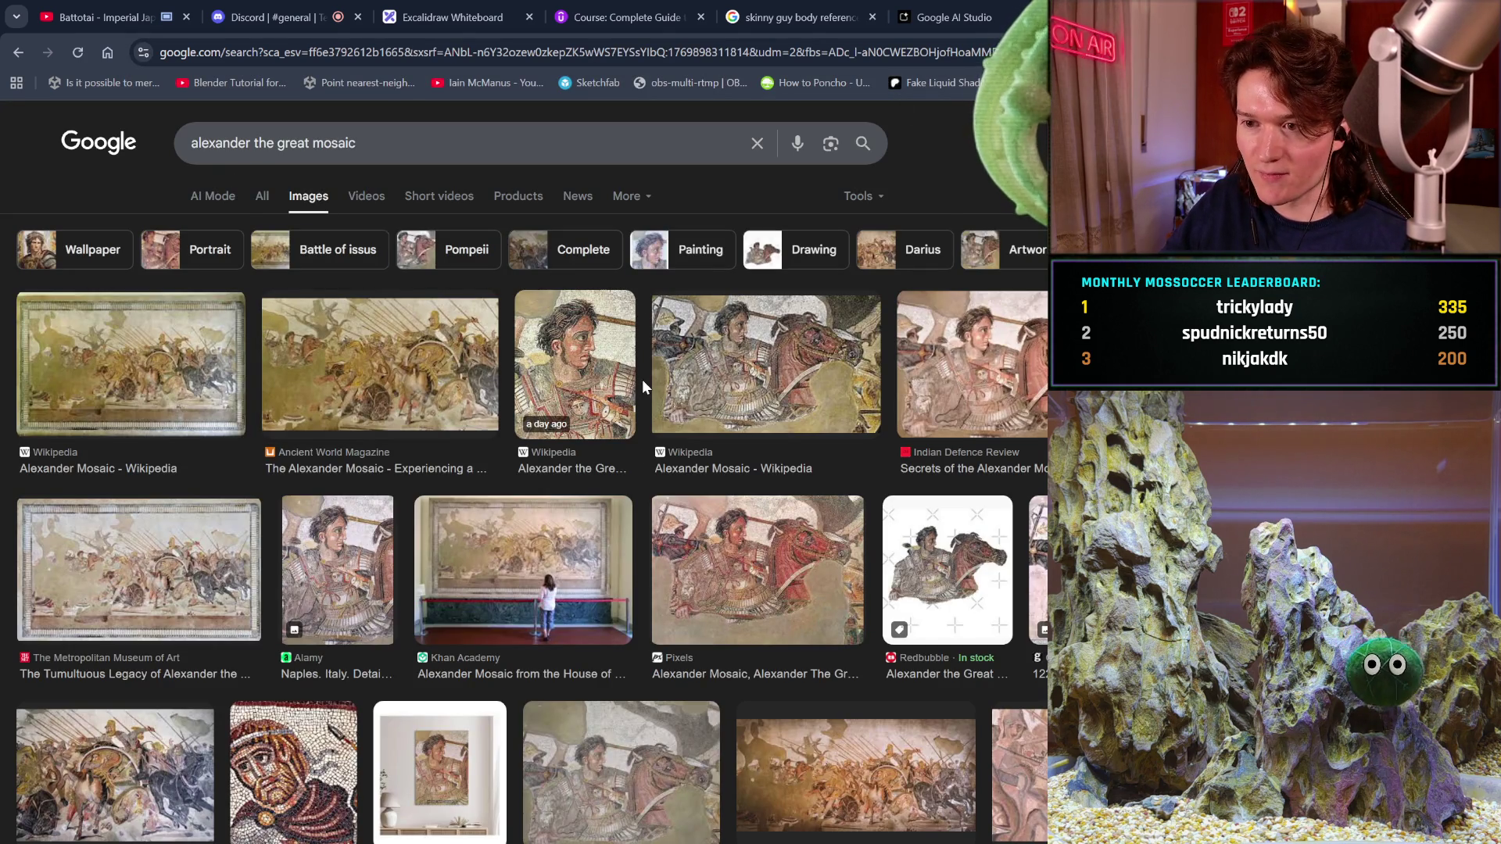
left_click(579, 374)
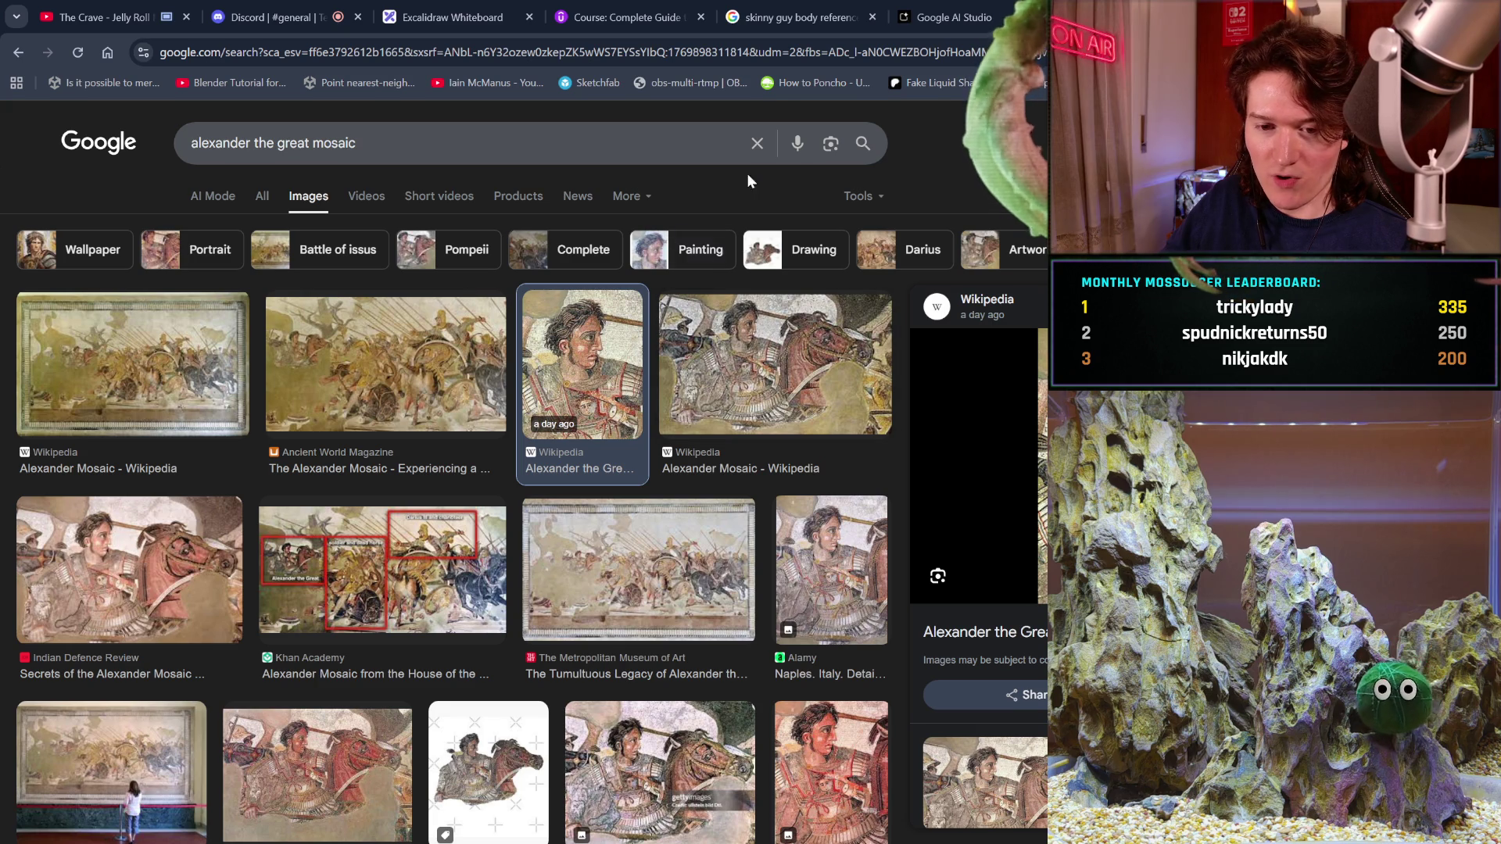
scroll(776, 517, "down", 3)
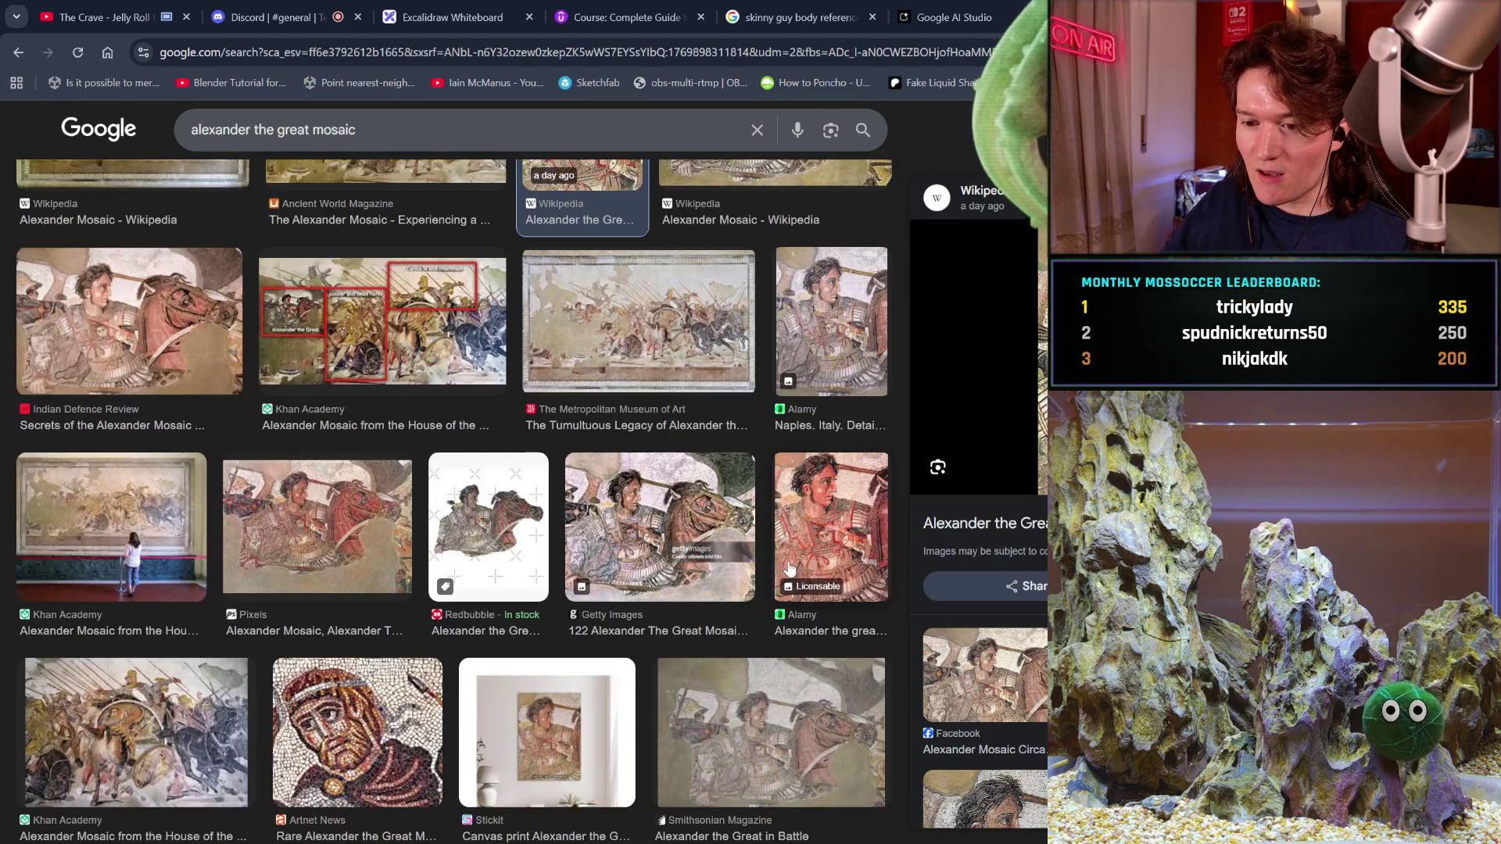
scroll(776, 518, "up", 3)
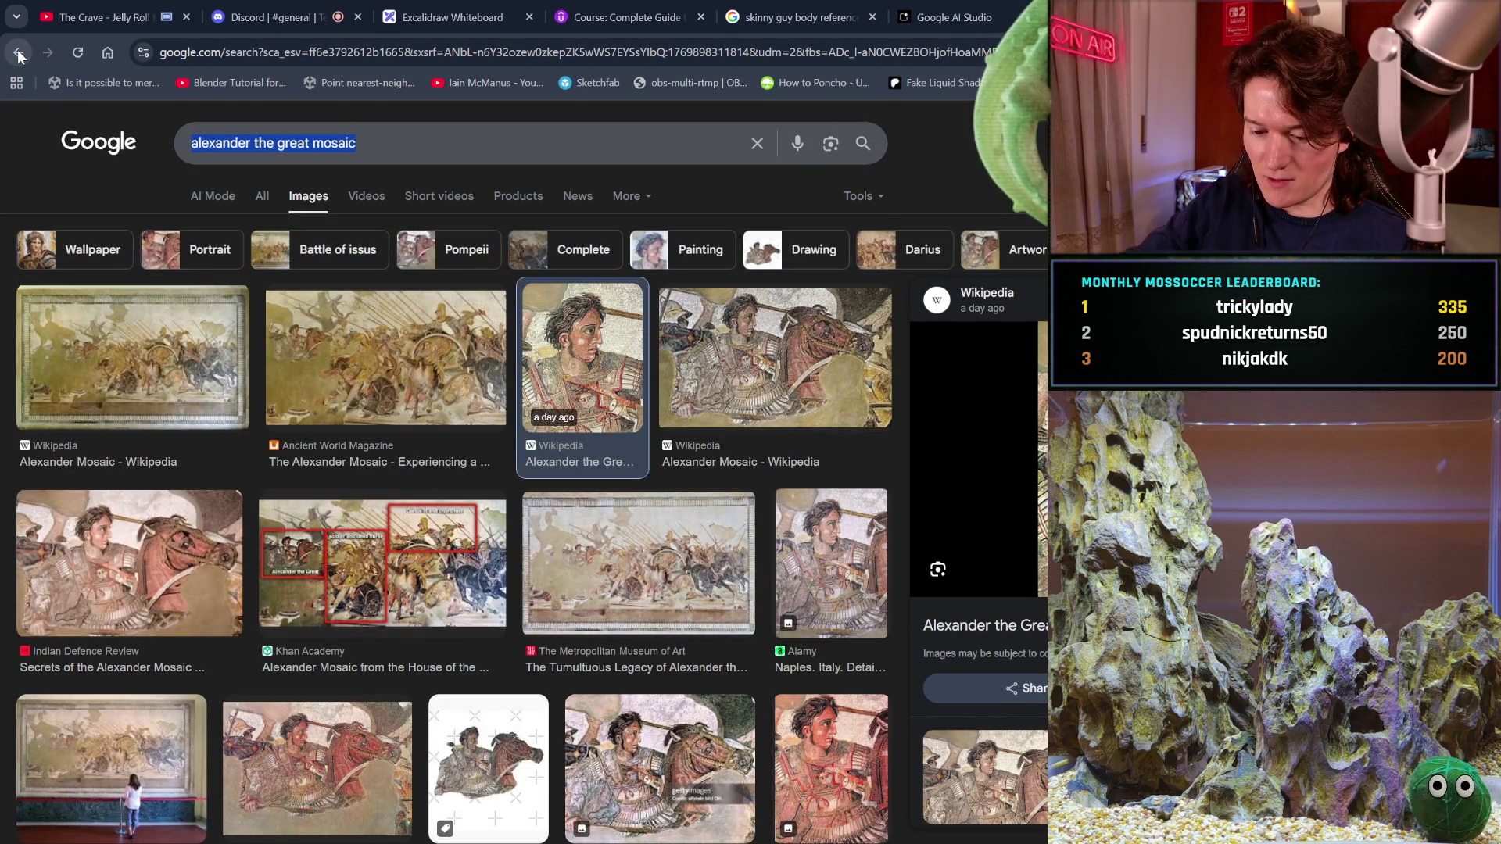
- Search images for 'diogenes', preview the statue and paintings, then close the tab
key("slash")
type("dioge")
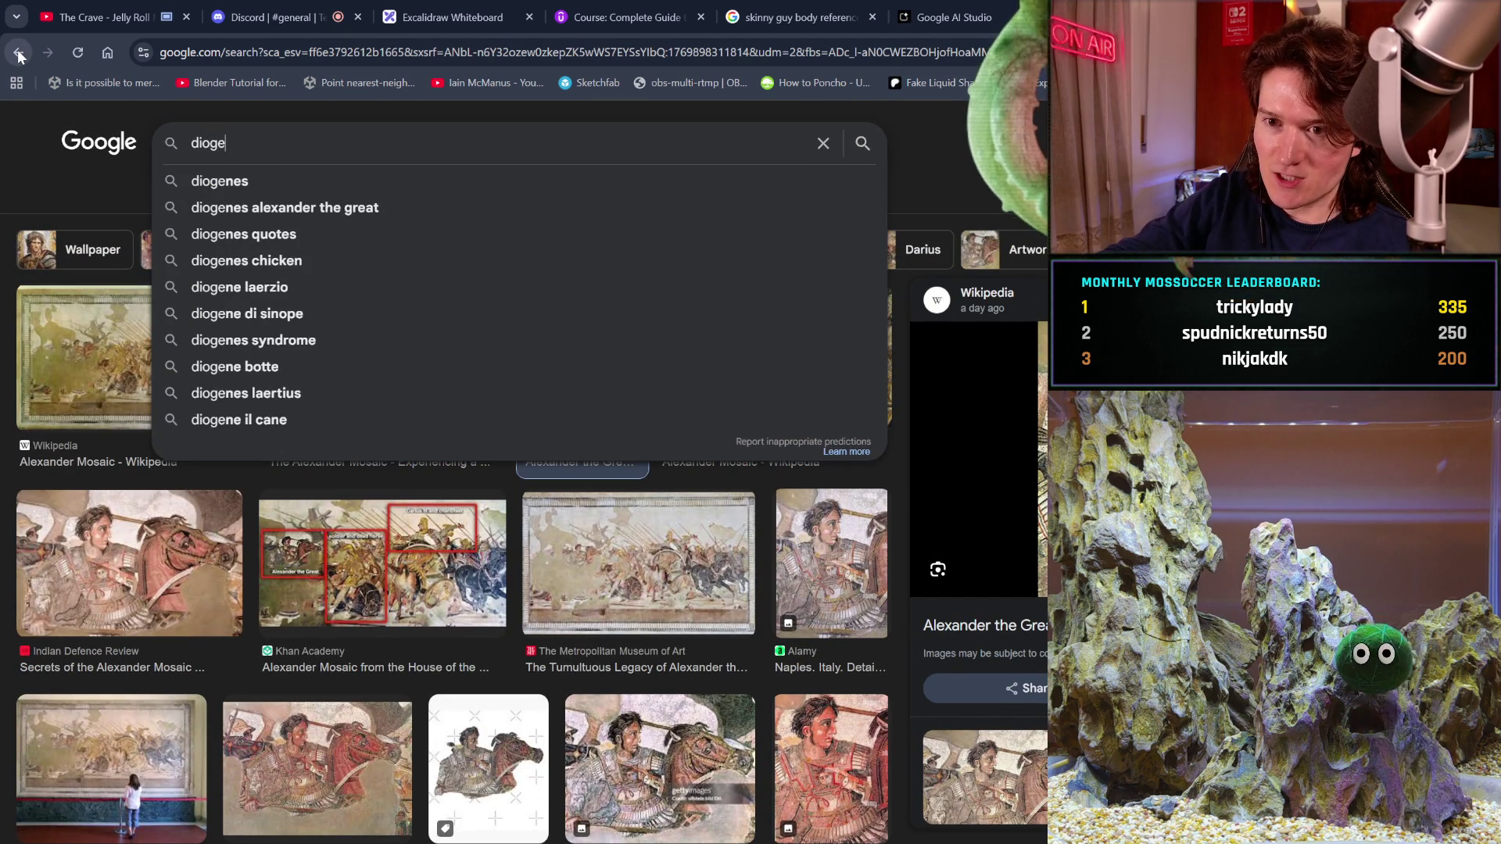
type("nes")
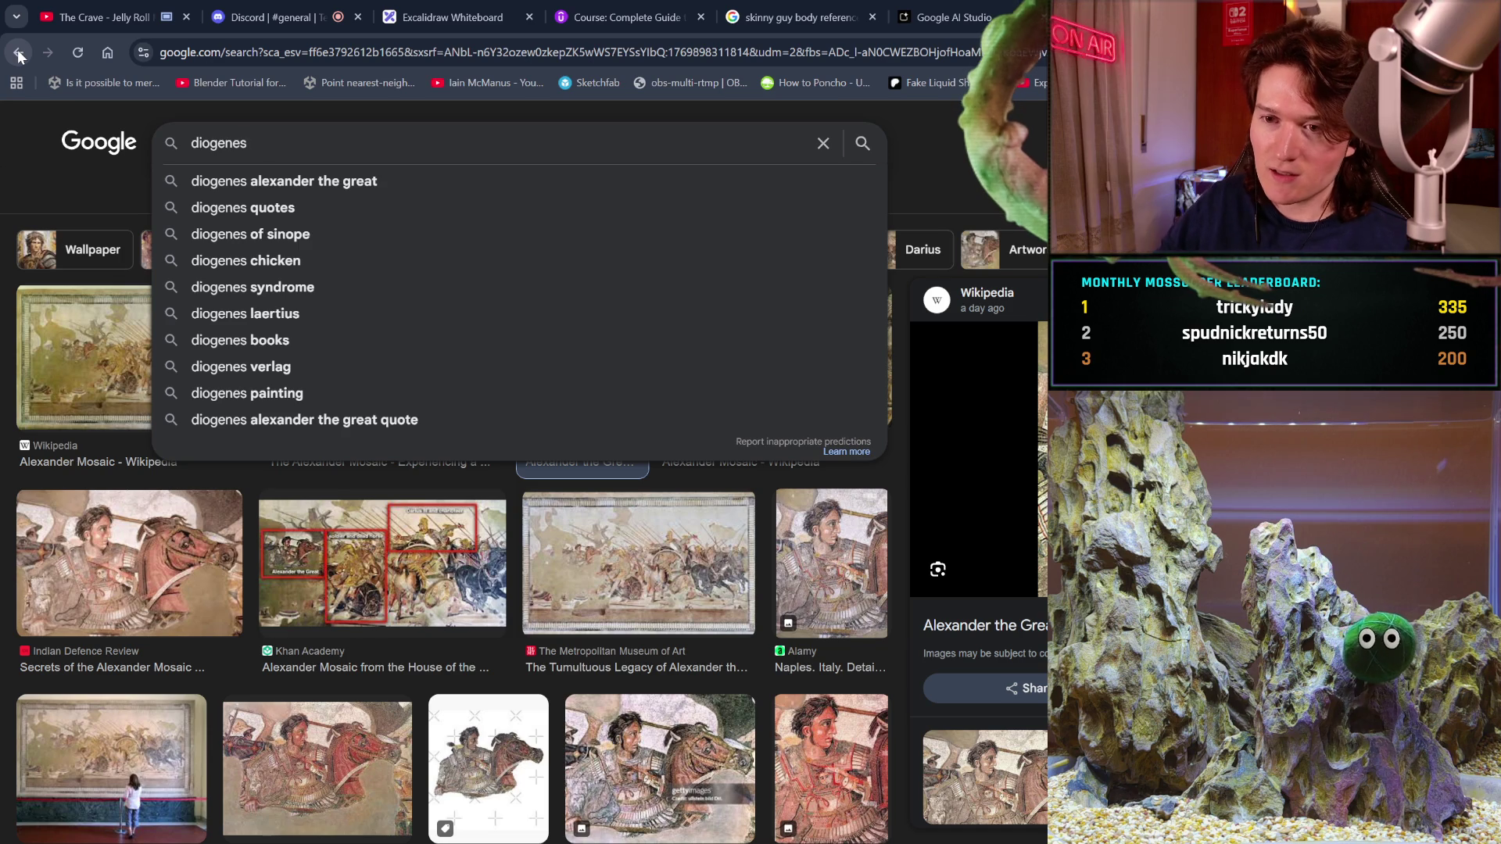
key("Return")
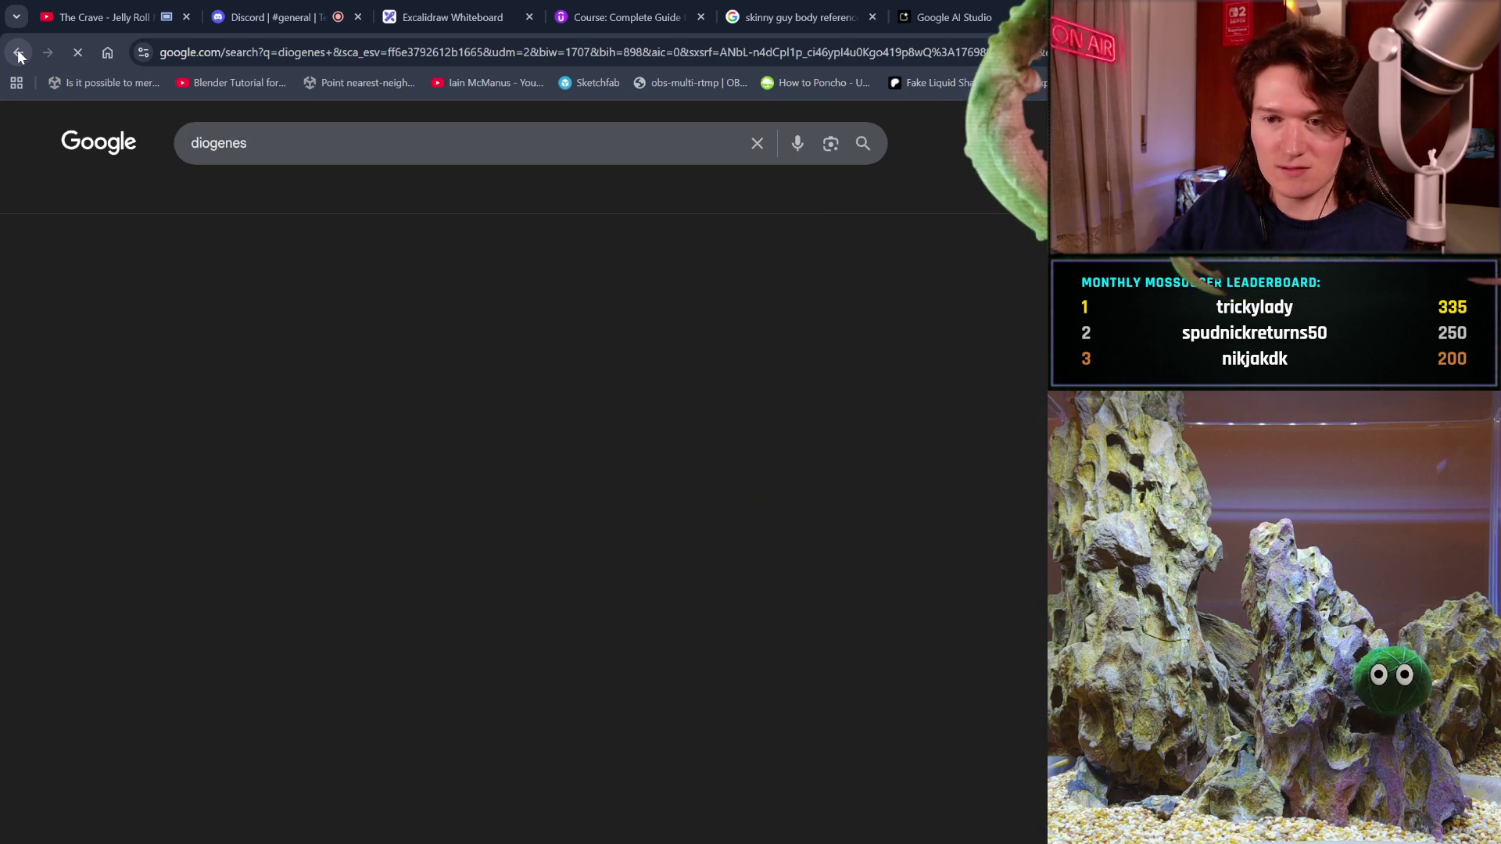
left_click(283, 364)
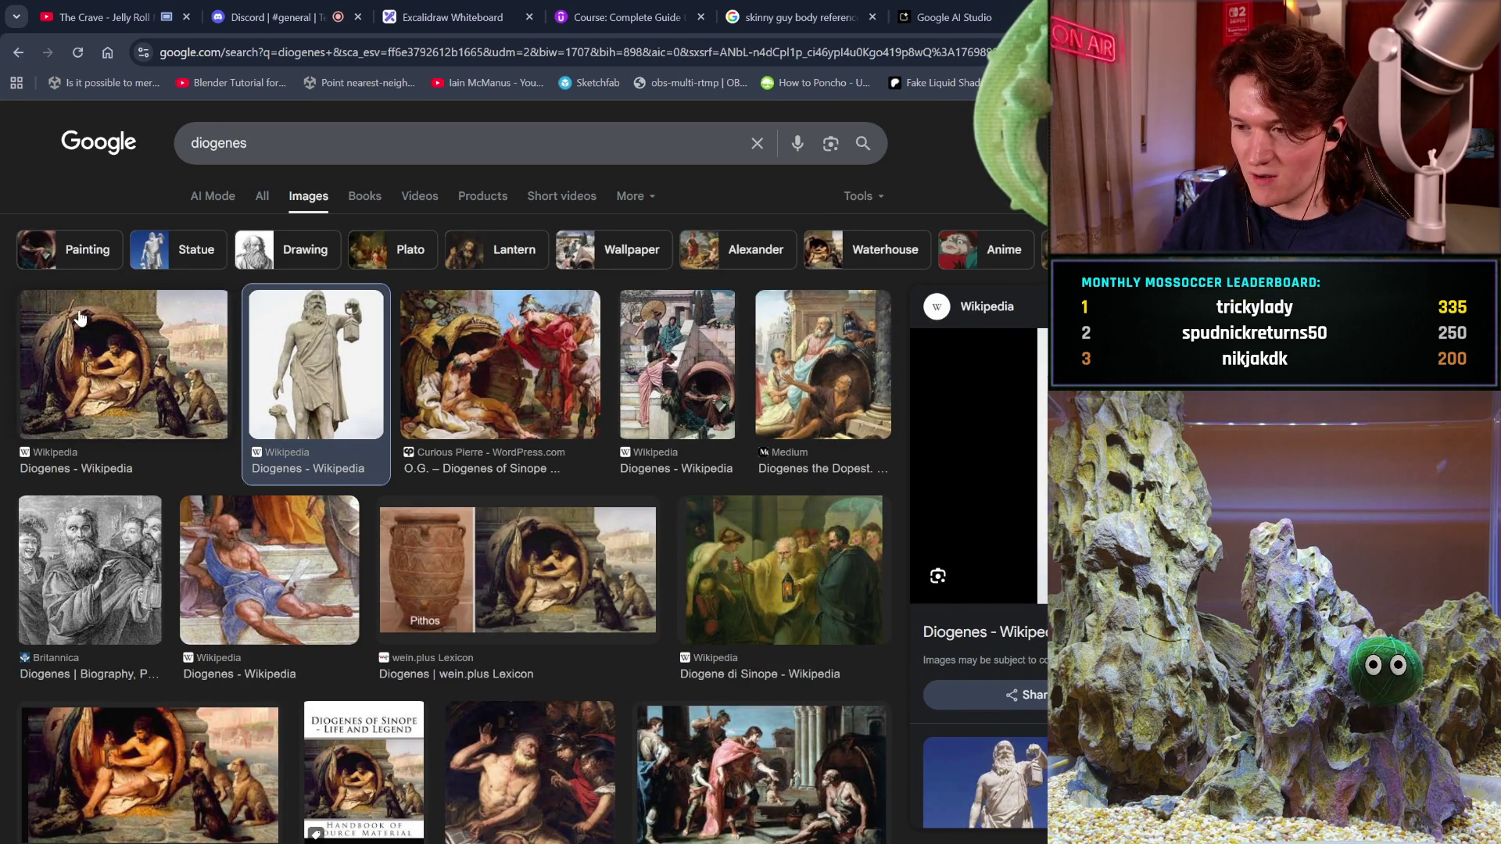
left_click(129, 373)
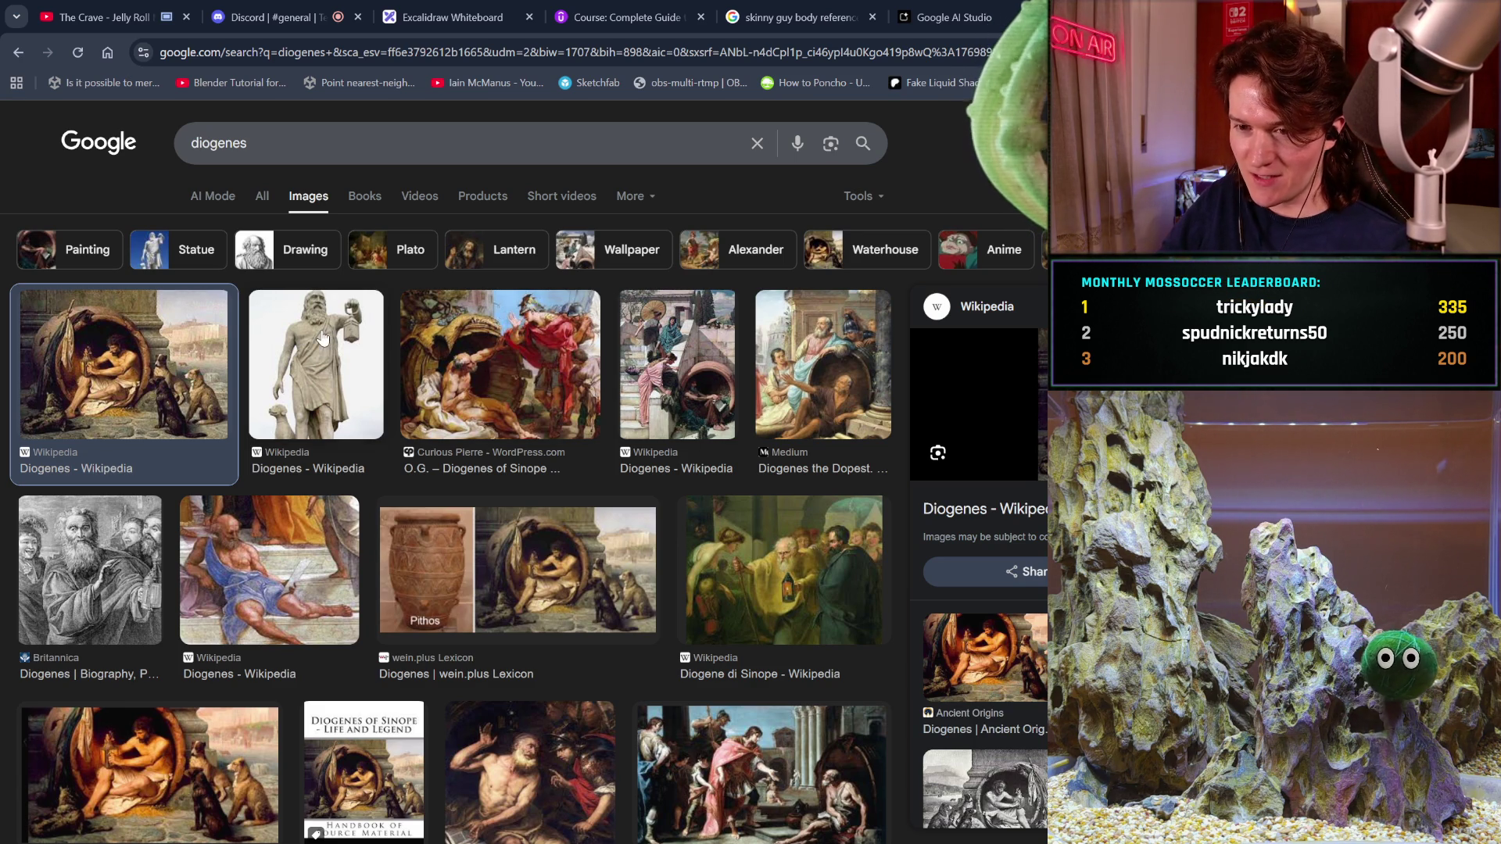
left_click(811, 414)
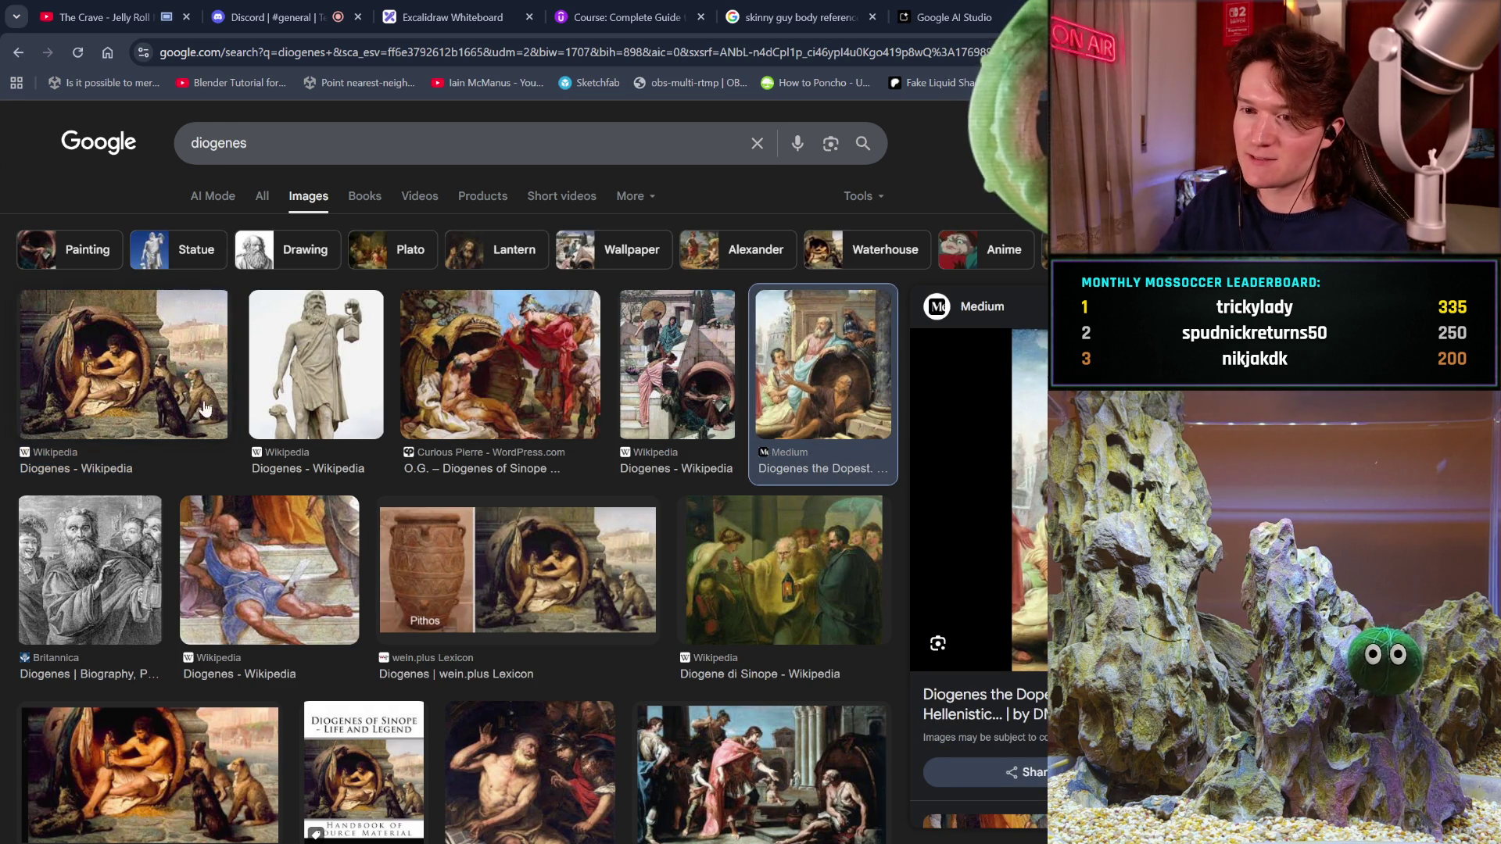
left_click(297, 312)
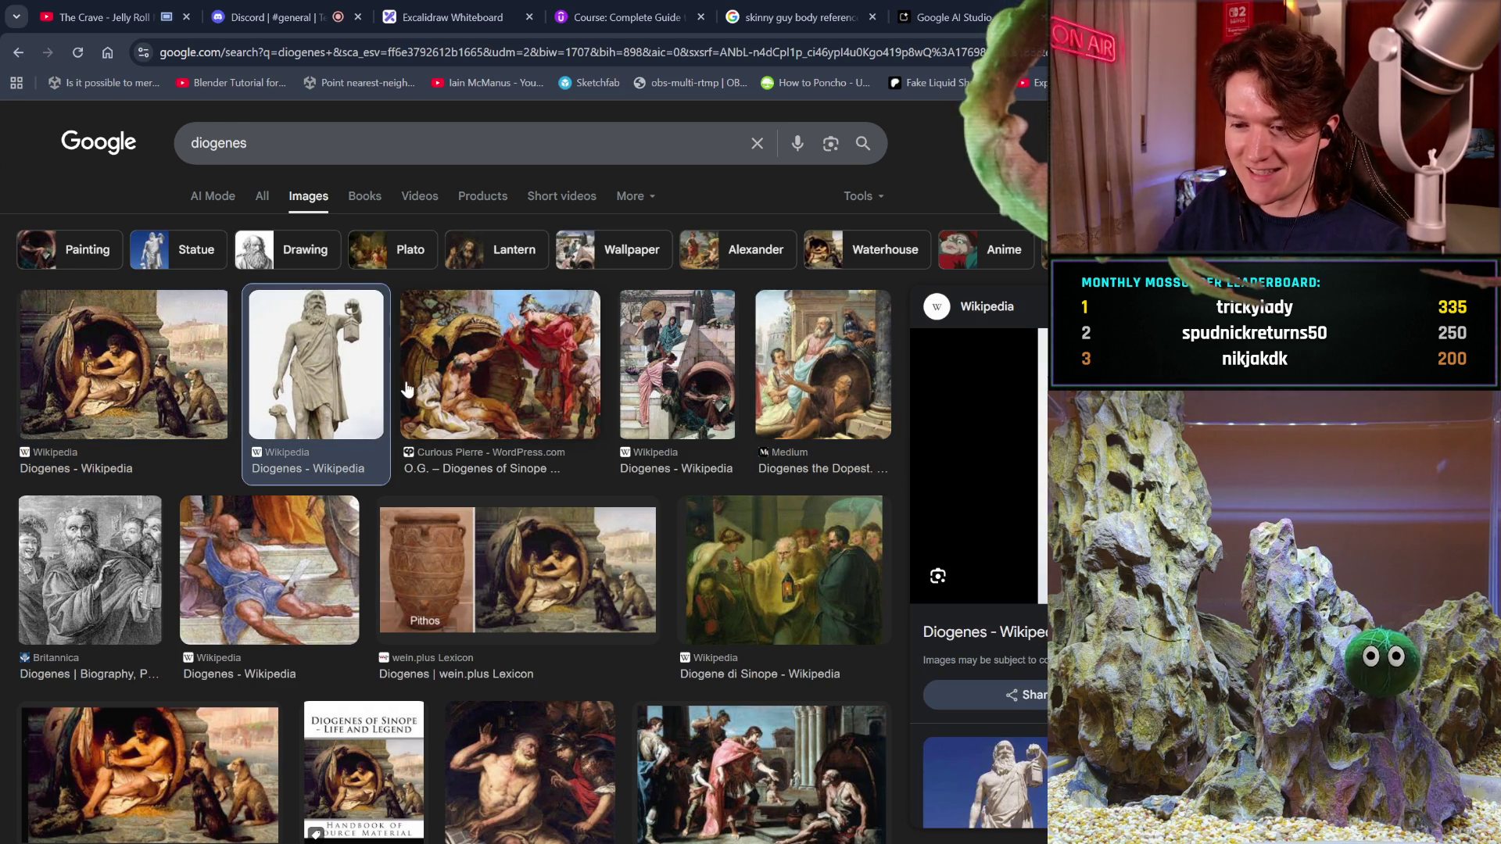
scroll(400, 392, "down", 5)
scroll(401, 393, "down", 4)
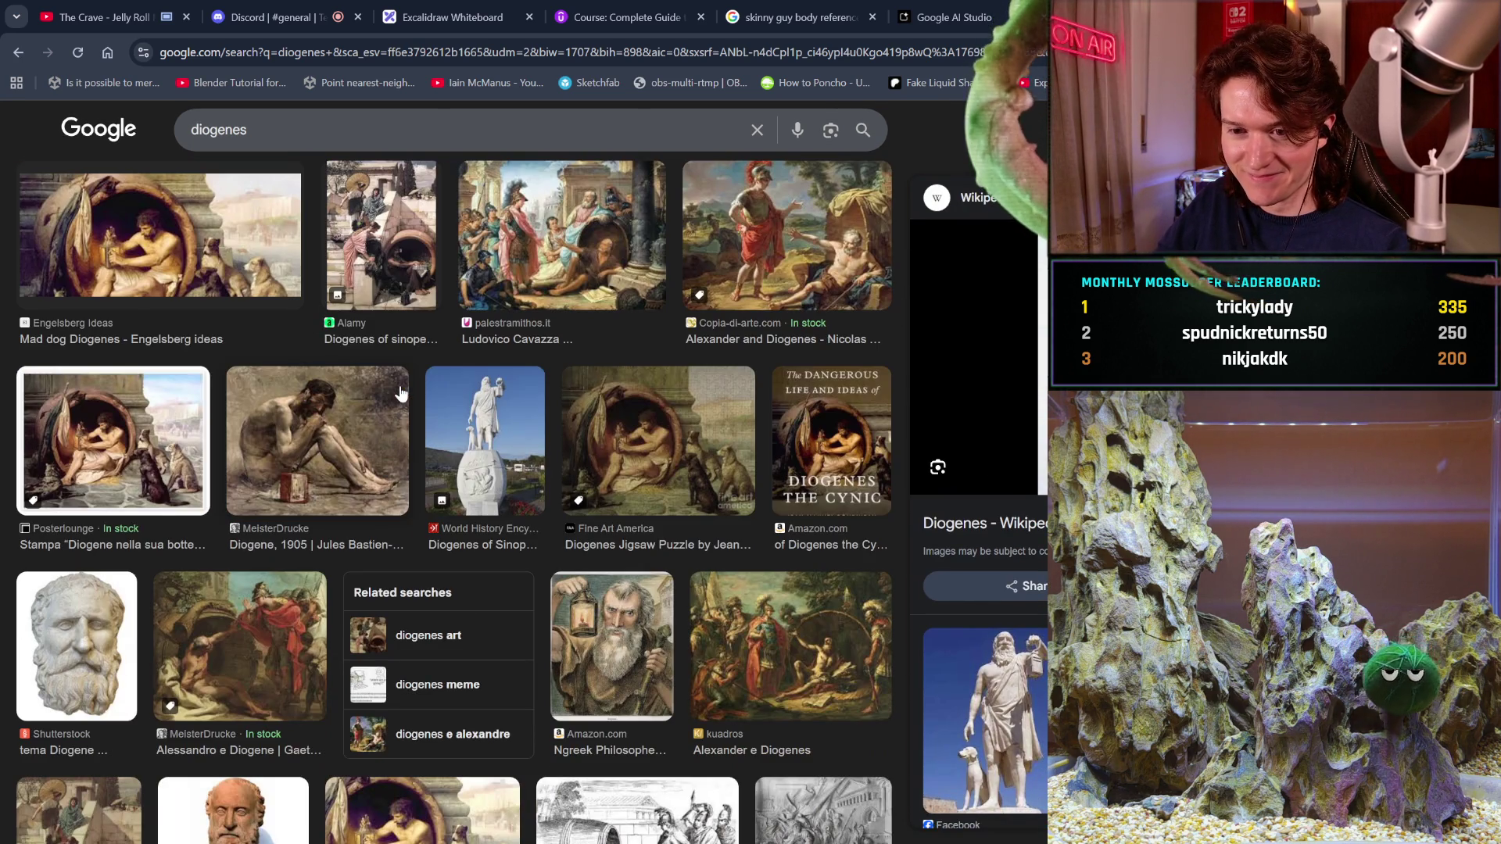
scroll(400, 392, "down", 2)
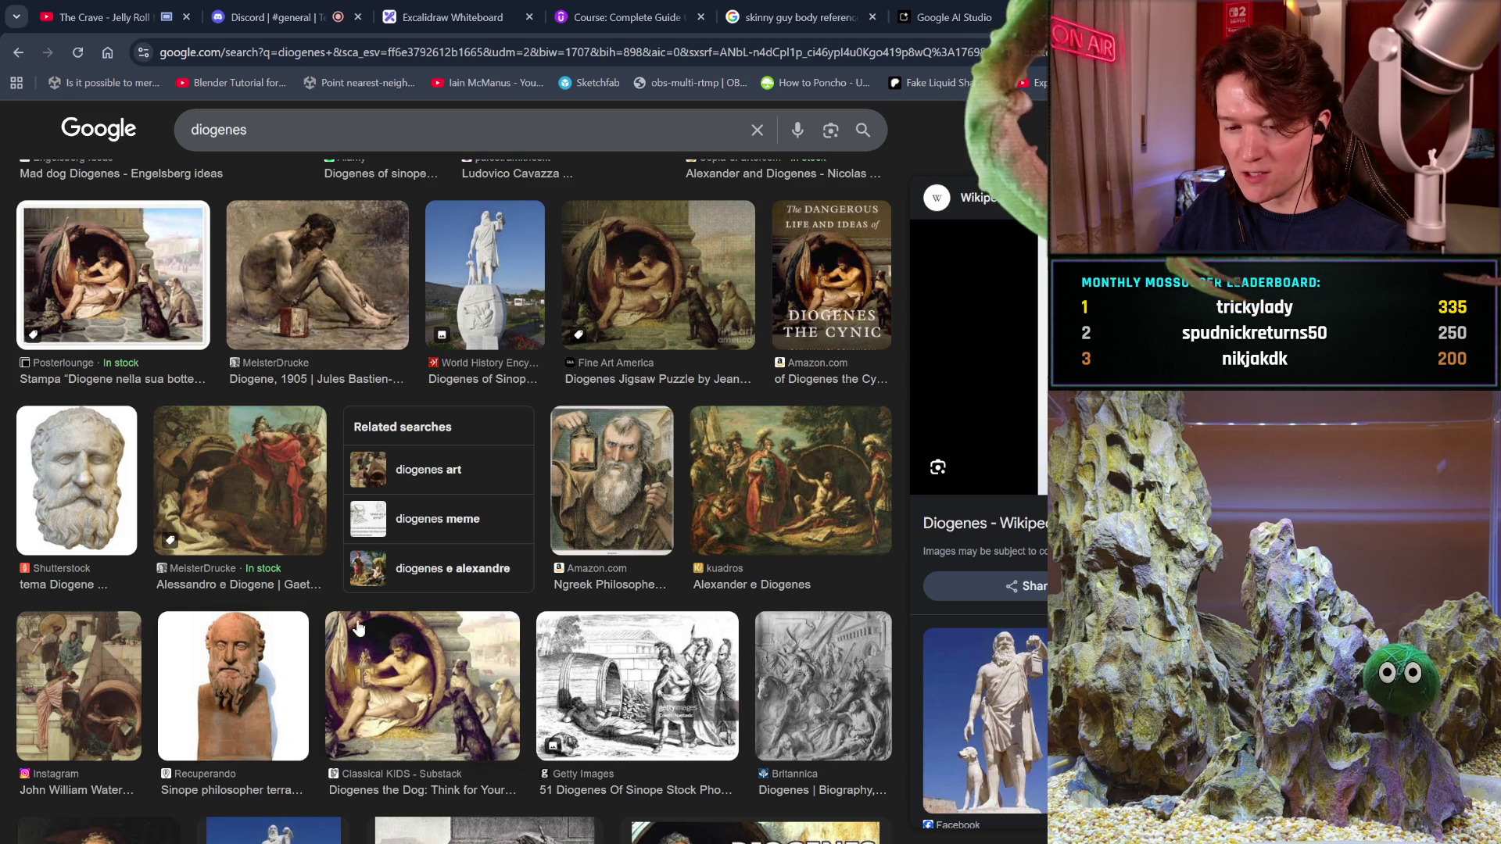
scroll(710, 350, "up", 10)
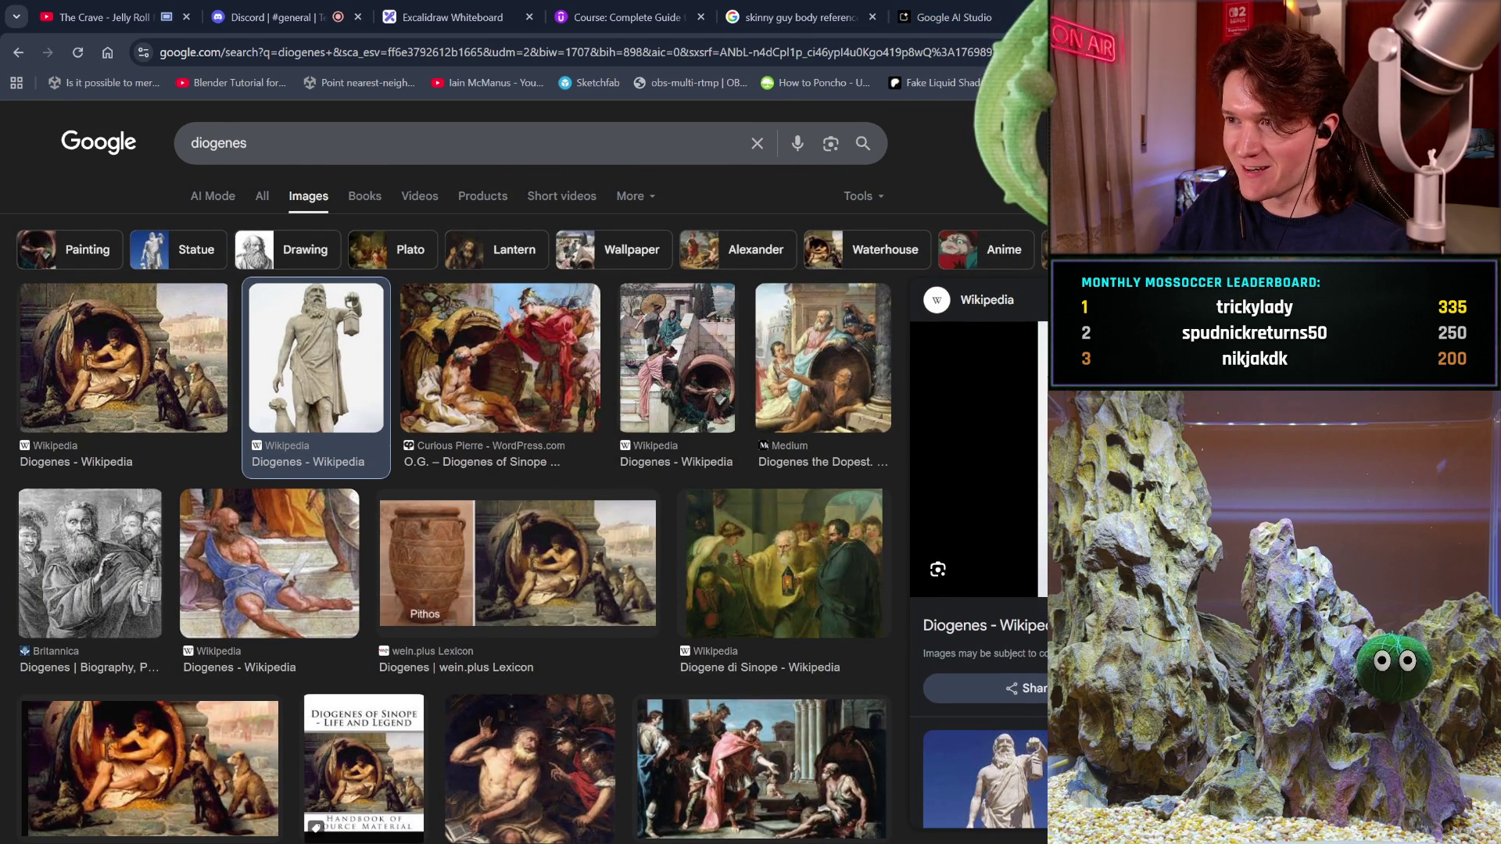
key("ctrl+w")
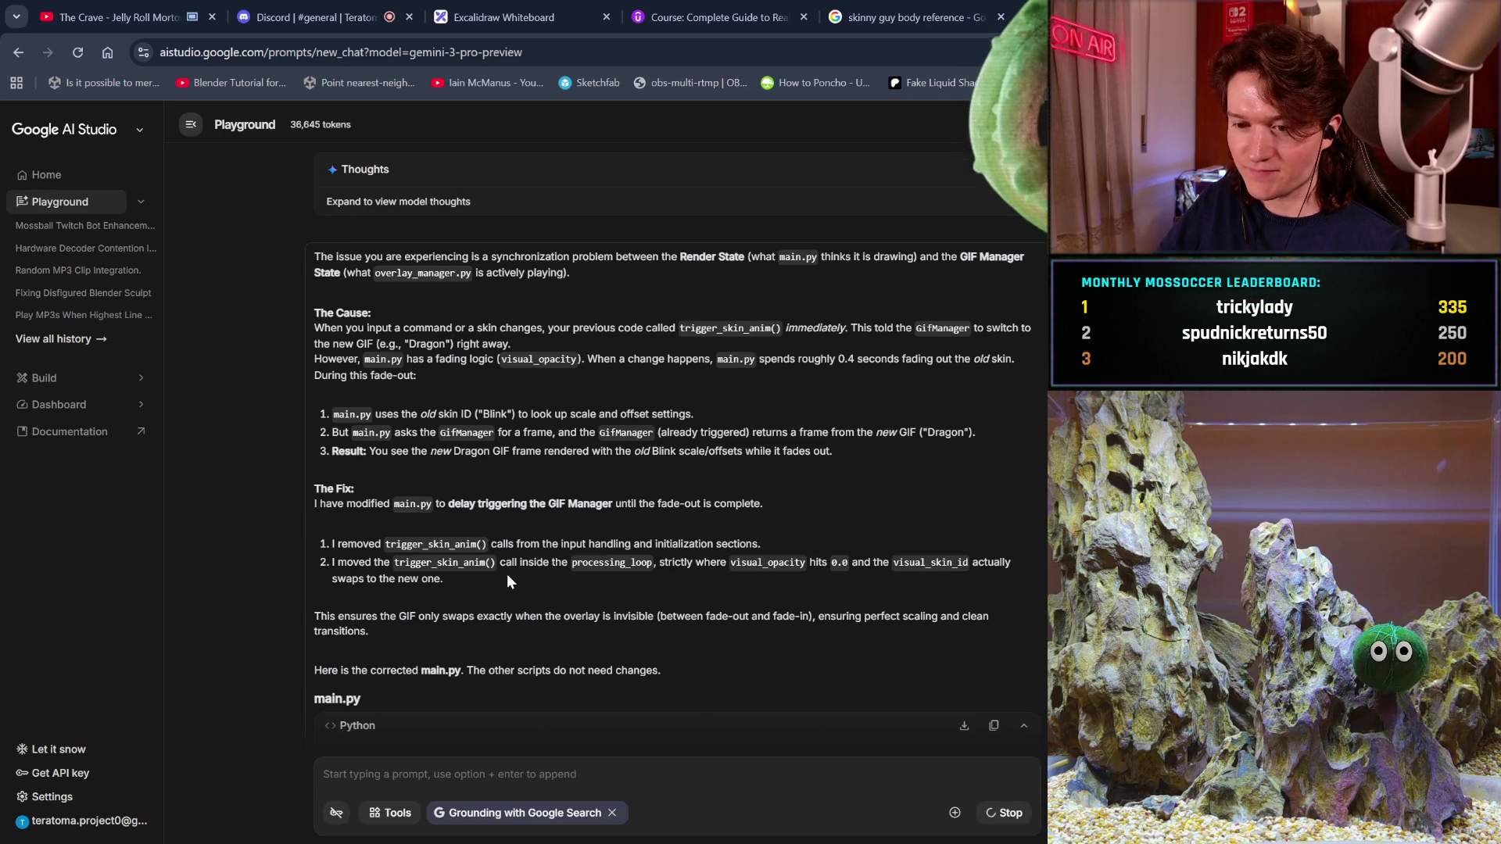
- Scroll through the reply explaining the GIF Manager now waits until fade-out completes
scroll(521, 556, "up", 1)
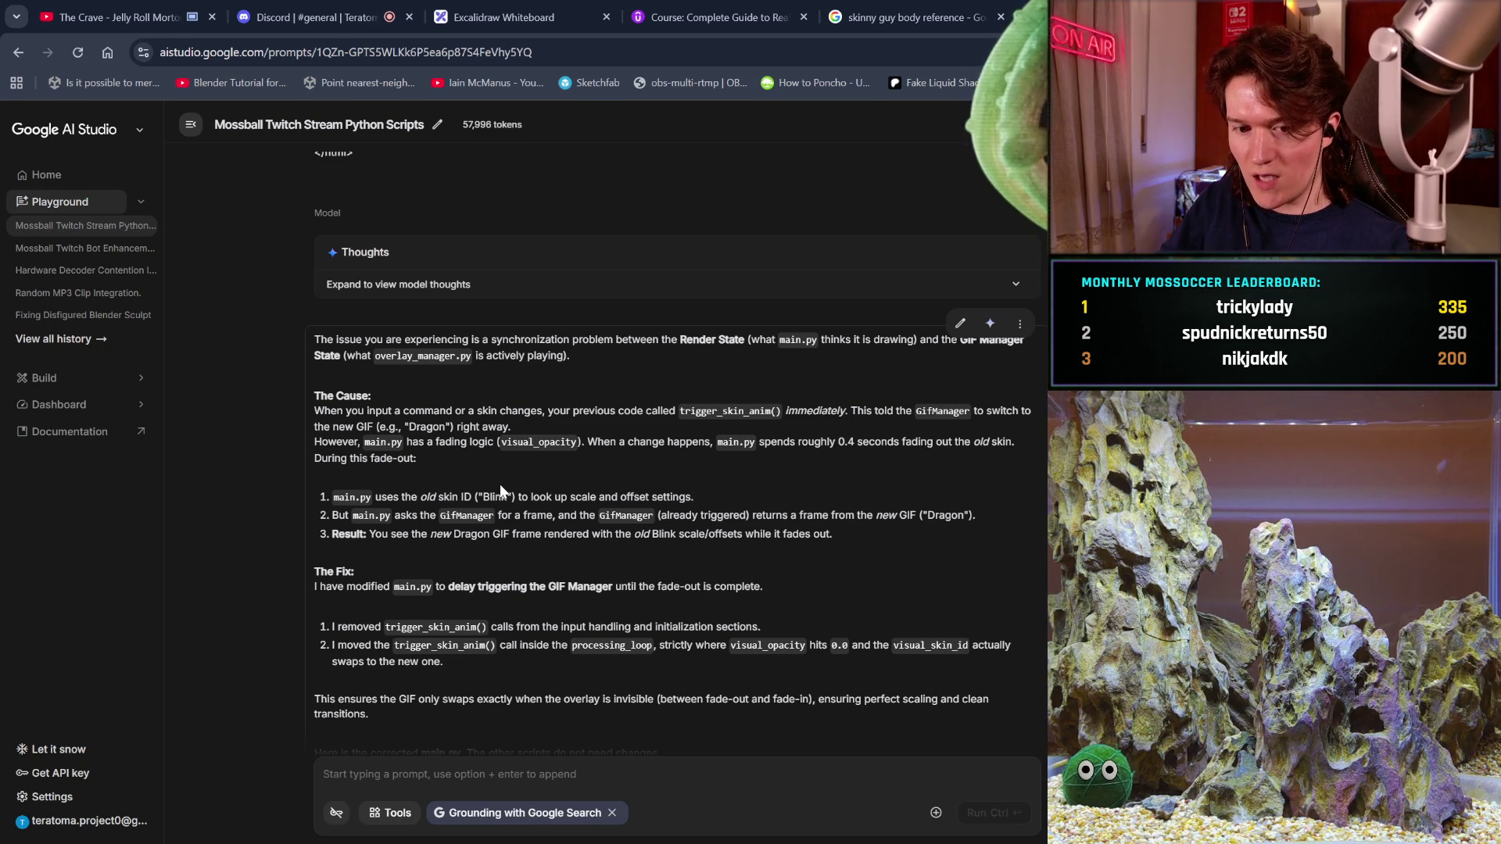
scroll(500, 490, "down", 1)
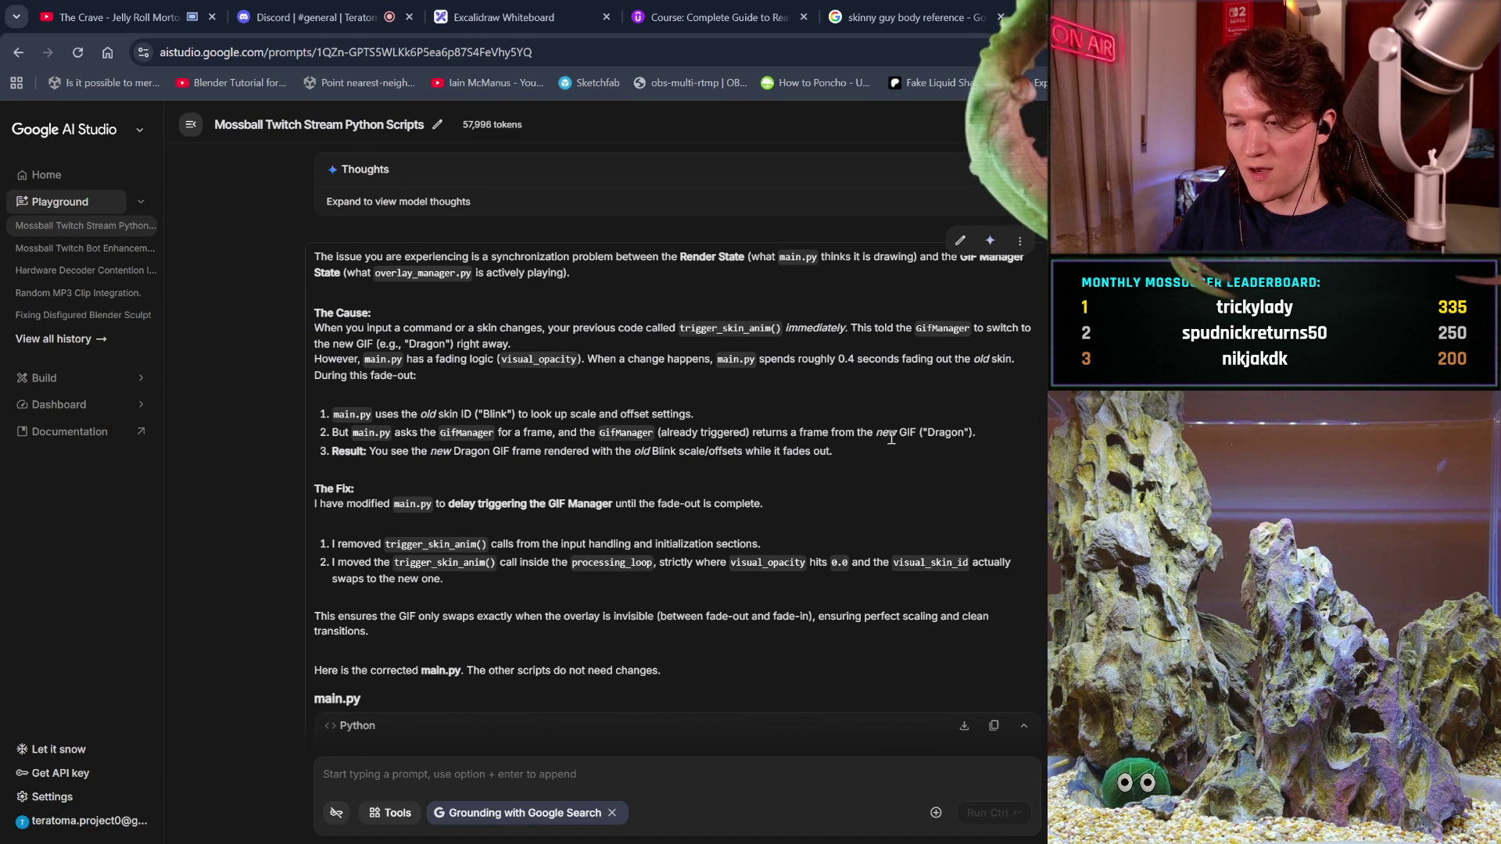
scroll(860, 436, "down", 1)
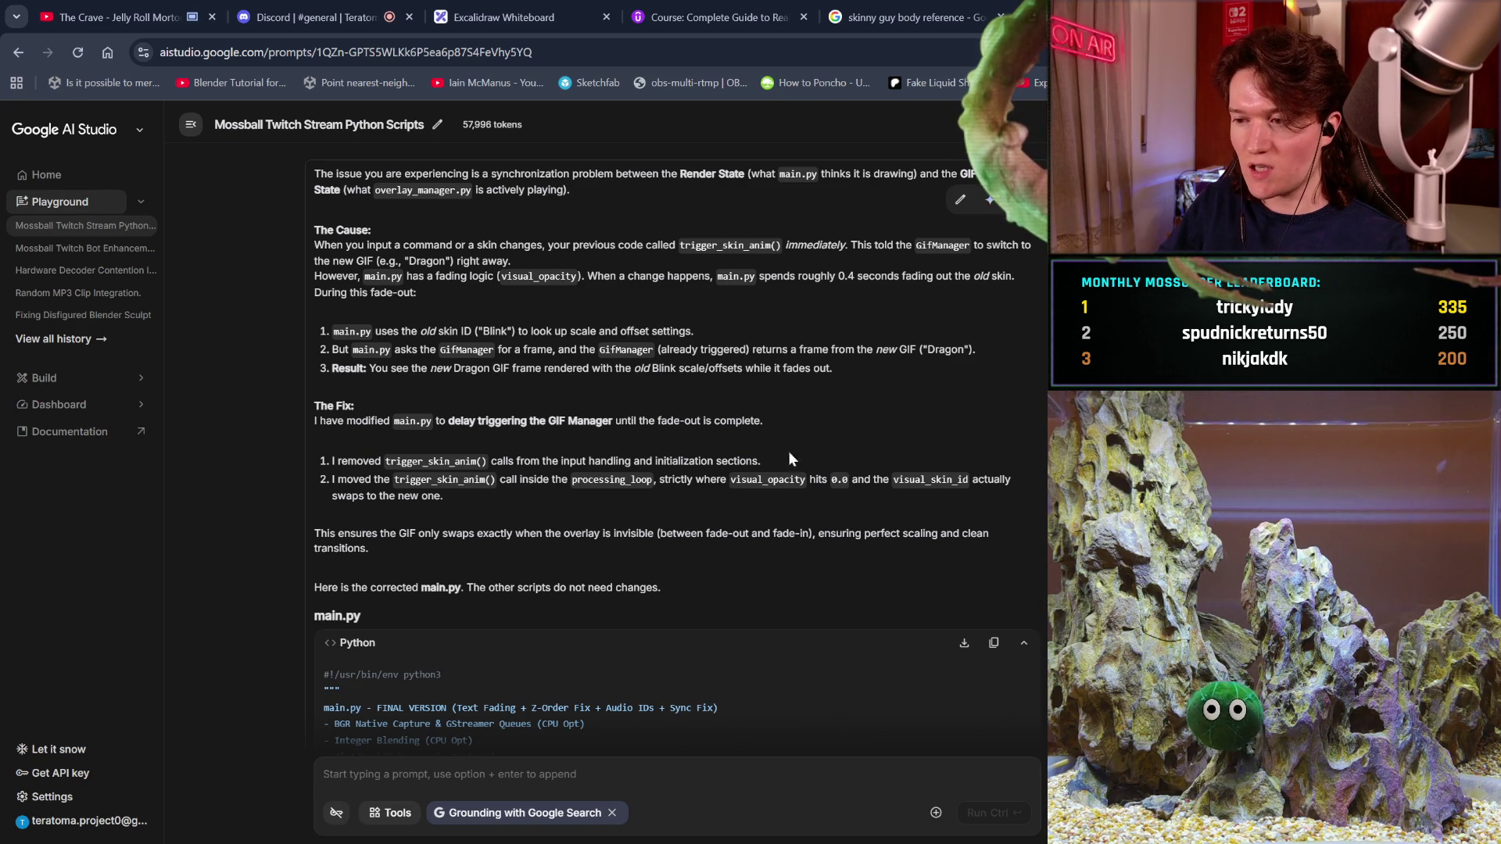
- Copy the corrected main.py code and load online-clipboard.online in a new tab
scroll(762, 452, "down", 1)
scroll(764, 452, "down", 1)
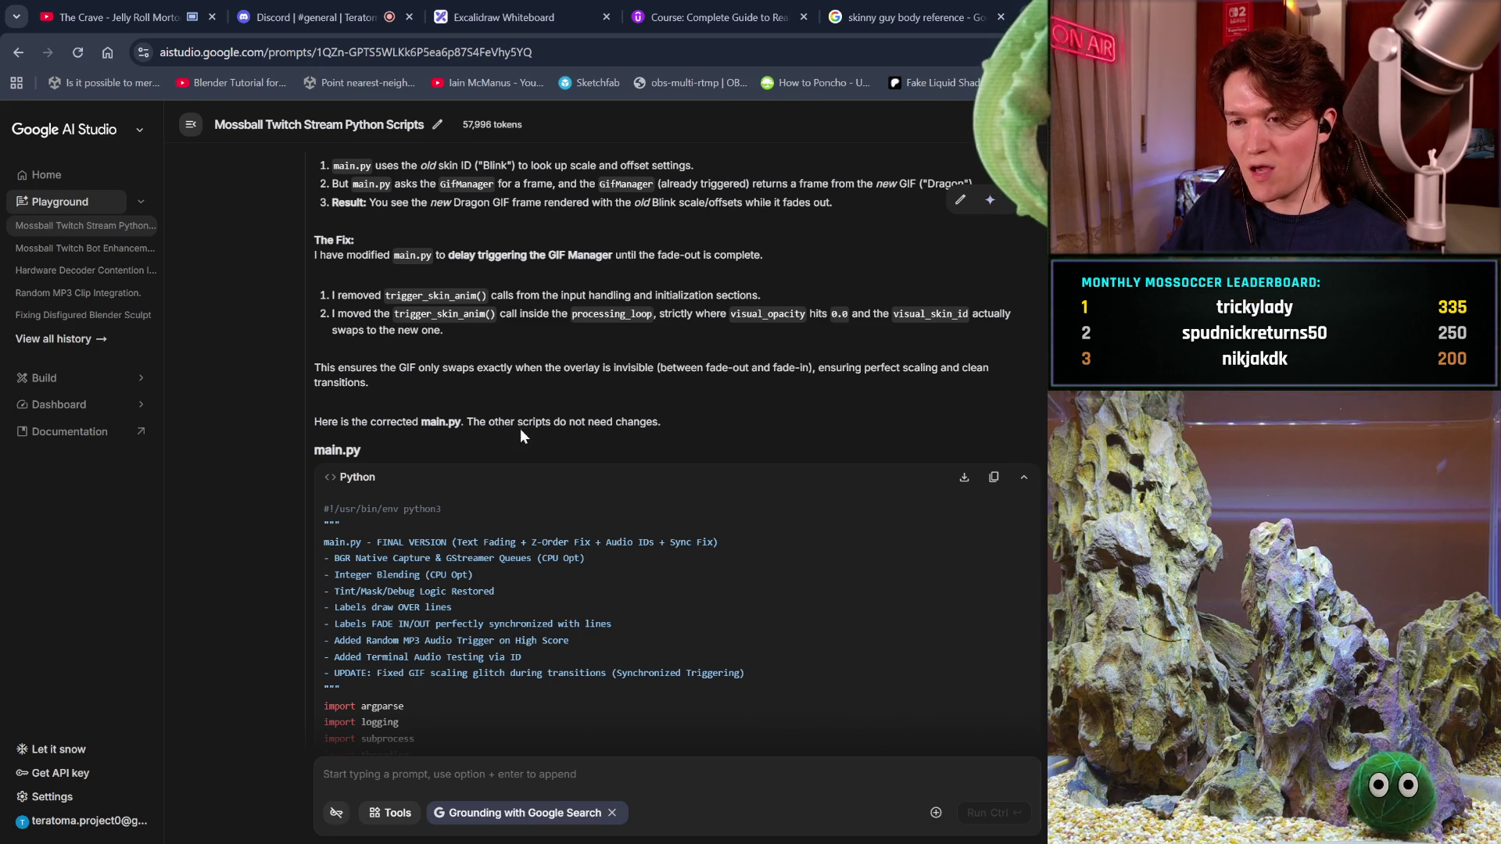
scroll(711, 457, "down", 2)
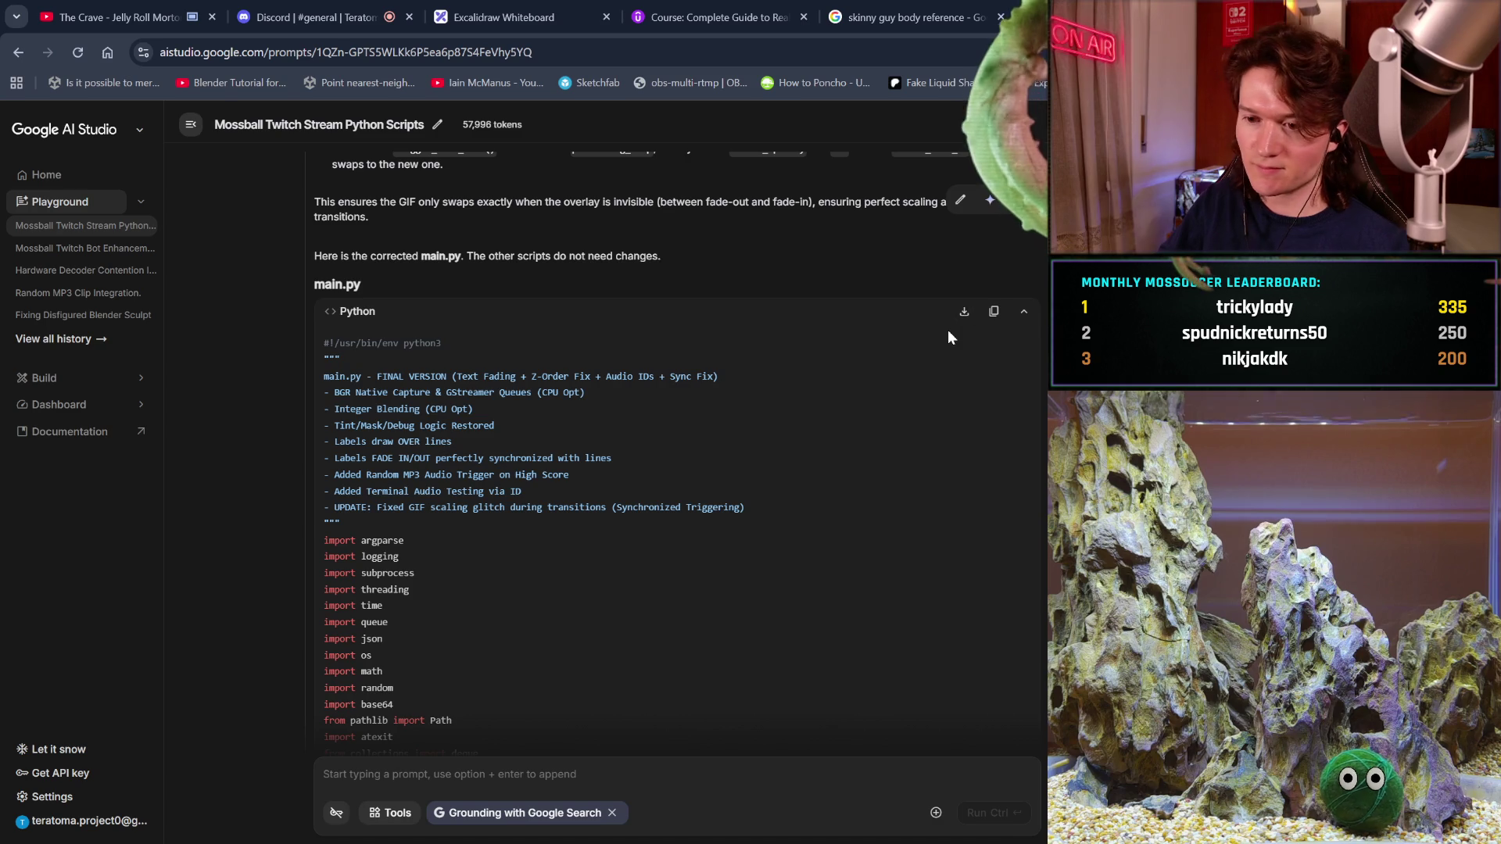
scroll(947, 330, "down", 2)
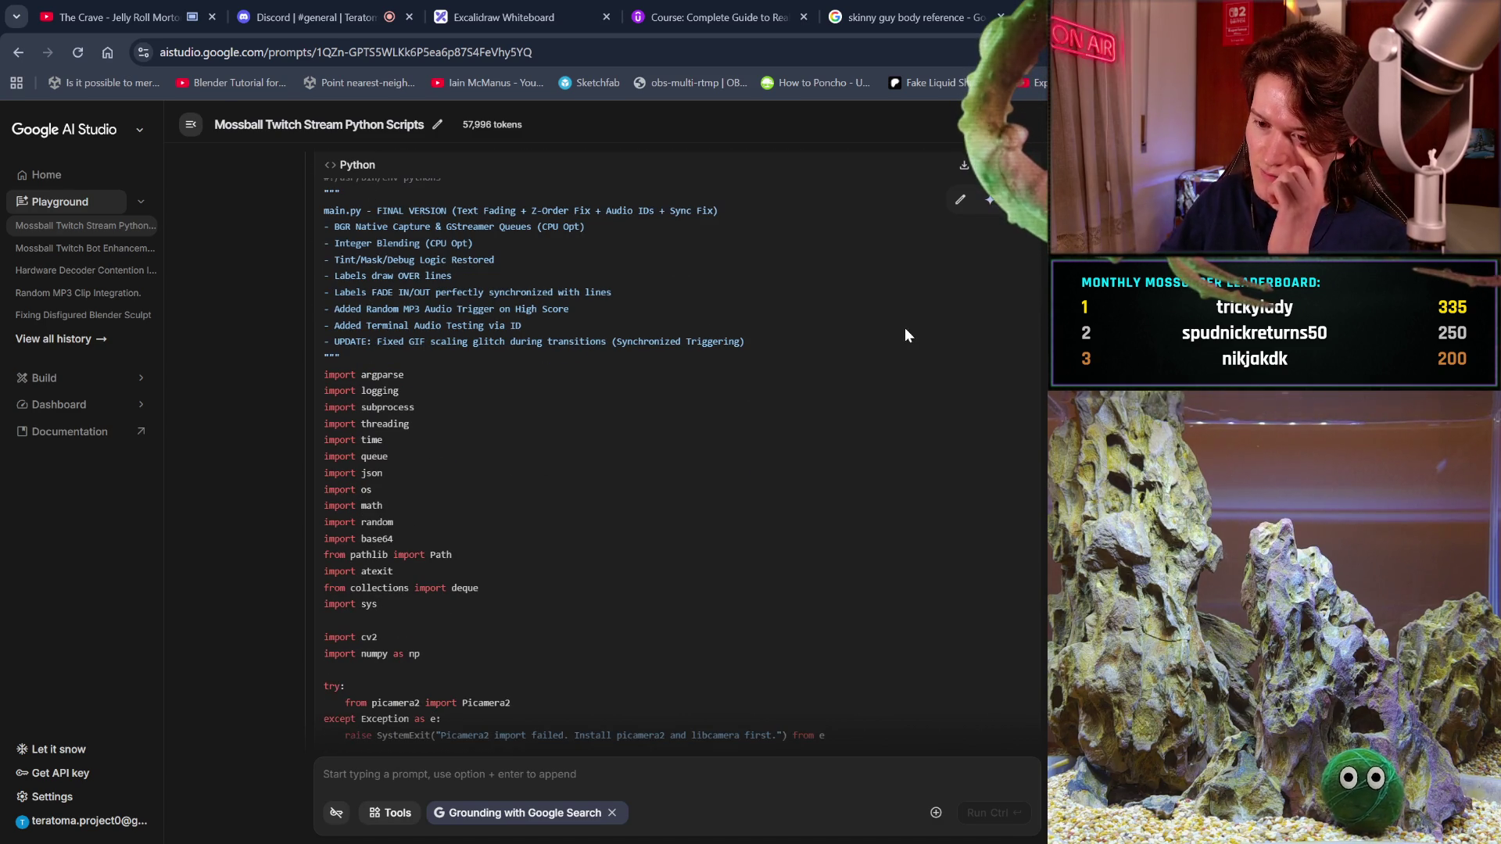
scroll(904, 327, "up", 2)
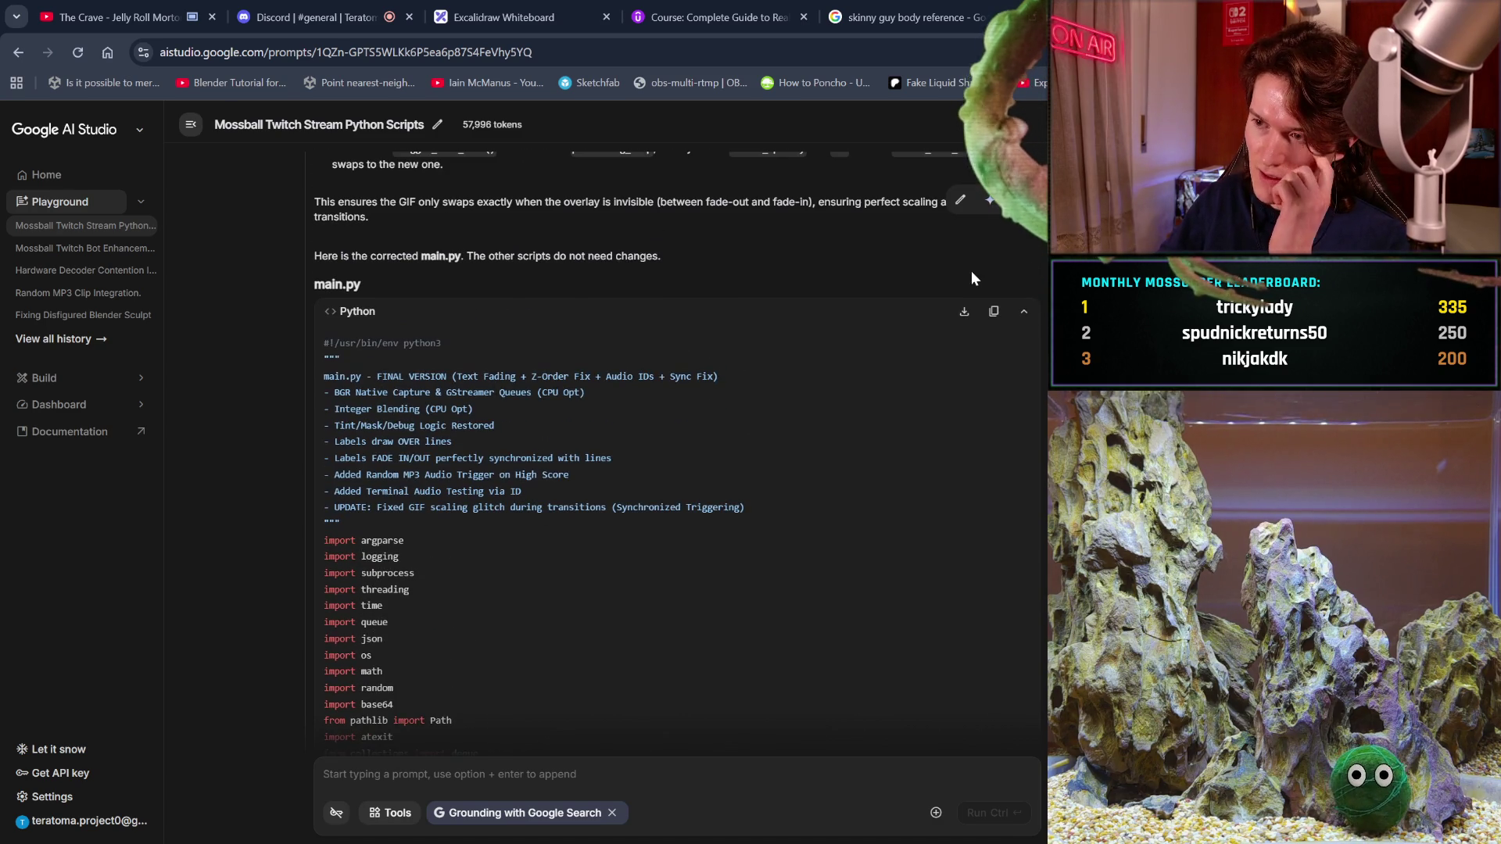
left_click(995, 312)
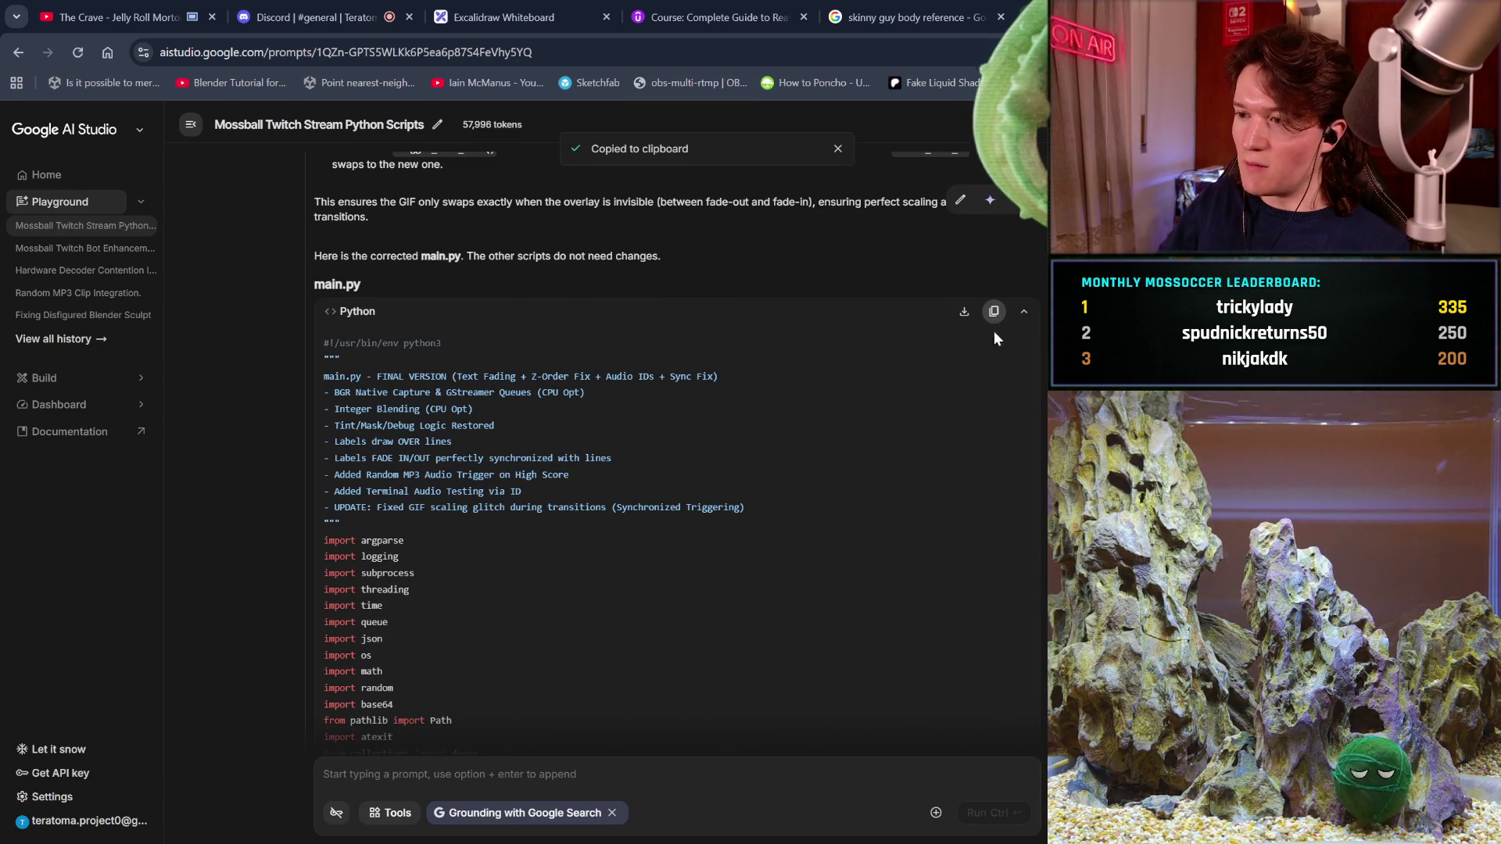
key("ctrl+t")
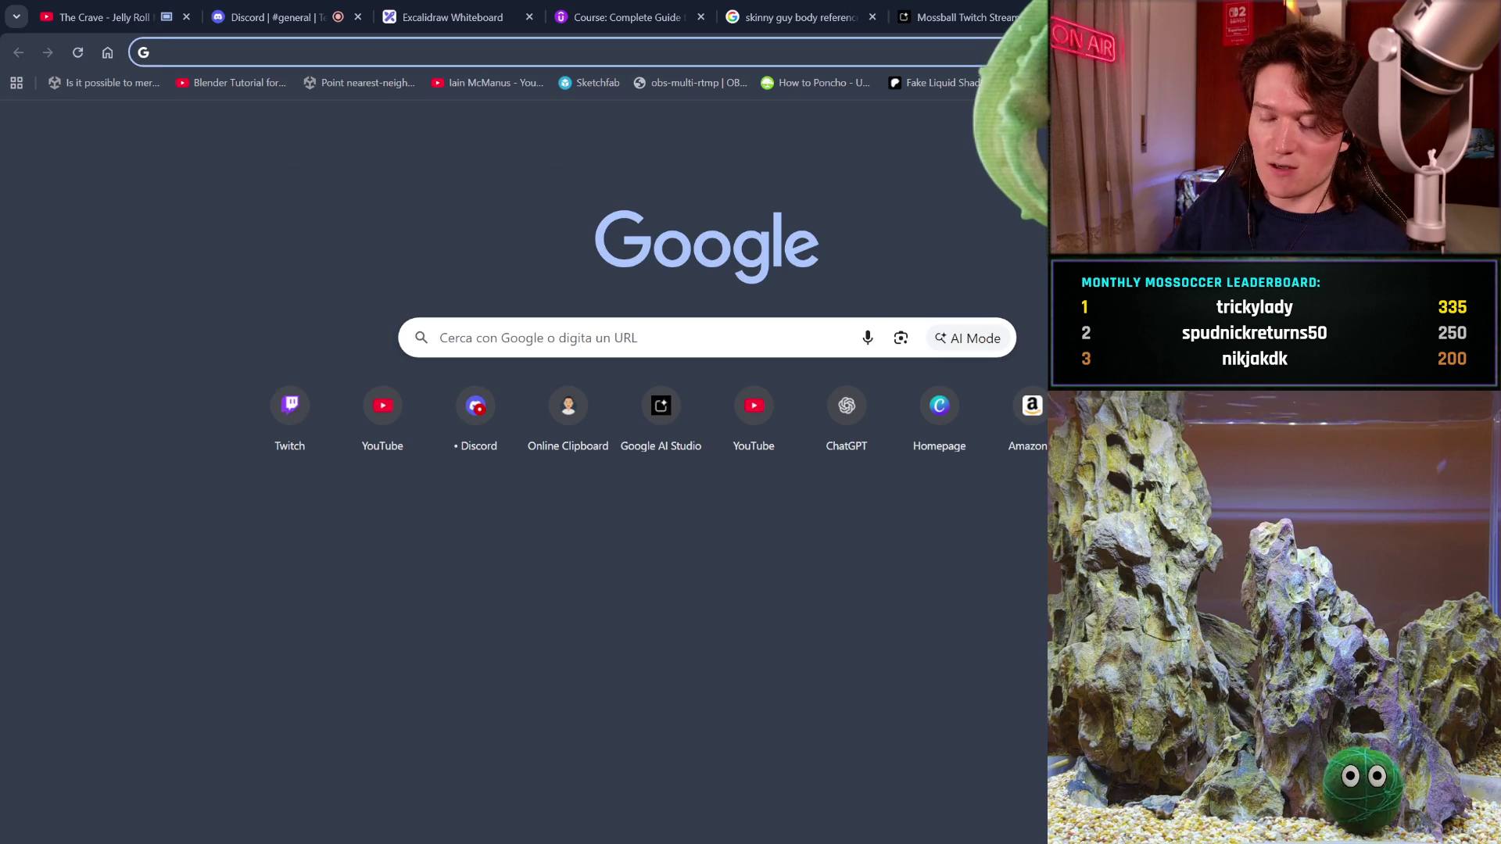
type("online-clipboard.online")
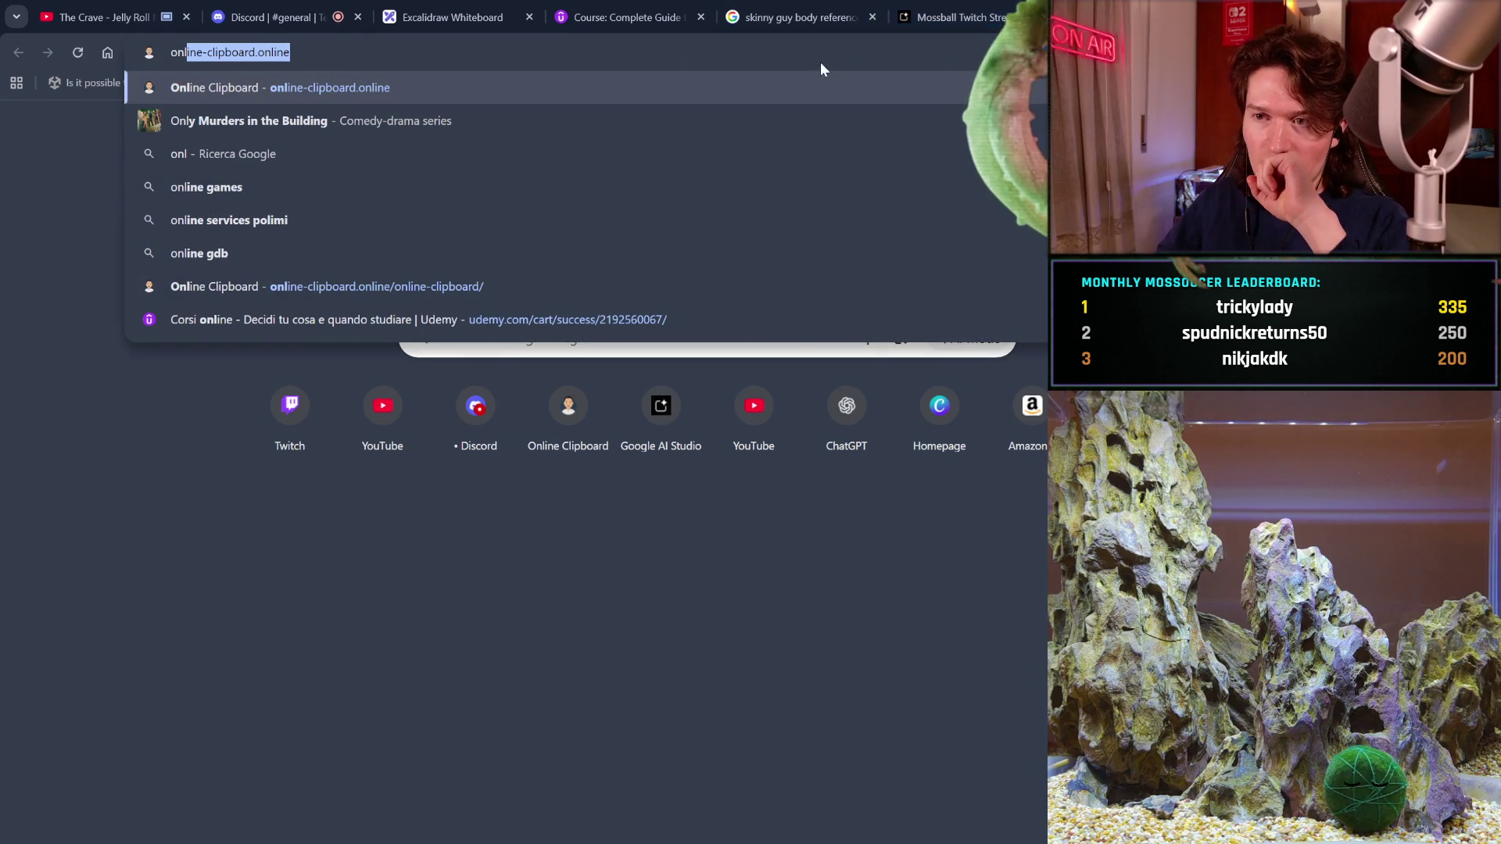
key("Return")
key("ctrl+w")
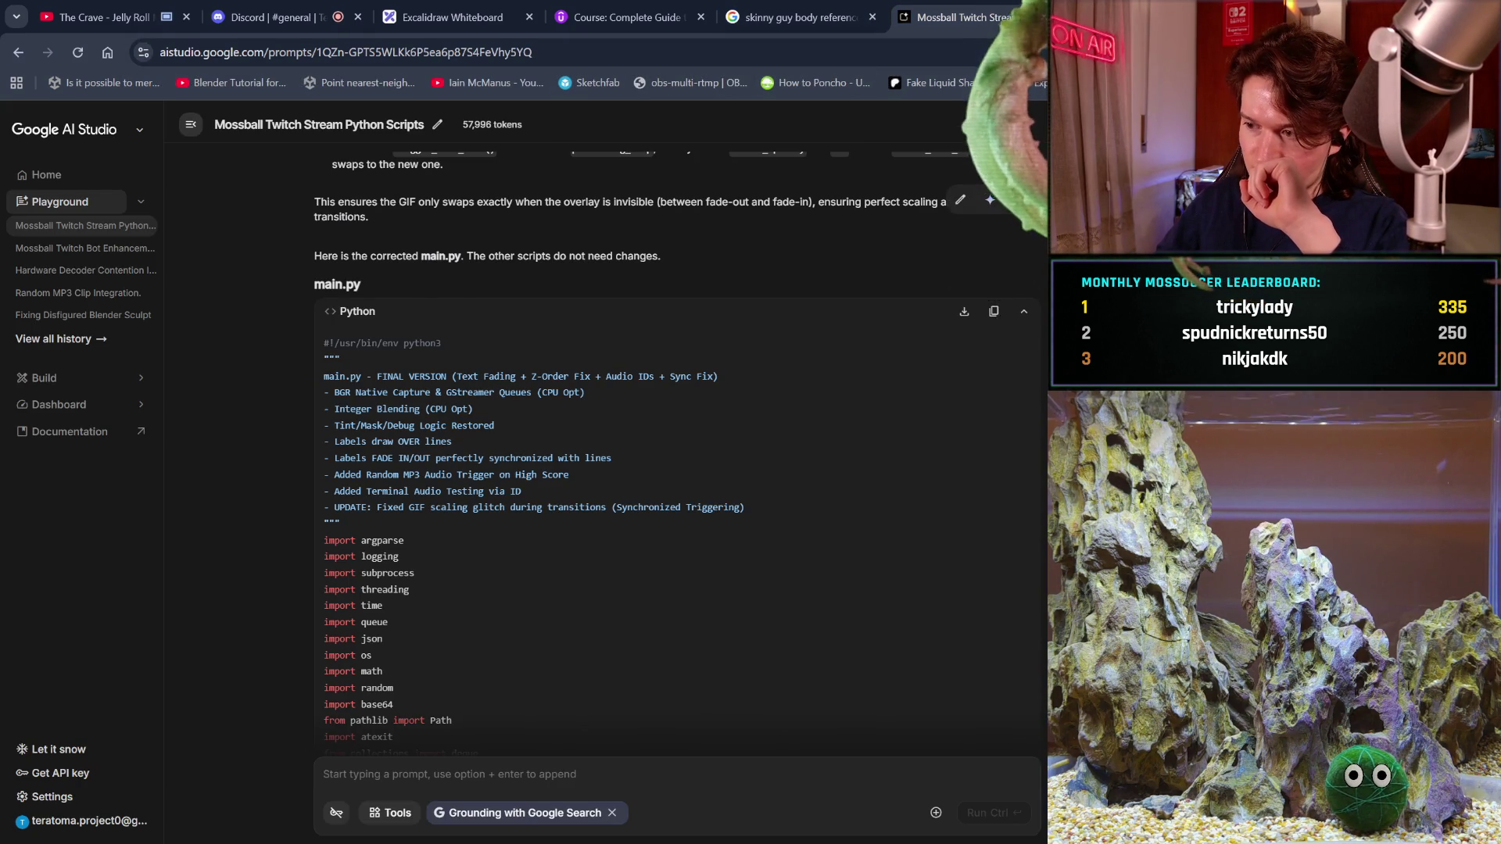
- Copy the full main.py code again and paste it into Online Clipboard's send-text box
scroll(995, 313, "down", 10)
scroll(677, 438, "down", 15)
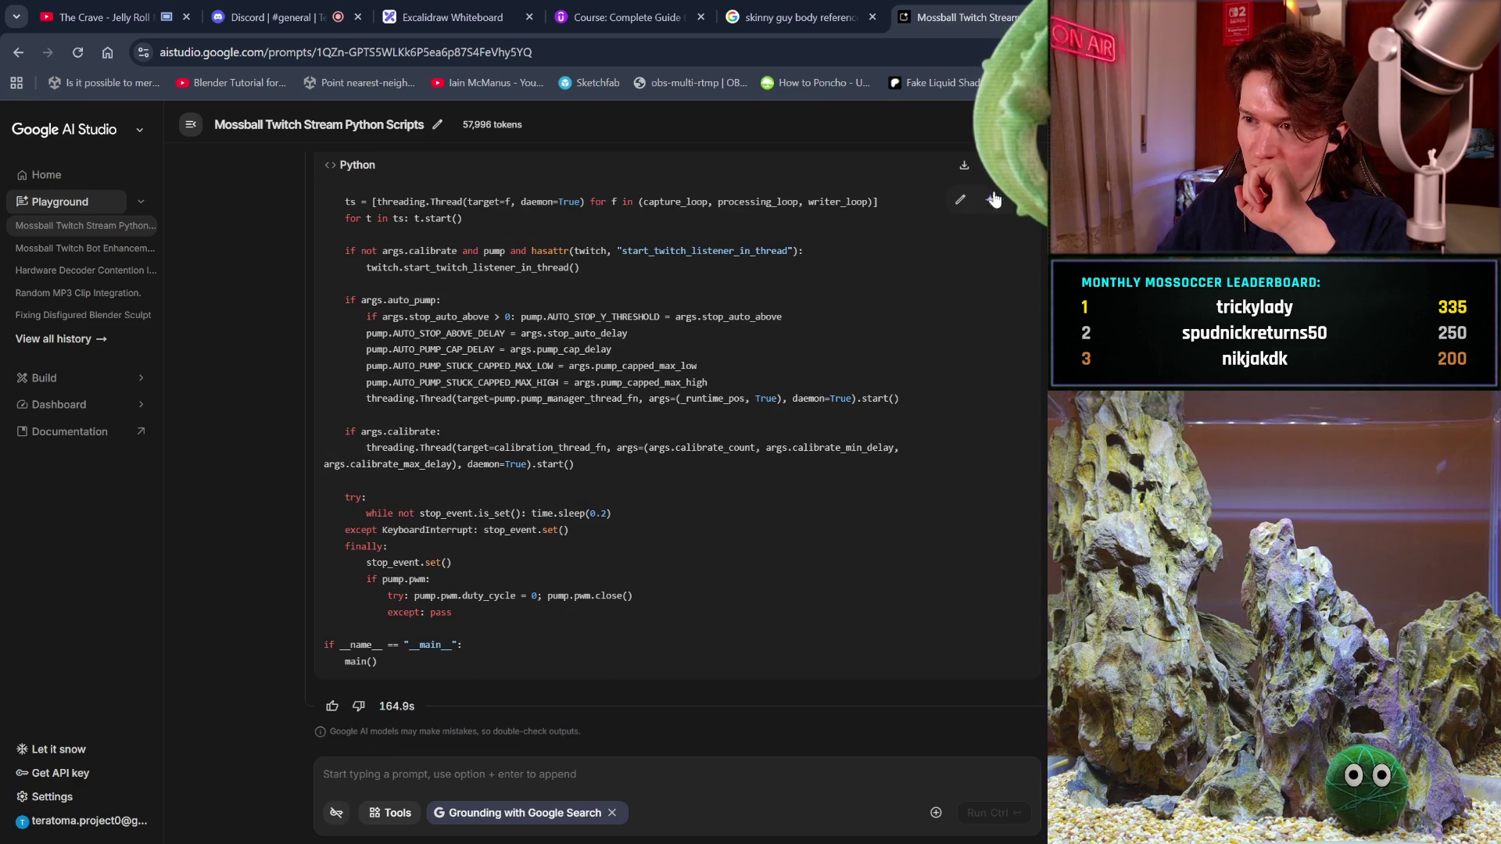
left_click(1019, 200)
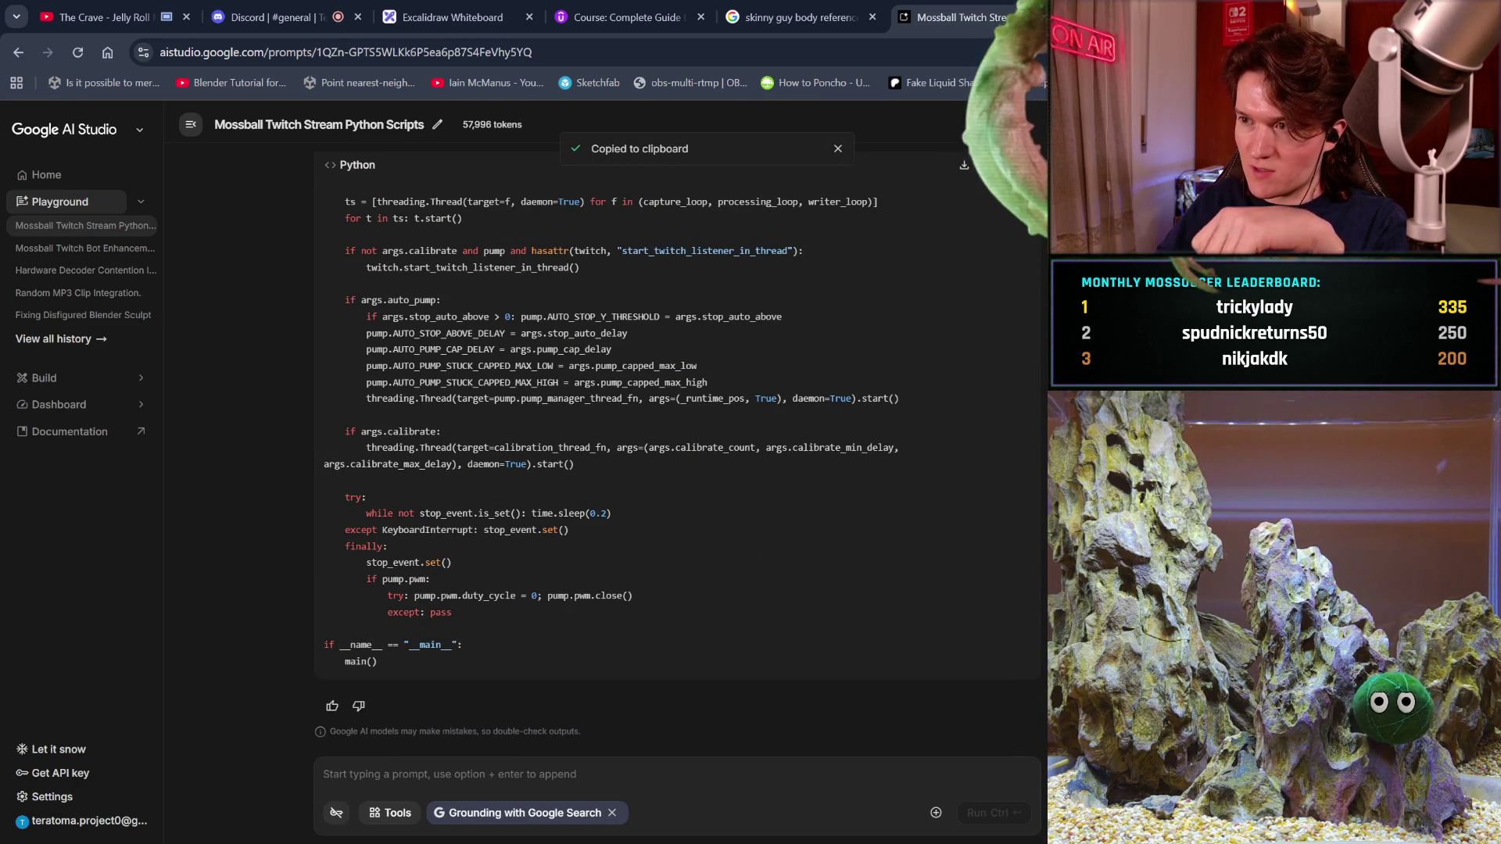
key("ctrl+Tab")
left_click(426, 454)
key("ctrl+v")
- Send the pasted main.py code to Online Clipboard and select the returned retrieval ID
left_click(414, 512)
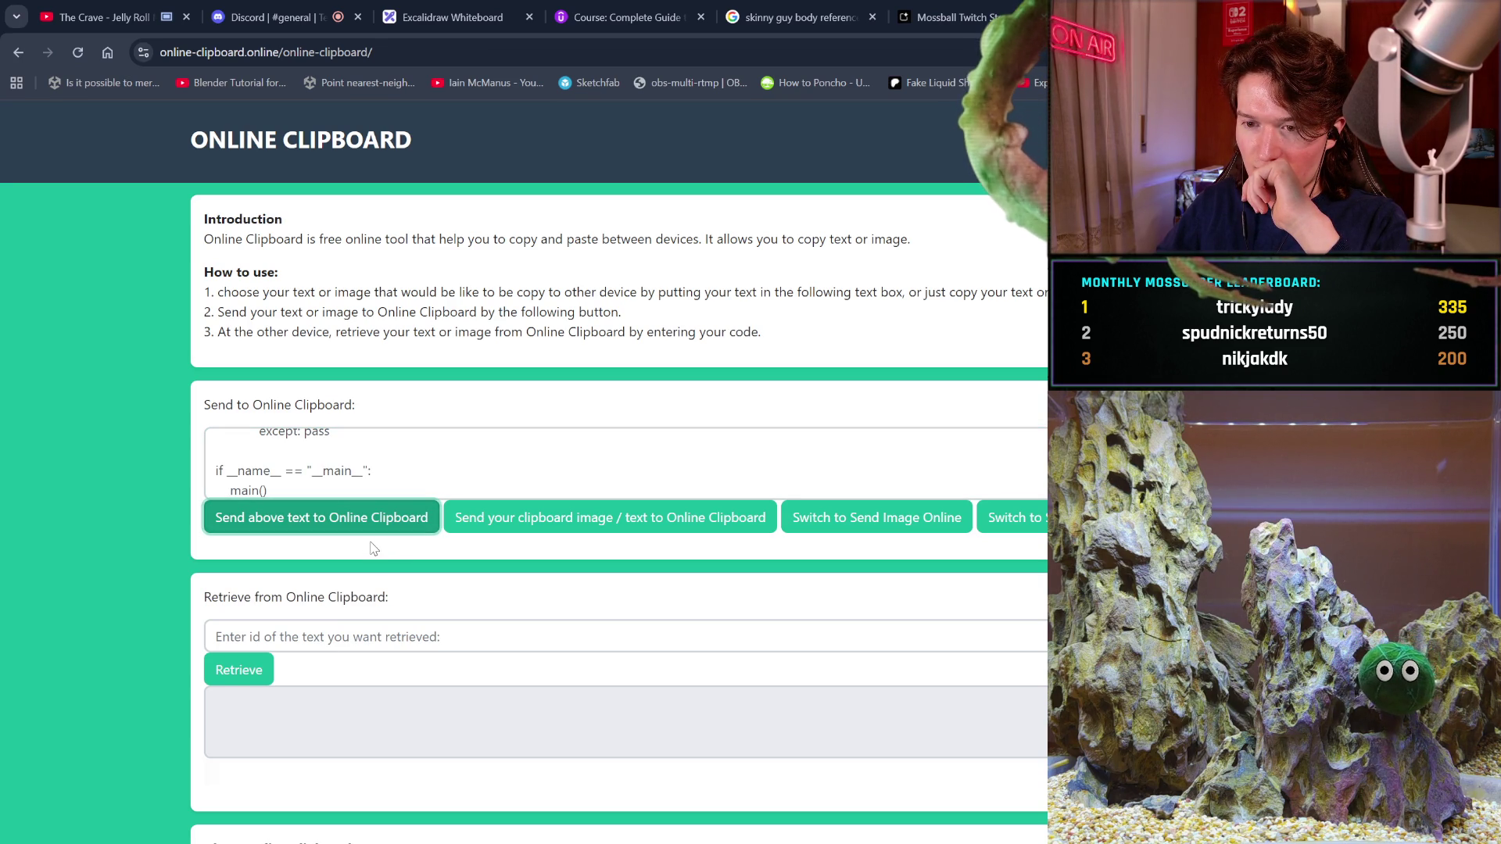
left_click_drag(375, 551, 336, 546)
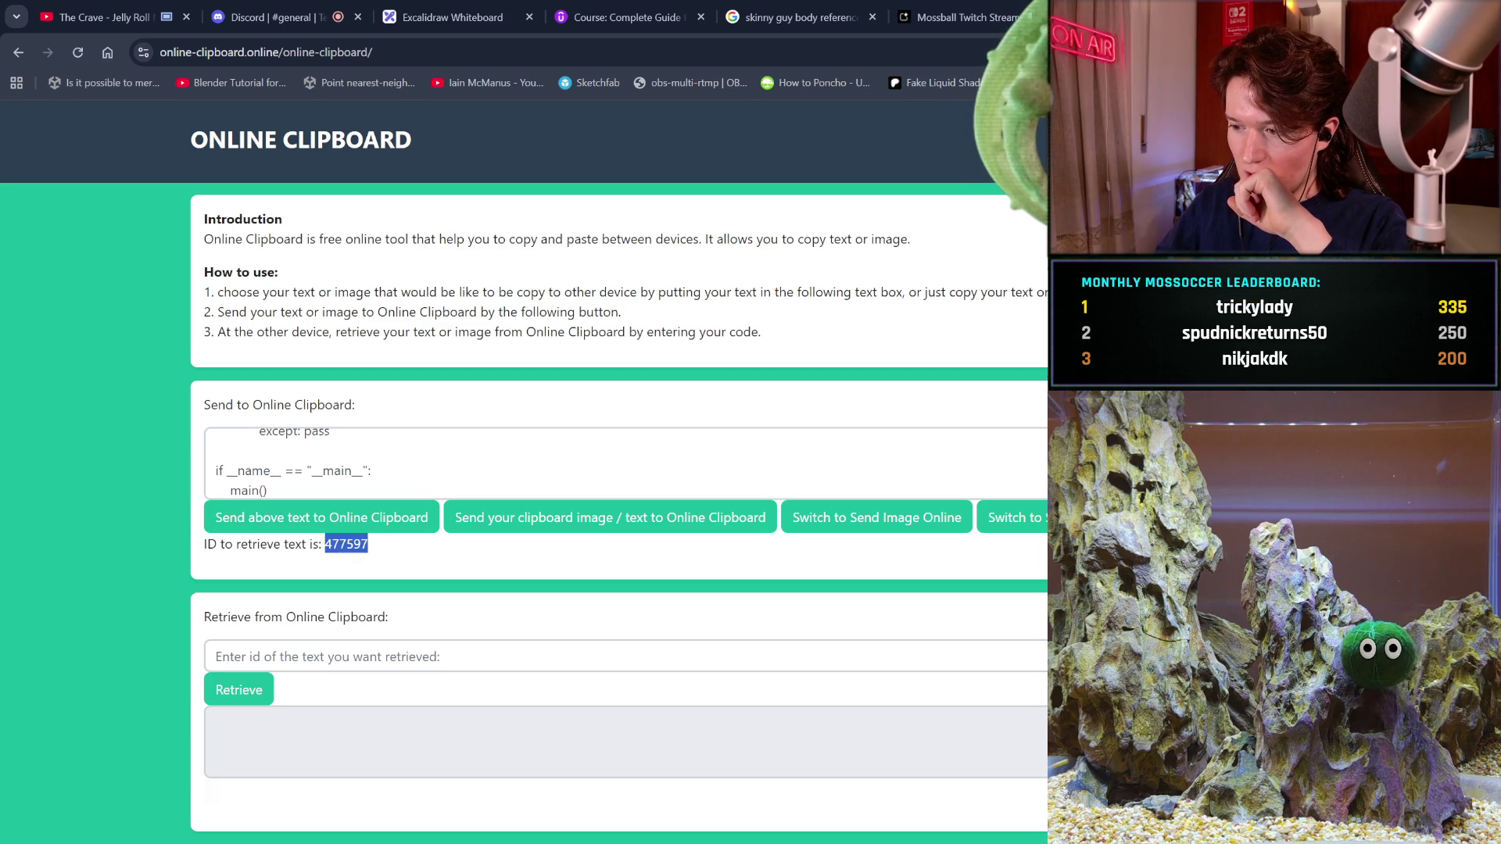
key("alt+Tab")
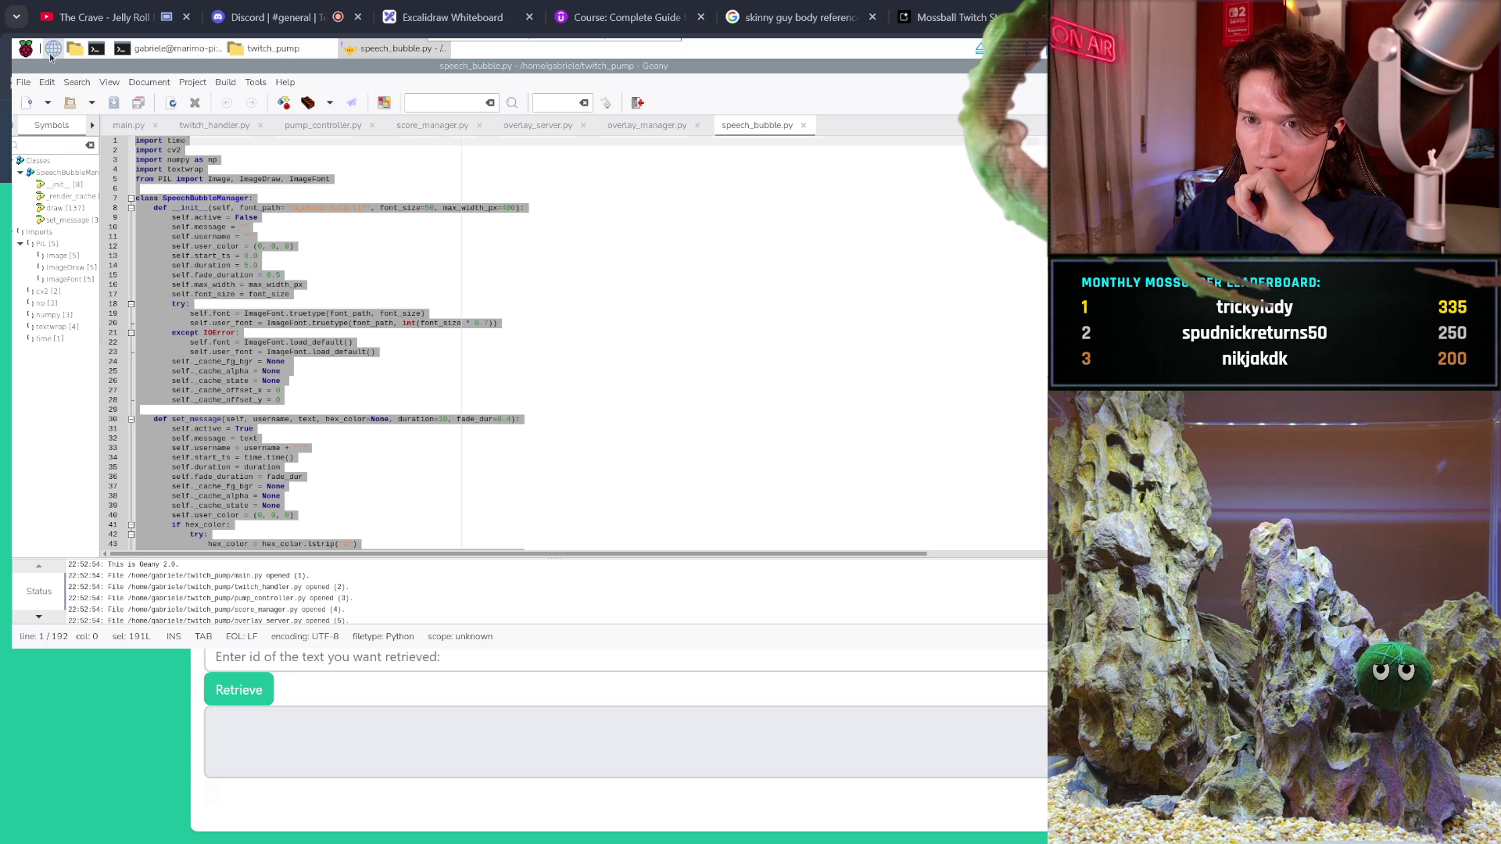
- On the Pi's browser, retrieve the main.py code from Online Clipboard by its ID and select all of it
left_click(52, 48)
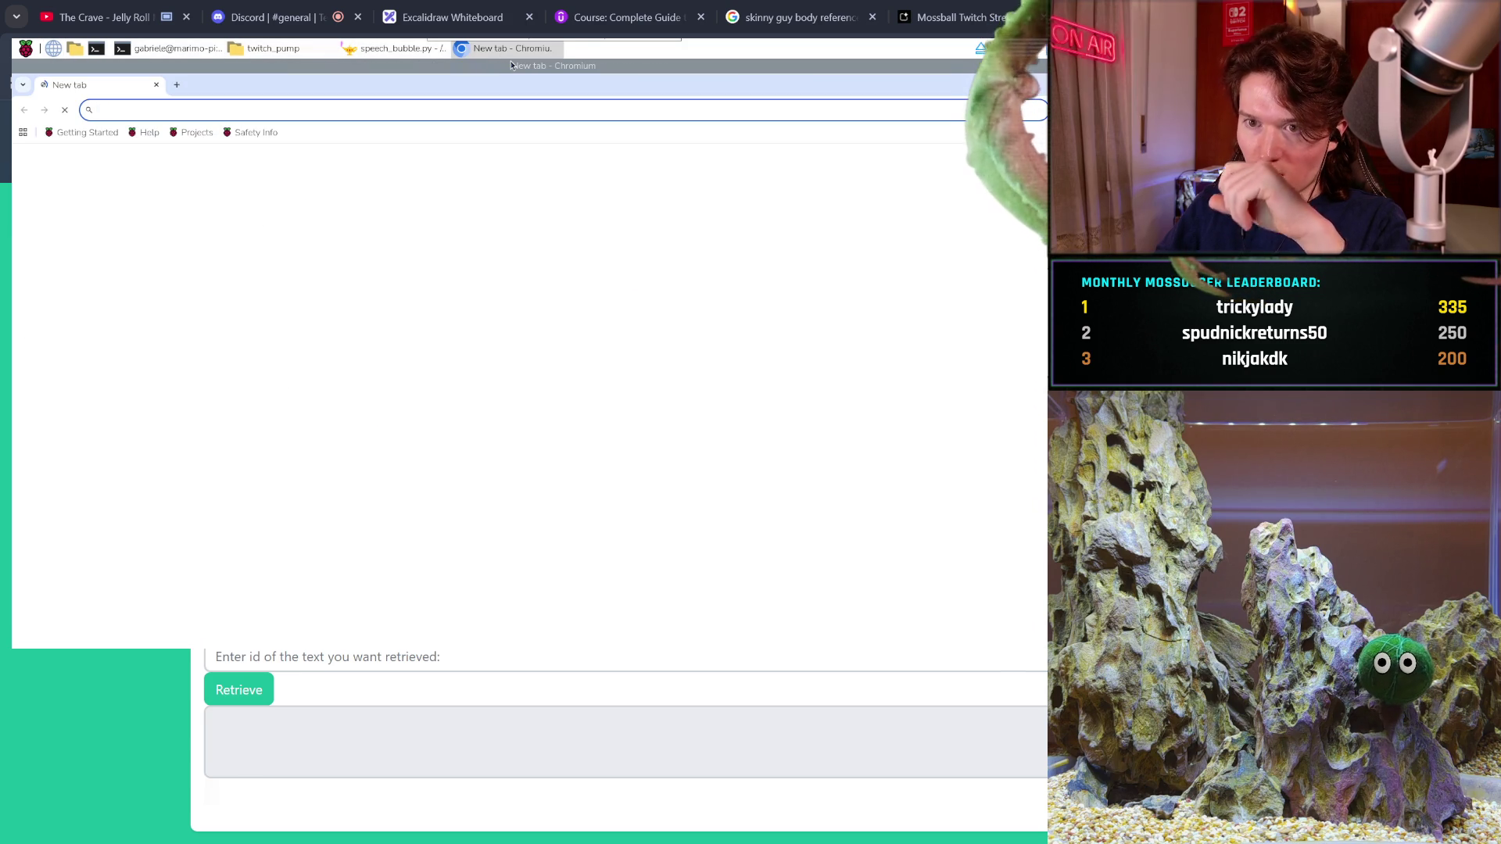
type("onli")
key("Return")
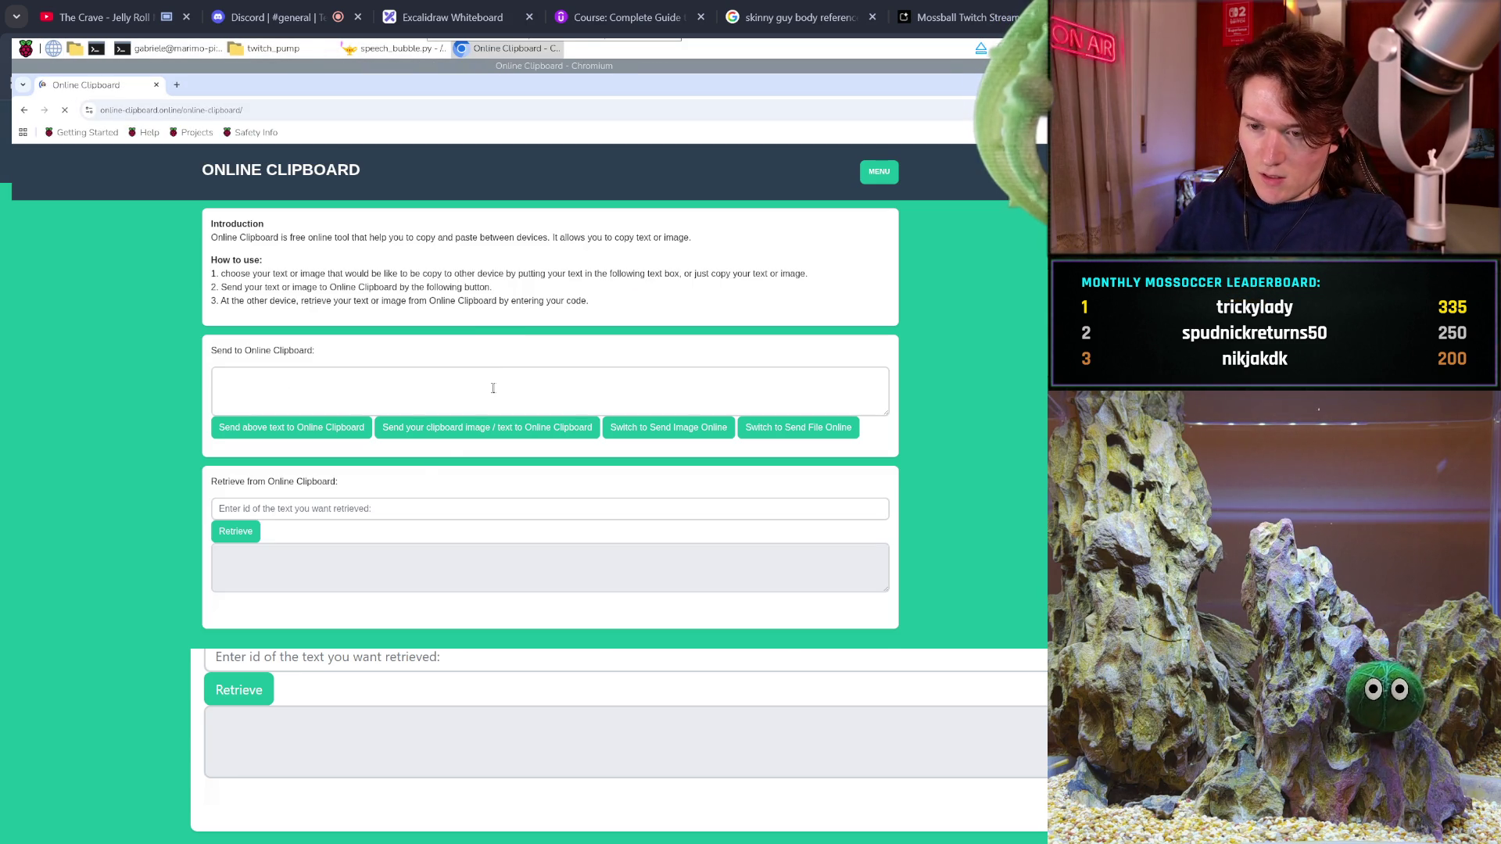
left_click(401, 504)
type("477597")
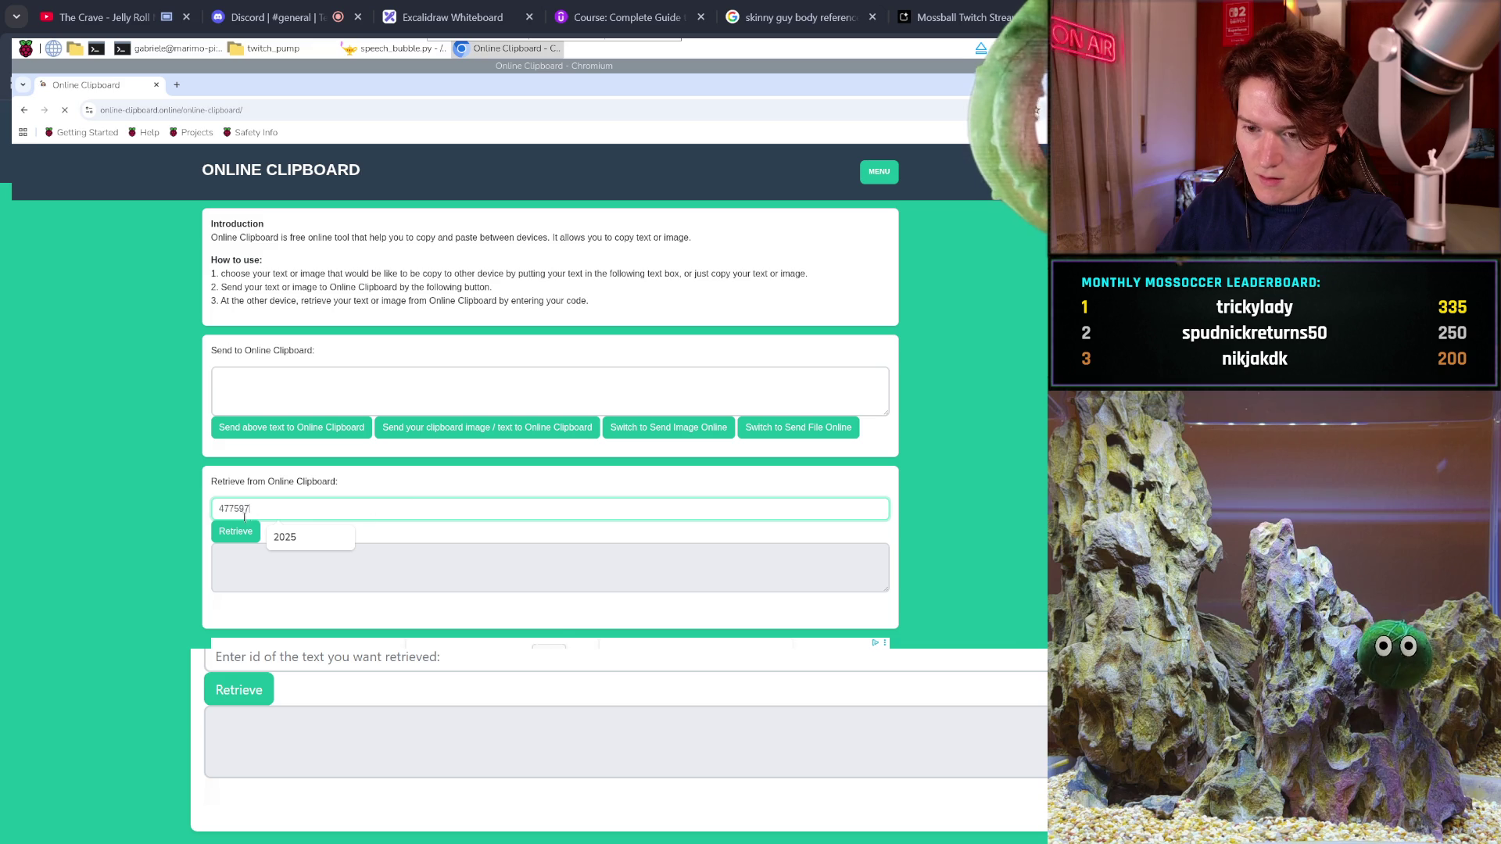
left_click(236, 531)
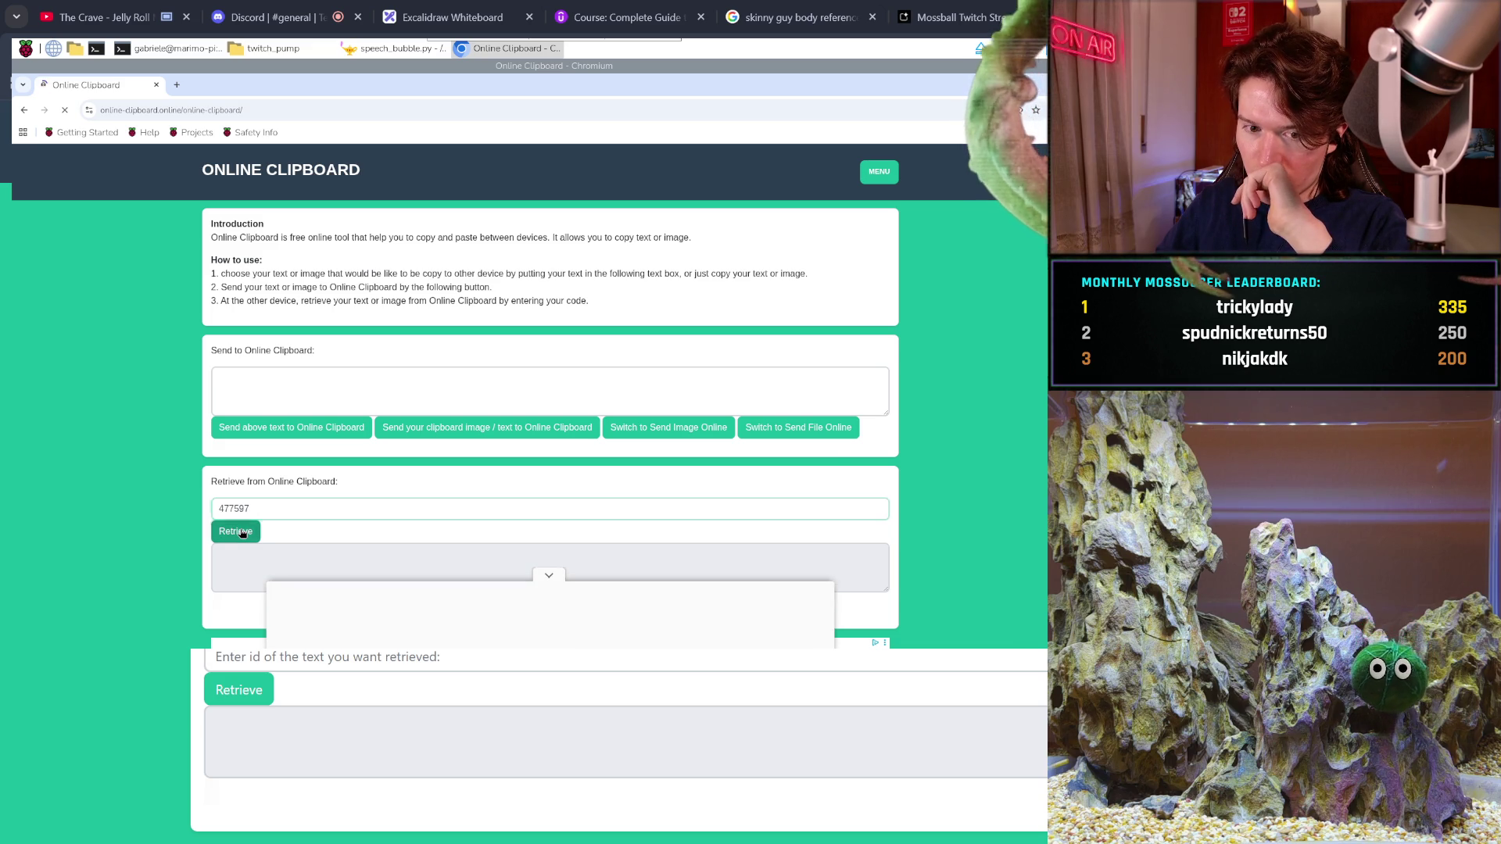
left_click(558, 577)
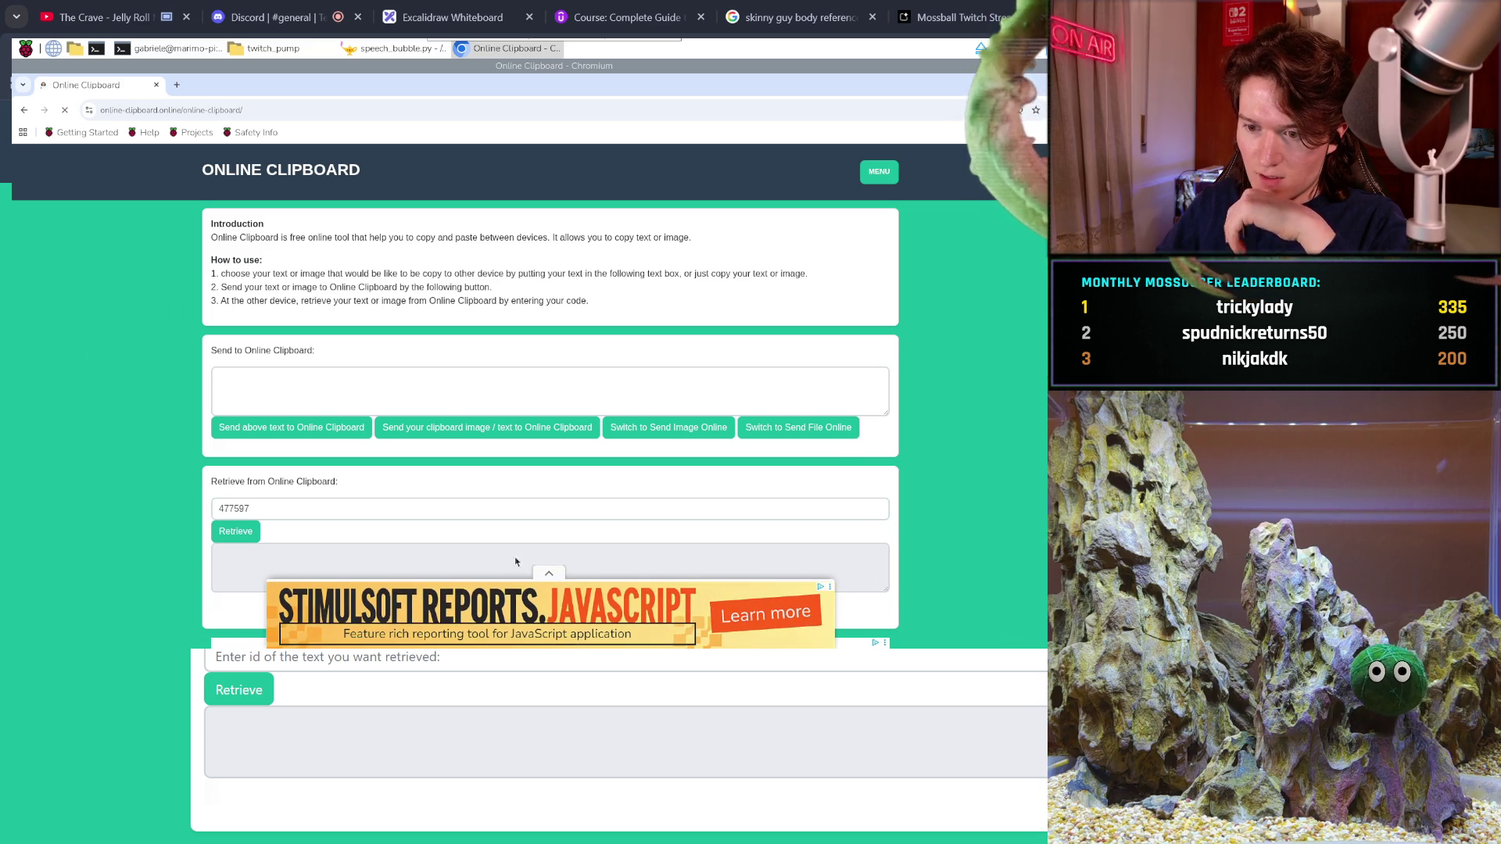
left_click(458, 566)
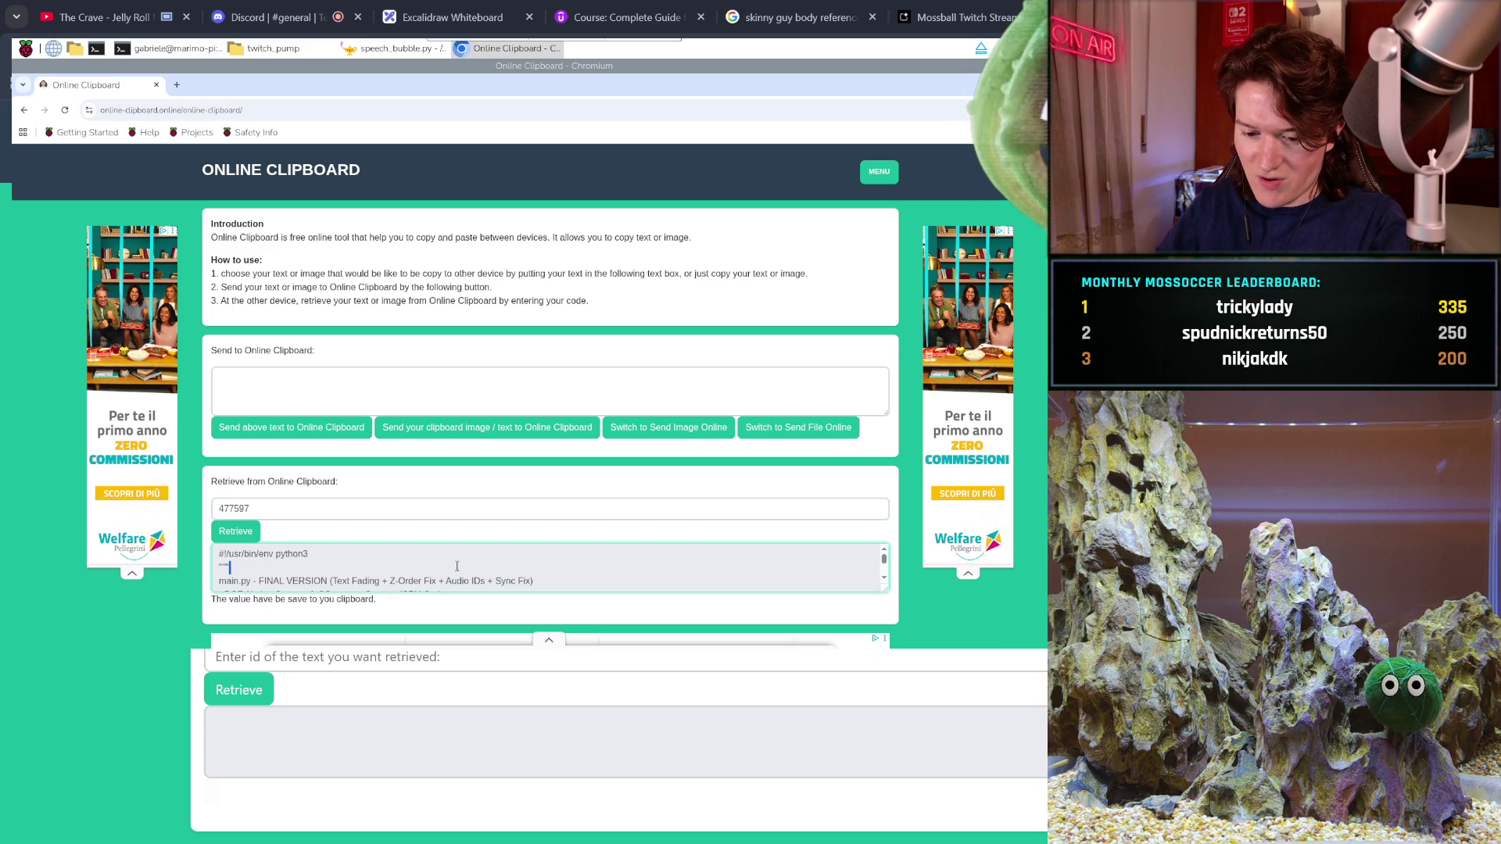
key("ctrl+a")
right_click(266, 554)
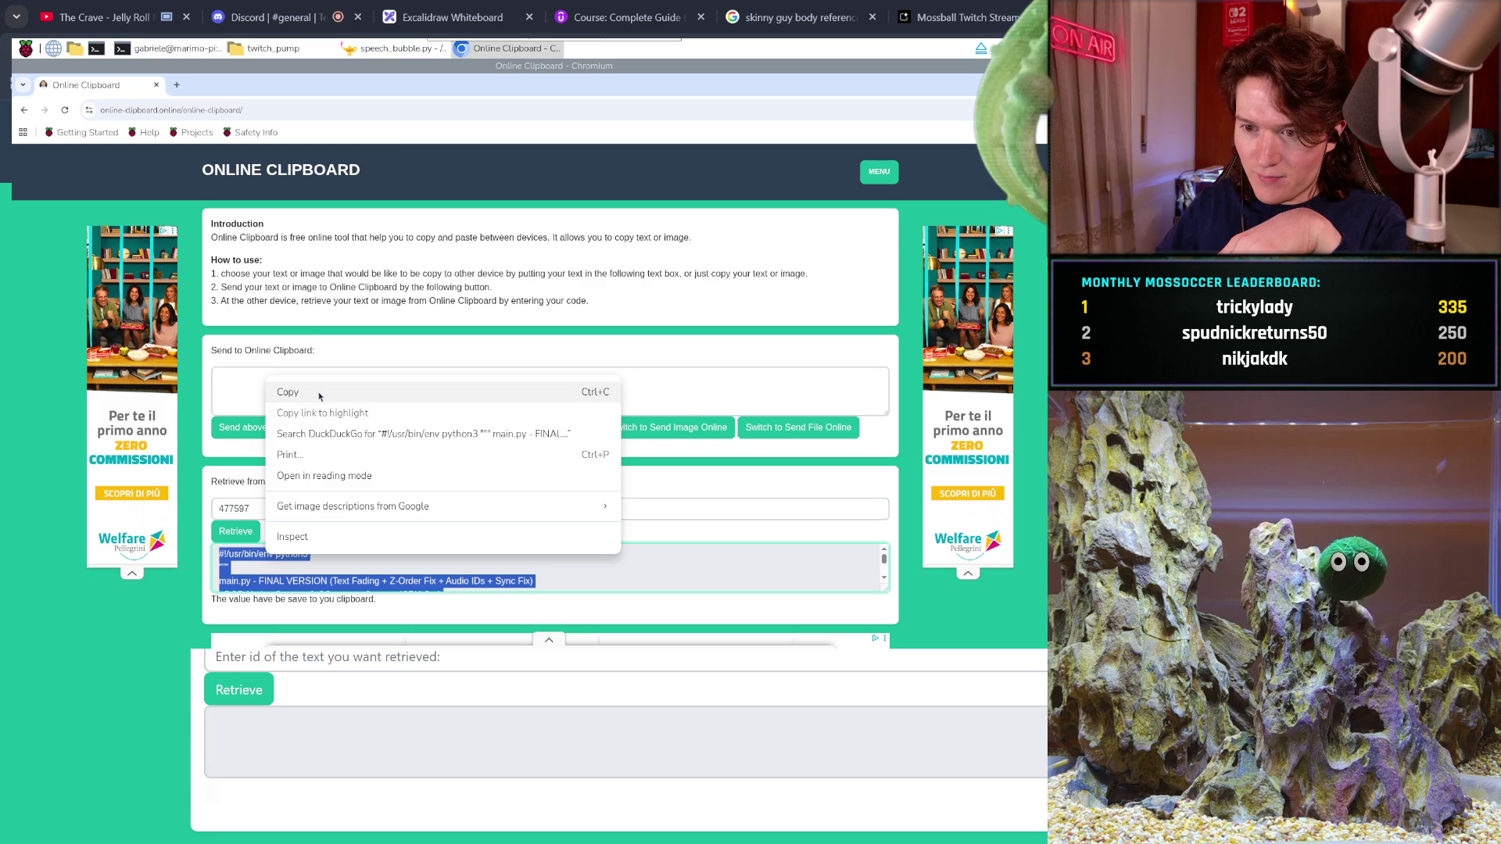
- Copy the retrieved code, replace all of main.py with it in Geany, and save
left_click(286, 390)
left_click(266, 47)
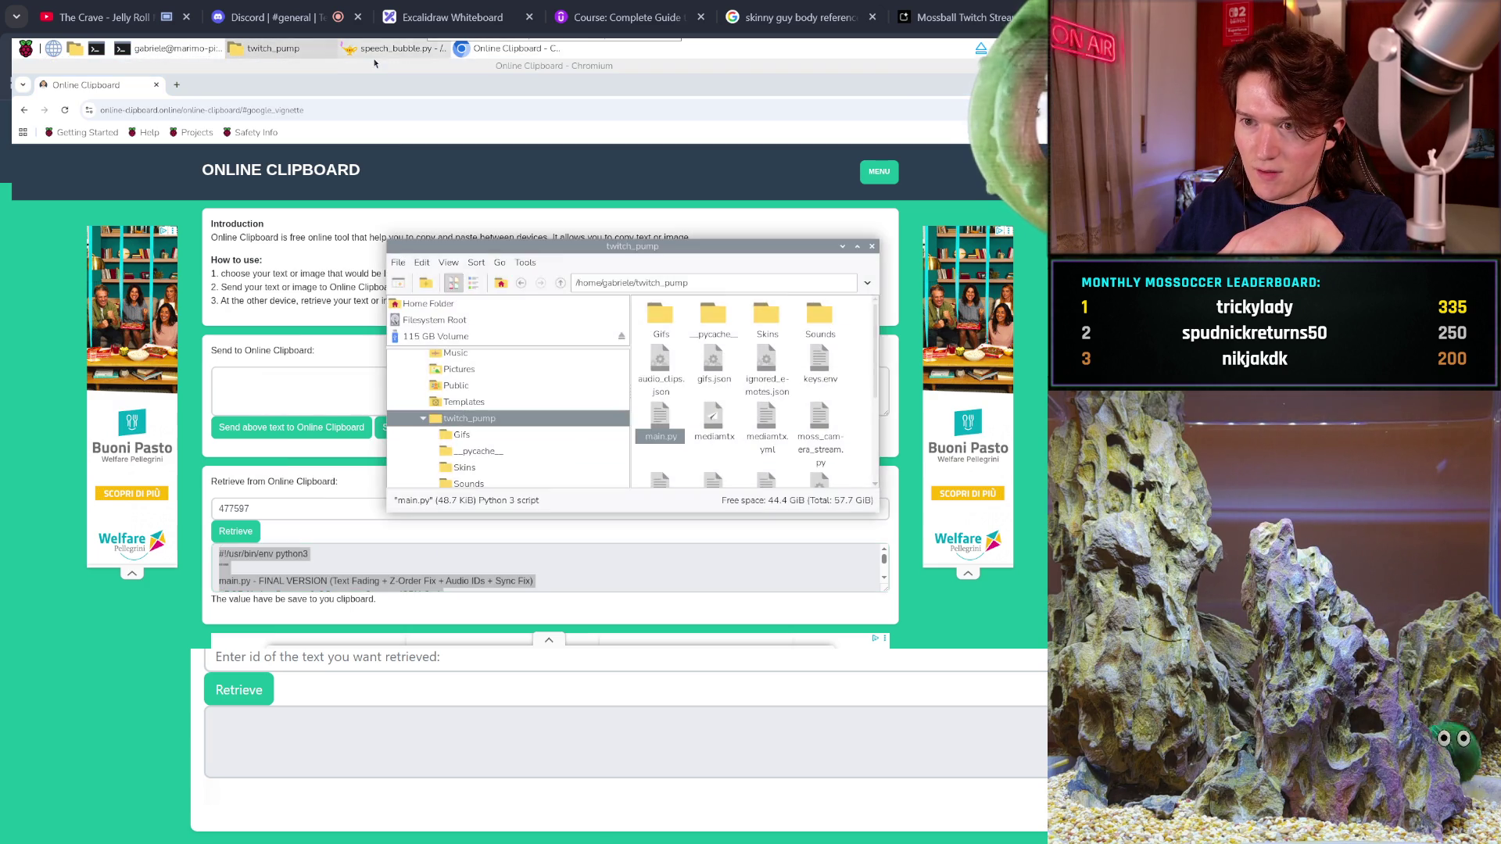
left_click(384, 50)
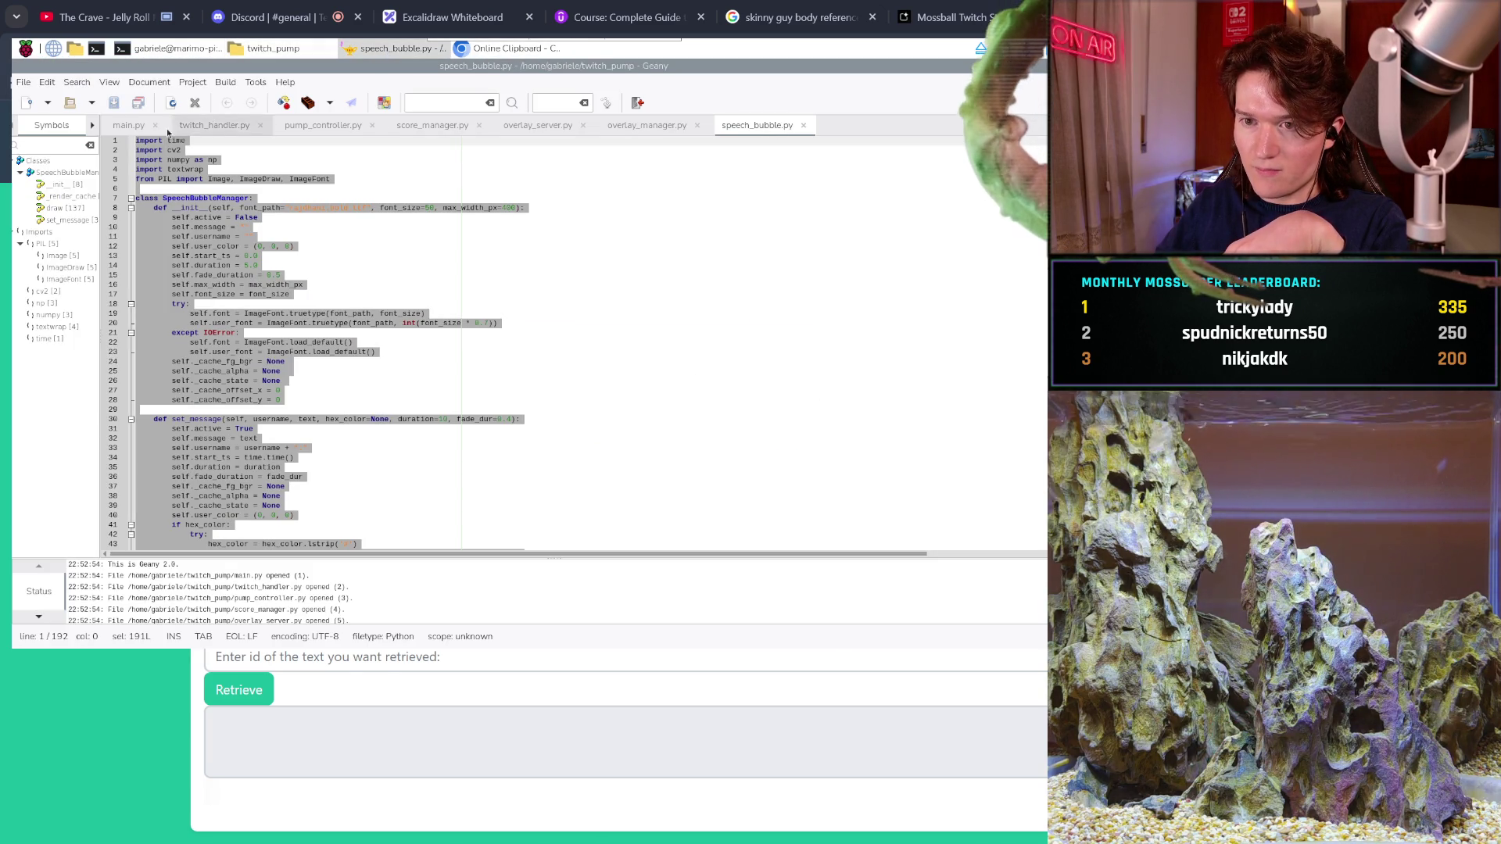
key("ctrl+a")
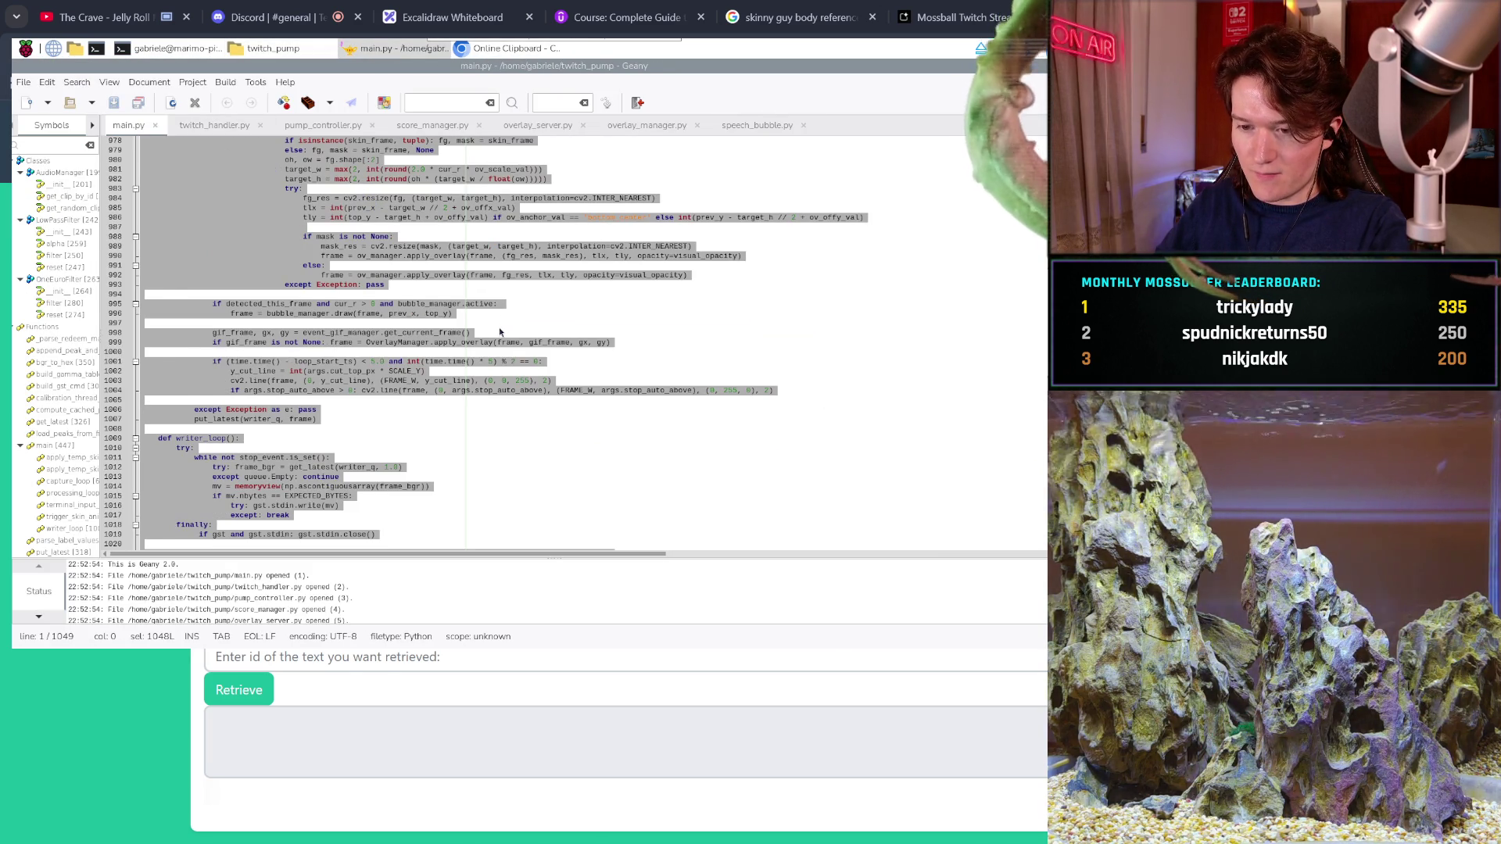
key("ctrl+v")
key("ctrl+s")
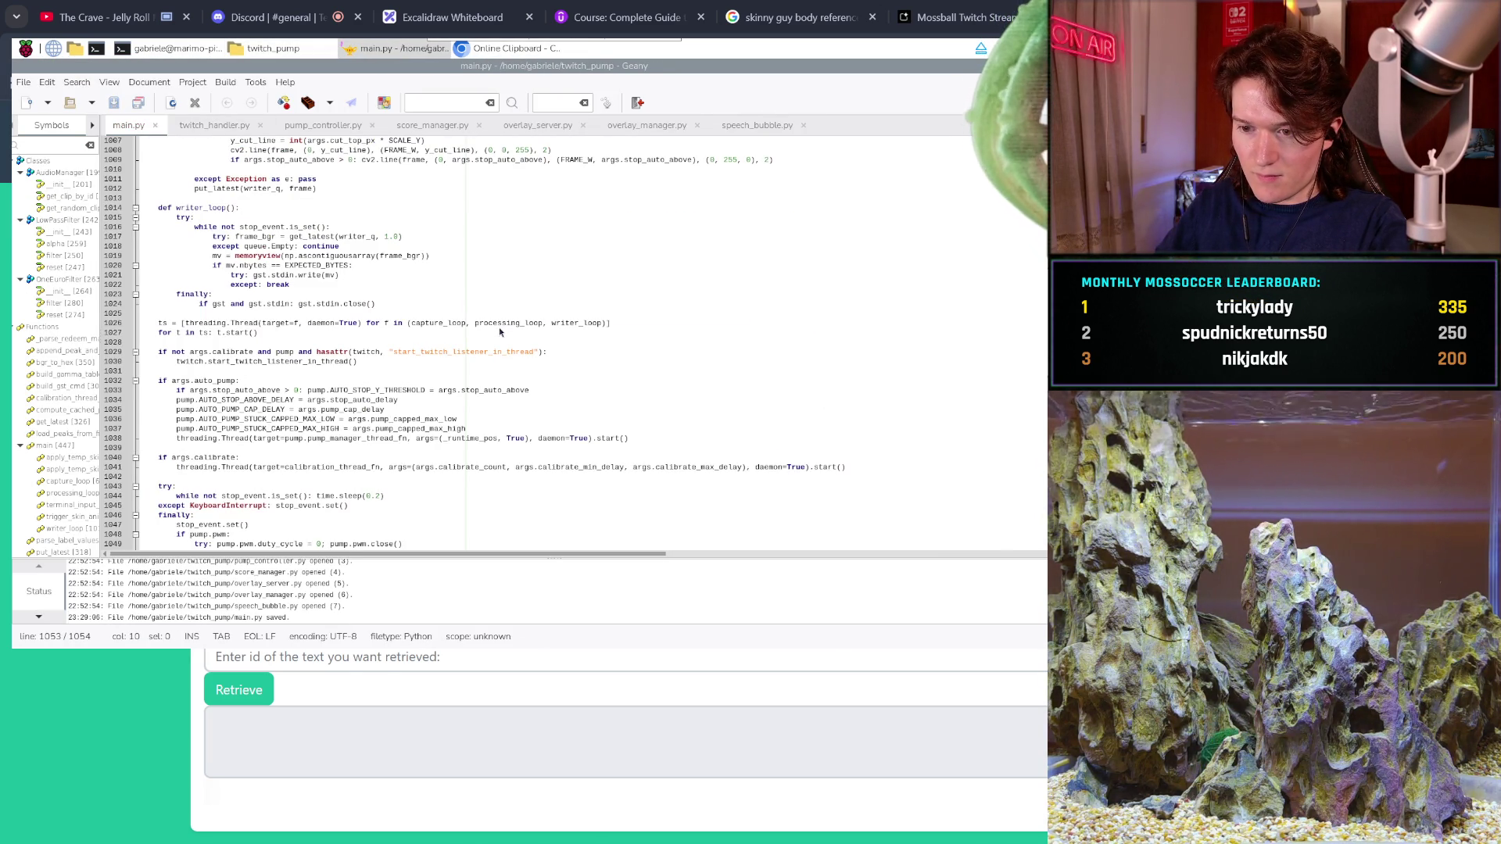
scroll(581, 386, "down", 2)
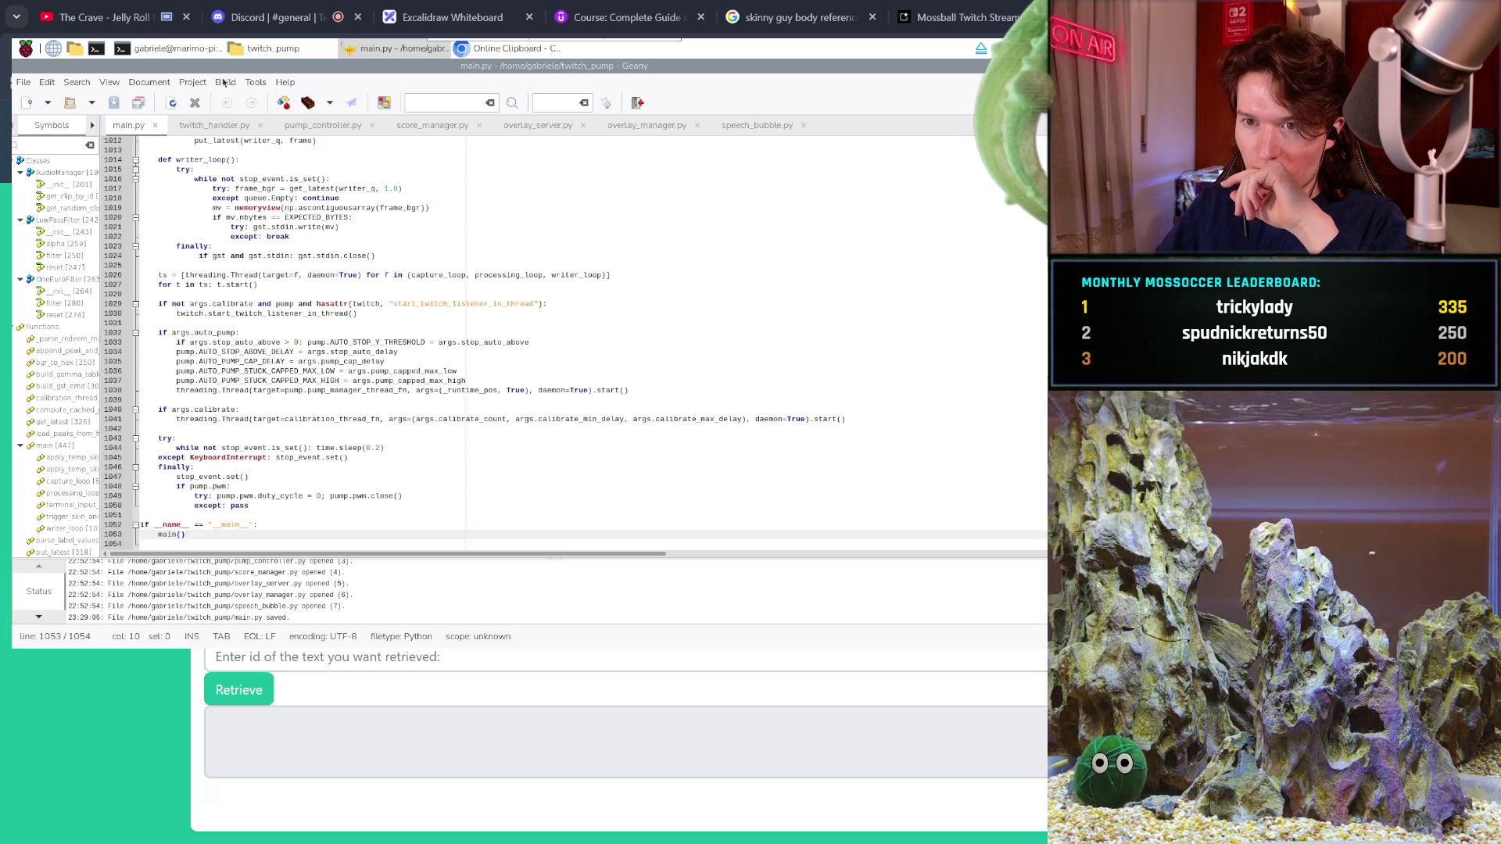
key("alt+Tab")
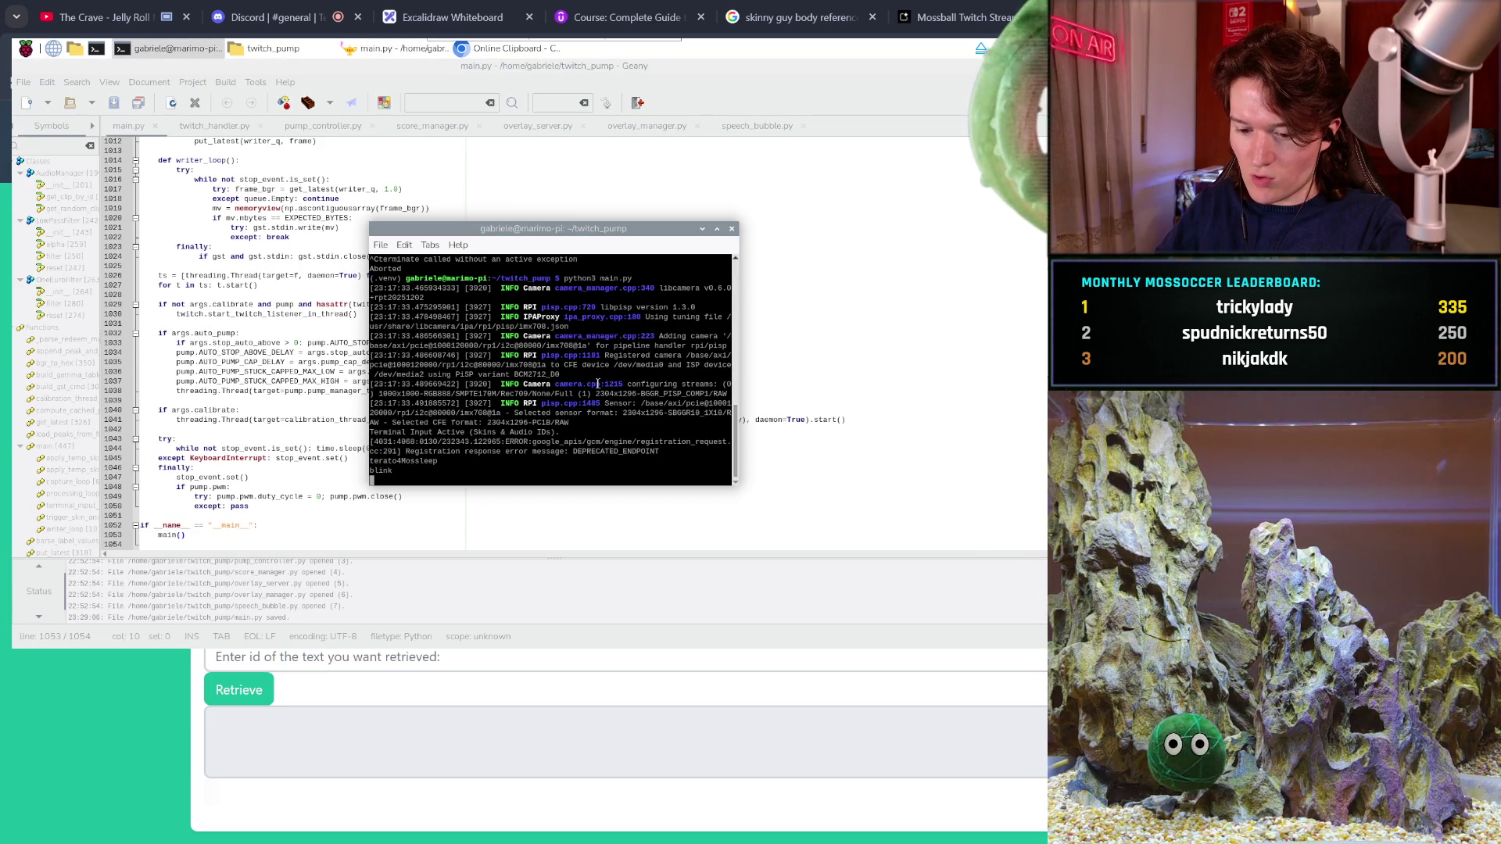
- Stop and rerun python3 main.py, close the Twitch authentication pages, and send Enter to the script
key("ctrl+c")
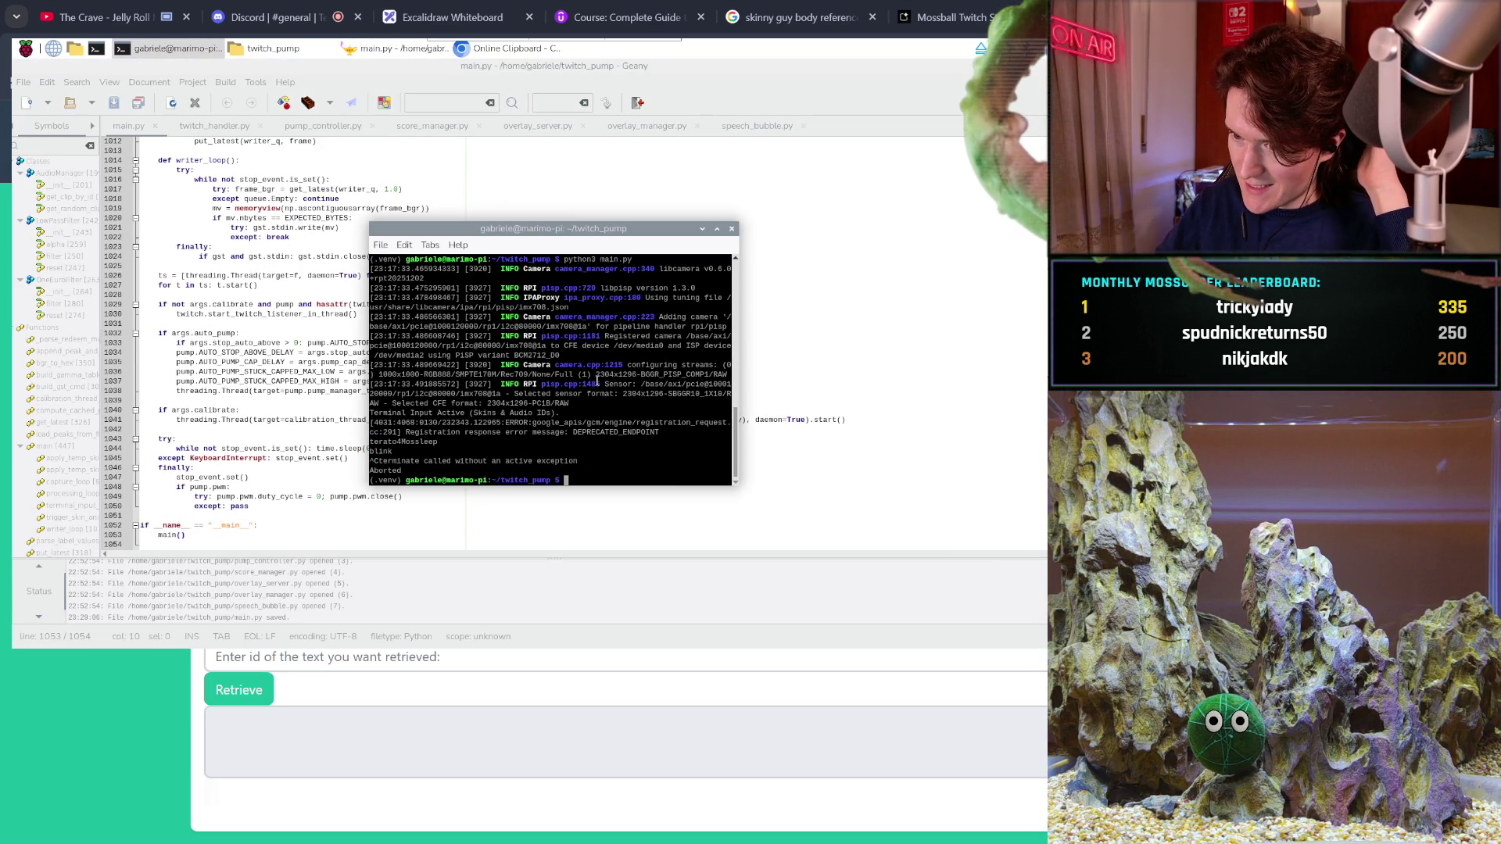
key("Up")
key("Return")
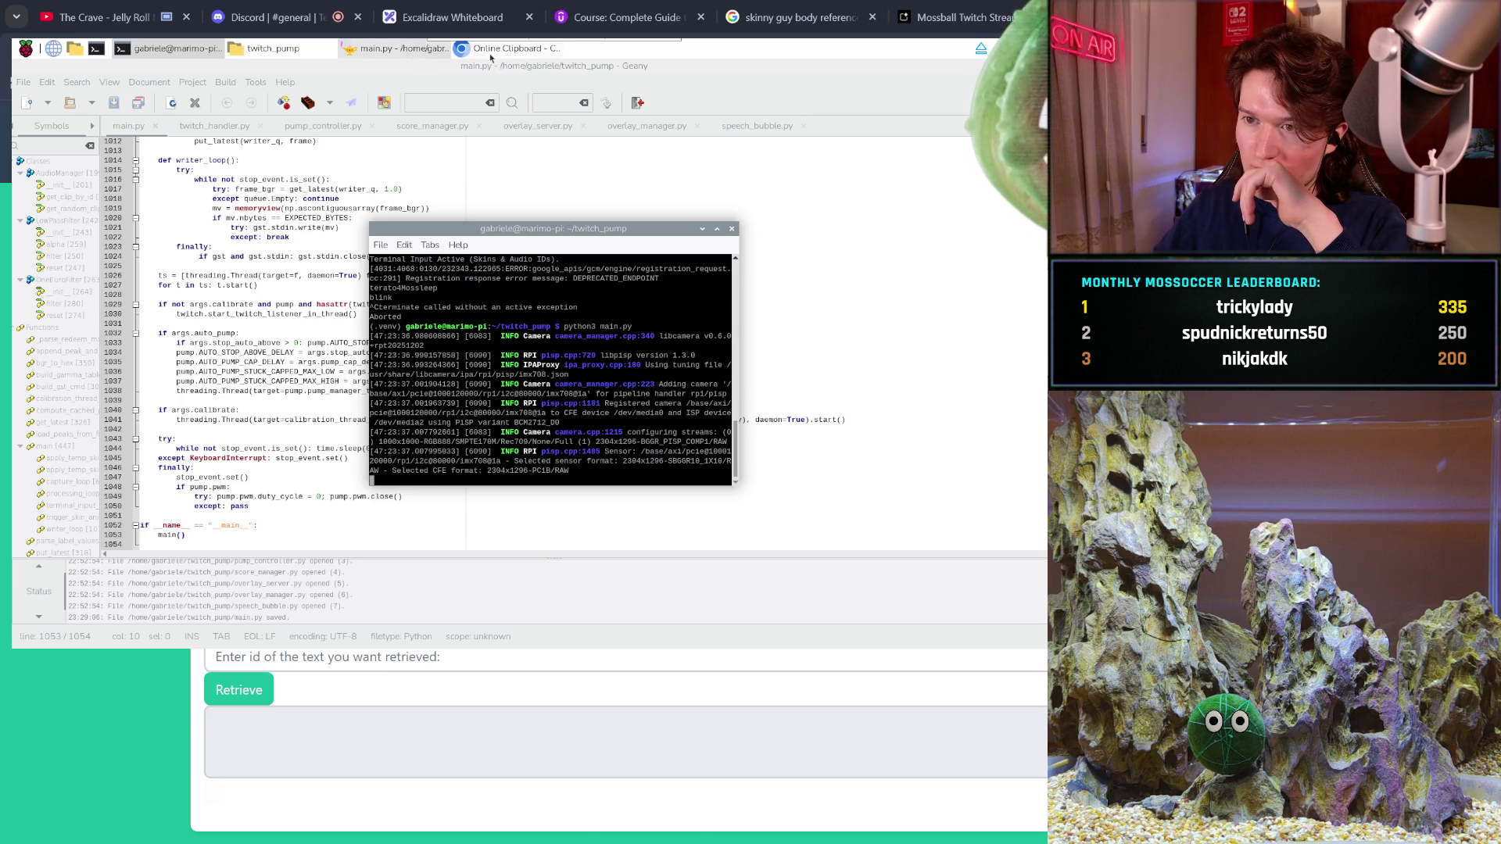
left_click(516, 48)
key("ctrl+w")
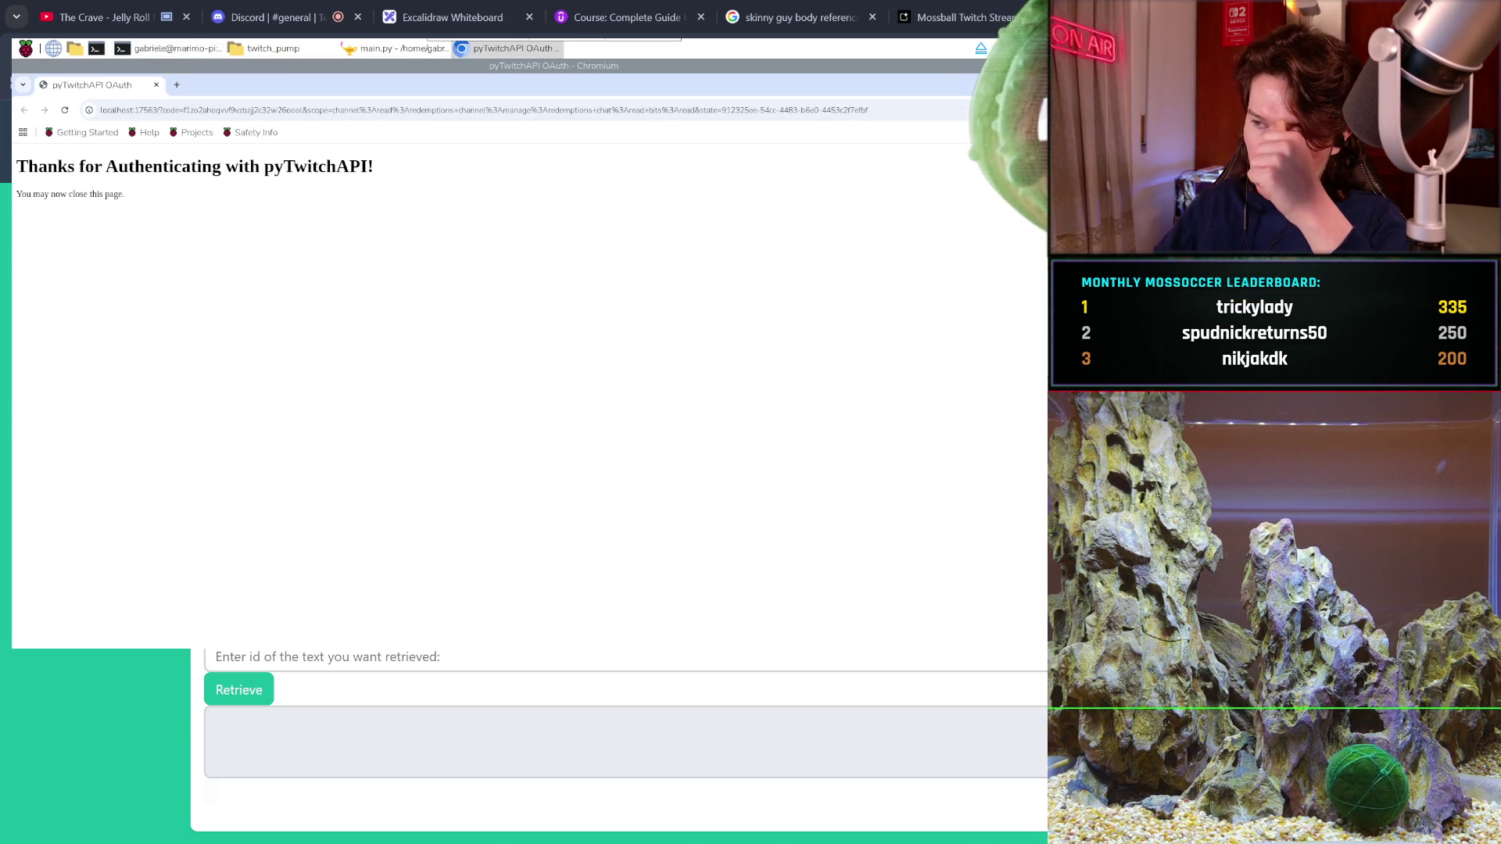
key("ctrl+w")
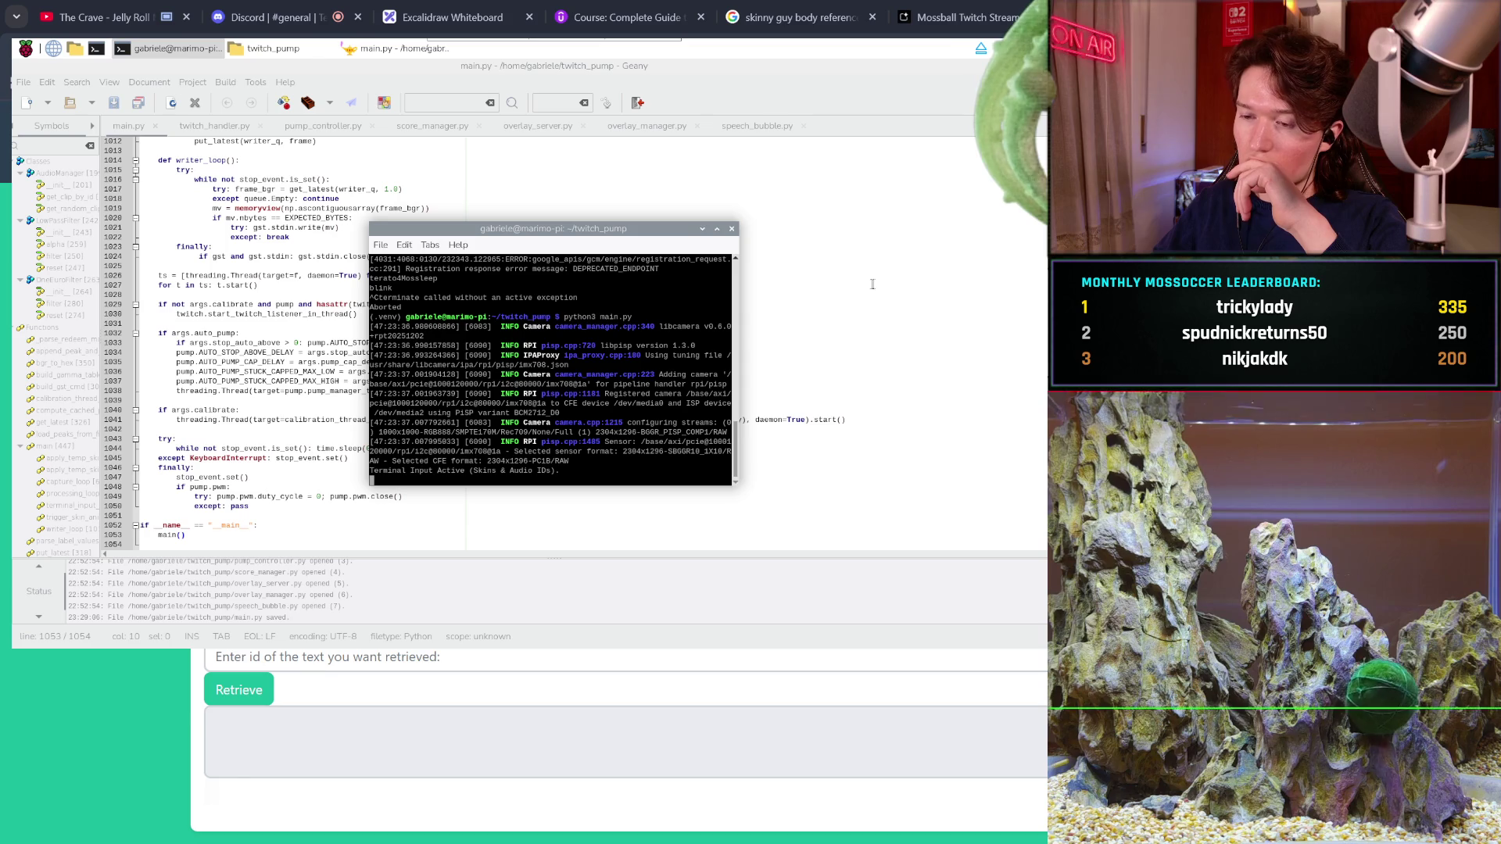
key("alt+Tab")
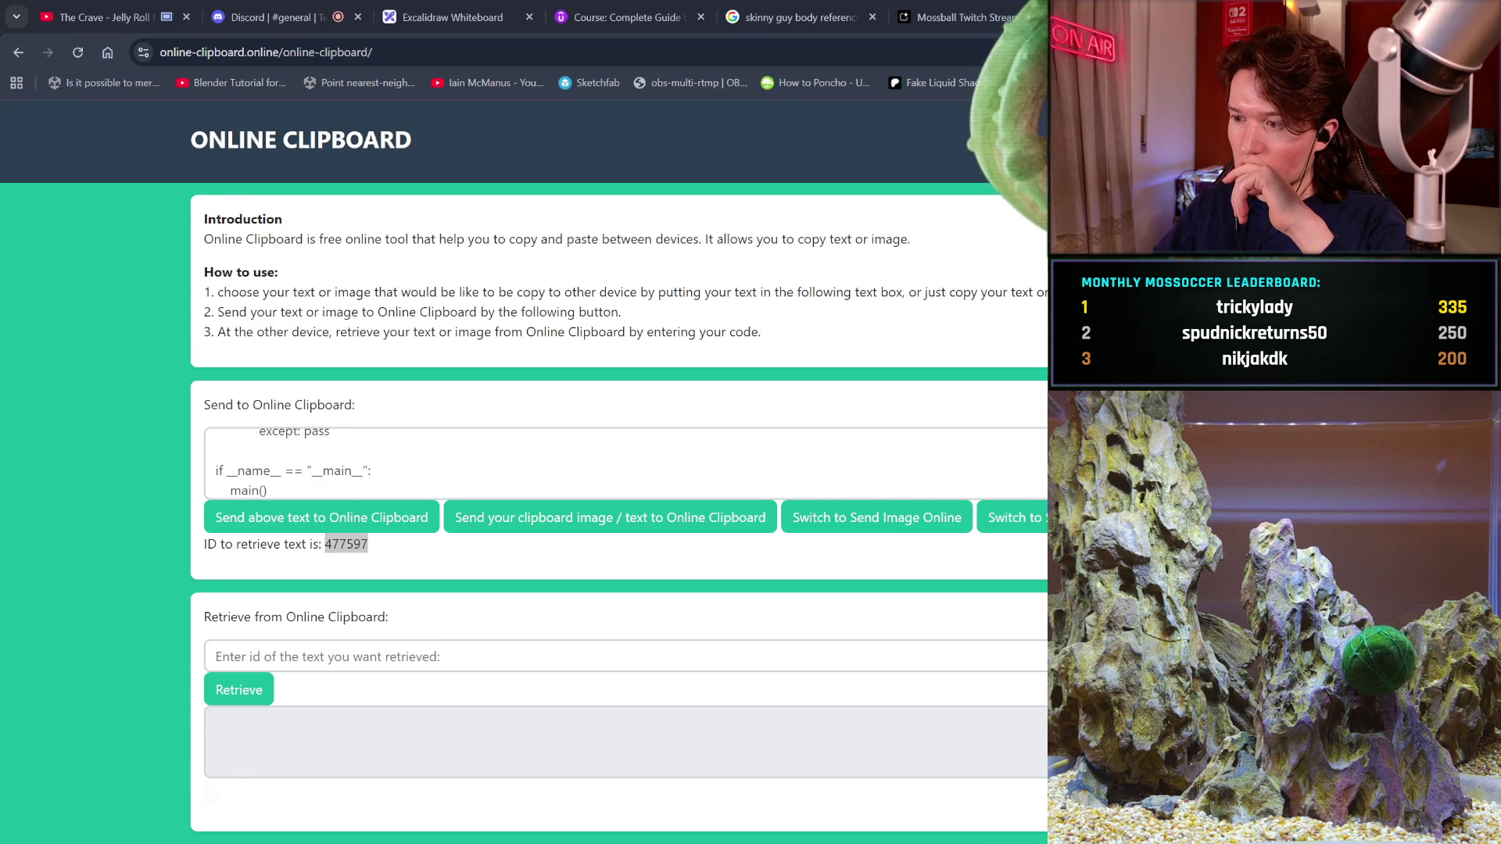
key("alt+Tab")
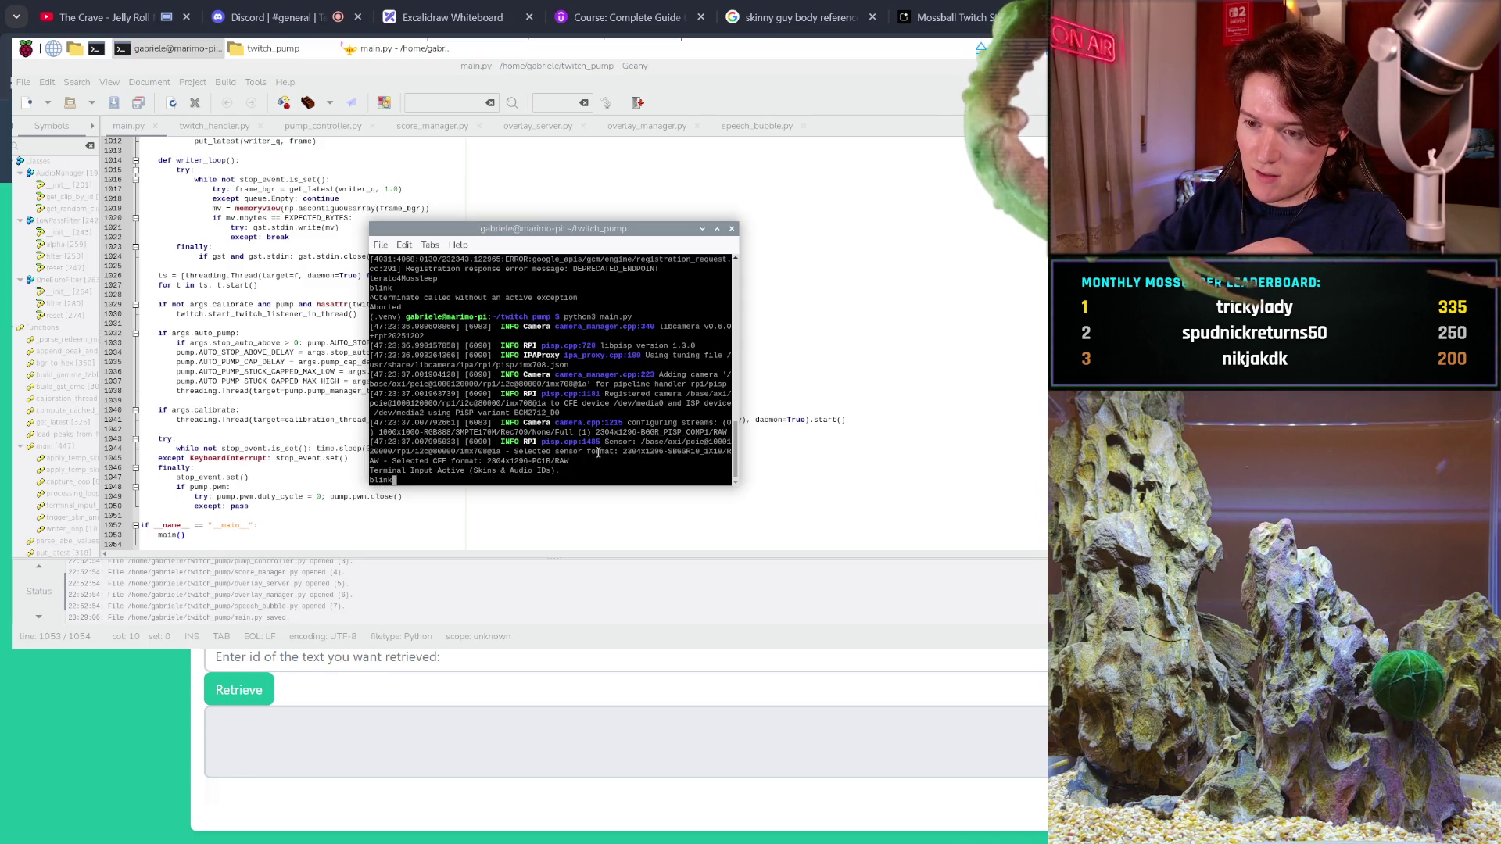
key("Return")
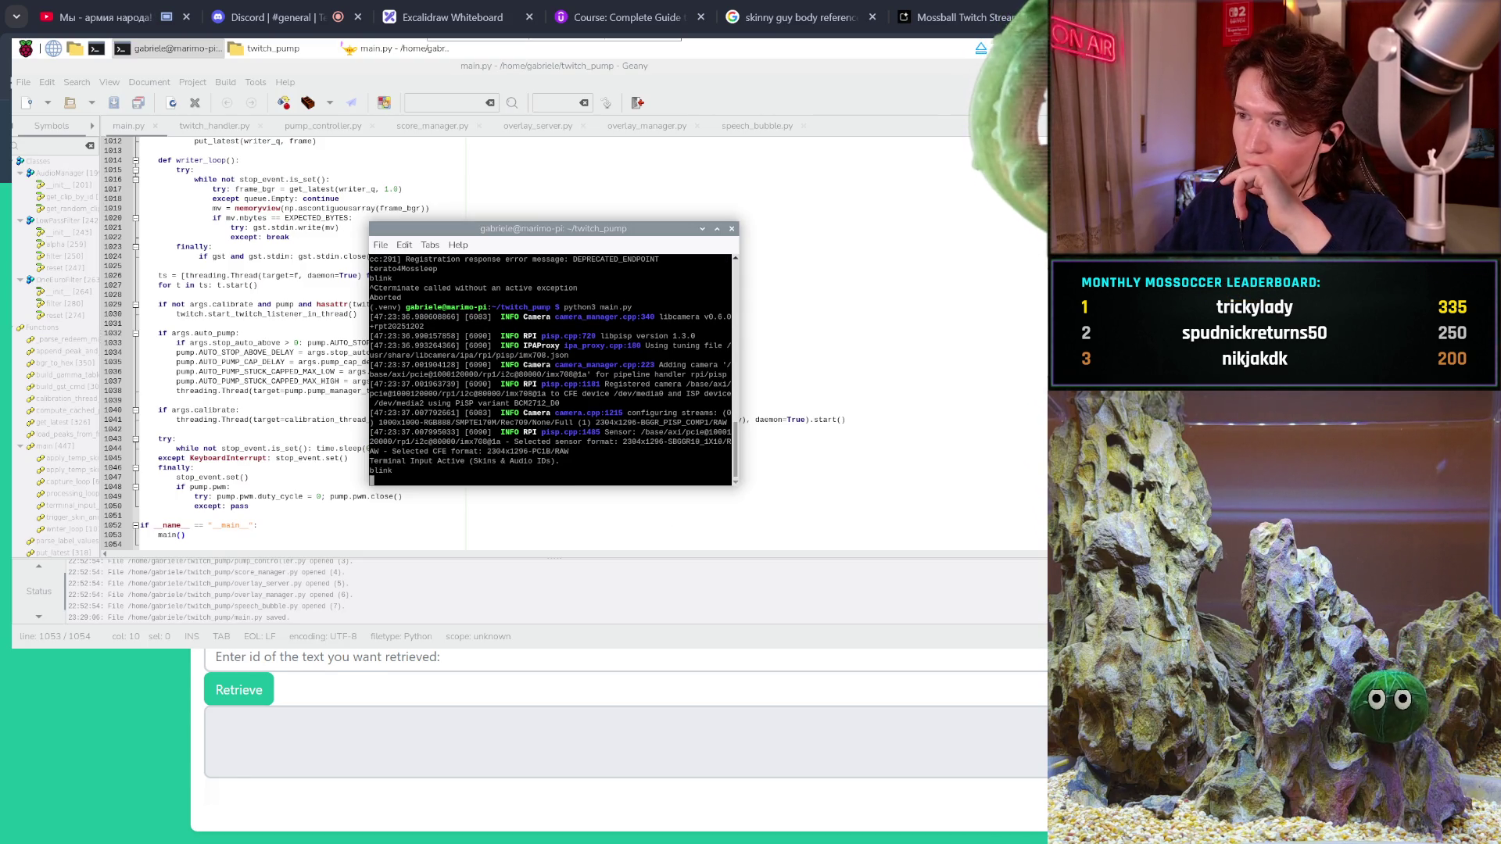
key("alt+Tab")
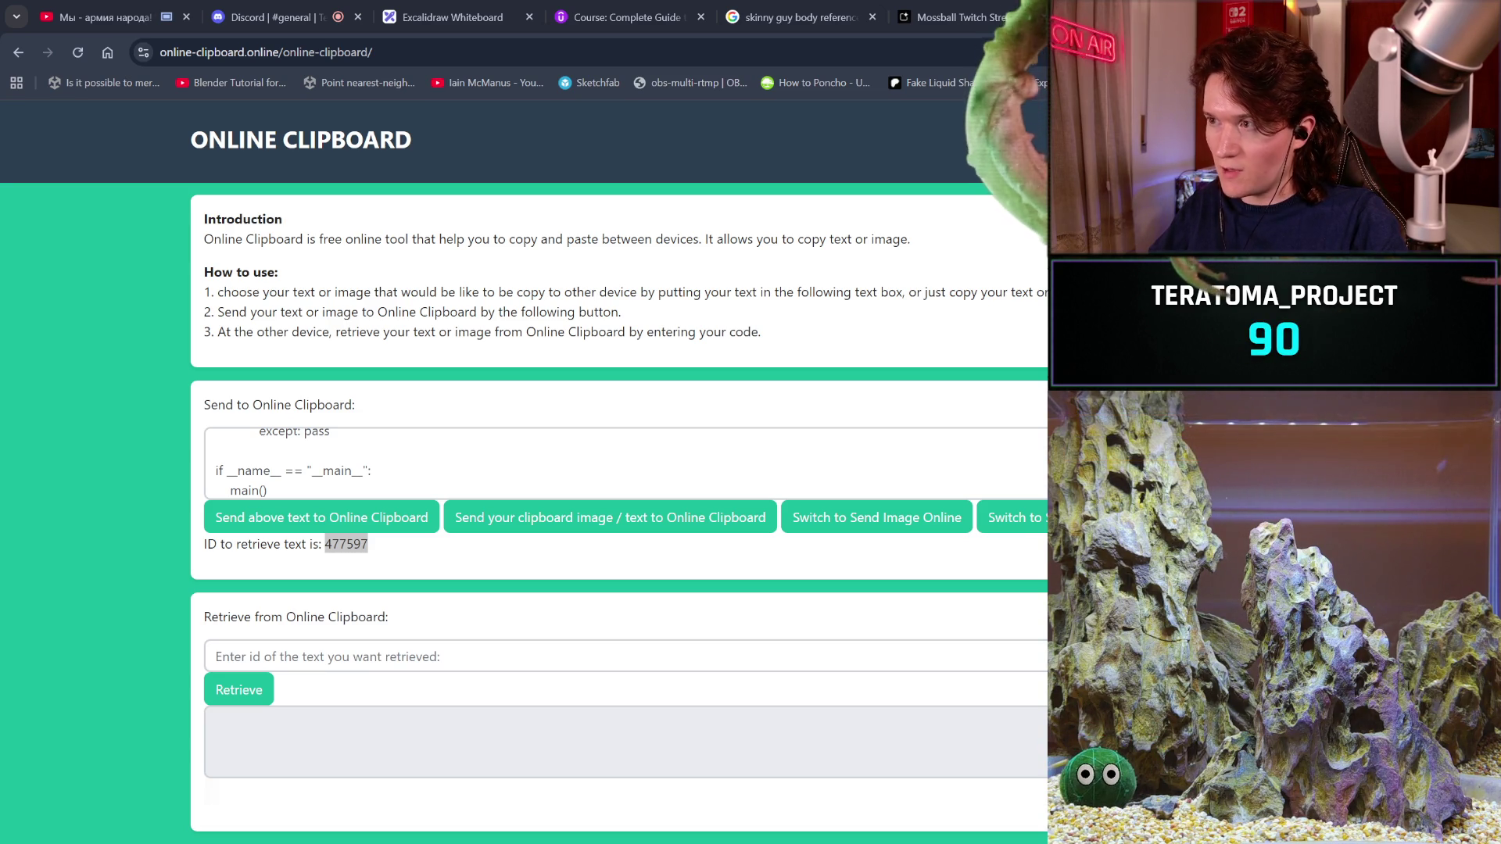
- Close the Online Clipboard tab and switch to the Udemy Realistic Character Creation in Blender course tab
key("alt+Tab")
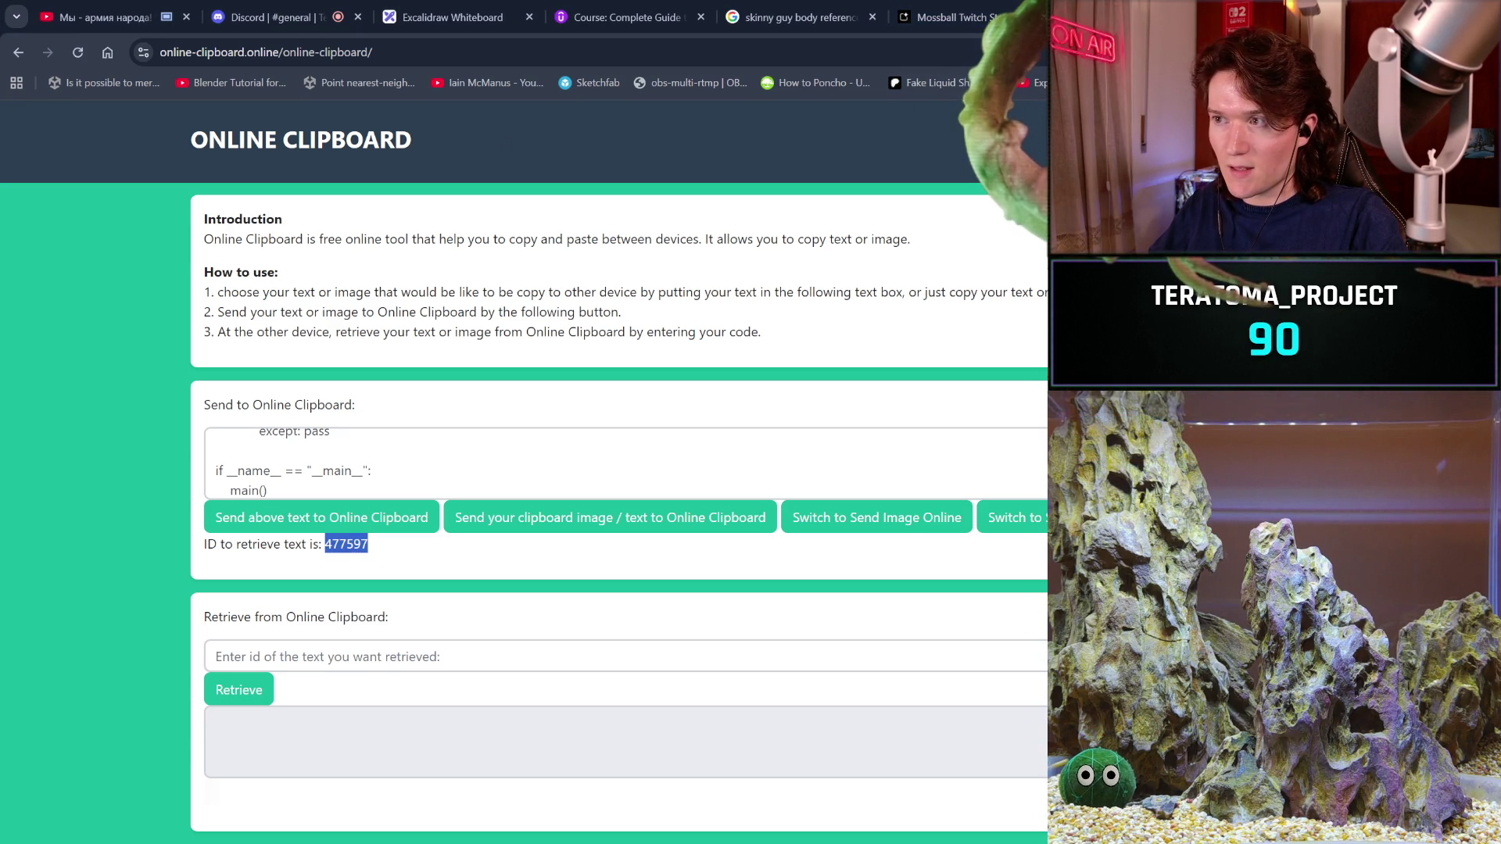
key("ctrl+w")
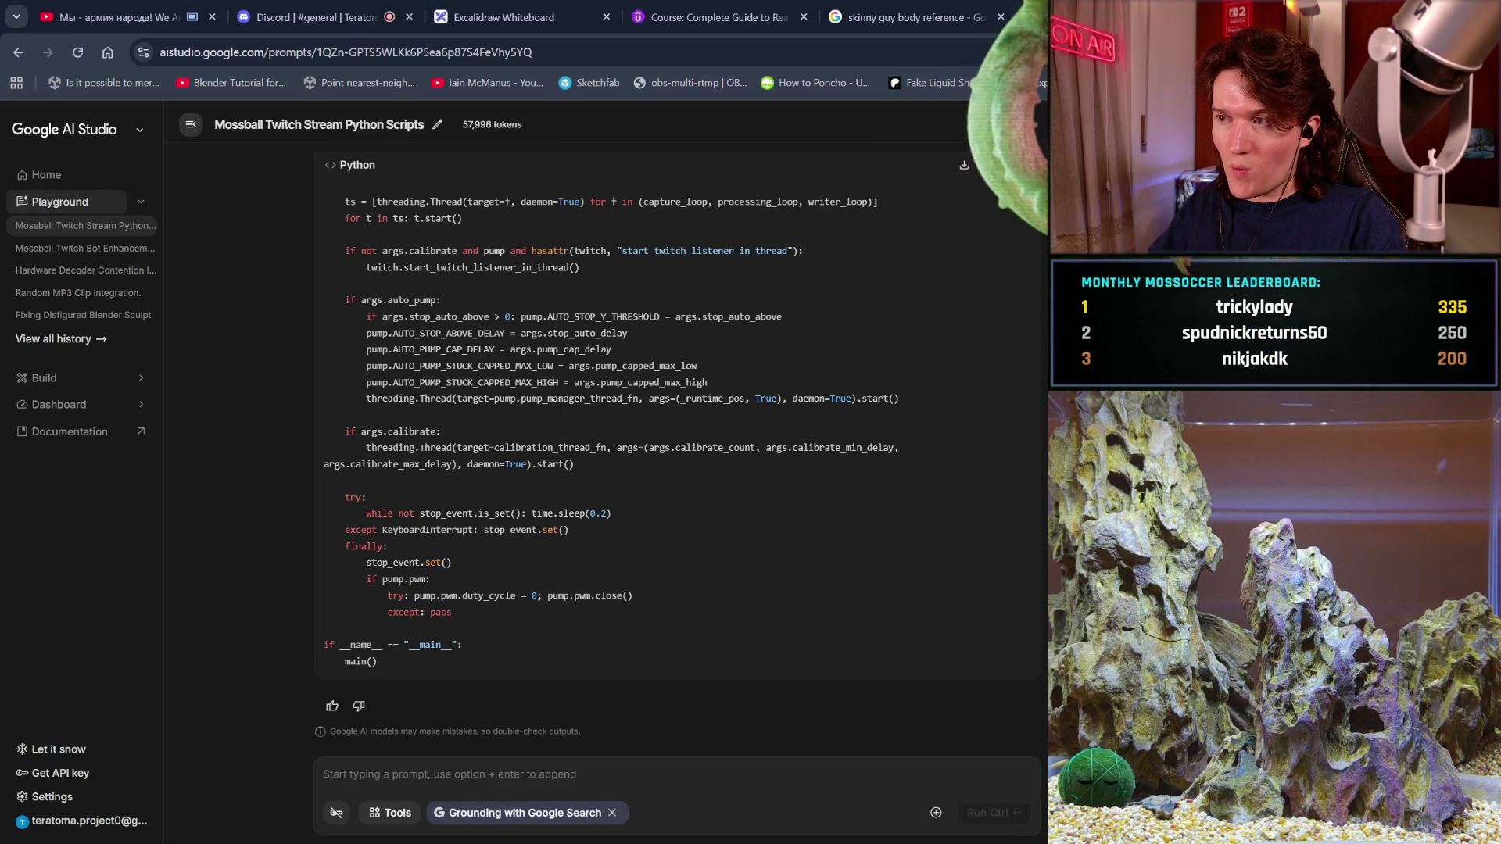
left_click(899, 18)
left_click(690, 8)
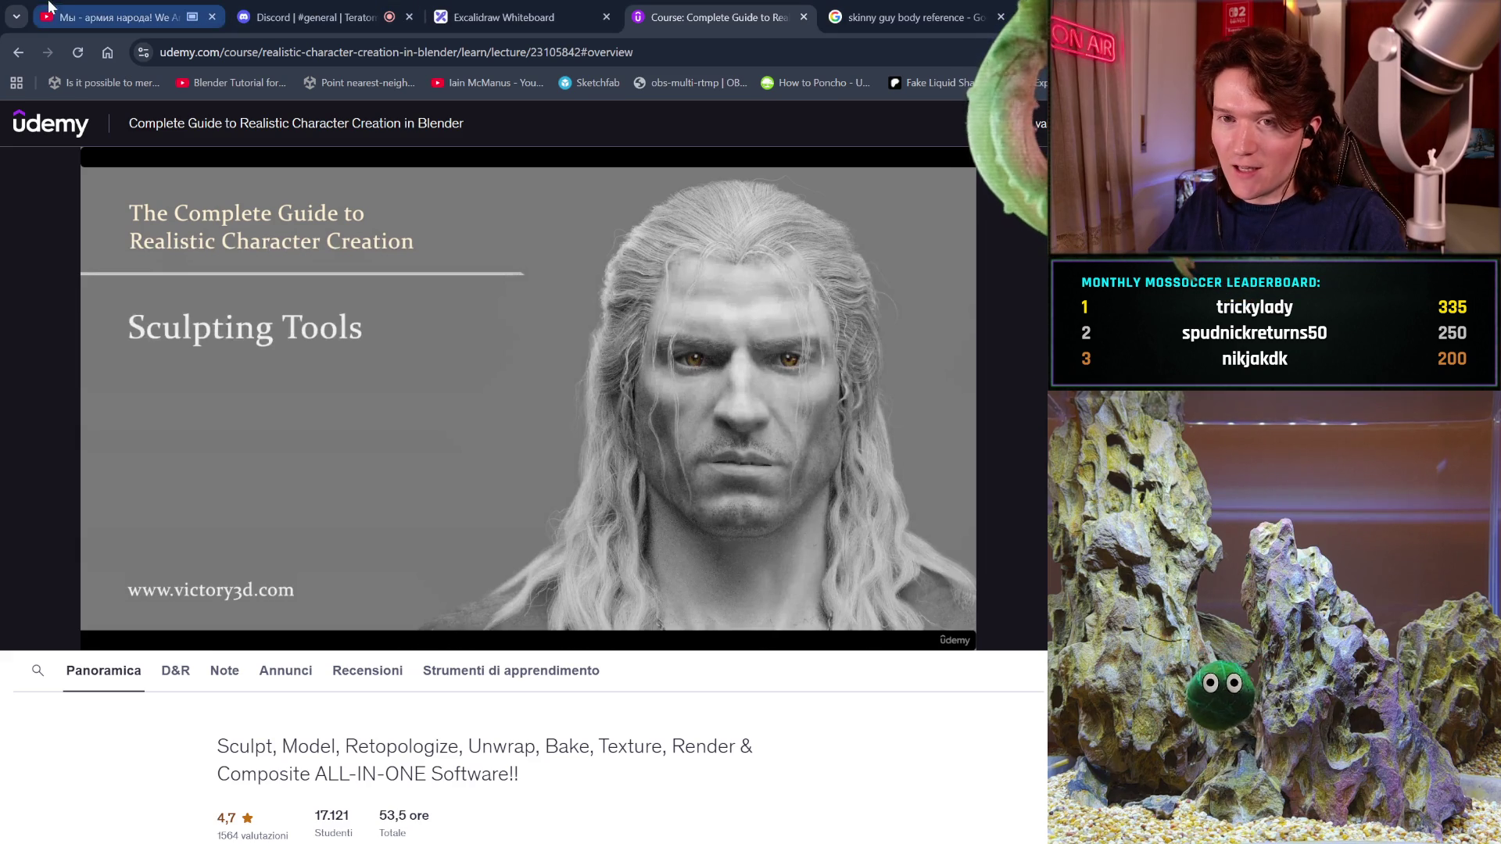
- Switch to the YouTube tab and answer 'Yes' to Continue watching? so the video resumes
left_click(117, 17)
left_click(789, 502)
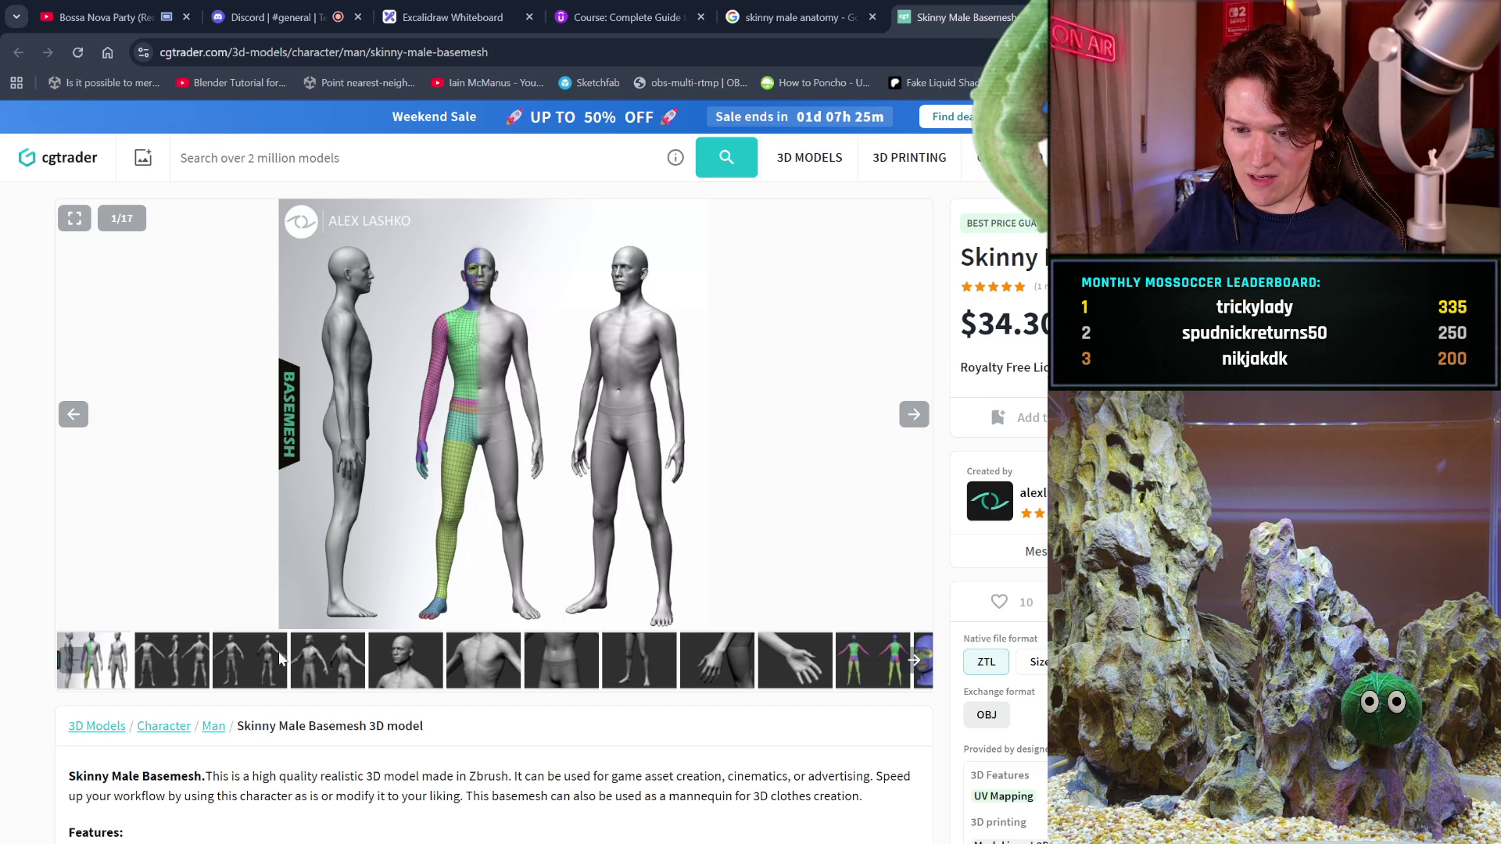
- Open the Skinny Male Basemesh gallery fullscreen and step back to preview 2 of 17
left_click(254, 658)
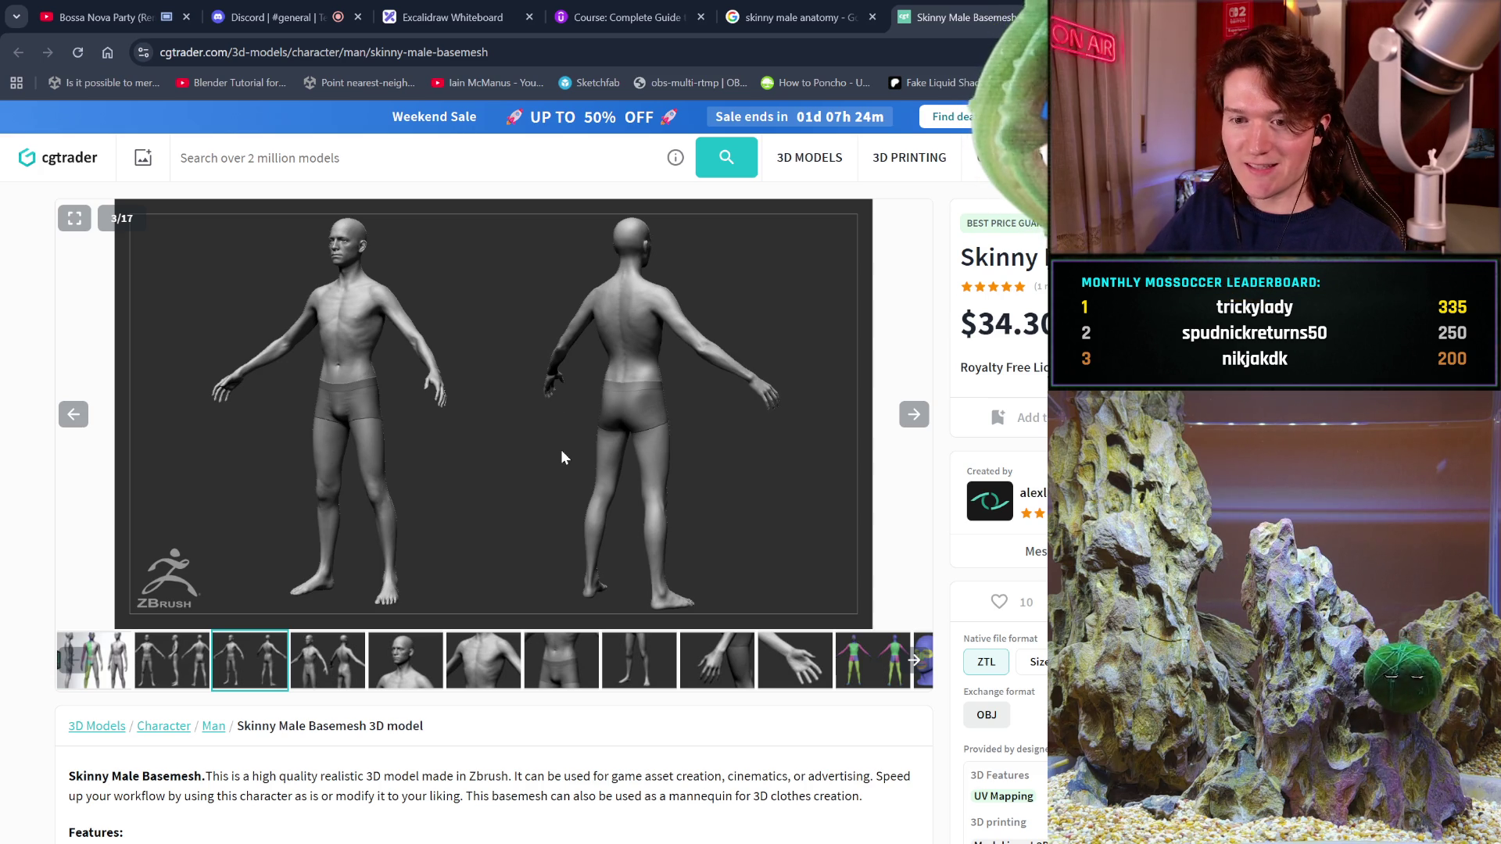
left_click(74, 218)
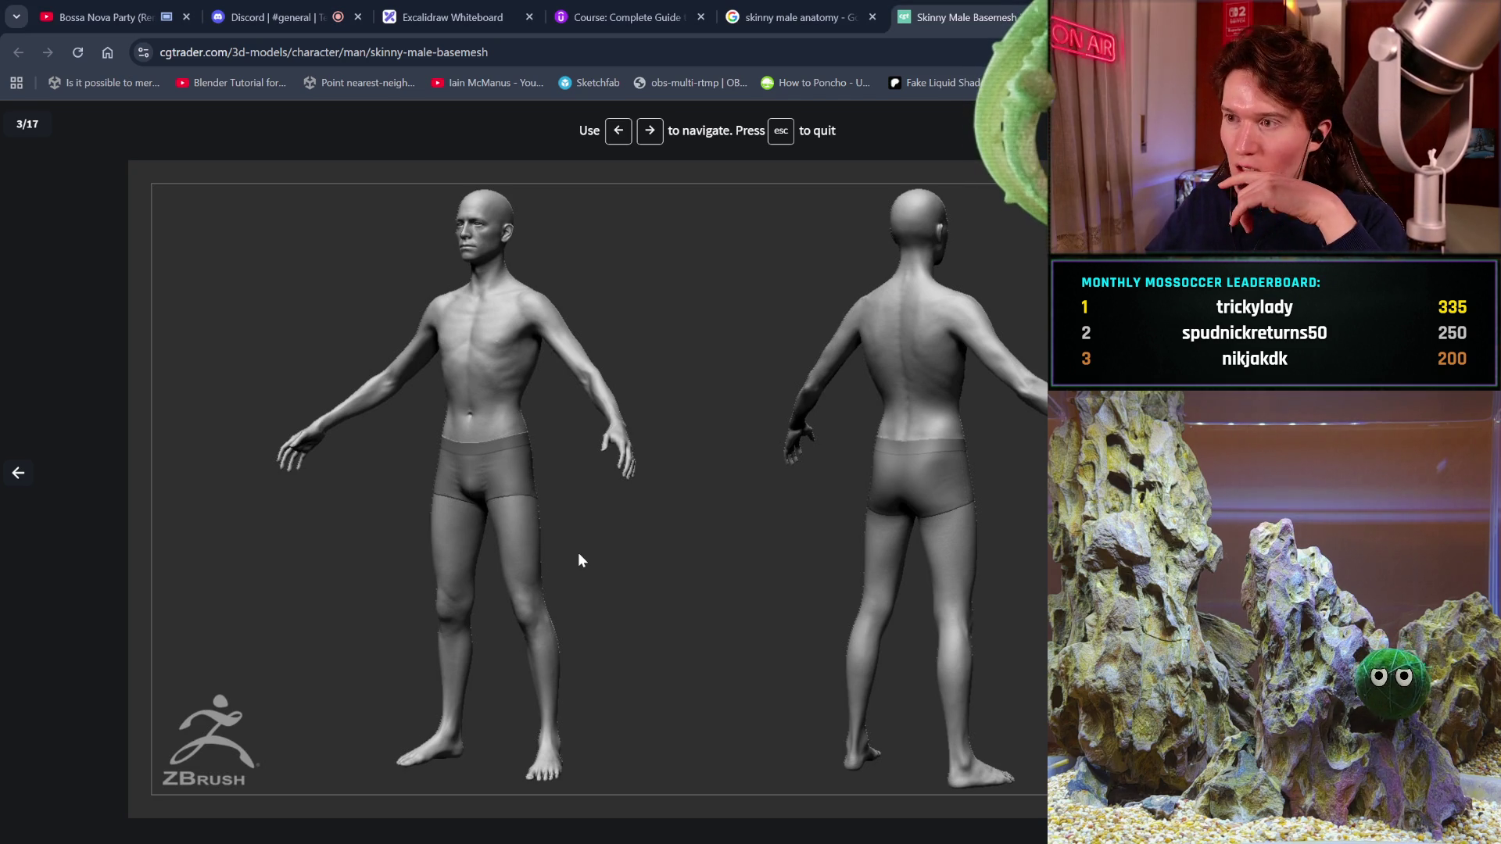
left_click(21, 474)
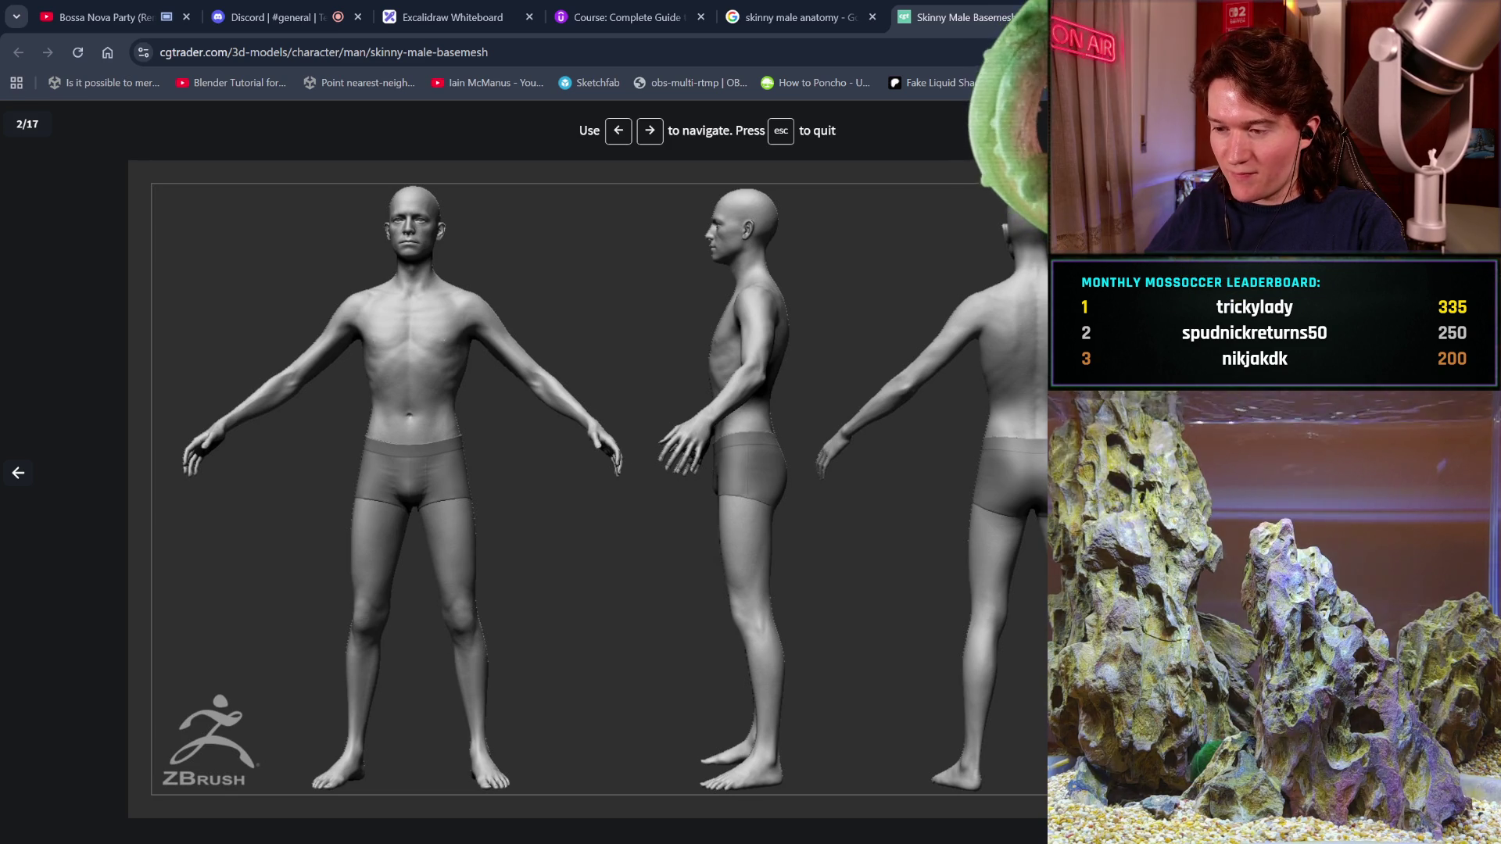
key("Right")
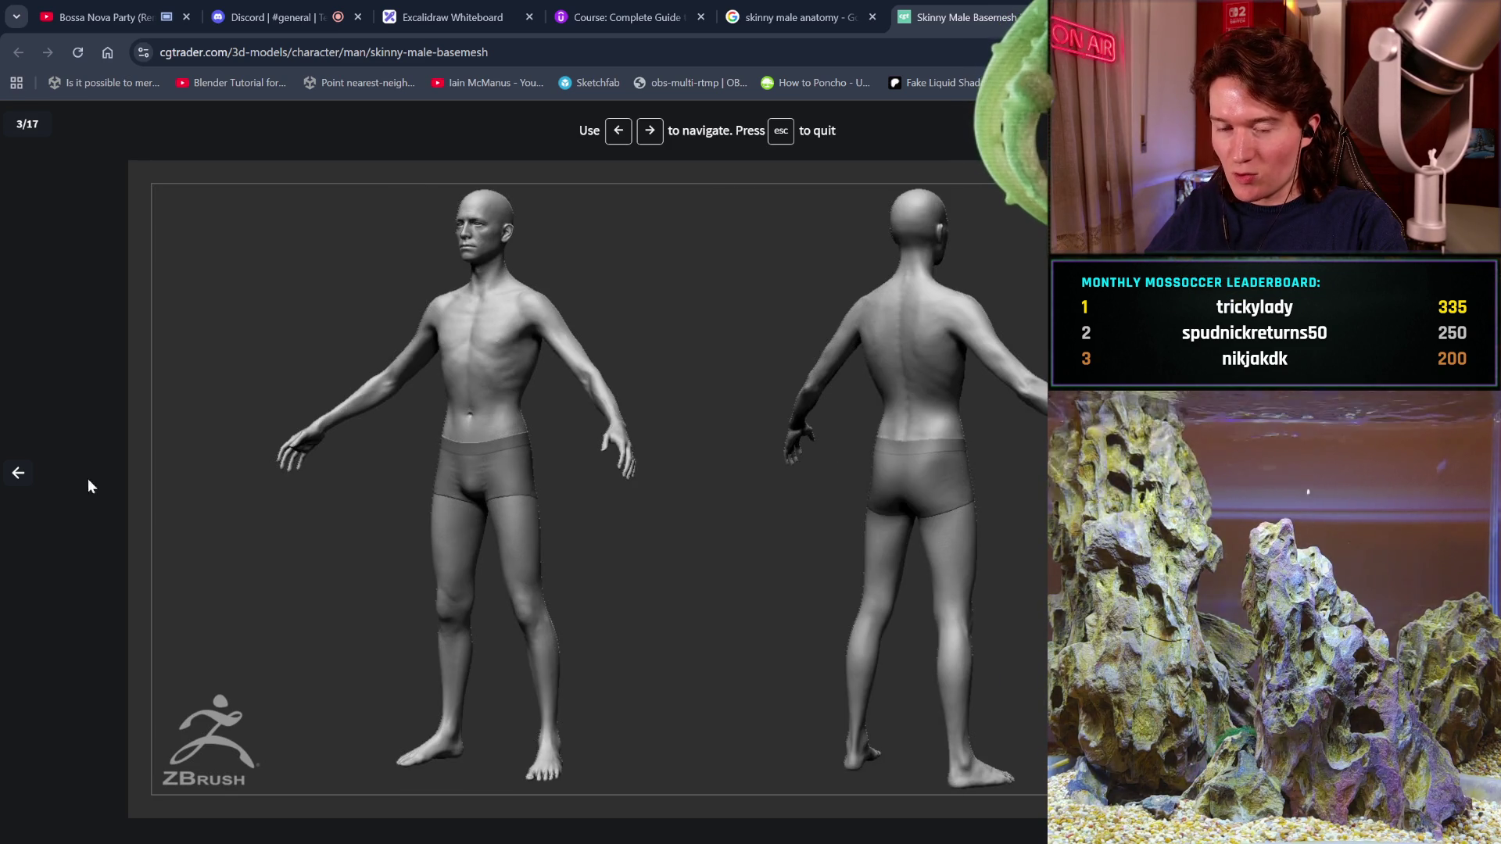
left_click(16, 478)
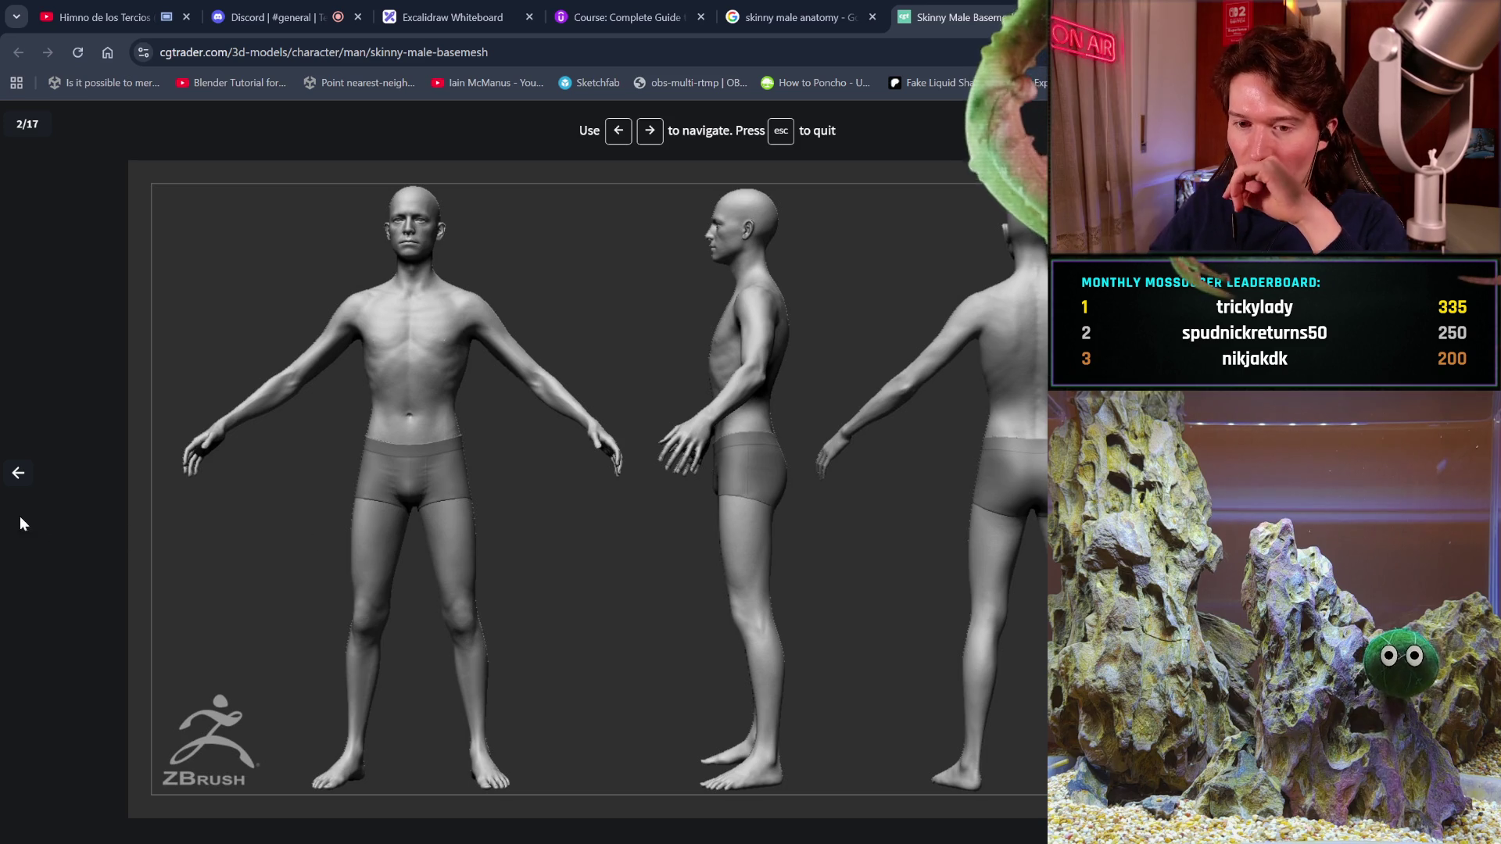
- Cycle through the basemesh gallery previews, ending on image 3/17 with full-body front and back views
left_click(17, 473)
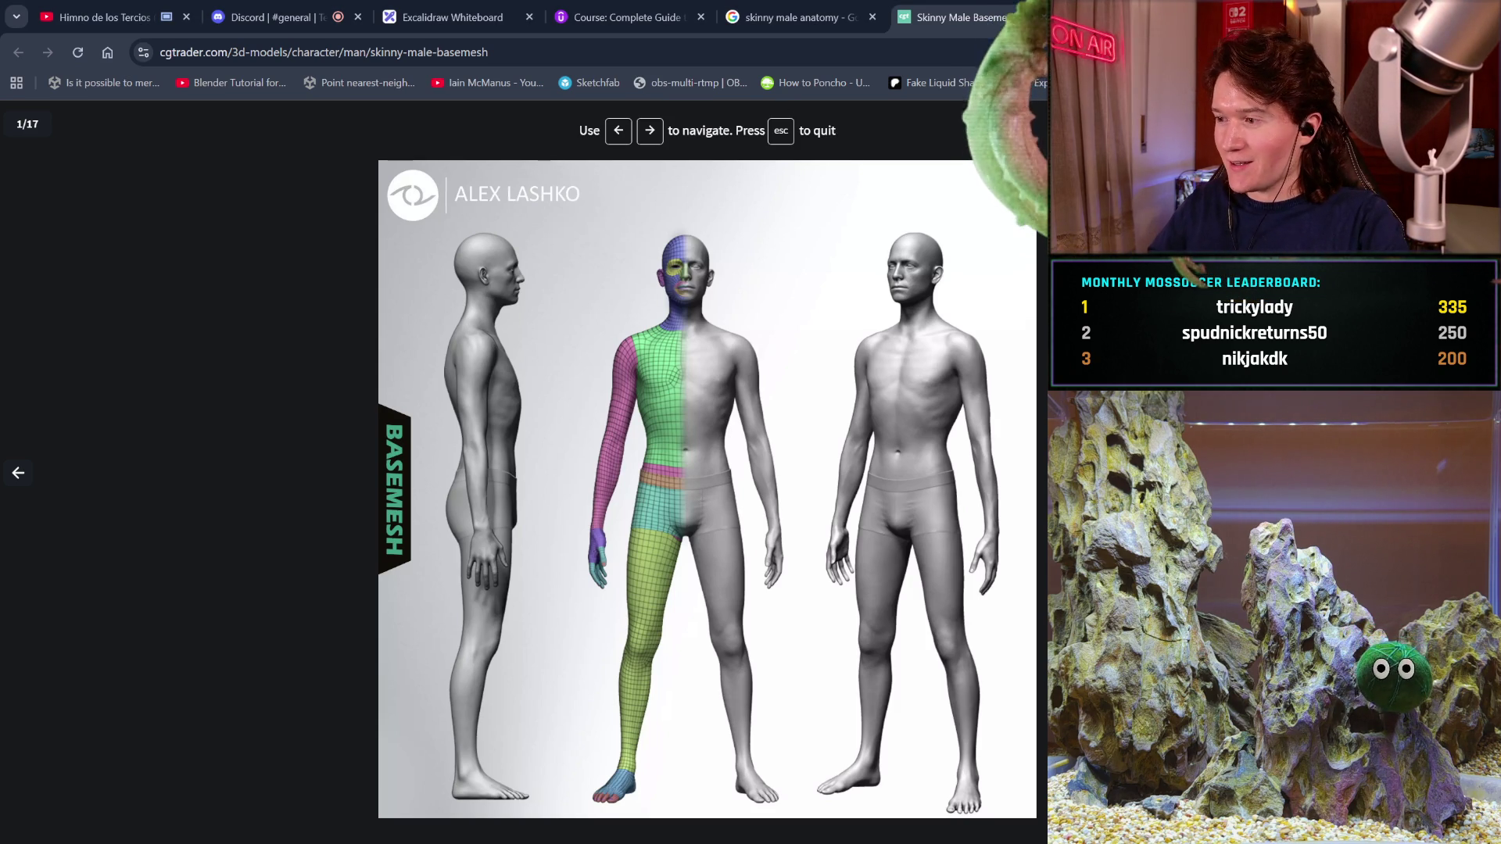
left_click(10, 477)
key("Right")
key("Right")
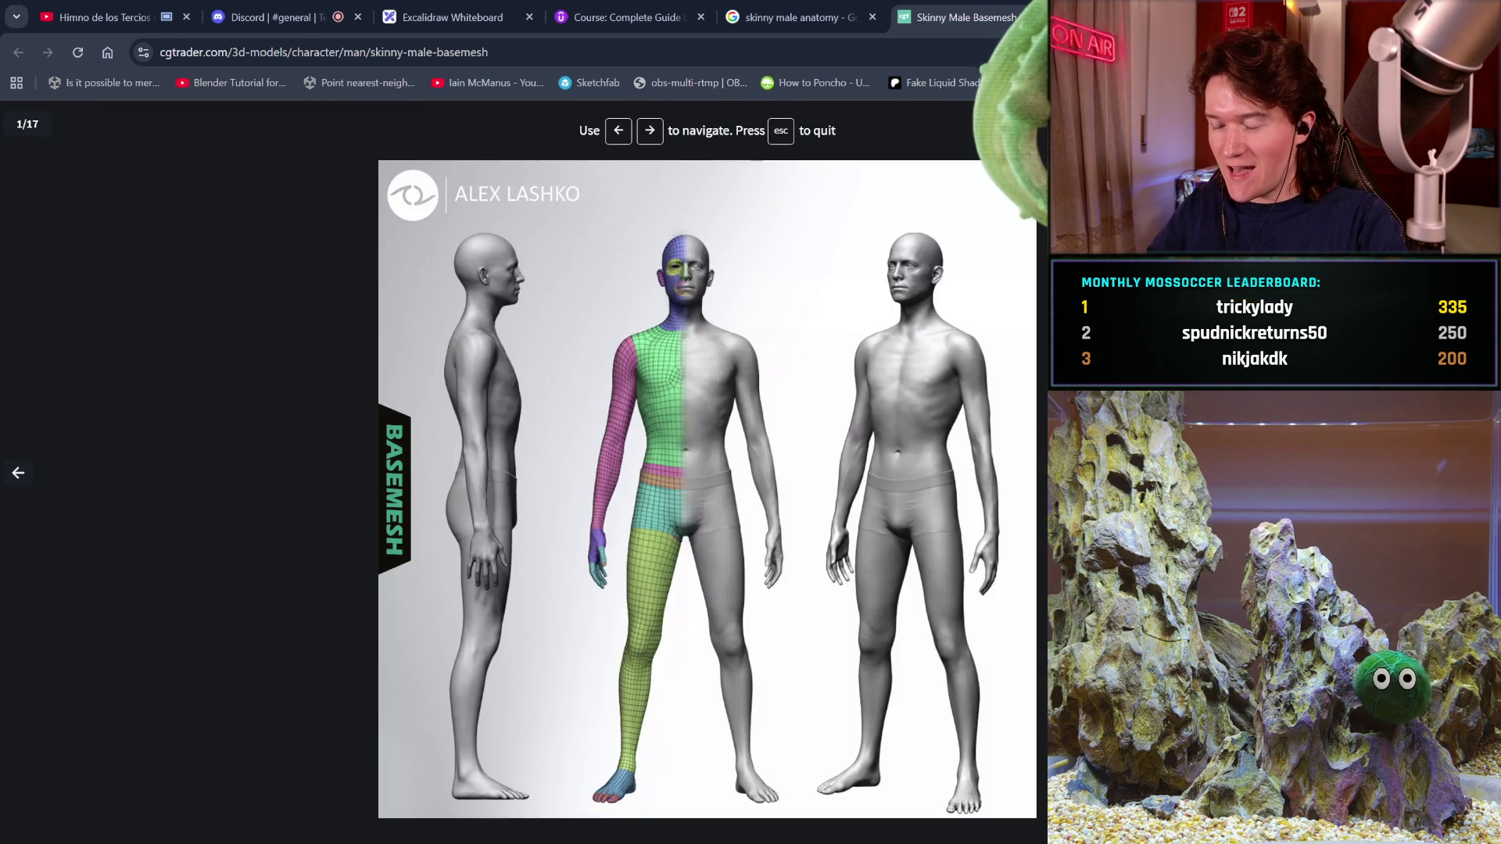
key("Right")
key("Right")
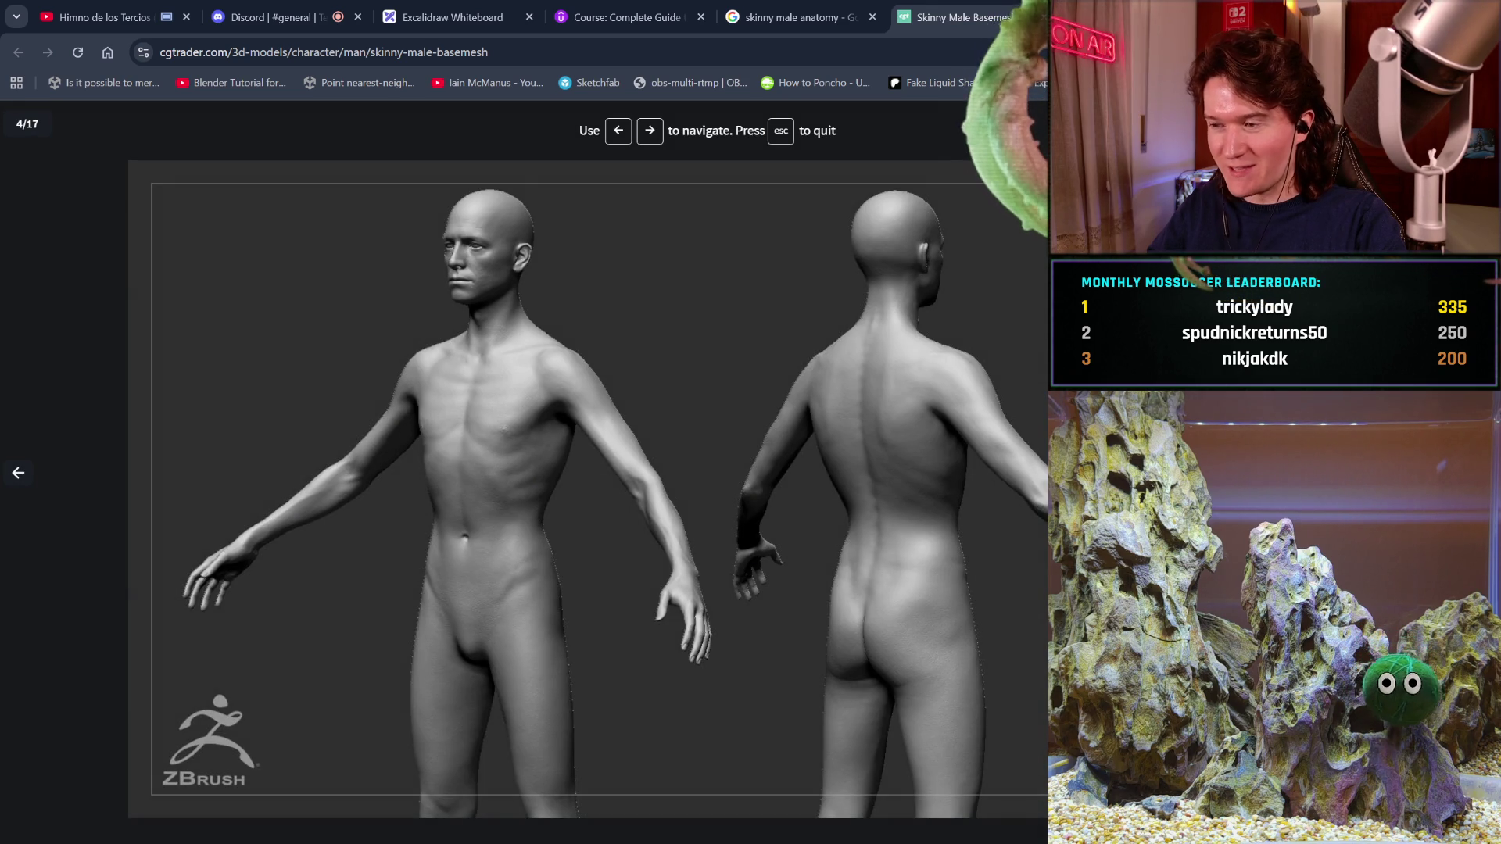
left_click(20, 476)
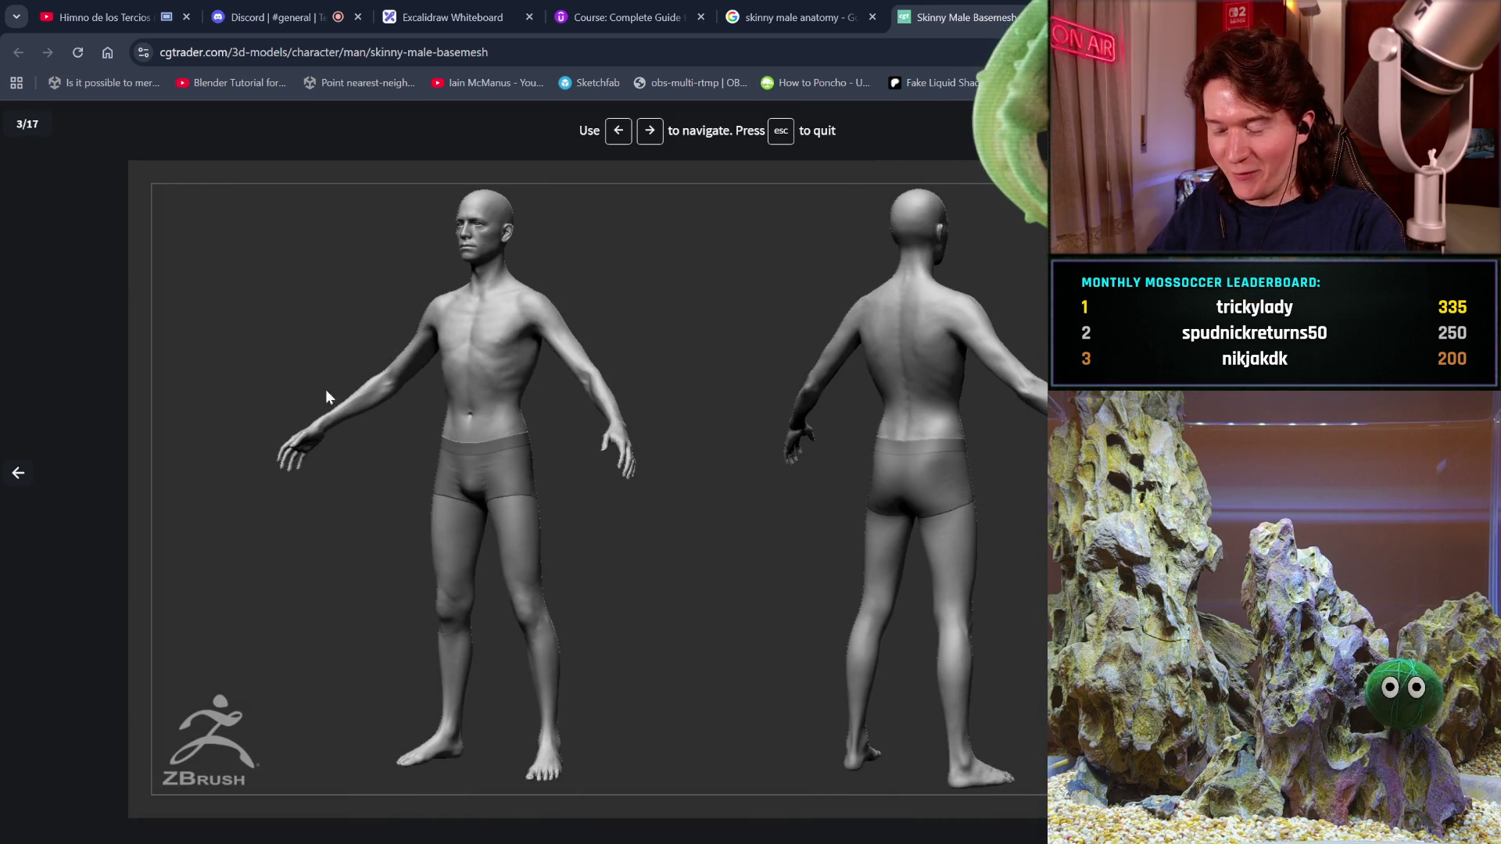
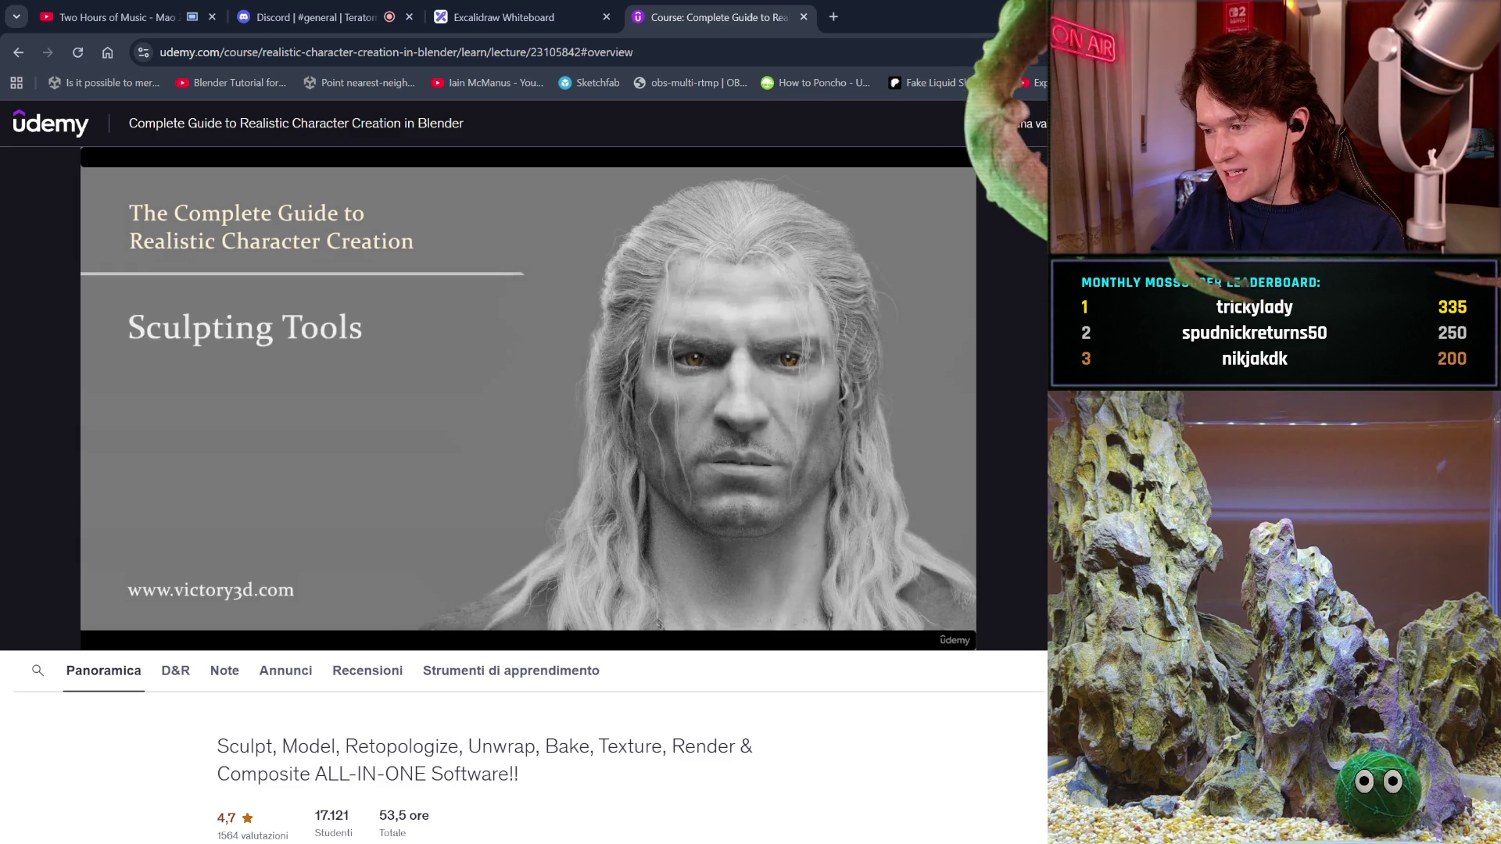
- Zoom and orbit around the tentacle arm sculpt to inspect it
scroll(524, 469, "down", 1)
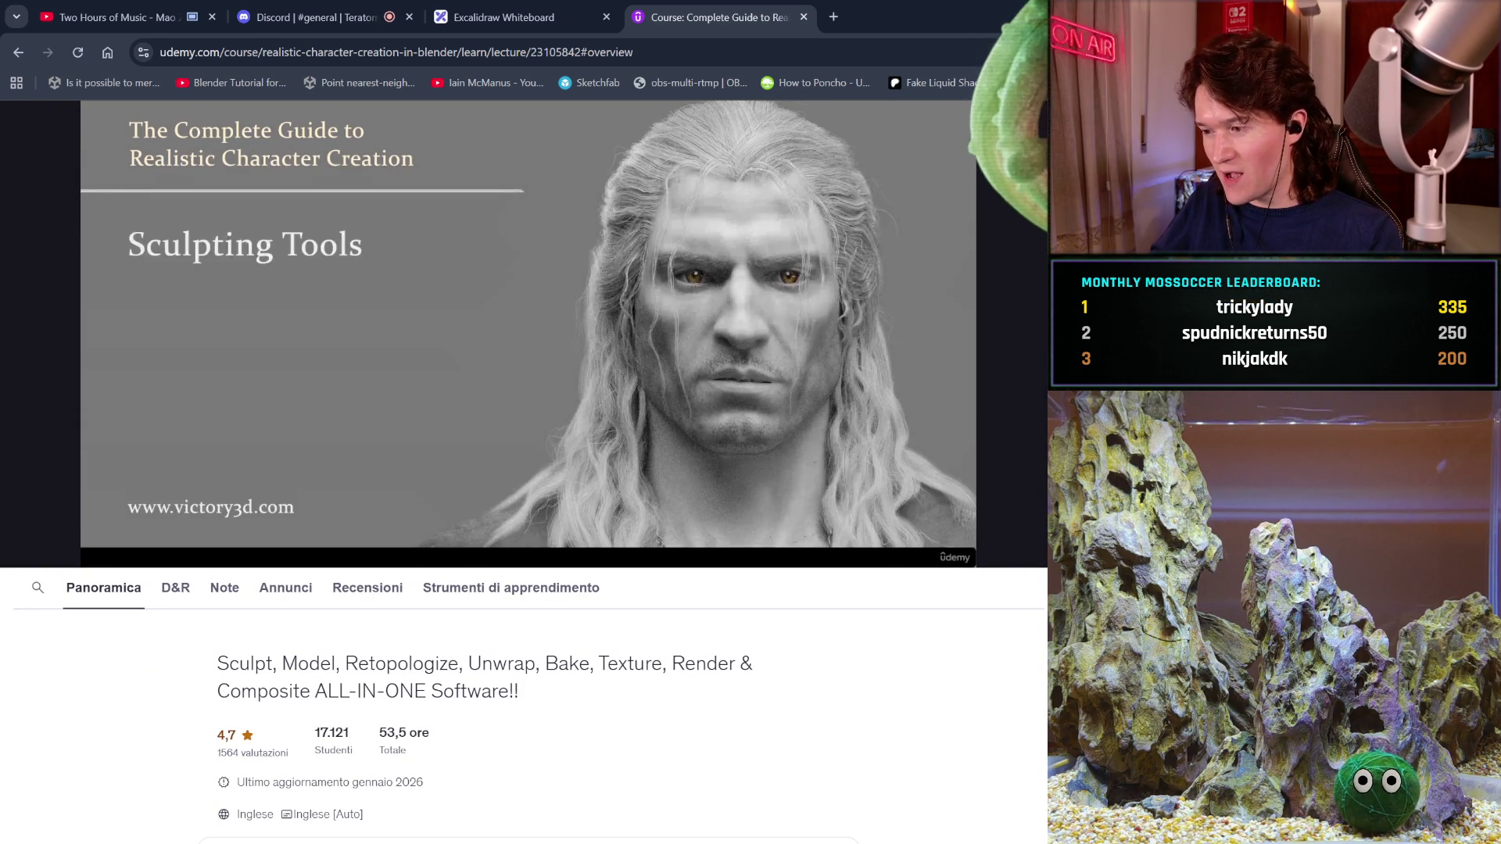
scroll(523, 469, "down", 1)
scroll(524, 469, "down", 1)
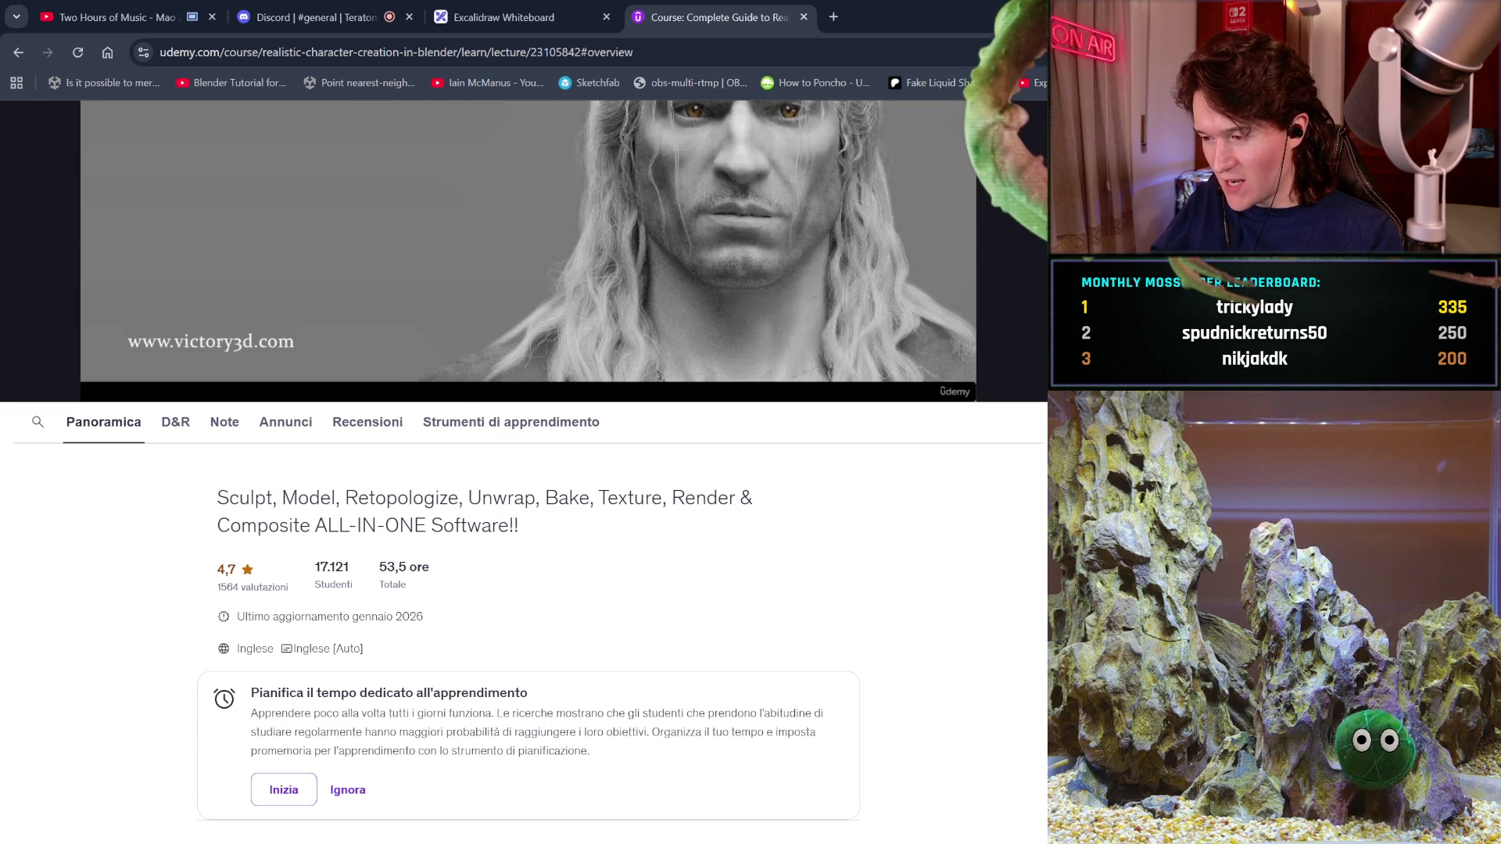
scroll(524, 469, "down", 1)
scroll(524, 469, "down", 2)
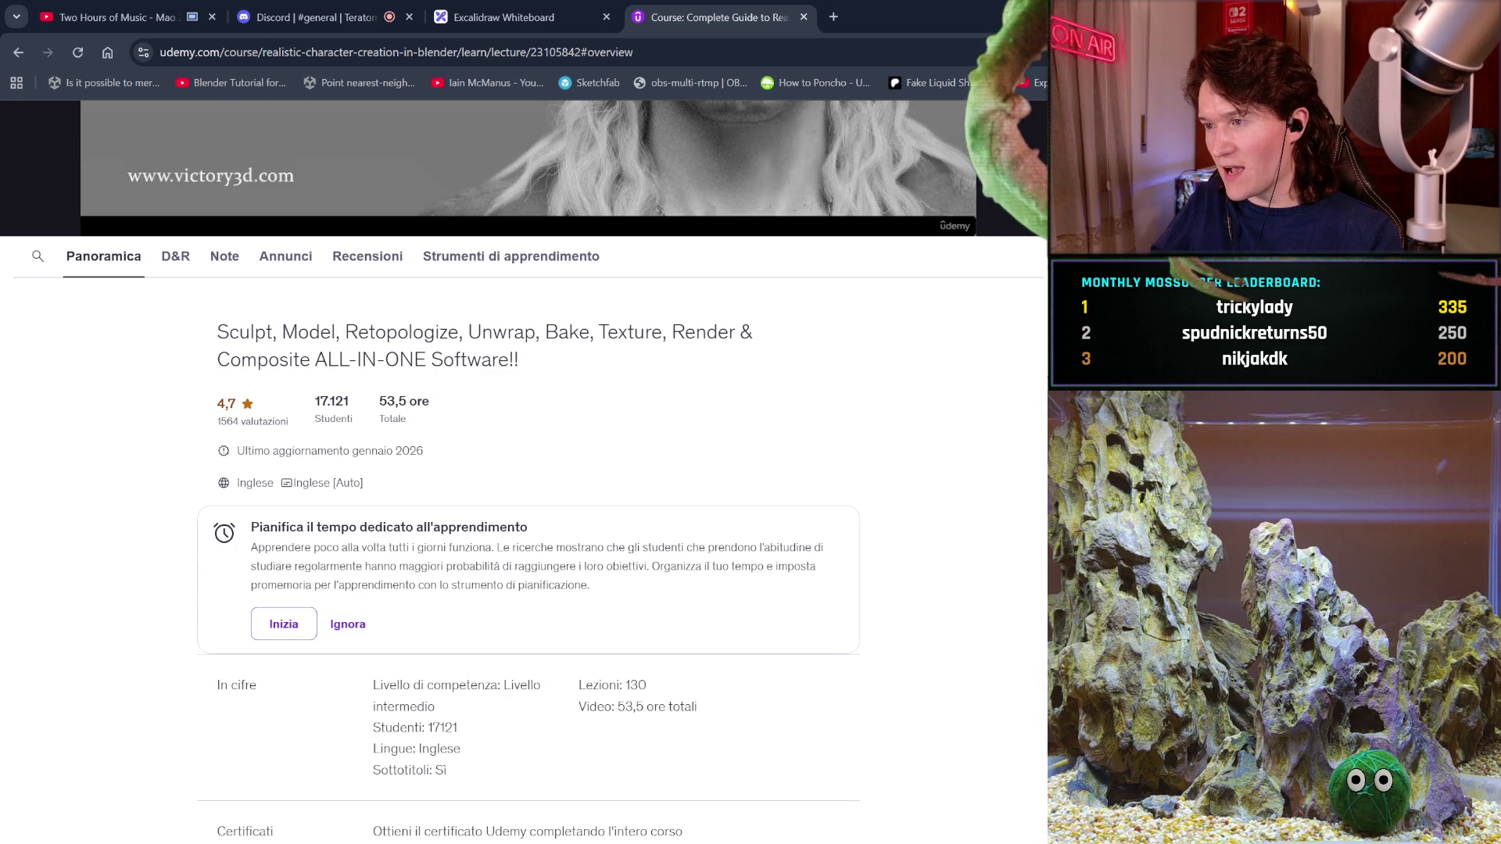
scroll(751, 574, "up", 5)
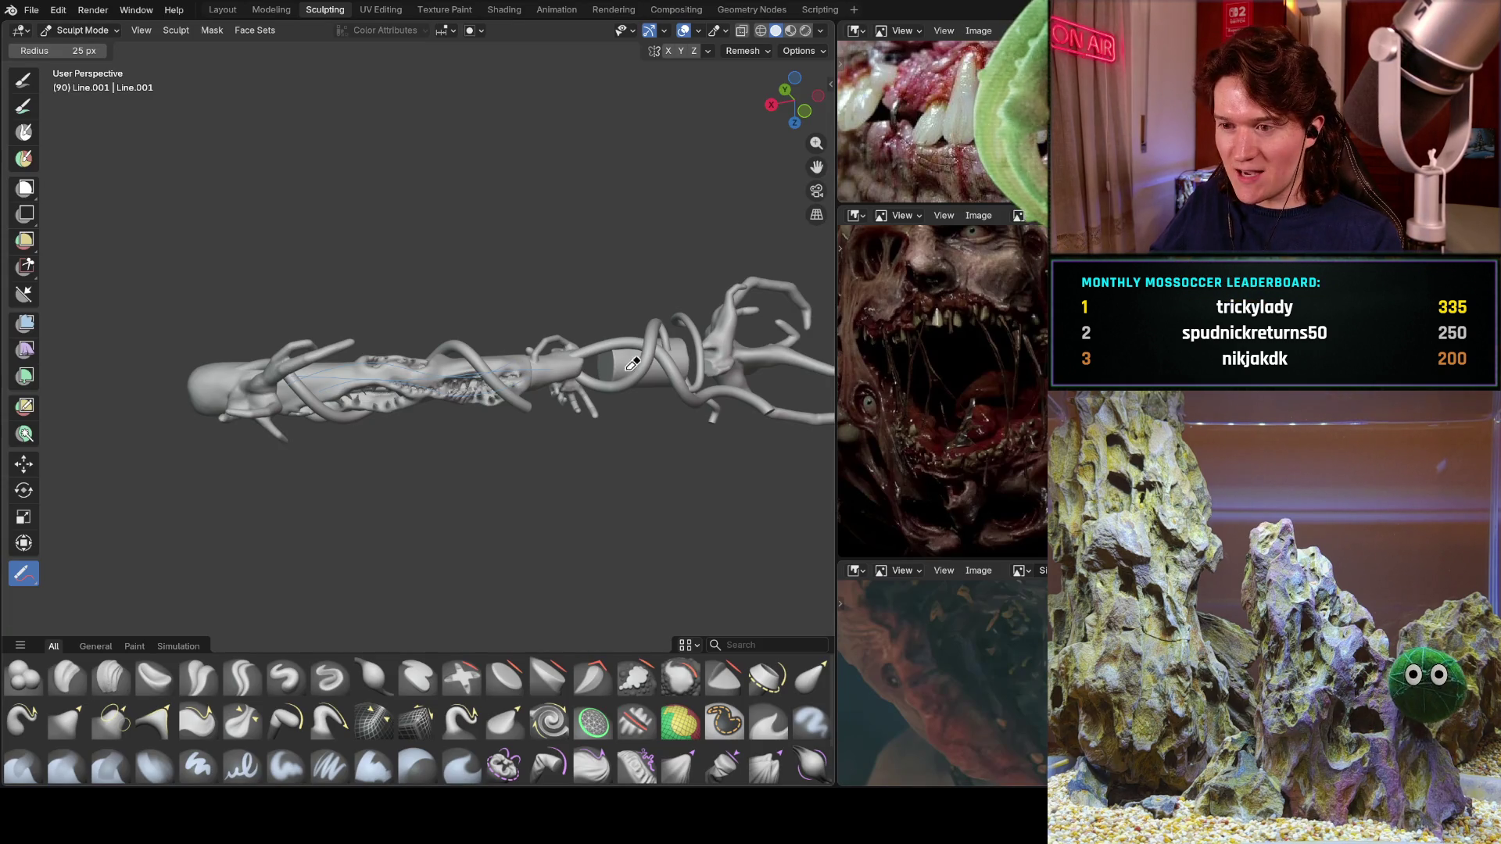
mouse_move(572, 319)
middle_mouse_down()
mouse_move(570, 398)
mouse_move(583, 314)
mouse_move(751, 378)
mouse_move(949, 359)
mouse_move(947, 300)
middle_mouse_up()
middle_click_drag(802, 387, 815, 359)
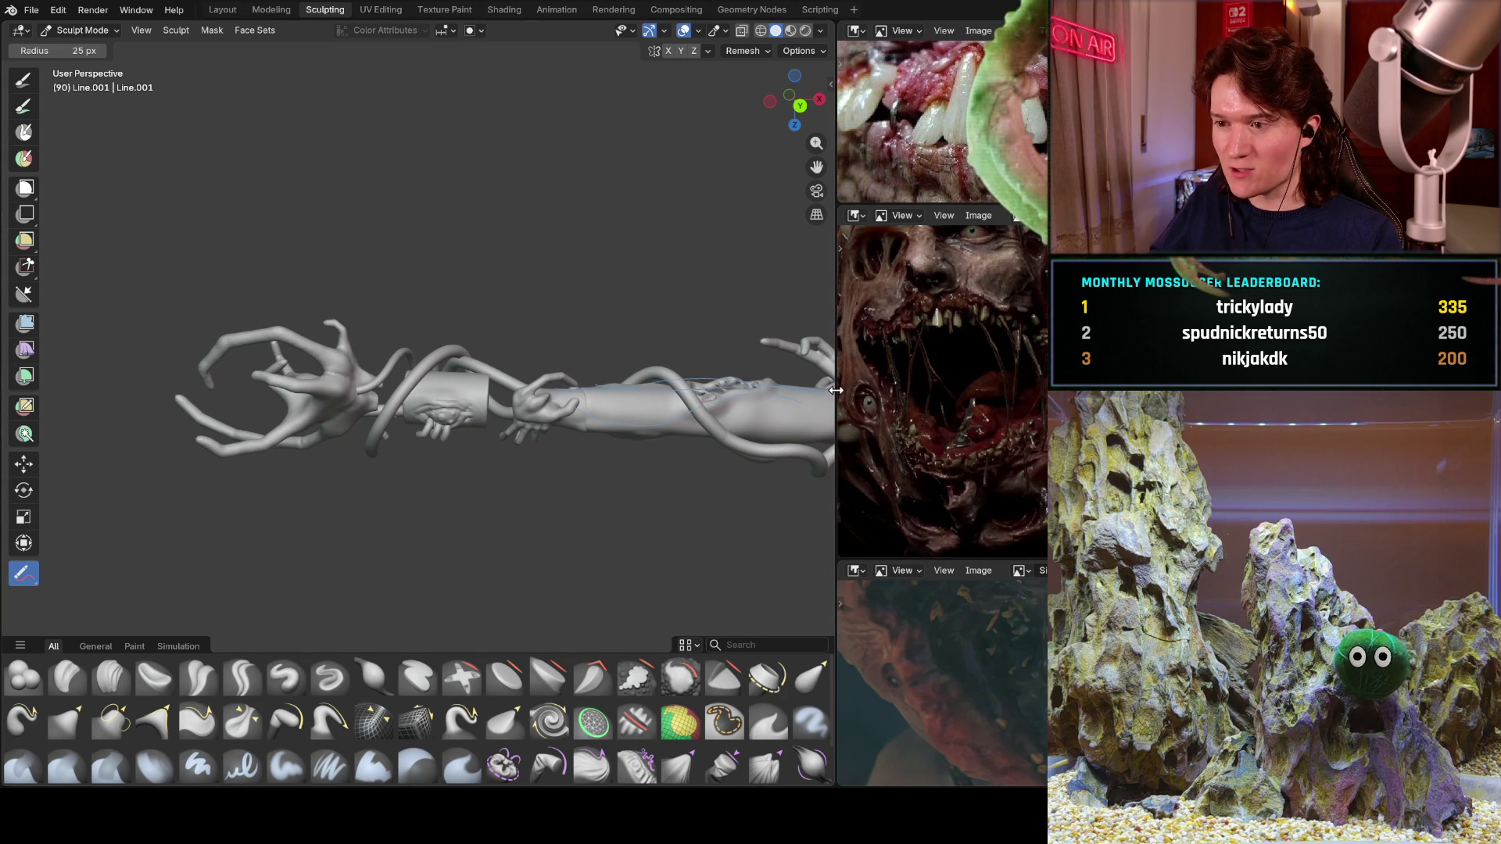
- Widen the reference image areas and pan them to show the eye, teeth and Callisto mouth
left_click_drag(842, 393, 473, 393)
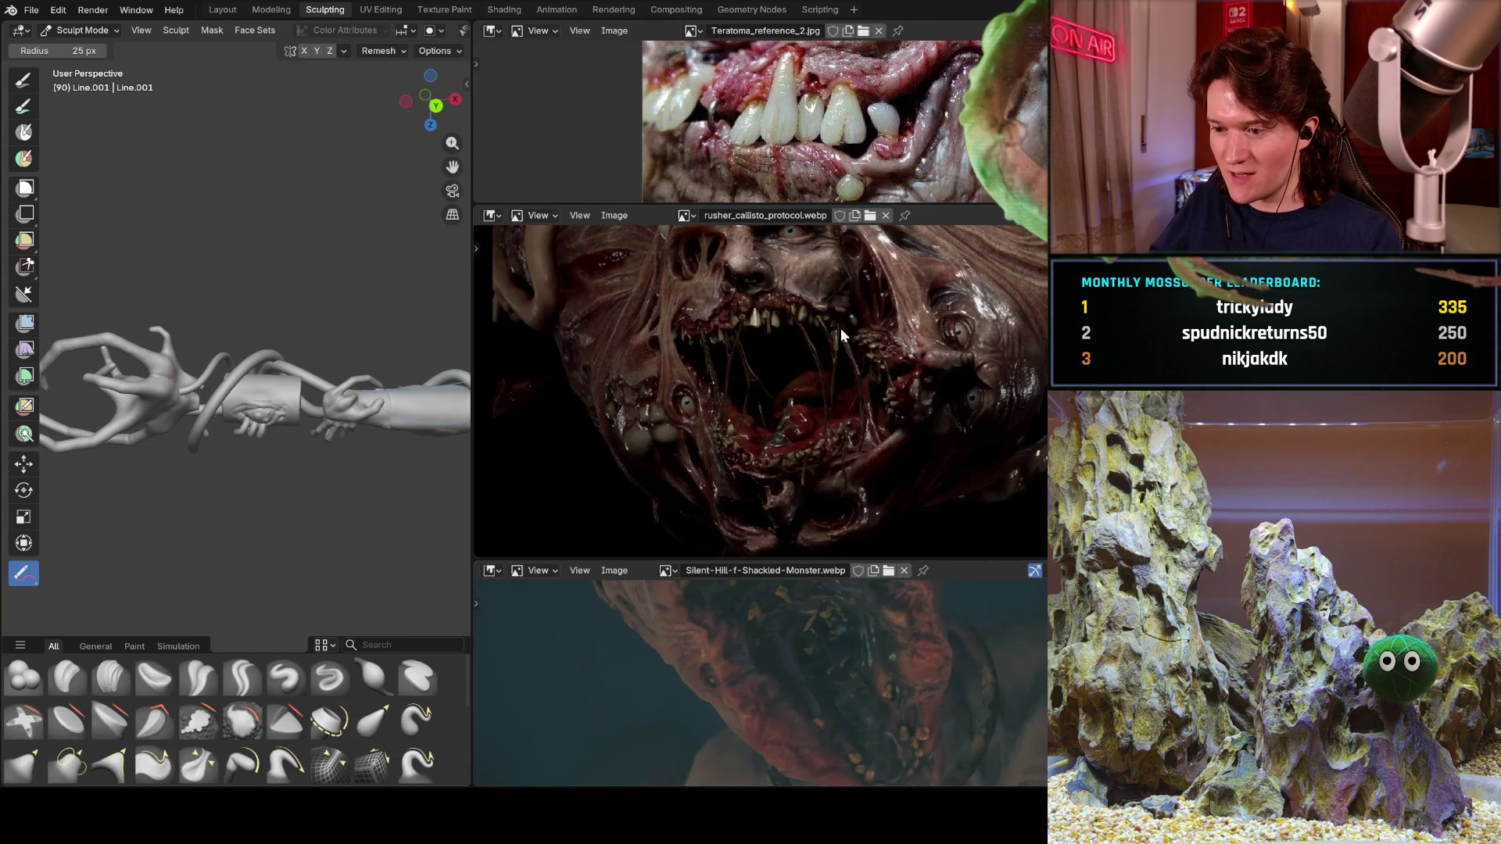
mouse_move(804, 114)
middle_mouse_down()
mouse_move(805, 138)
mouse_move(681, 212)
middle_mouse_up()
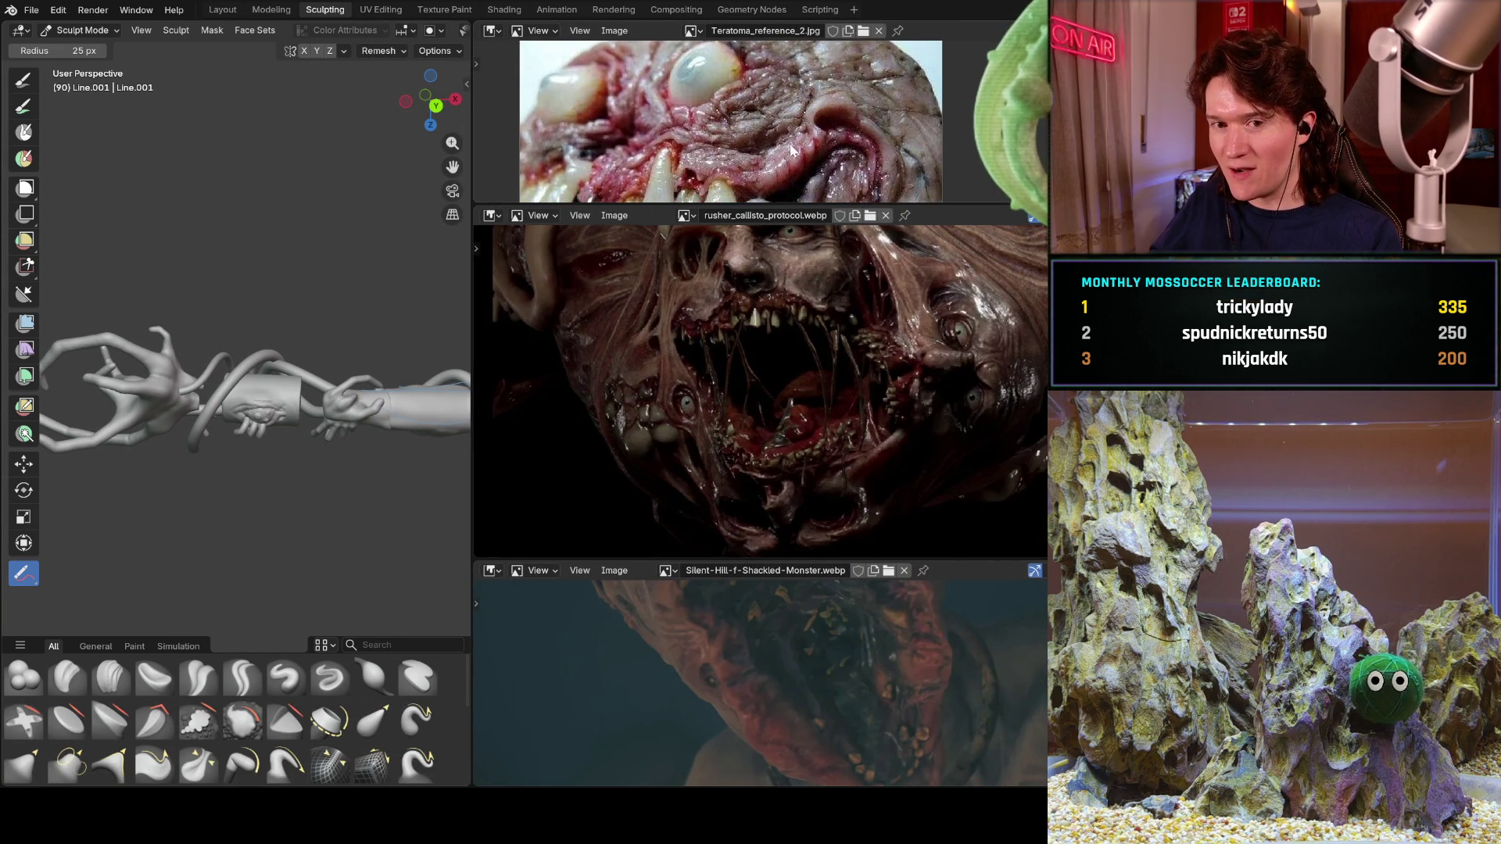
middle_click_drag(784, 149, 817, 101)
middle_click_drag(809, 363, 784, 363)
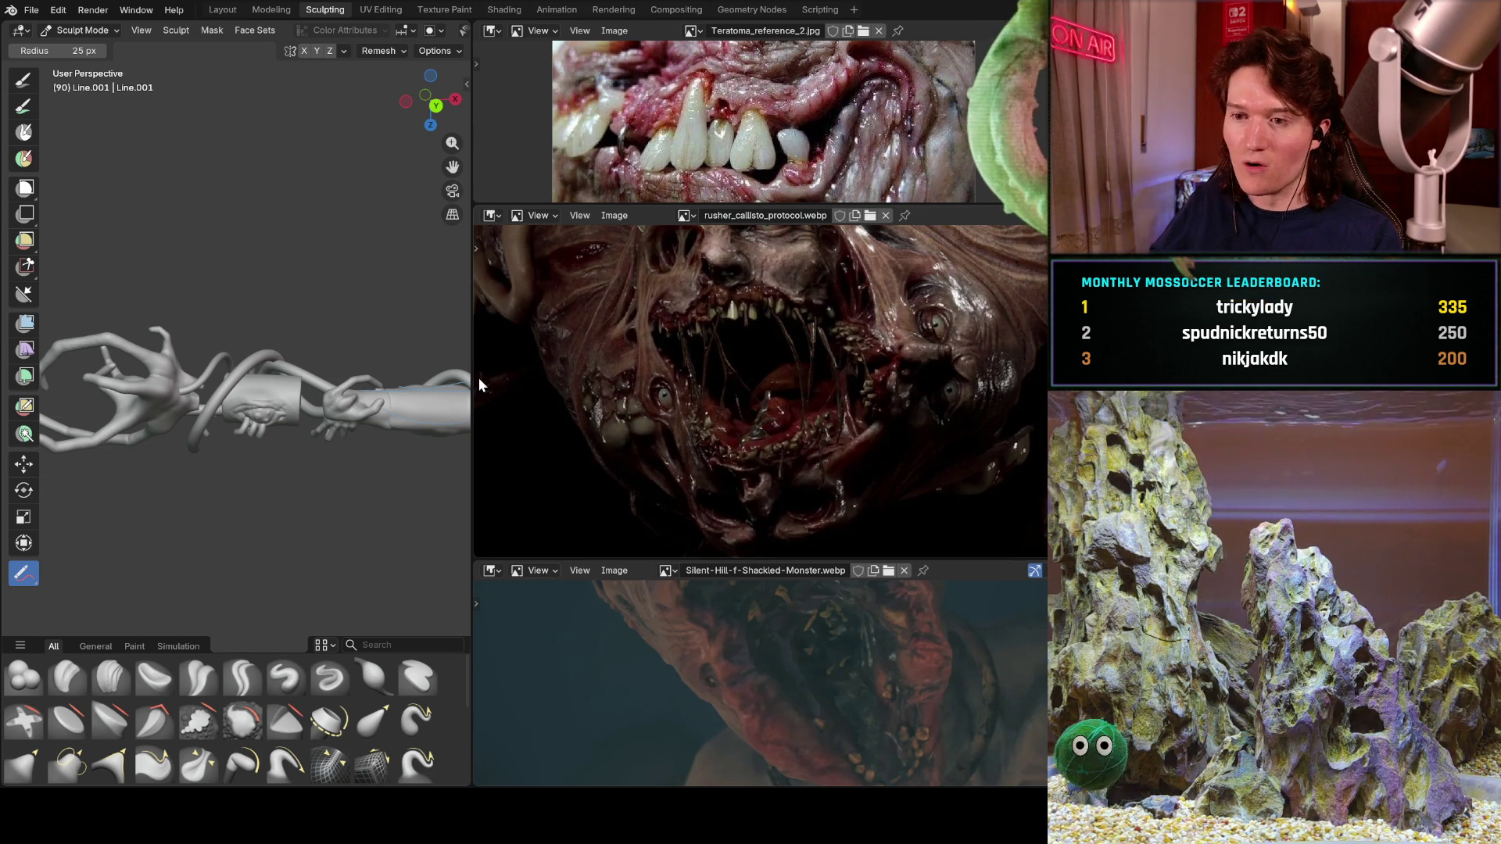
- Close the reference panels so the sculpt fills the window, and view the toothed body side-on
left_click_drag(473, 383, 1046, 383)
mouse_move(429, 432)
middle_mouse_down()
mouse_move(677, 408)
mouse_move(905, 449)
mouse_move(767, 432)
middle_mouse_up()
mouse_move(321, 407)
middle_mouse_down()
mouse_move(905, 419)
mouse_move(706, 442)
mouse_move(484, 438)
mouse_move(665, 414)
middle_mouse_up()
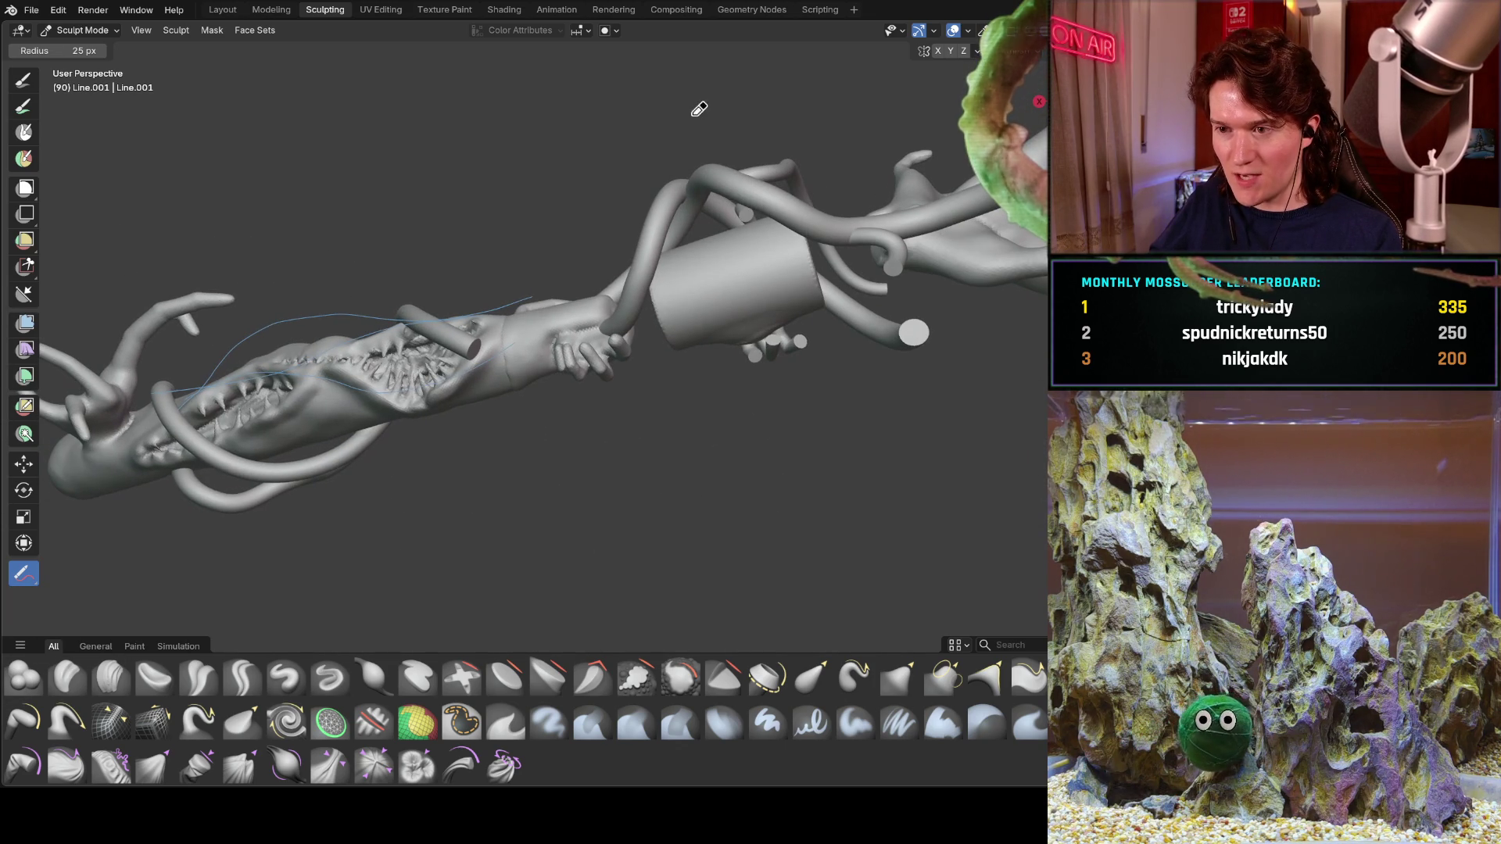
- Orbit, pan and zoom around the arm to review the hands and cylinder section
mouse_move(891, 117)
middle_mouse_down()
mouse_move(829, 245)
mouse_move(782, 297)
mouse_move(797, 354)
mouse_move(881, 144)
mouse_move(630, 345)
mouse_move(493, 301)
mouse_move(421, 228)
middle_mouse_up()
mouse_move(741, 296)
middle_mouse_down()
mouse_move(678, 324)
mouse_move(620, 435)
mouse_move(502, 426)
middle_mouse_up()
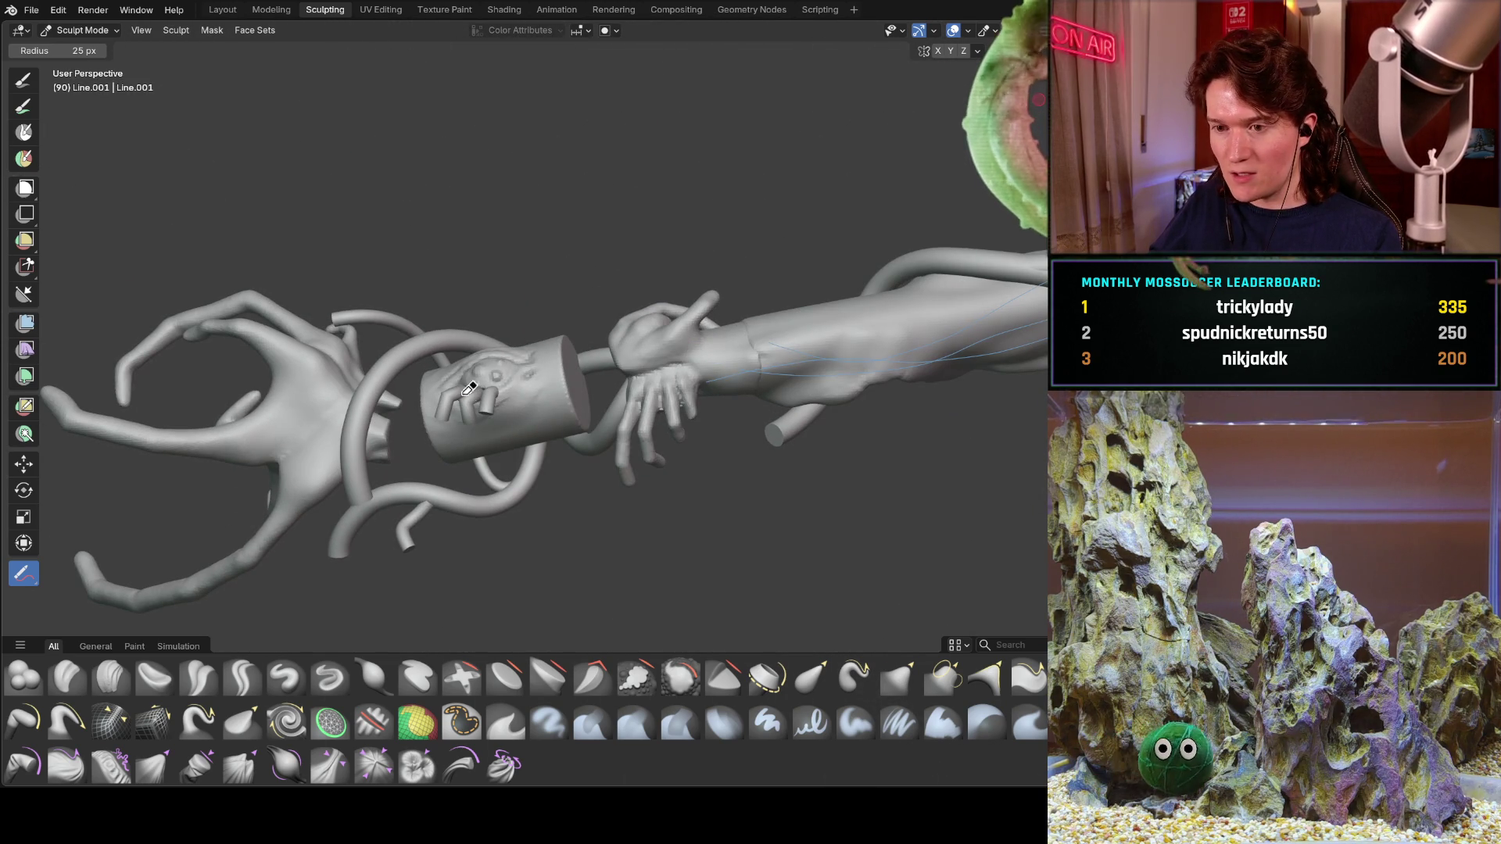
mouse_move(573, 349)
middle_mouse_down()
mouse_move(612, 404)
mouse_move(631, 403)
mouse_move(635, 369)
middle_mouse_up()
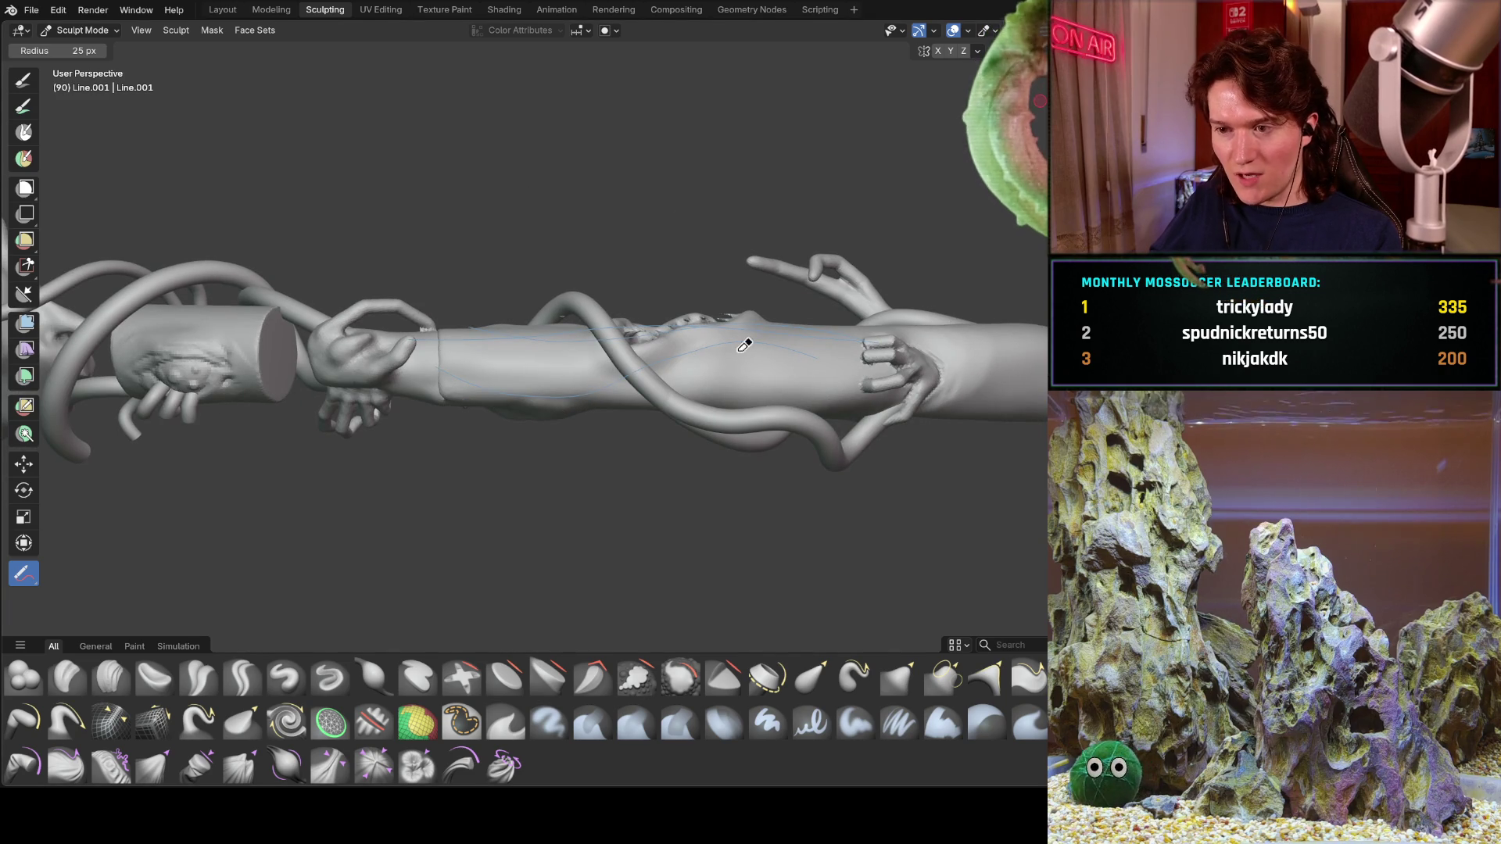
middle_click_drag(362, 295, 514, 324, "shift")
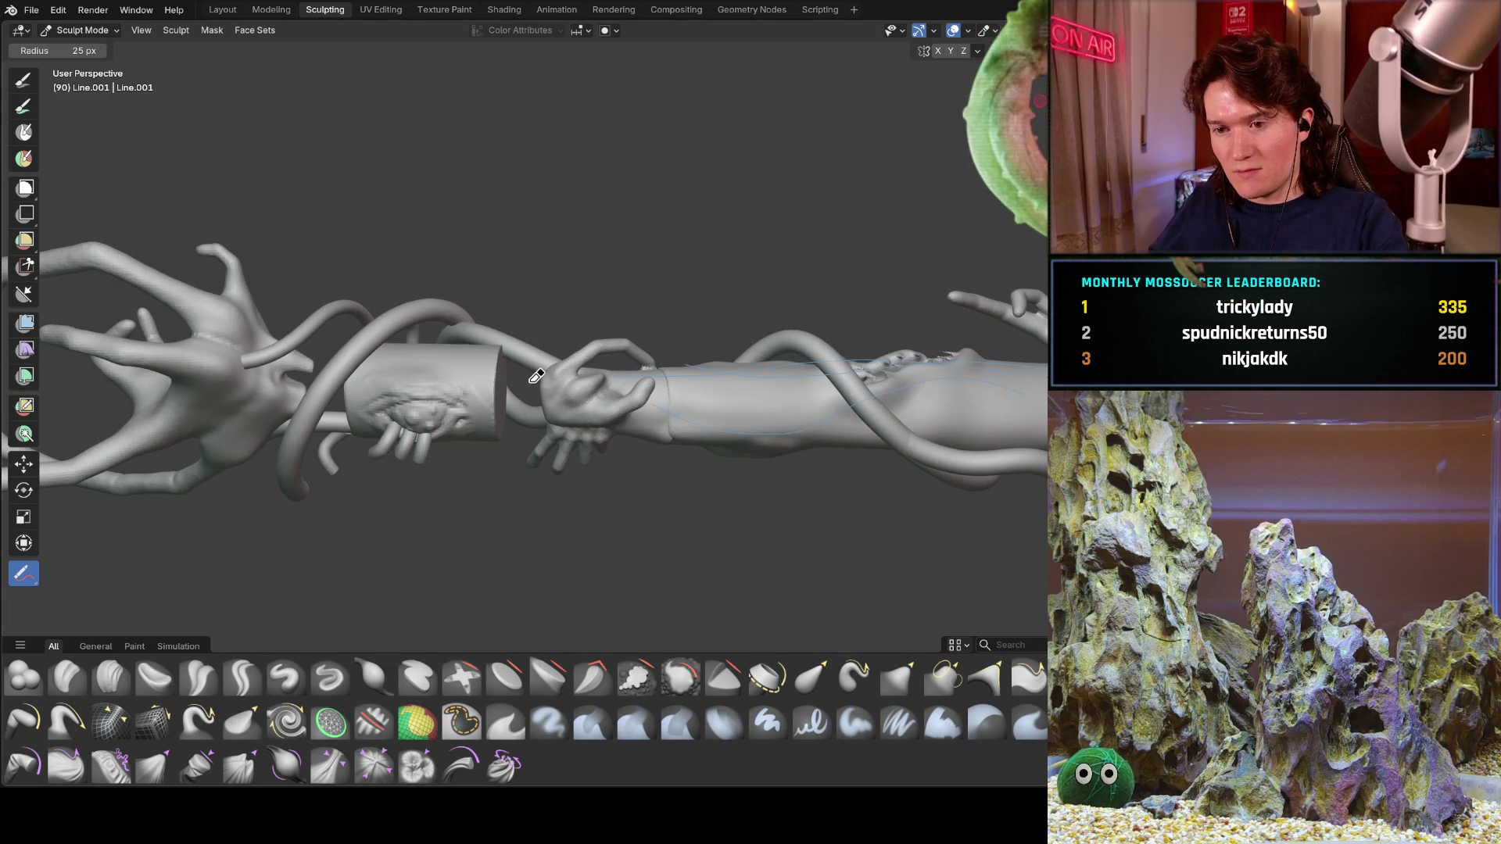
mouse_move(823, 363)
middle_mouse_down()
mouse_move(824, 526)
mouse_move(807, 536)
mouse_move(398, 426)
mouse_move(117, 227)
mouse_move(858, 248)
mouse_move(899, 309)
mouse_move(828, 321)
mouse_move(856, 309)
middle_mouse_up()
scroll(852, 248, "down", 2)
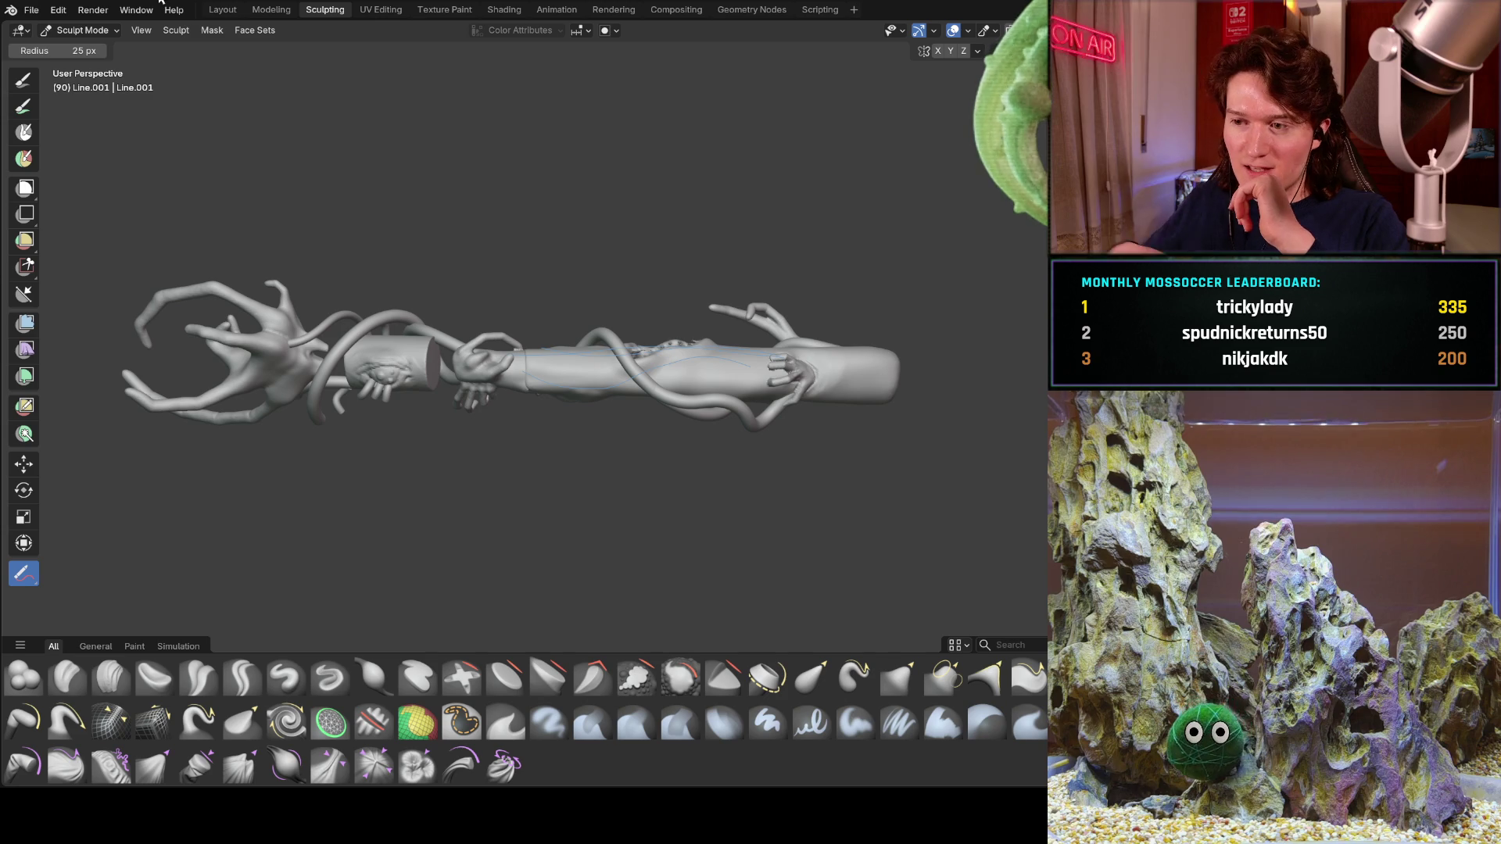
mouse_move(385, 284)
middle_mouse_down()
mouse_move(526, 266)
mouse_move(536, 436)
middle_mouse_up()
middle_click_drag(500, 216, 523, 242)
middle_click_drag(436, 312, 183, 184)
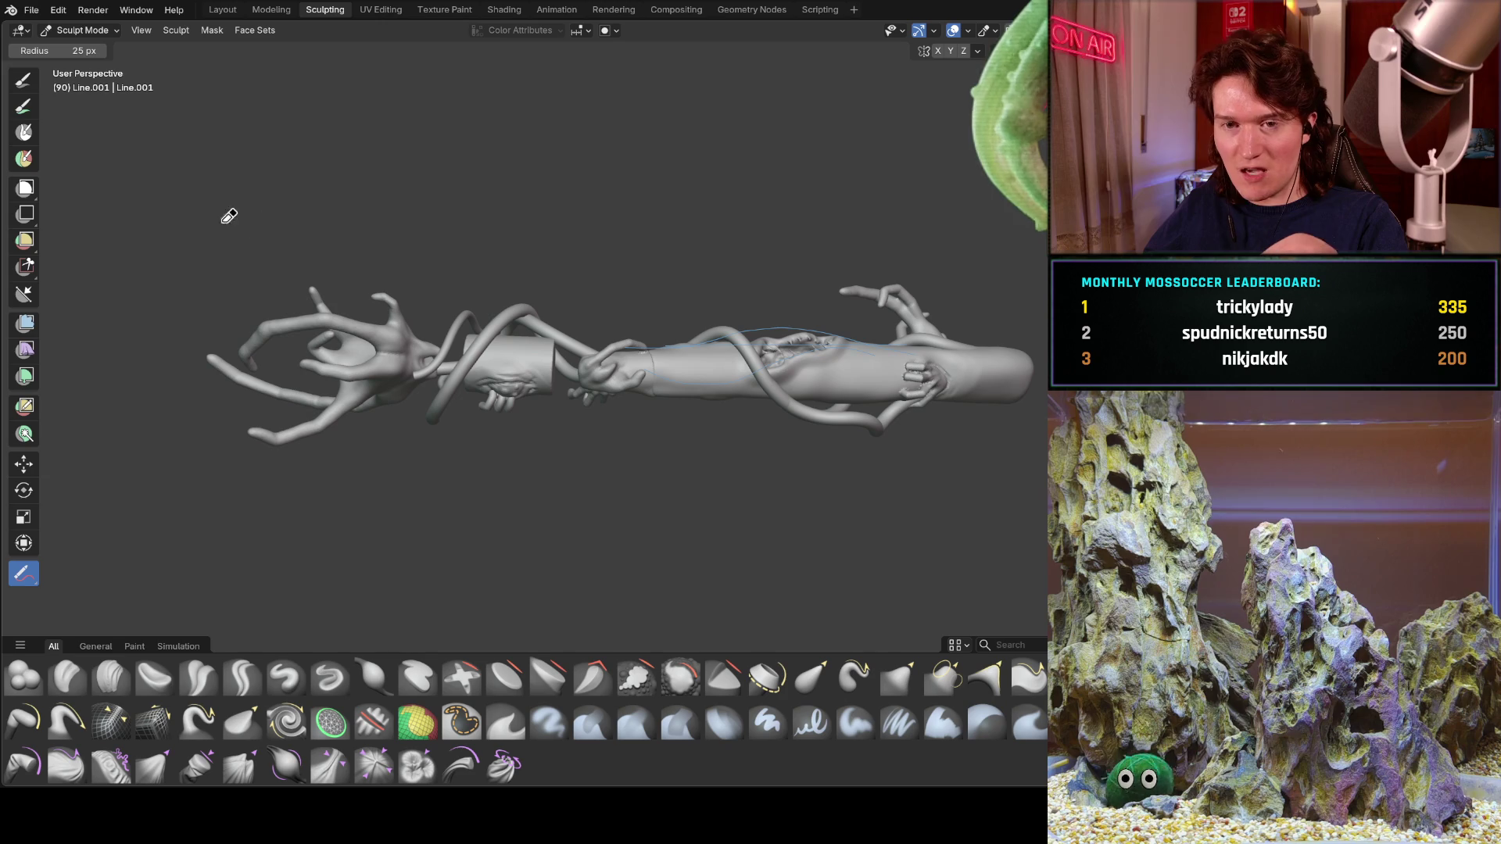
- Select the Snake Hook brush, save the Teratoma hand sculpt file, and show the sidebar
left_click(199, 719)
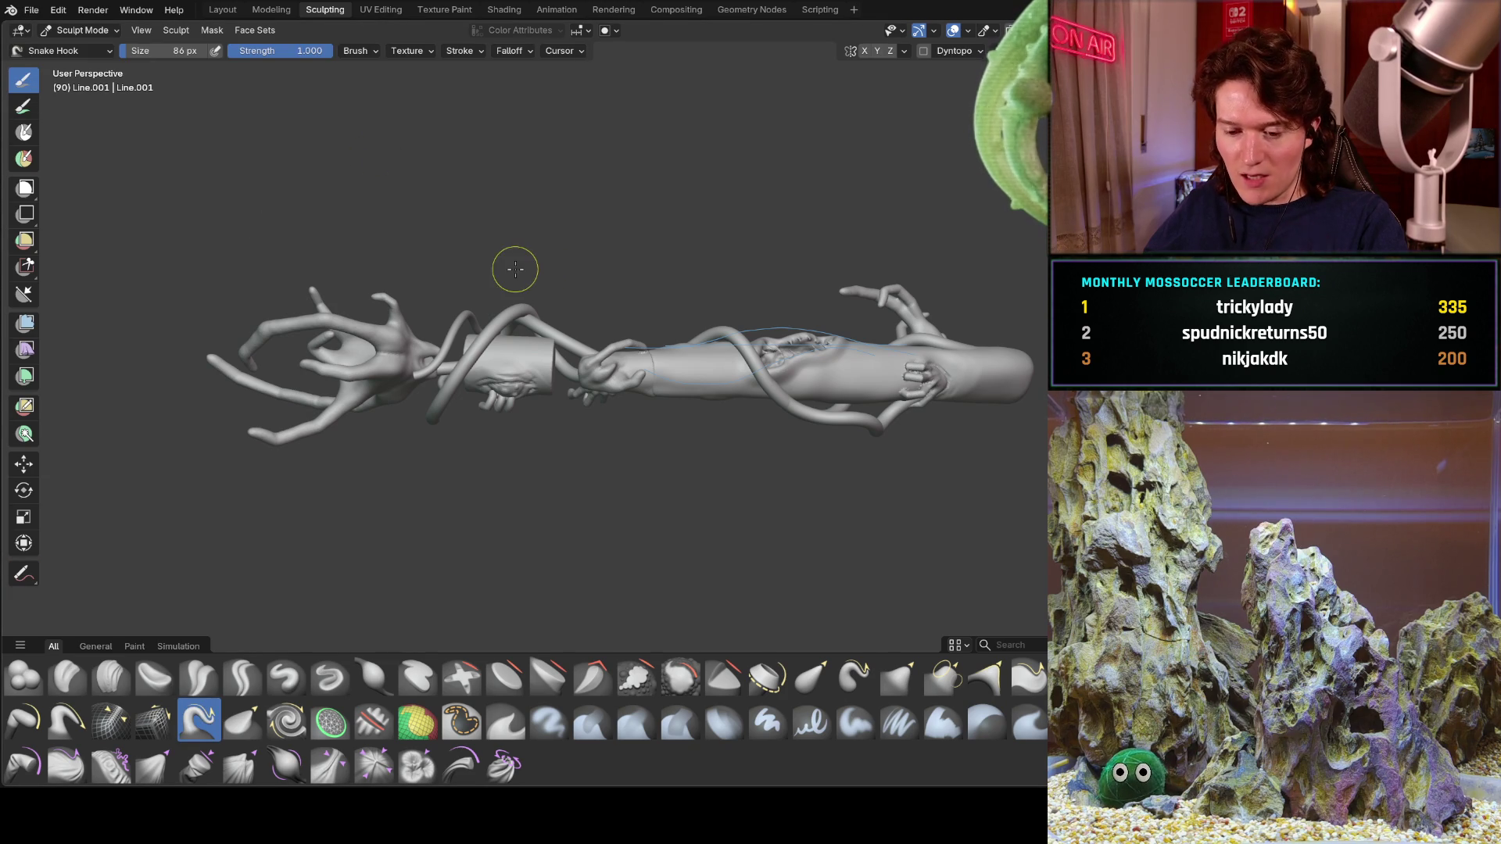
key("ctrl+s")
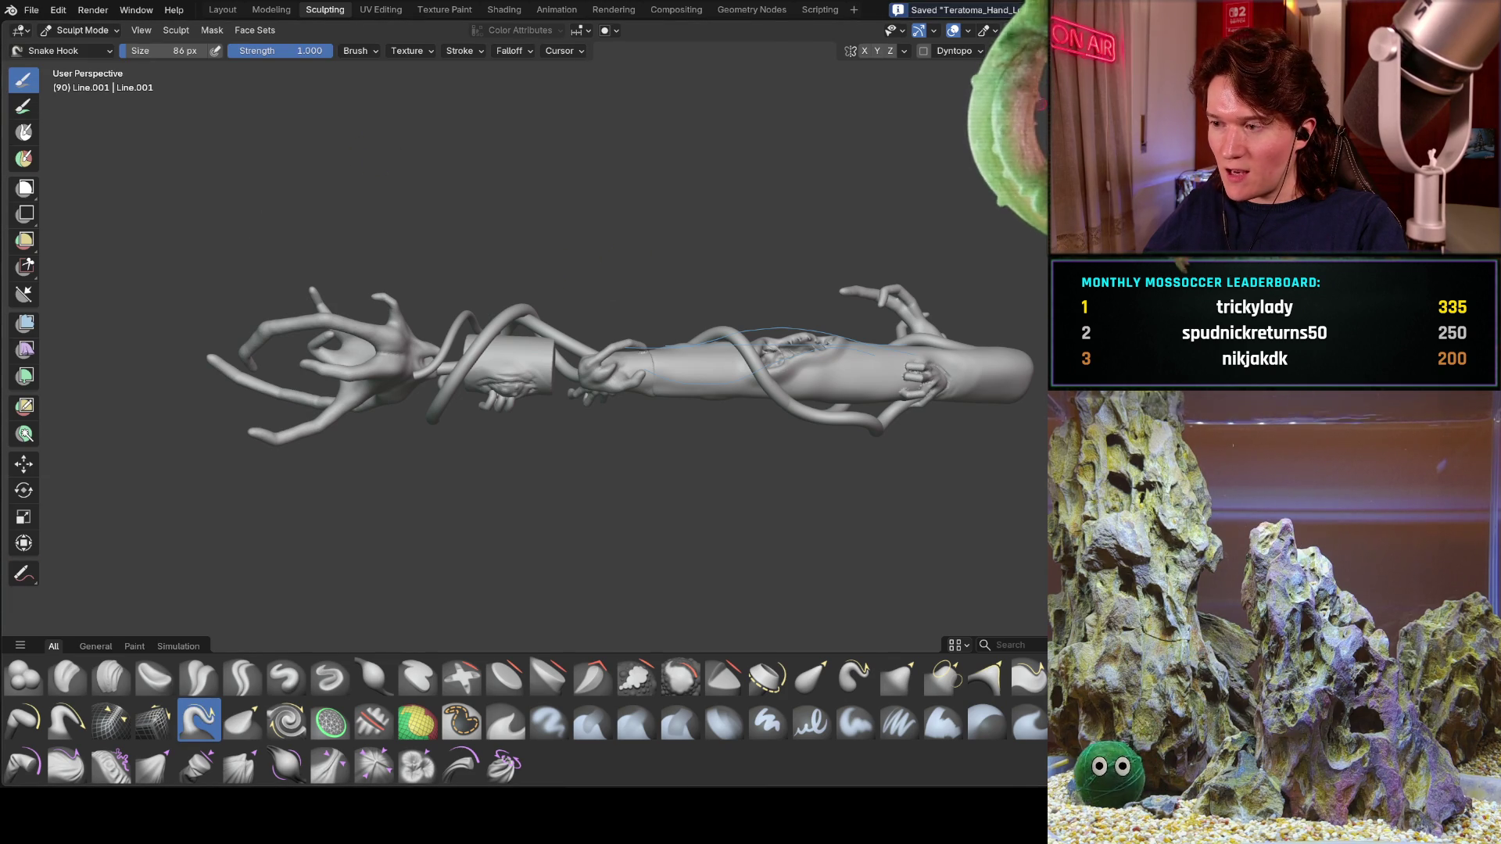
key("n")
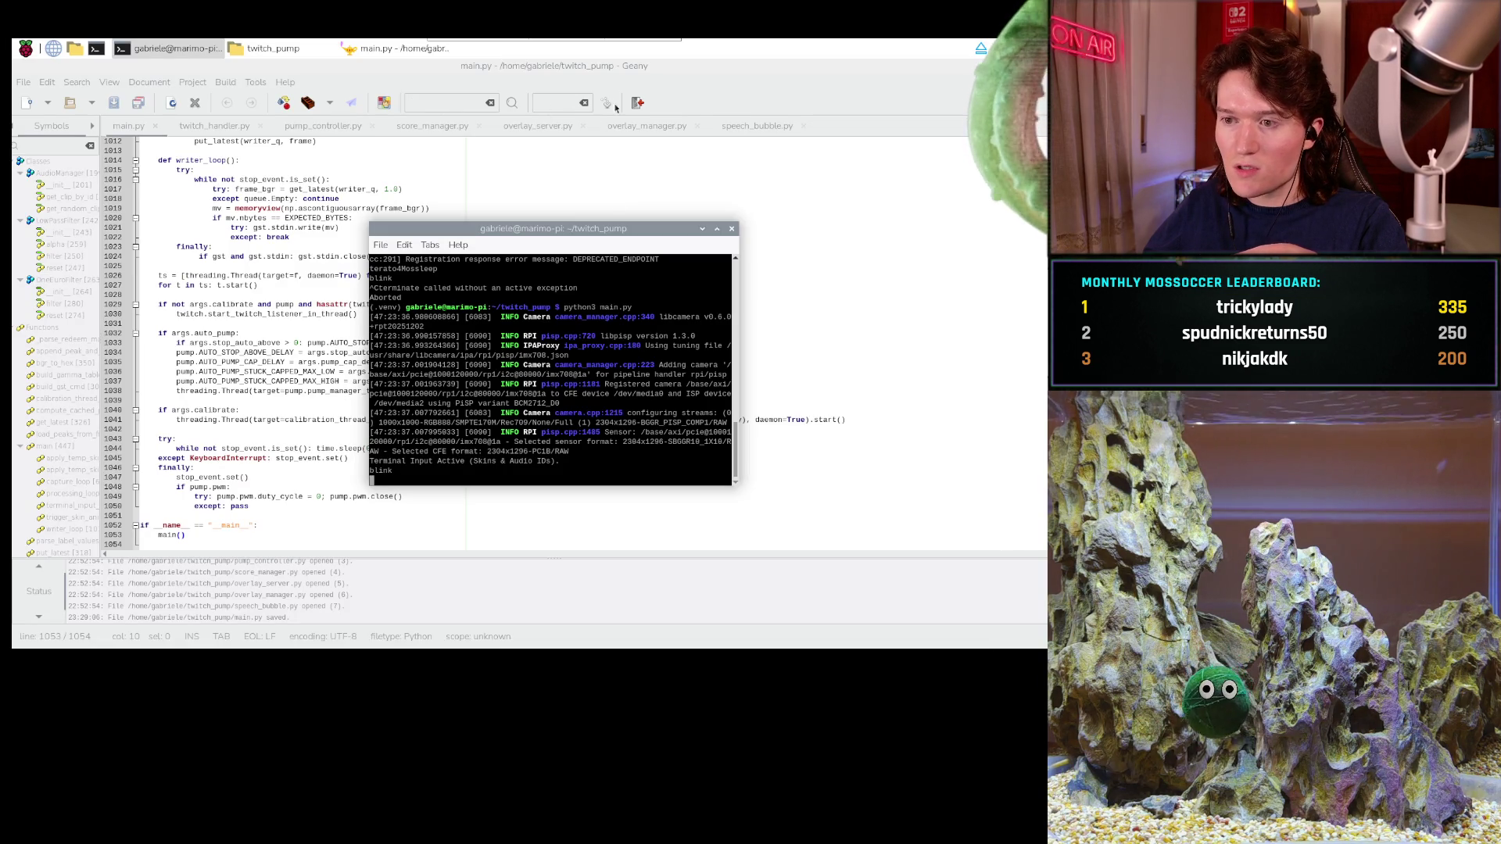
- Stop the running main.py and close the terminal and the Geany editor
key("ctrl+c")
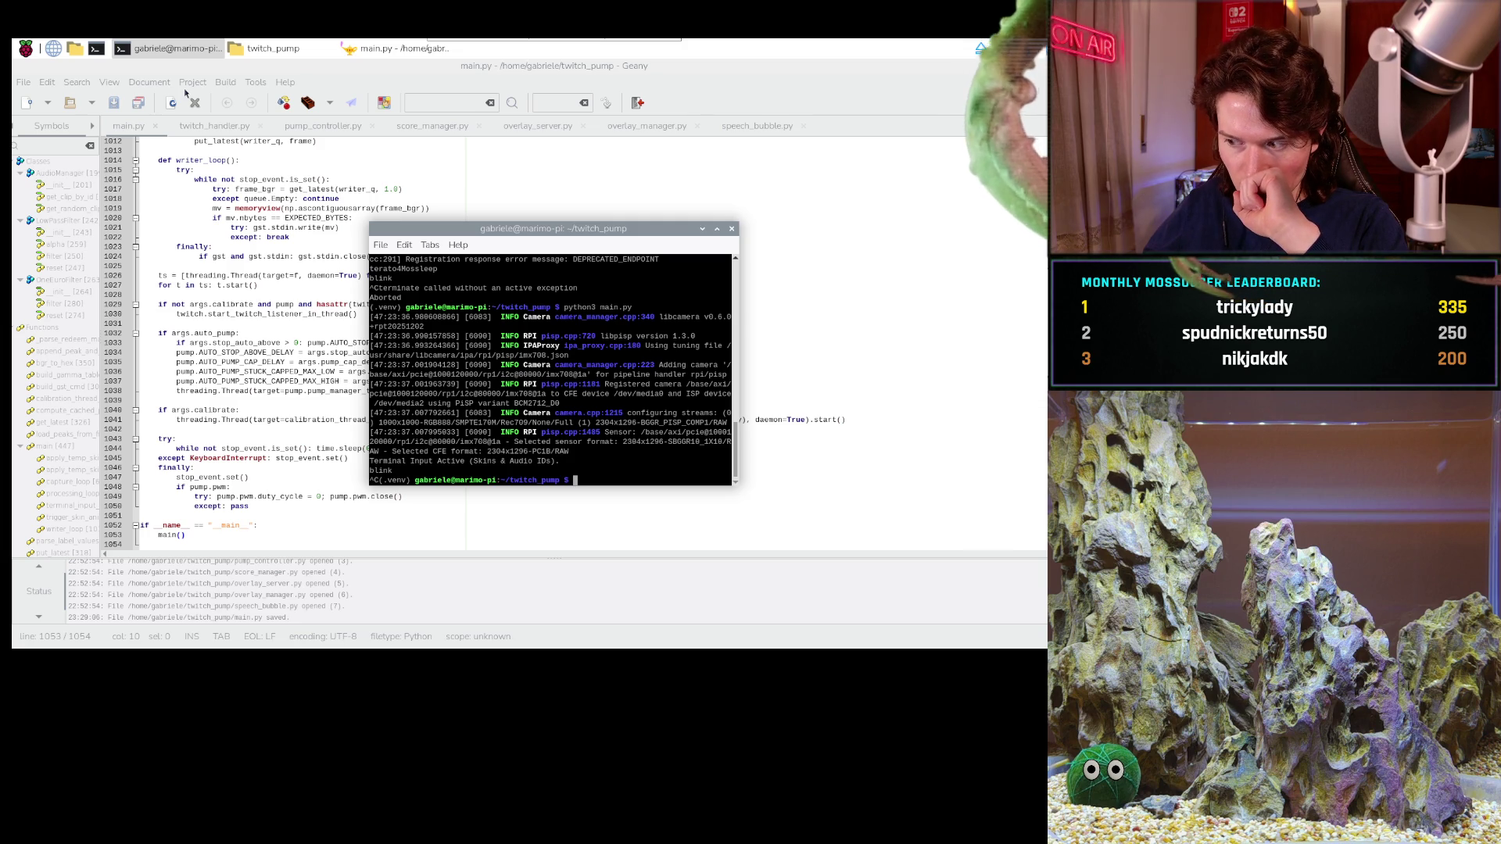
left_click(732, 230)
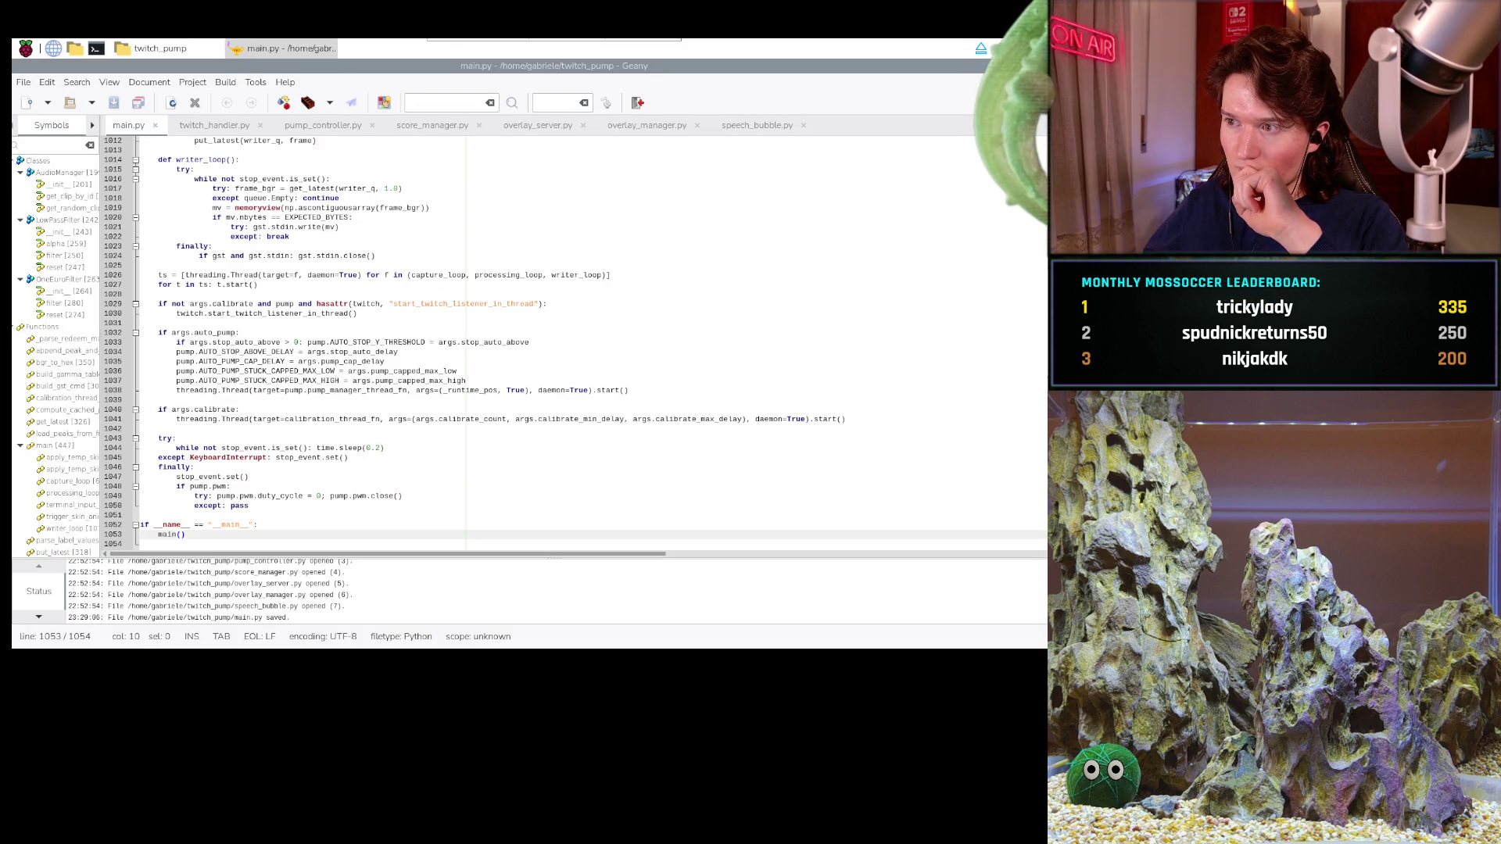
key("ctrl+q")
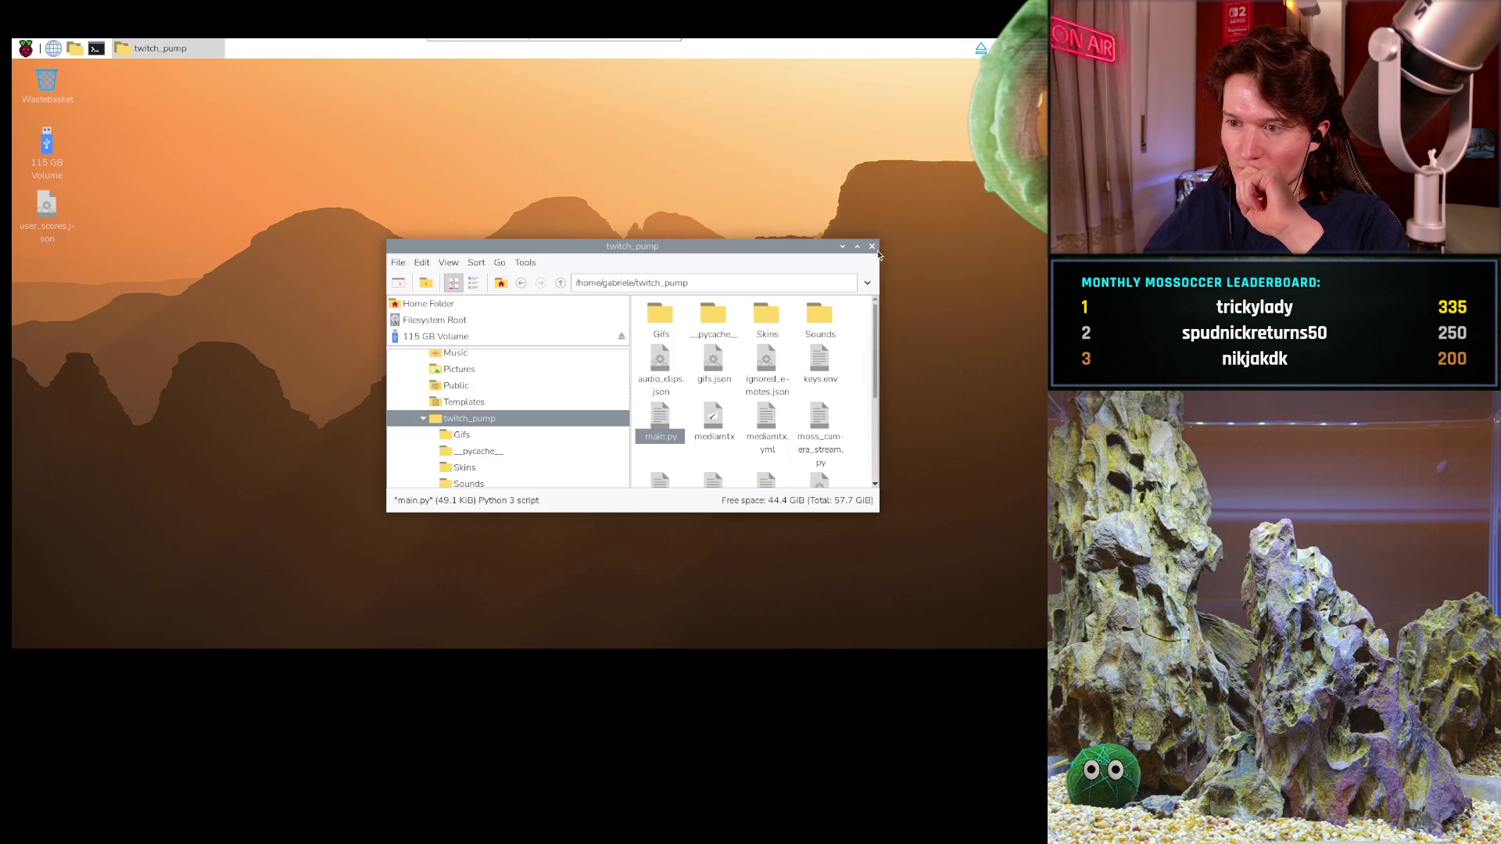
- Change teratoma_project's score in user_scores.json from 90 to 0 and close Mousepad
scroll(736, 409, "down", 4)
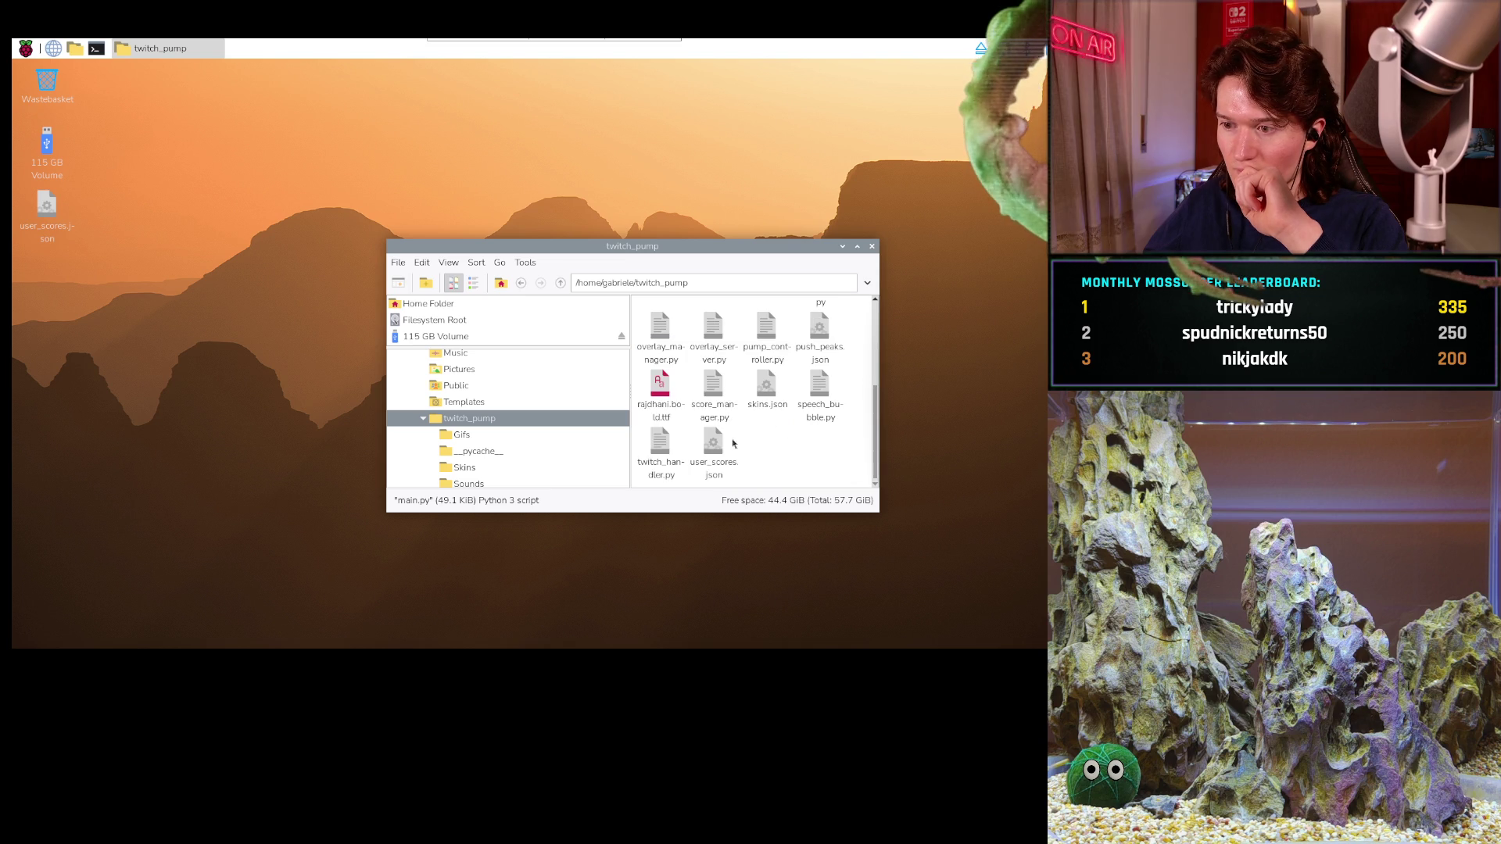
double_click(707, 444)
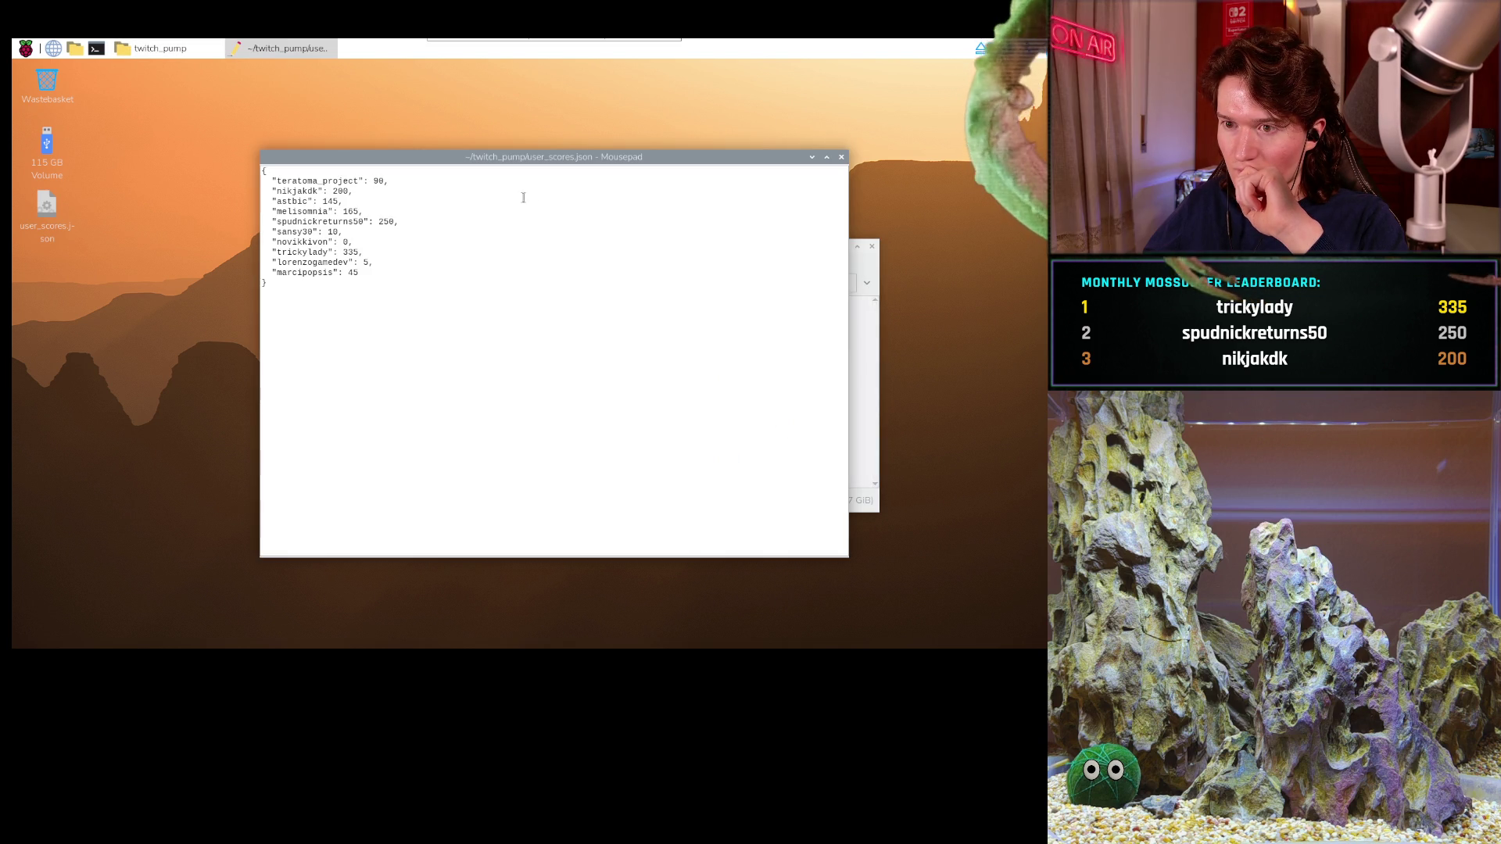
key("Delete")
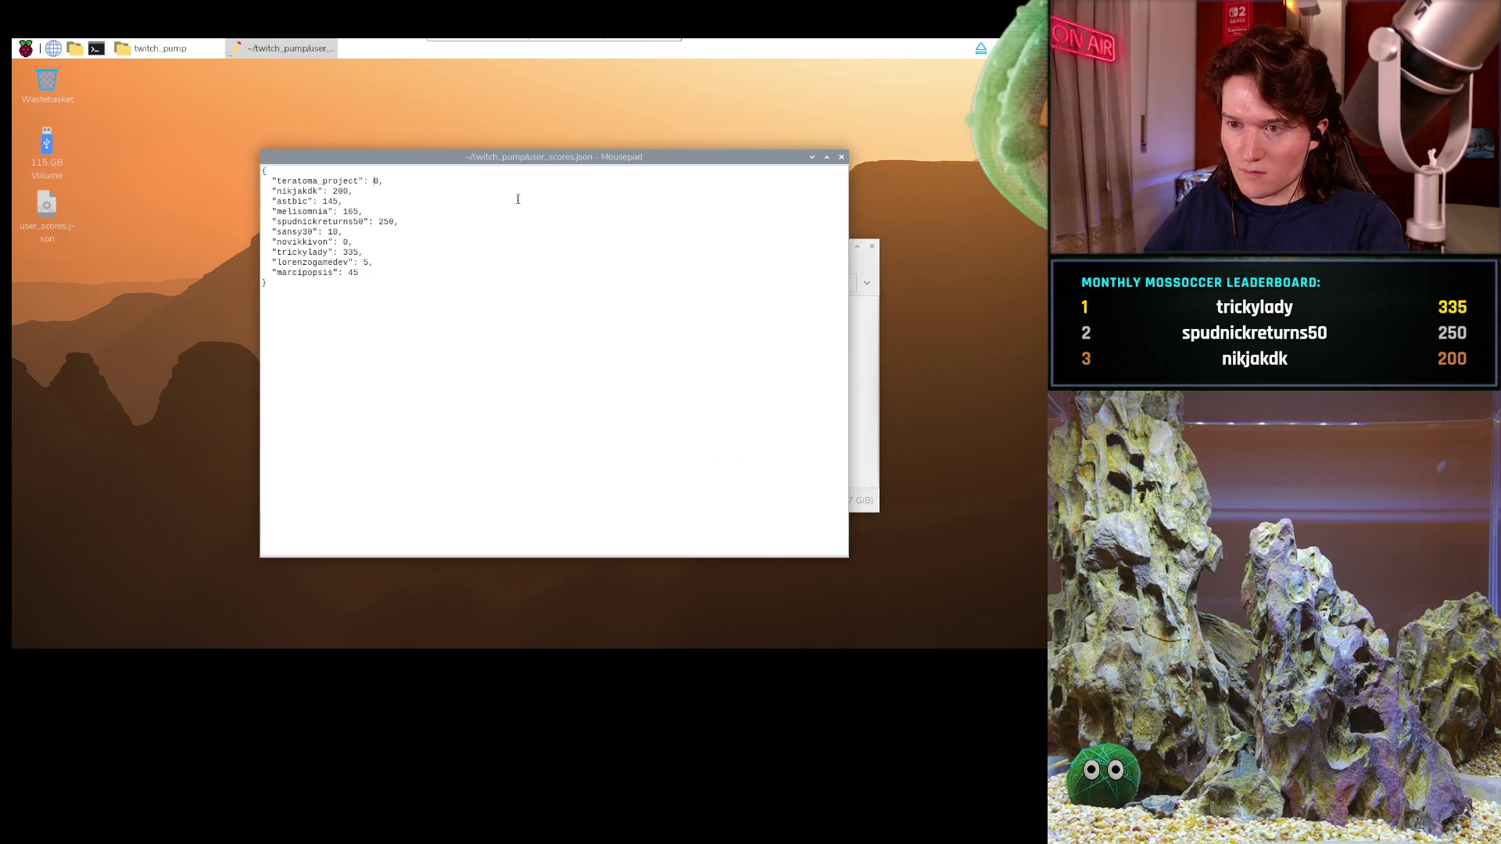
left_click(841, 157)
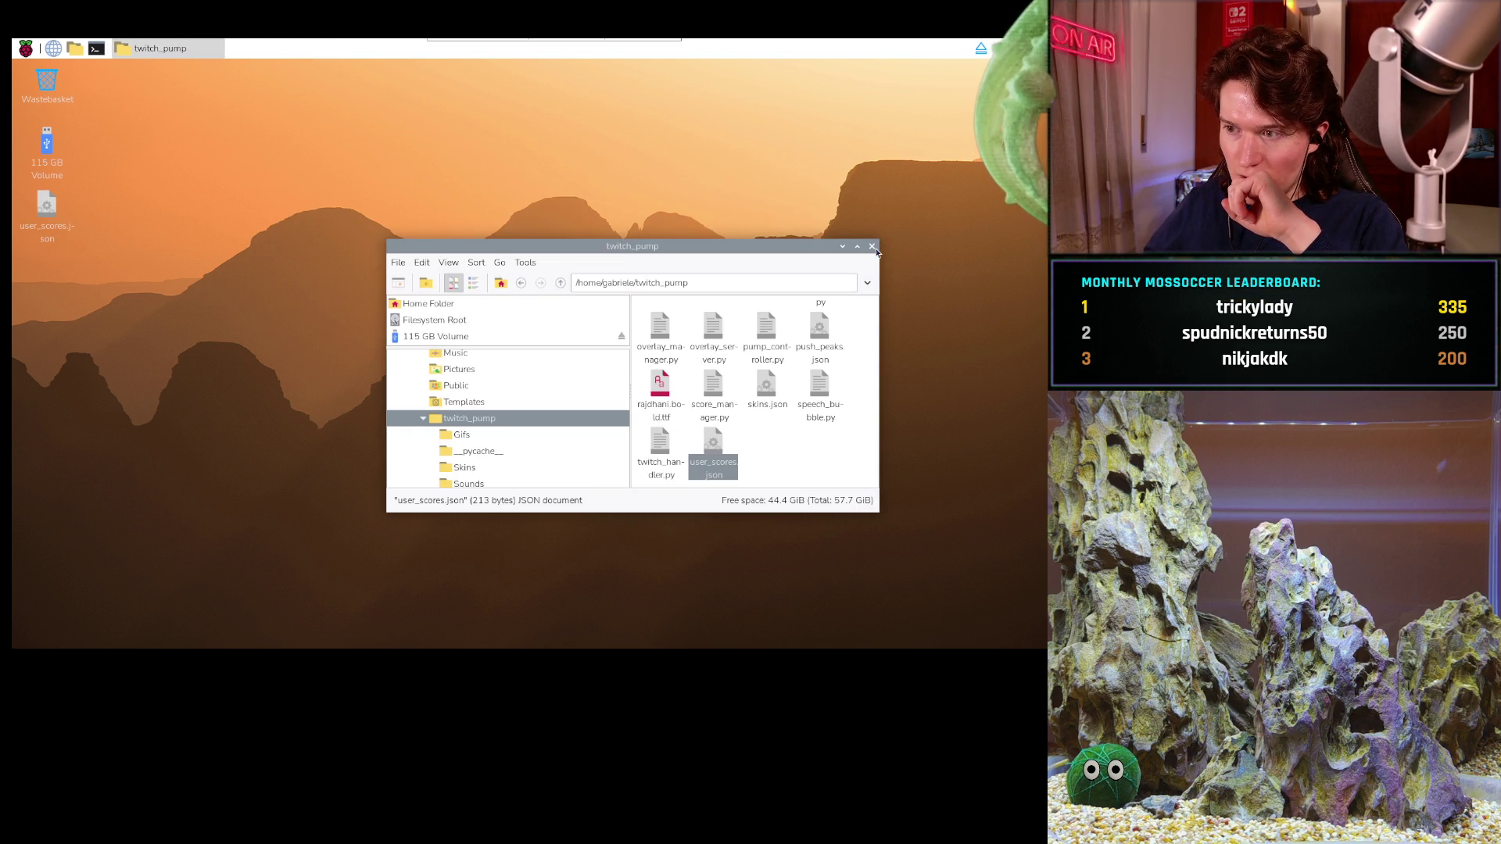
- Close the twitch_pump folder window and reboot the Raspberry Pi
left_click(872, 247)
left_click(25, 50)
left_click(40, 259)
left_click(569, 350)
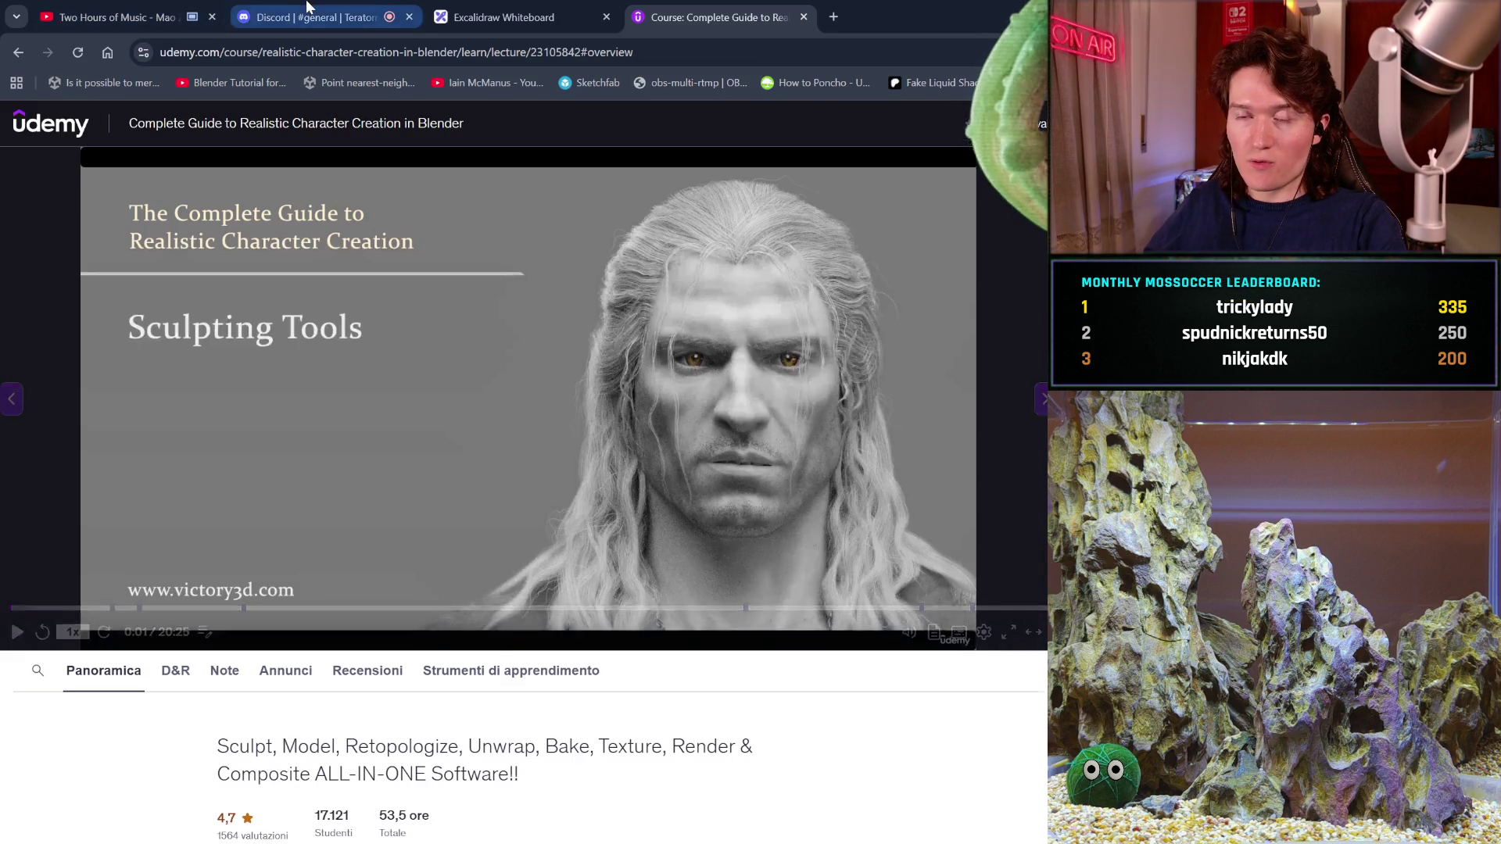
- Disconnect from the Lobby voice channel, then reorder the browser tabs placing Discord before Excalidraw
left_click(321, 16)
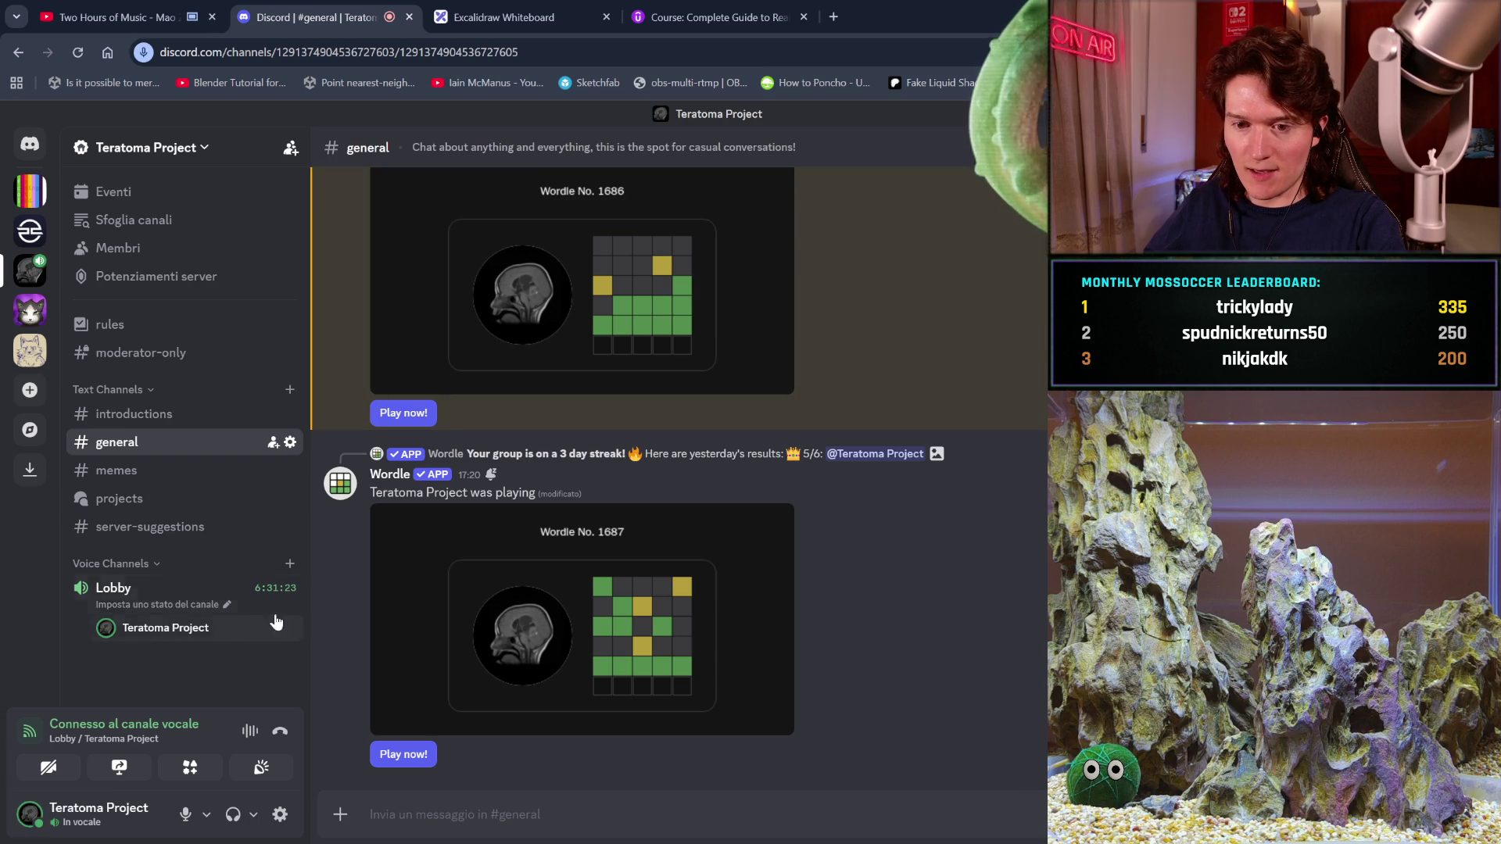
left_click(288, 731)
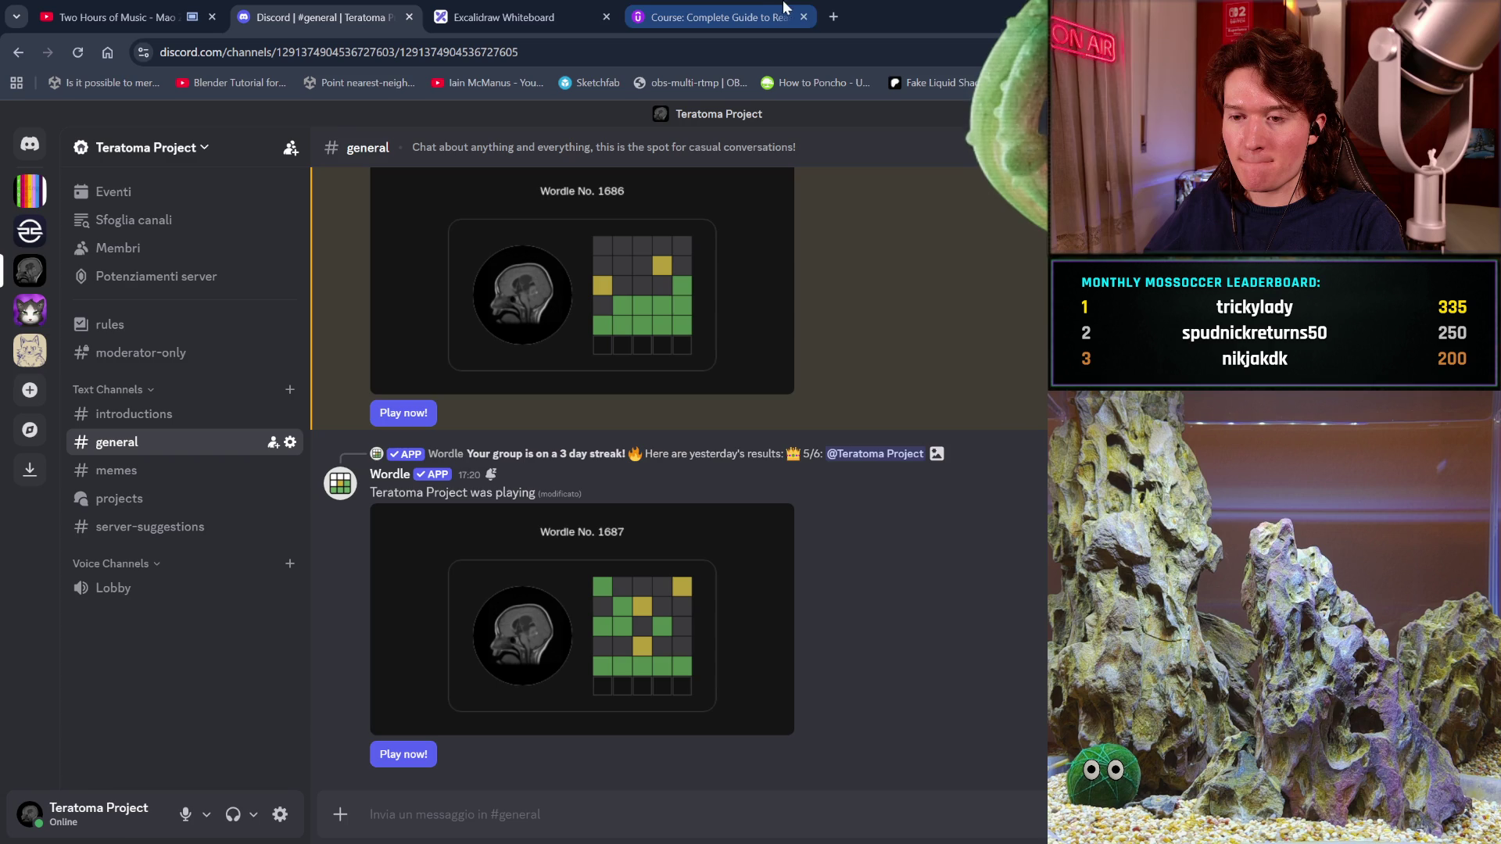
mouse_move(778, 6)
left_mouse_down()
mouse_move(655, 6)
mouse_move(727, 12)
left_mouse_up()
left_click(508, 16)
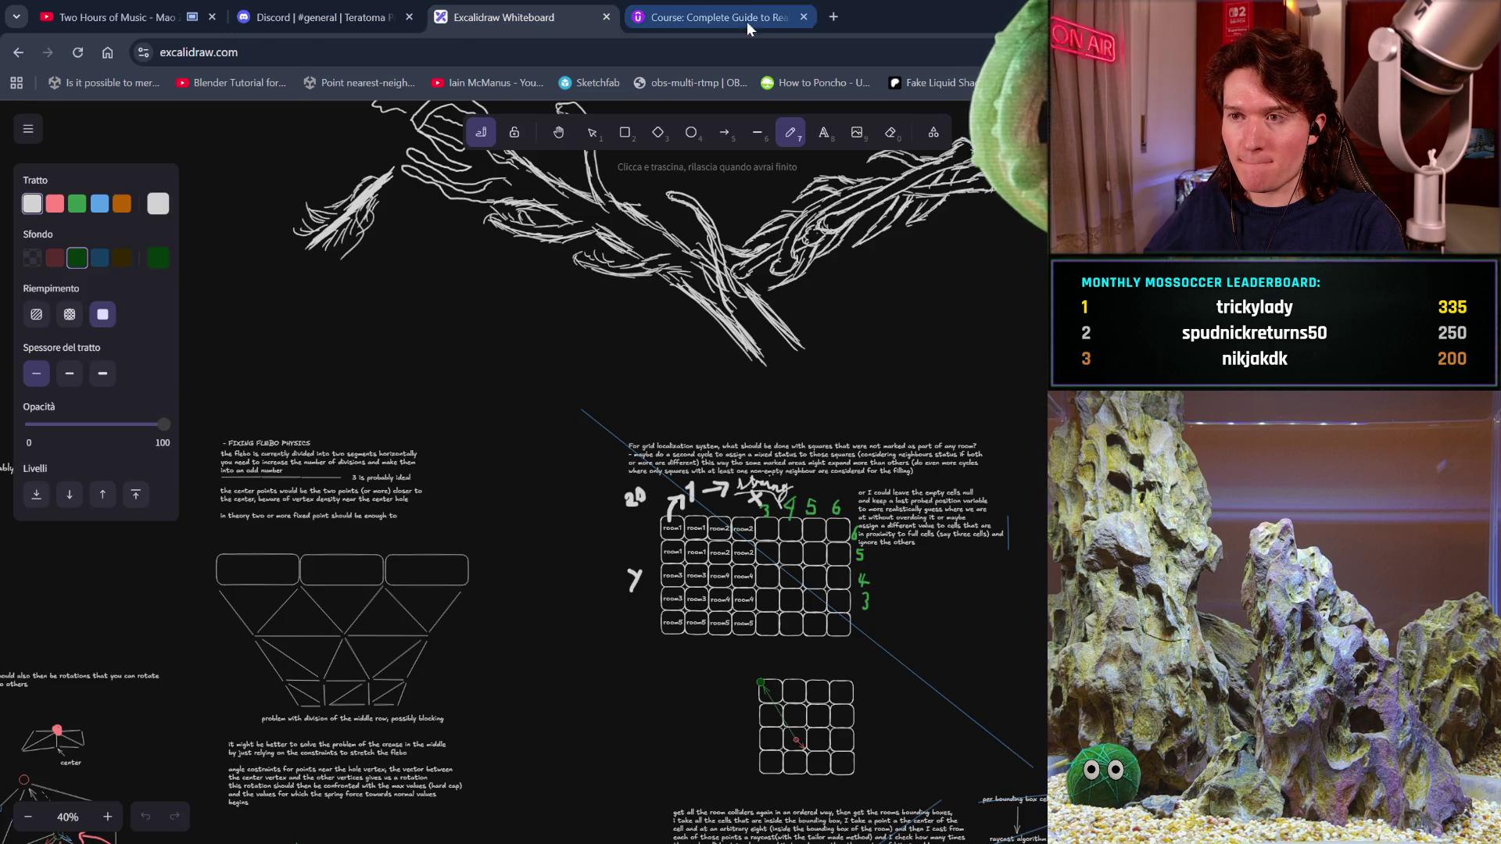
left_click(744, 17)
left_click_drag(329, 16, 516, 16)
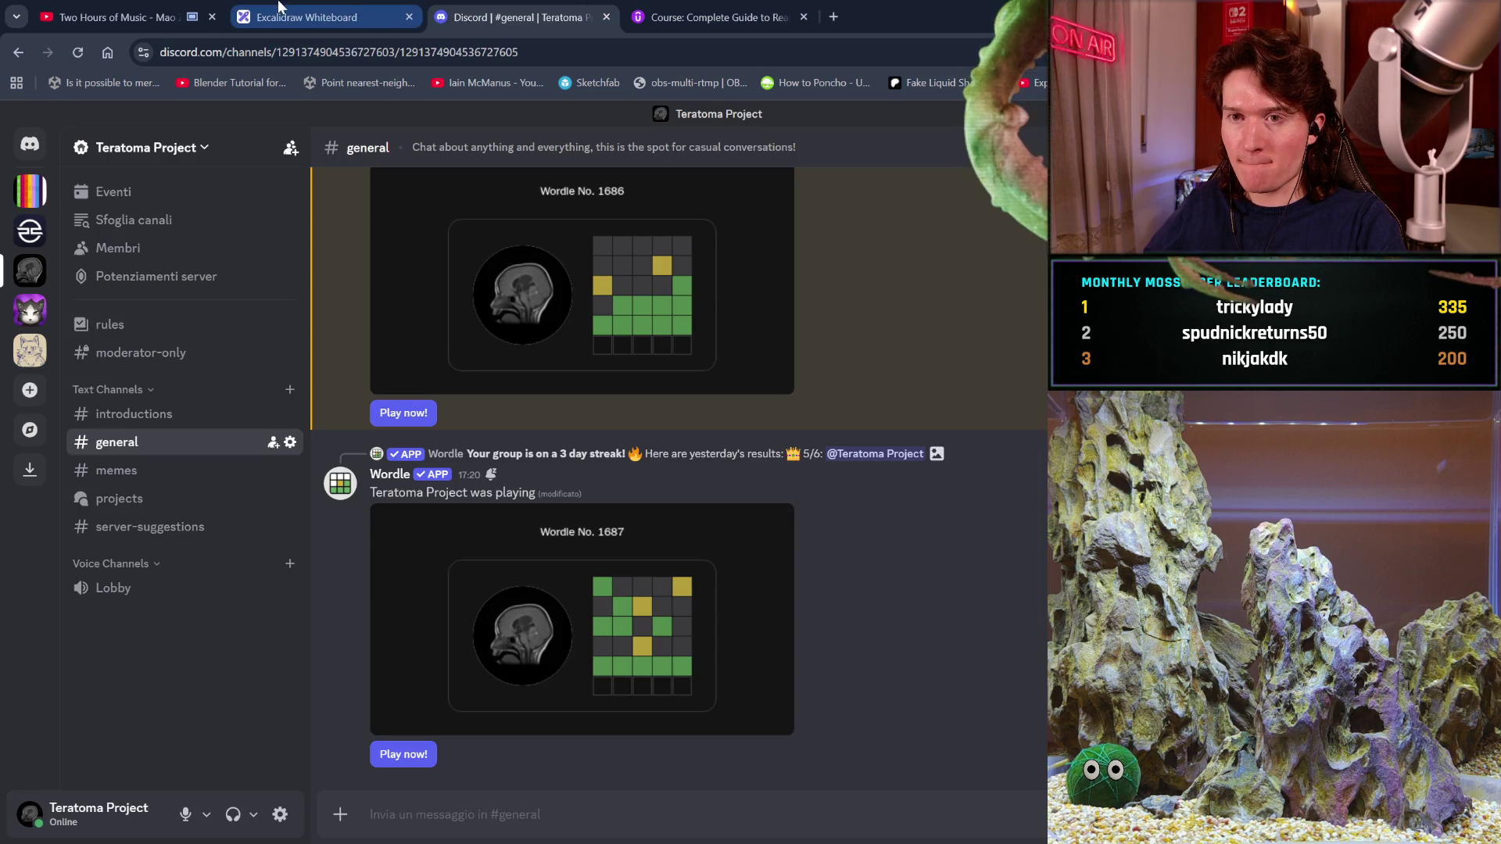
left_click(136, 8)
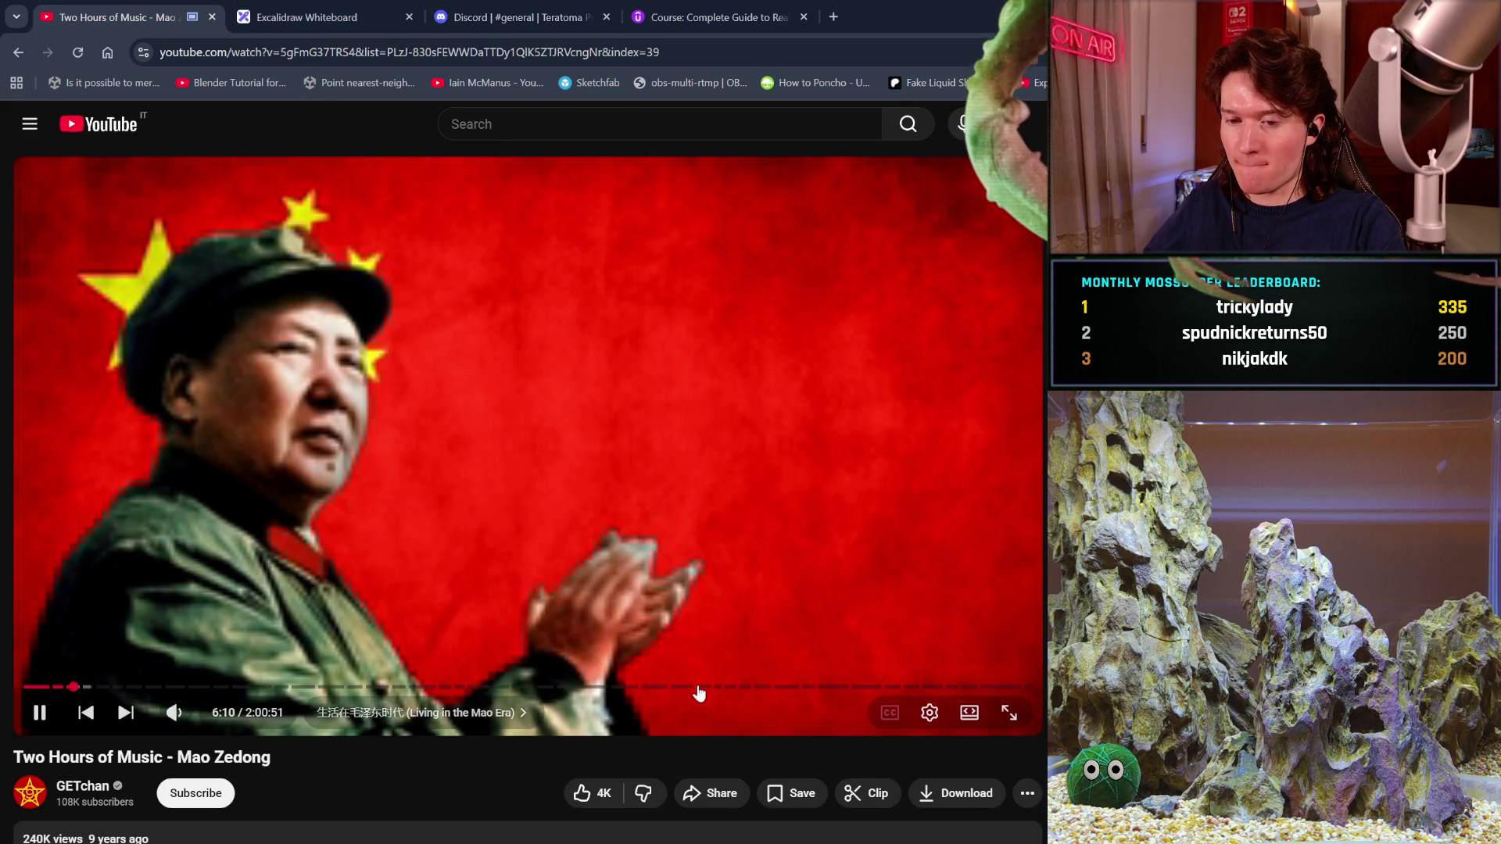
- Scroll through the comments under the Mao Zedong music video
scroll(528, 469, "down", 4)
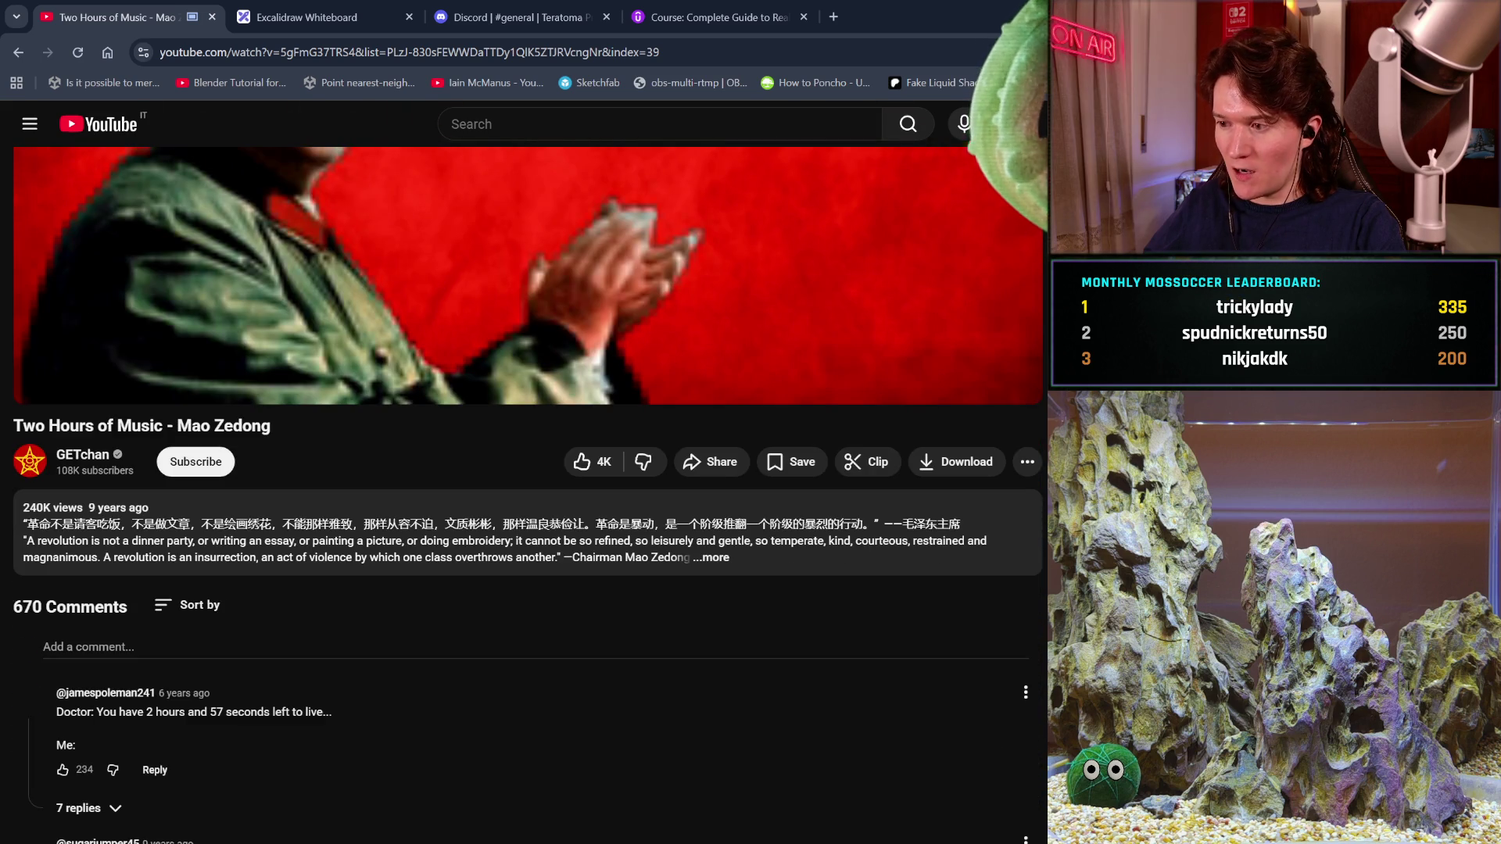
scroll(992, 660, "down", 3)
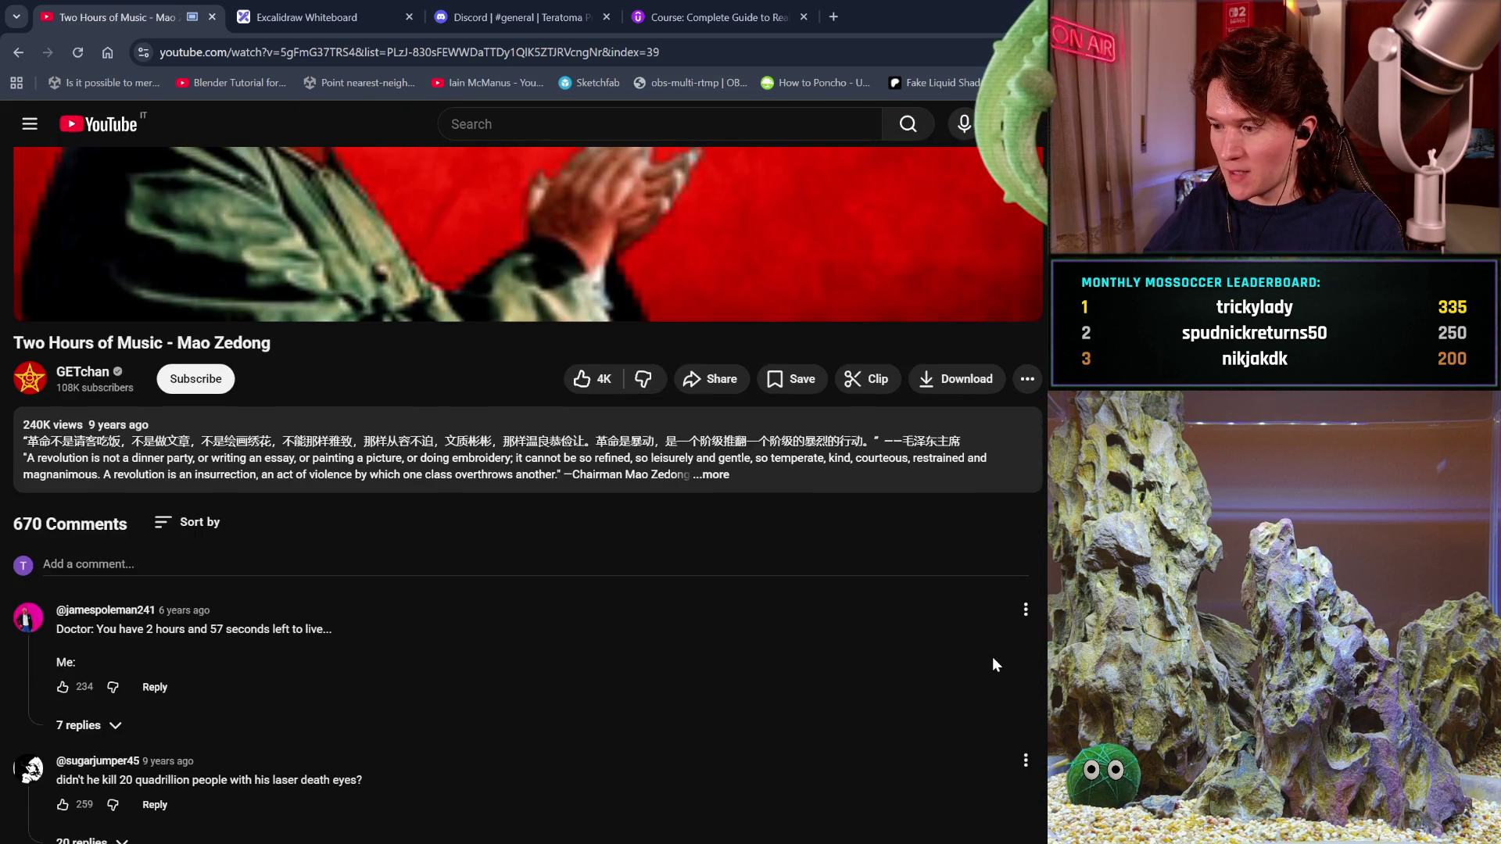
scroll(528, 495, "down", 2)
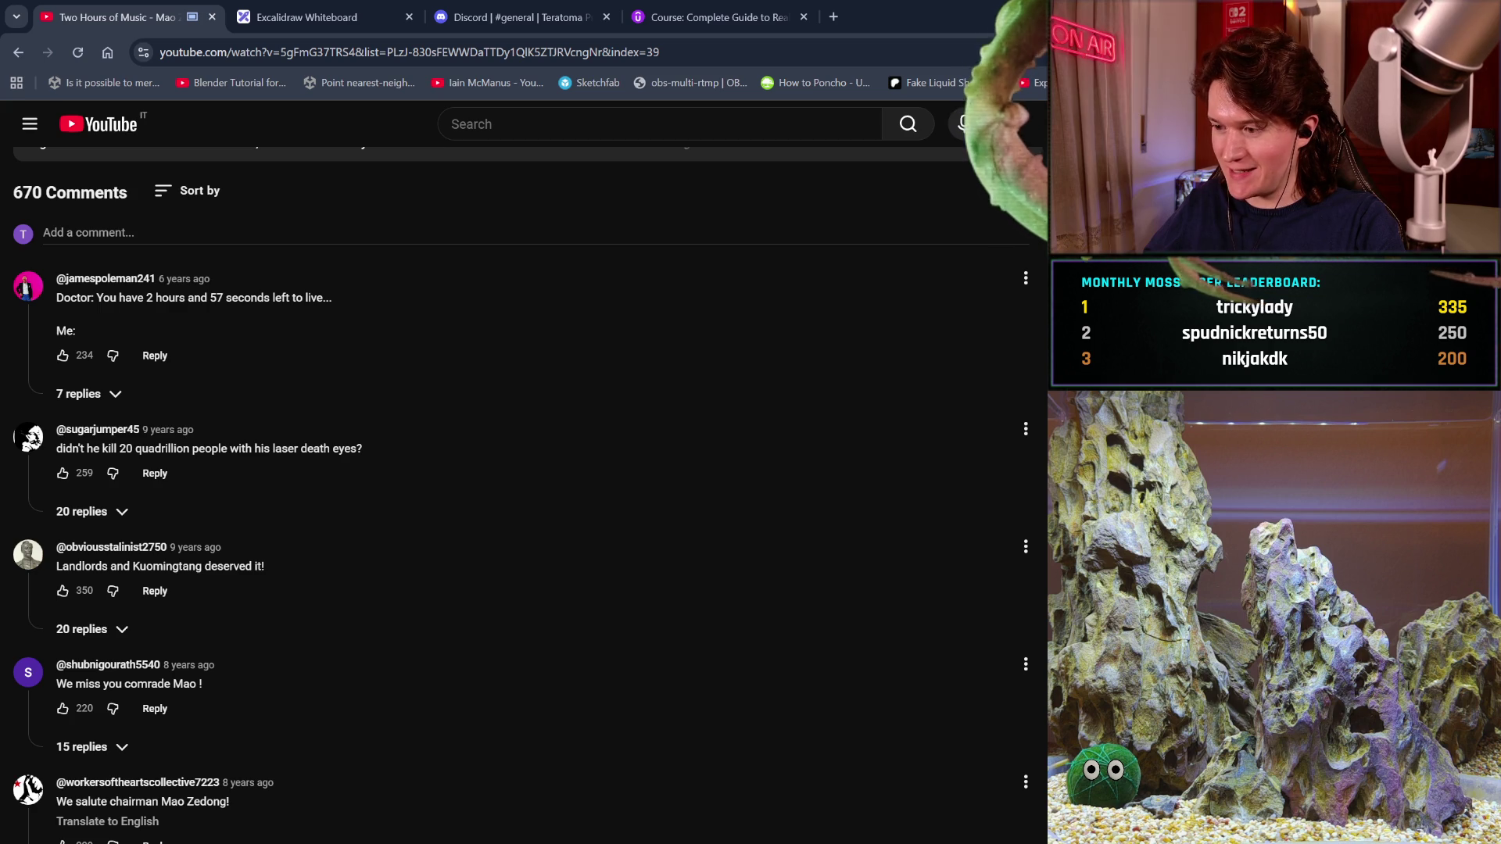
scroll(528, 495, "down", 2)
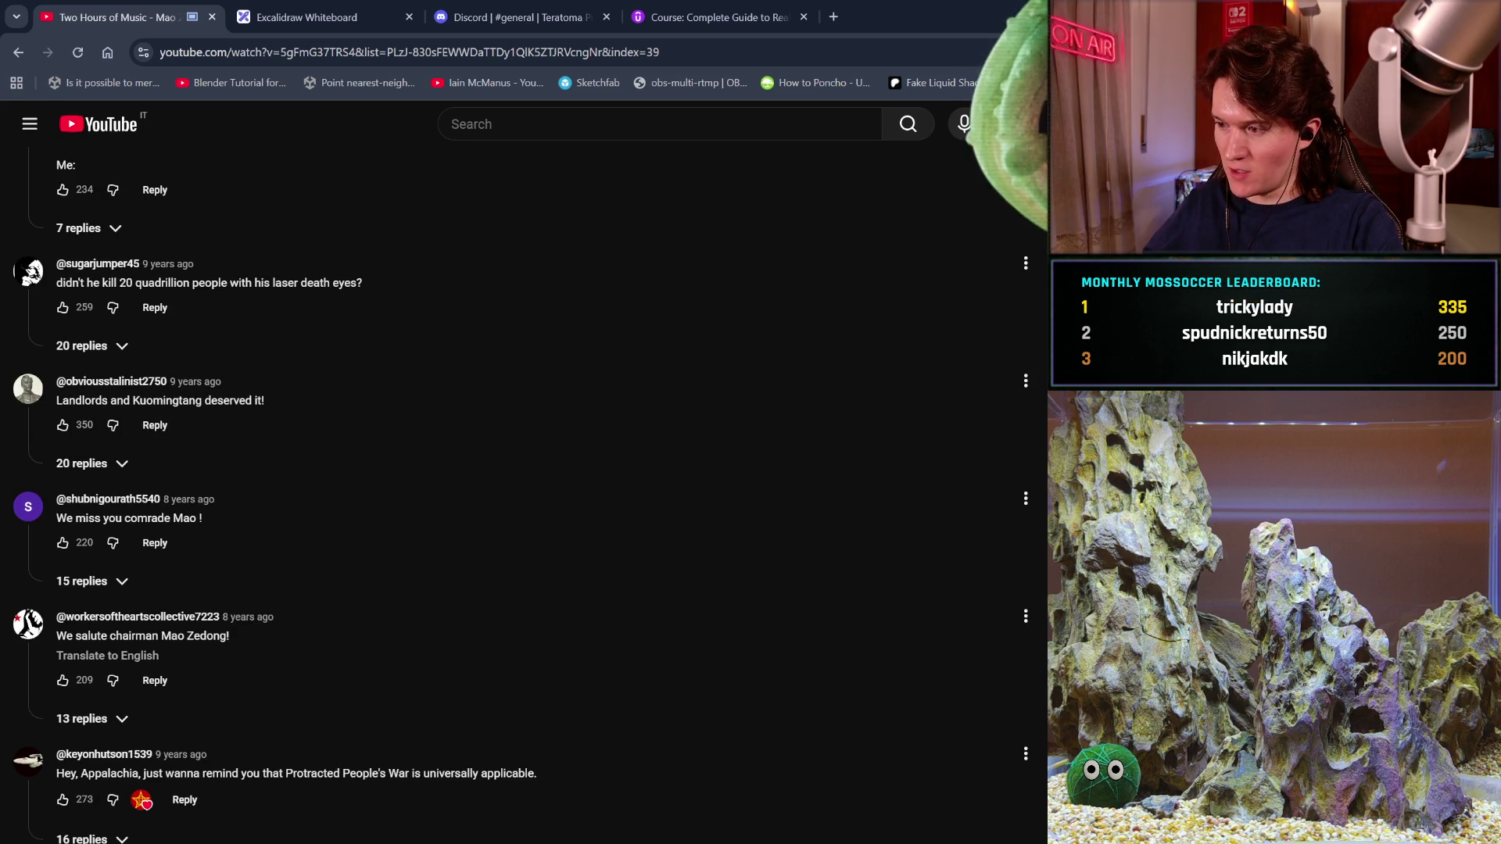
scroll(527, 495, "up", 4)
scroll(527, 495, "down", 5)
scroll(524, 495, "down", 1)
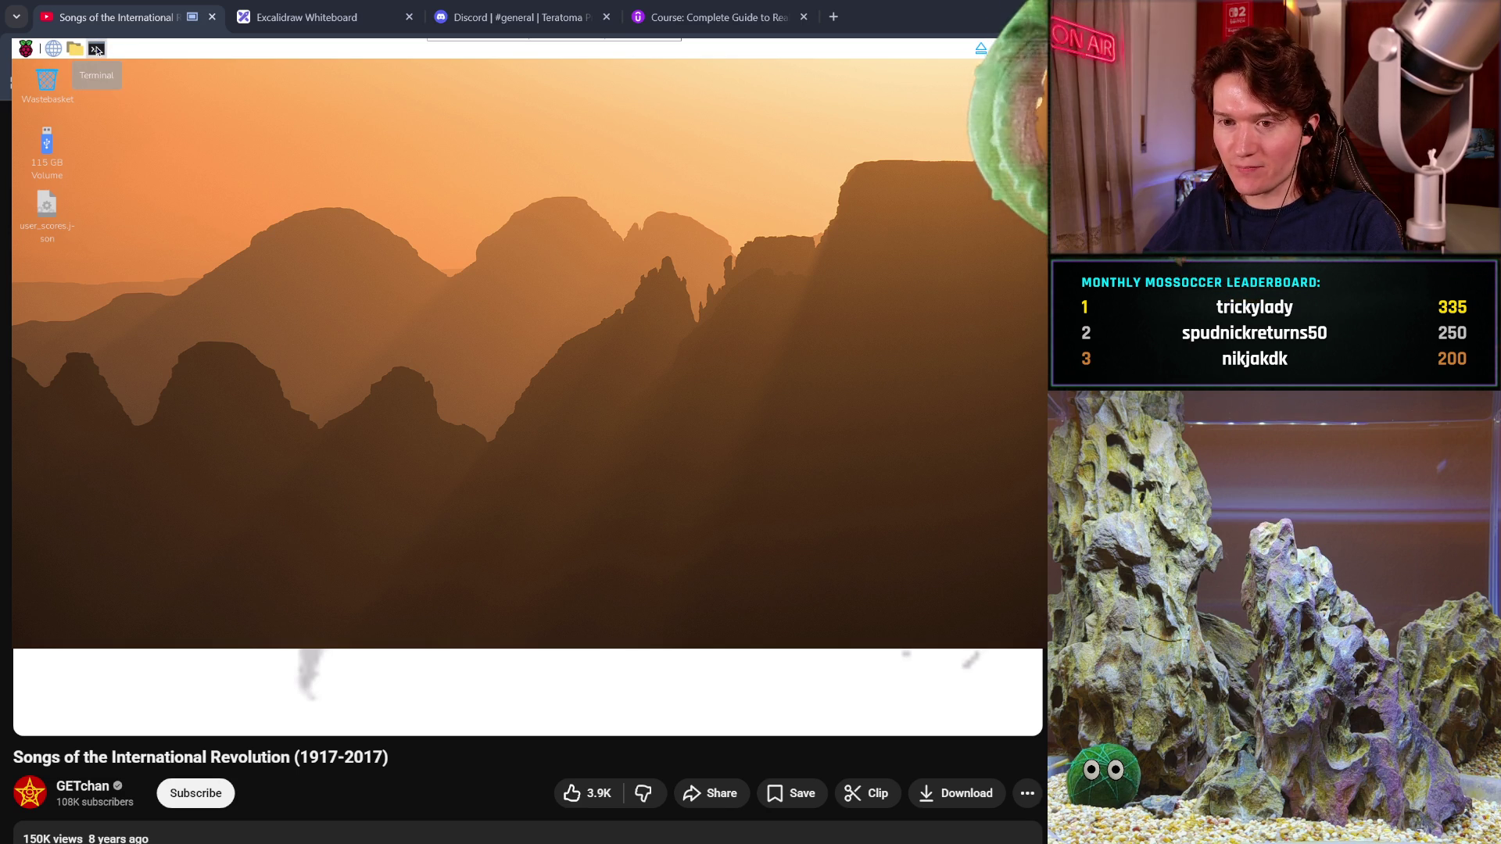
- Run python3 main.py in ~/twitch_pump's virtual environment and skip the video to about 1:14:51
left_click(96, 48)
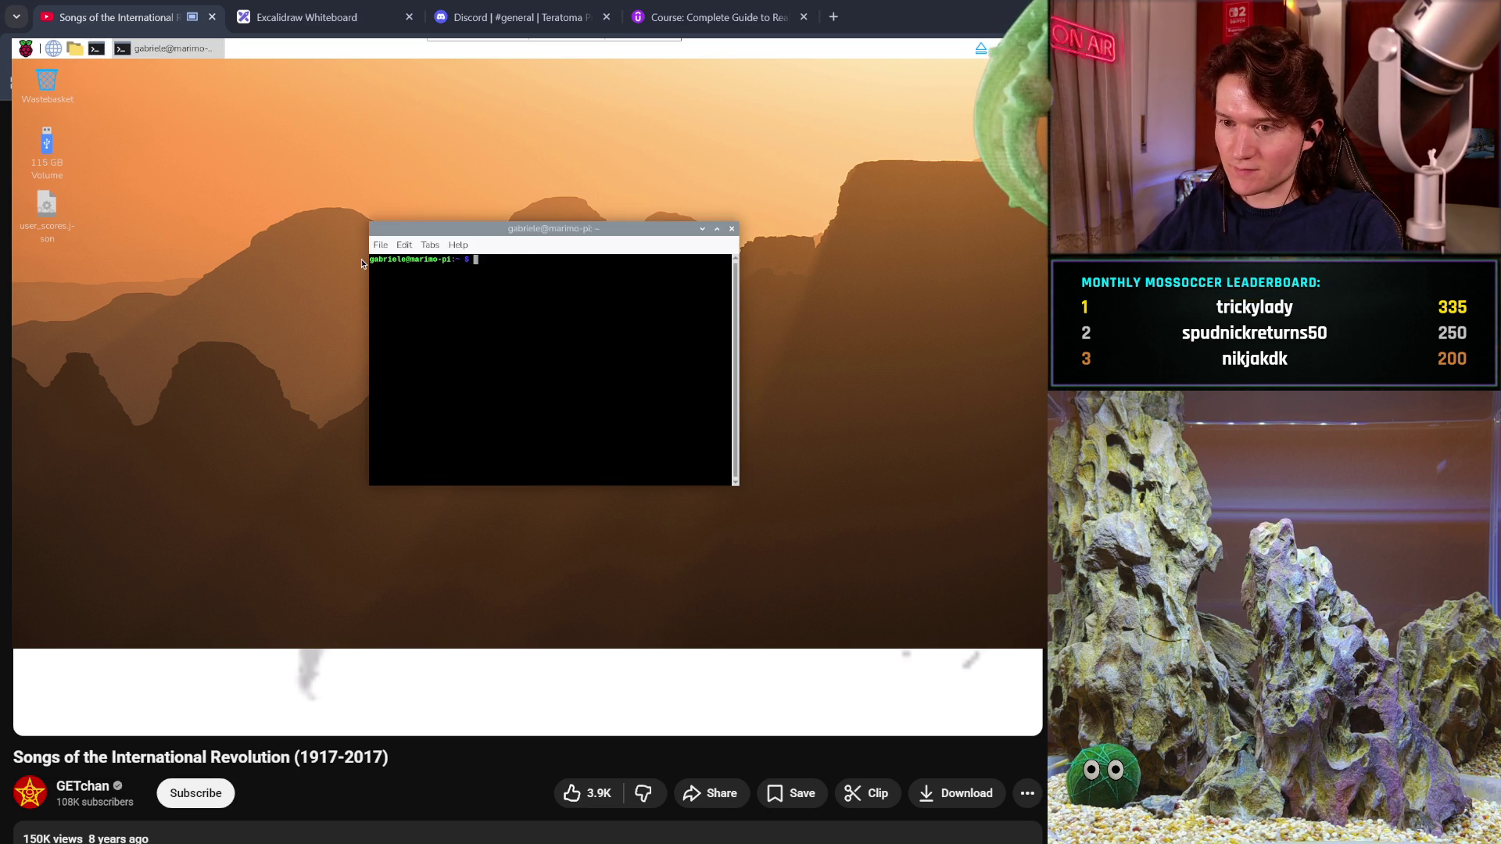
type("cd ~/twitch_pump")
key("Return")
key("Return")
type("python3 main.py")
key("Return")
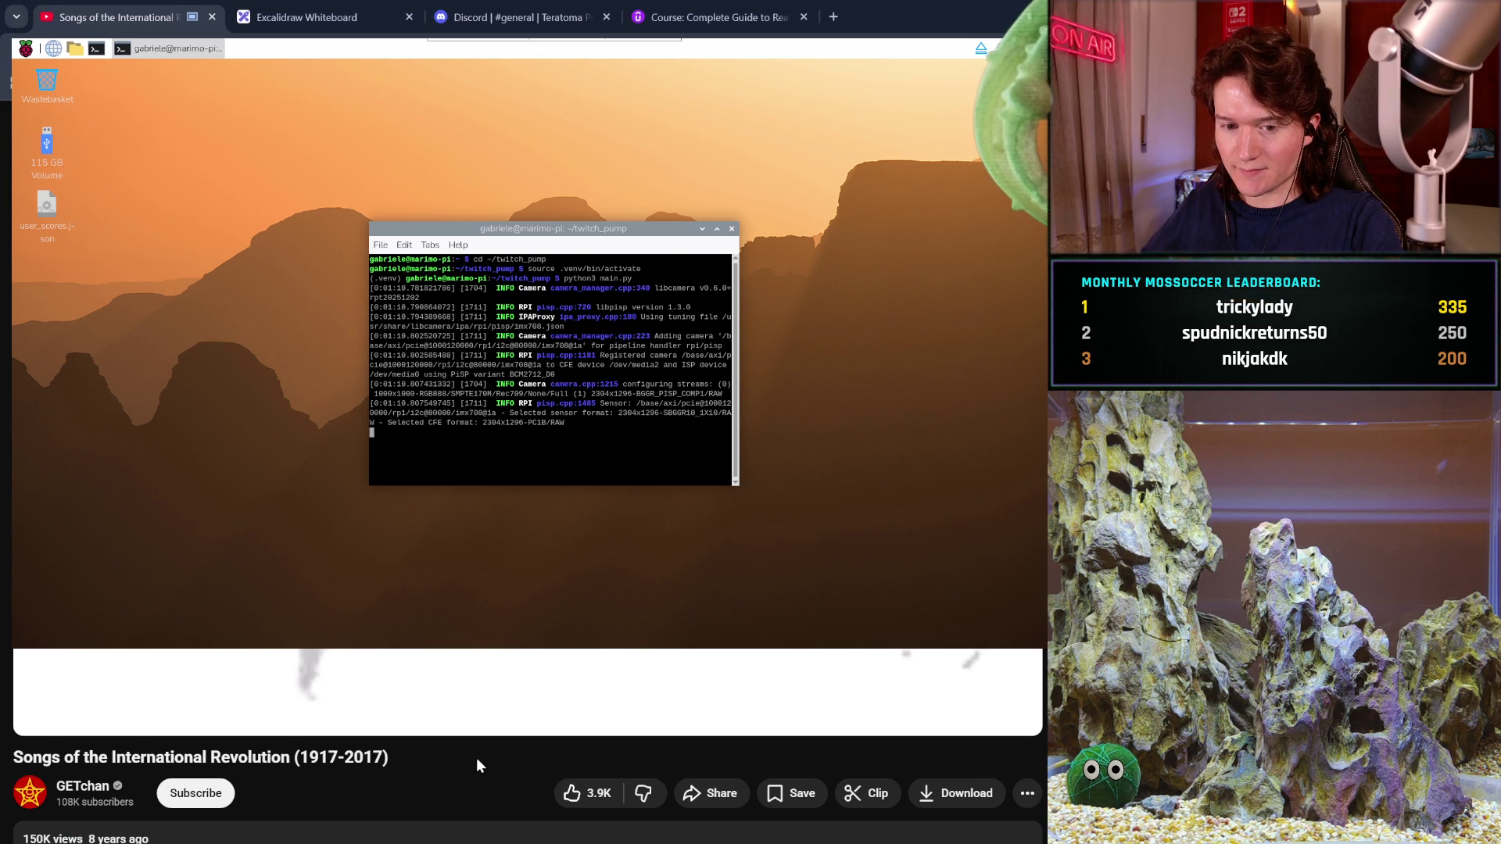
mouse_move(477, 723)
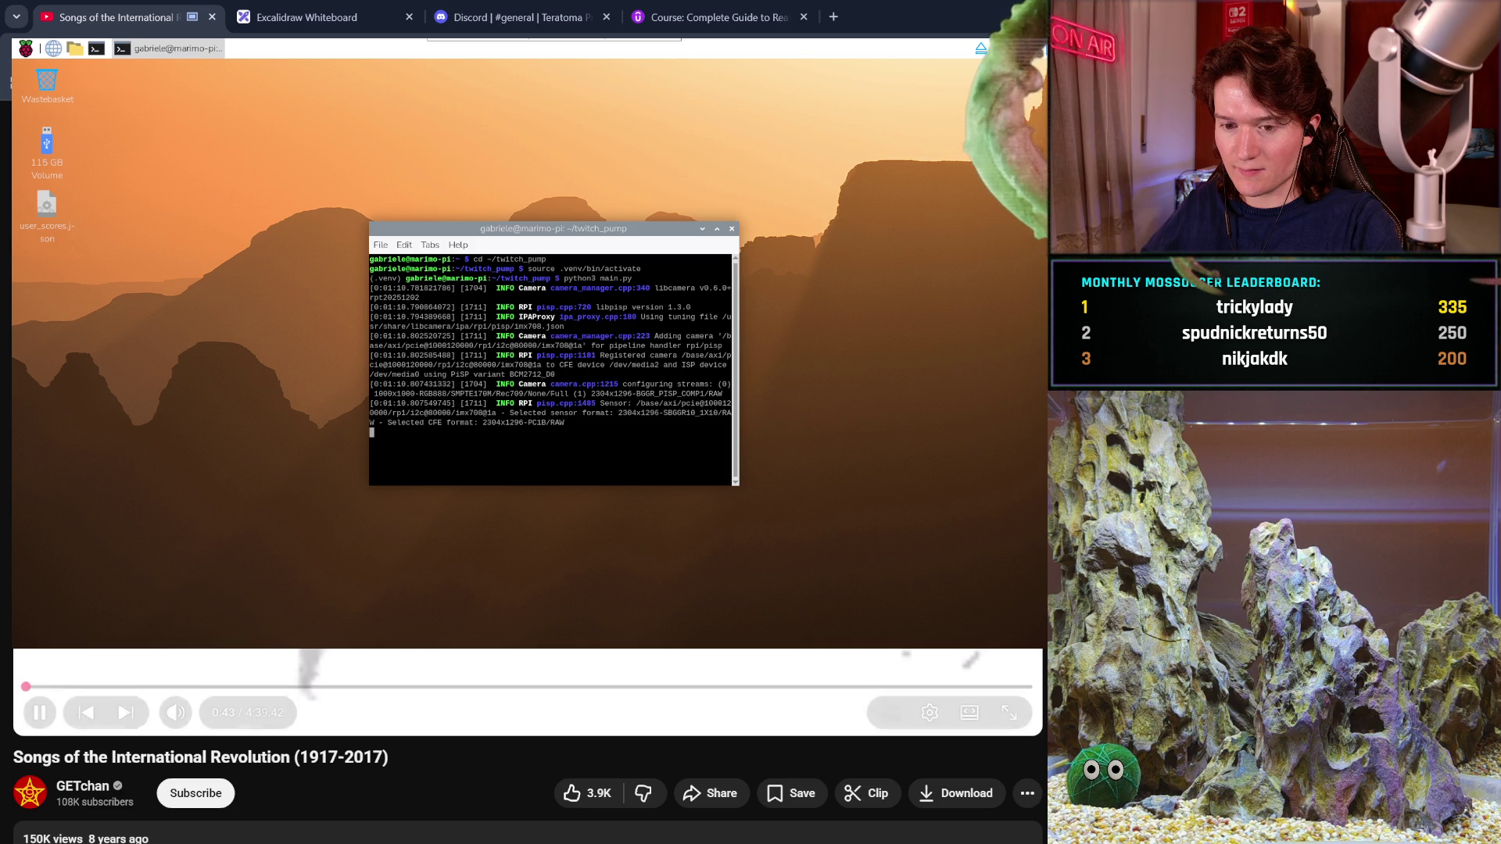
left_click(293, 687)
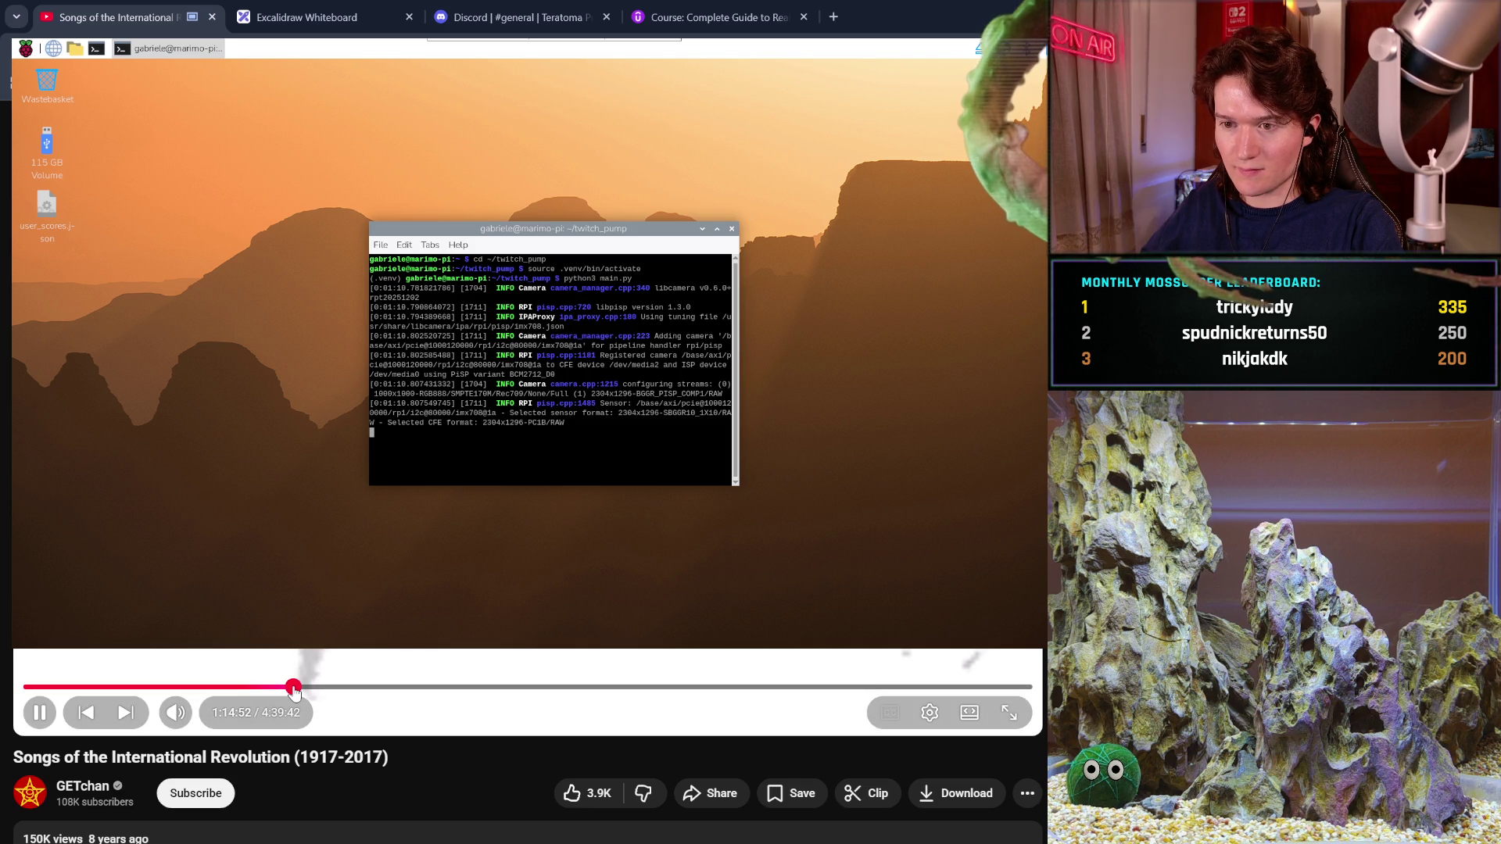